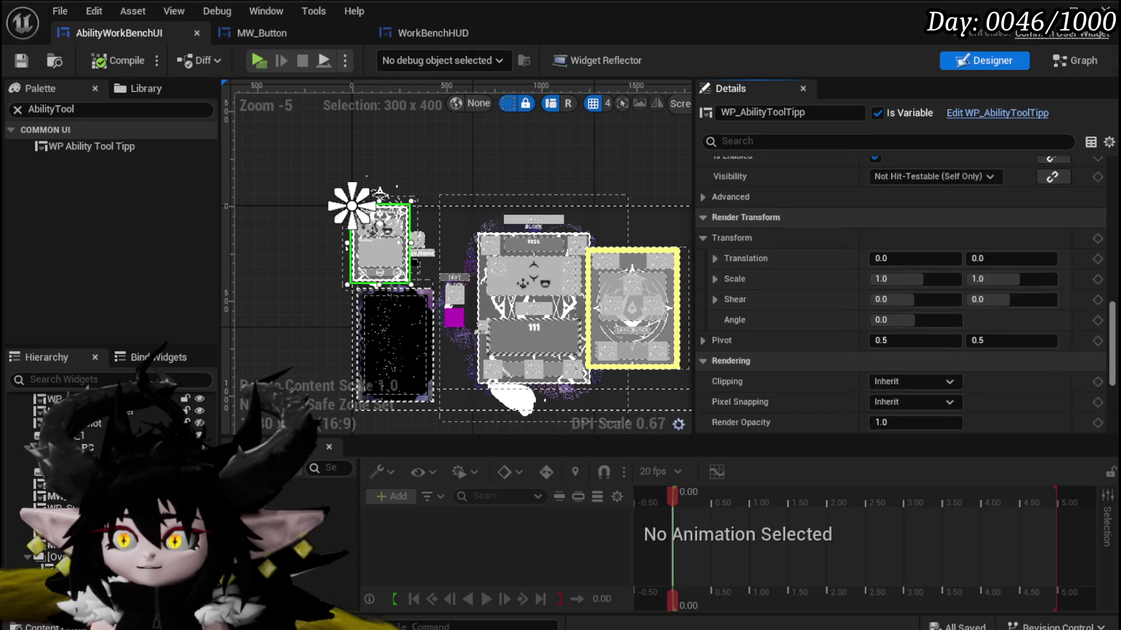
Set WP_AbilityToolTipp's visibility to Collapsed and compile and save the blueprint.
left_click(885, 303)
left_click(902, 337)
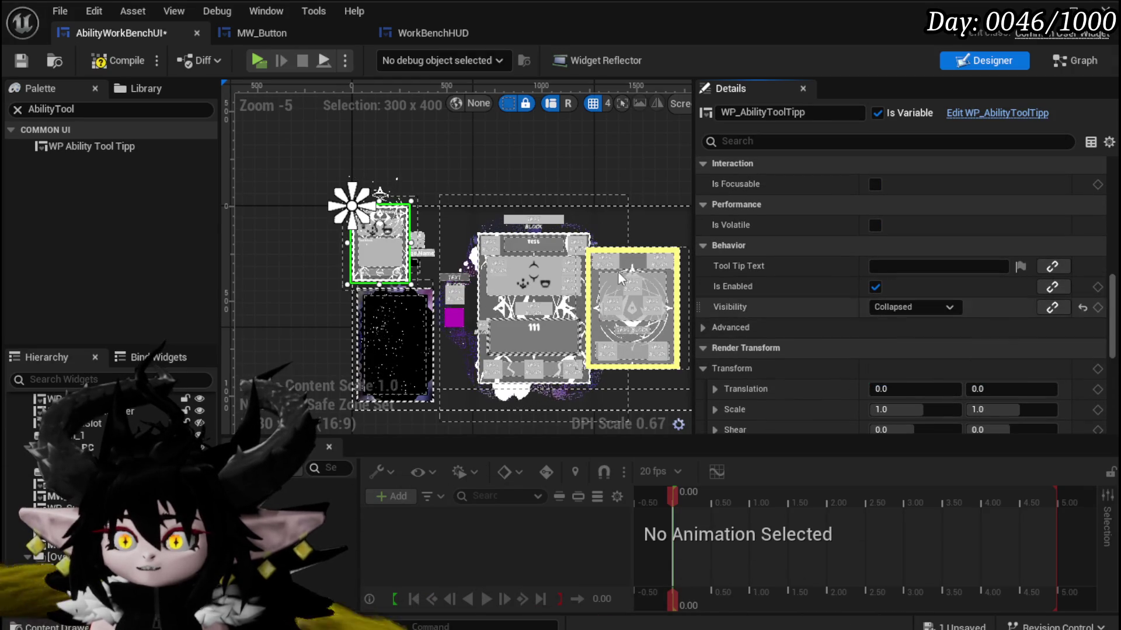
left_click(23, 61)
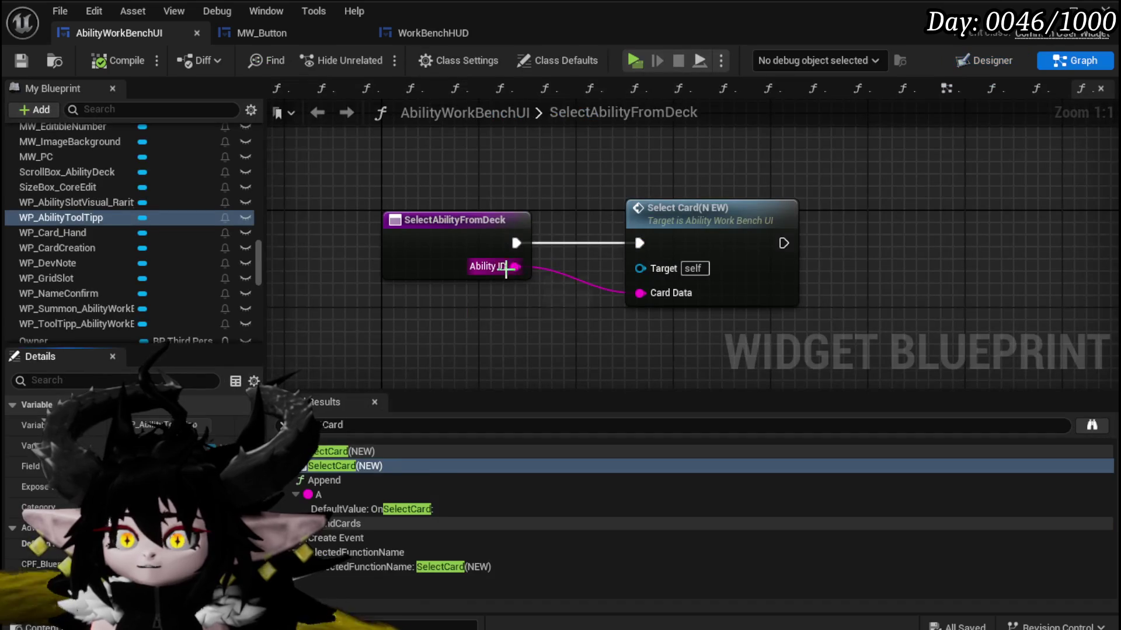
scroll(156, 220, "up", 15)
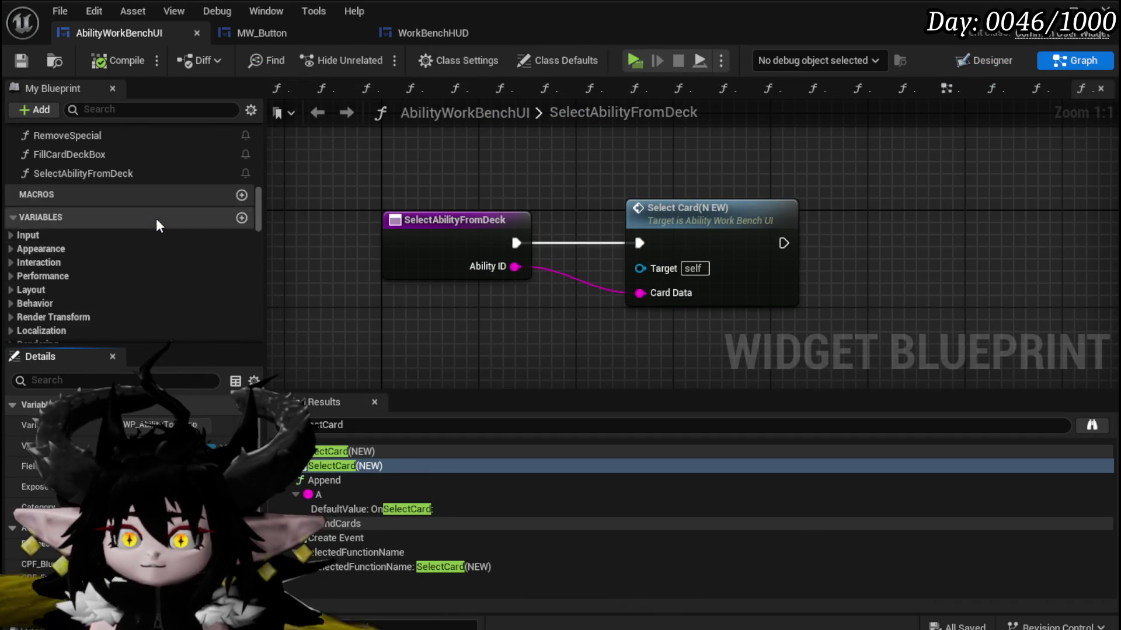
scroll(187, 217, "up", 10)
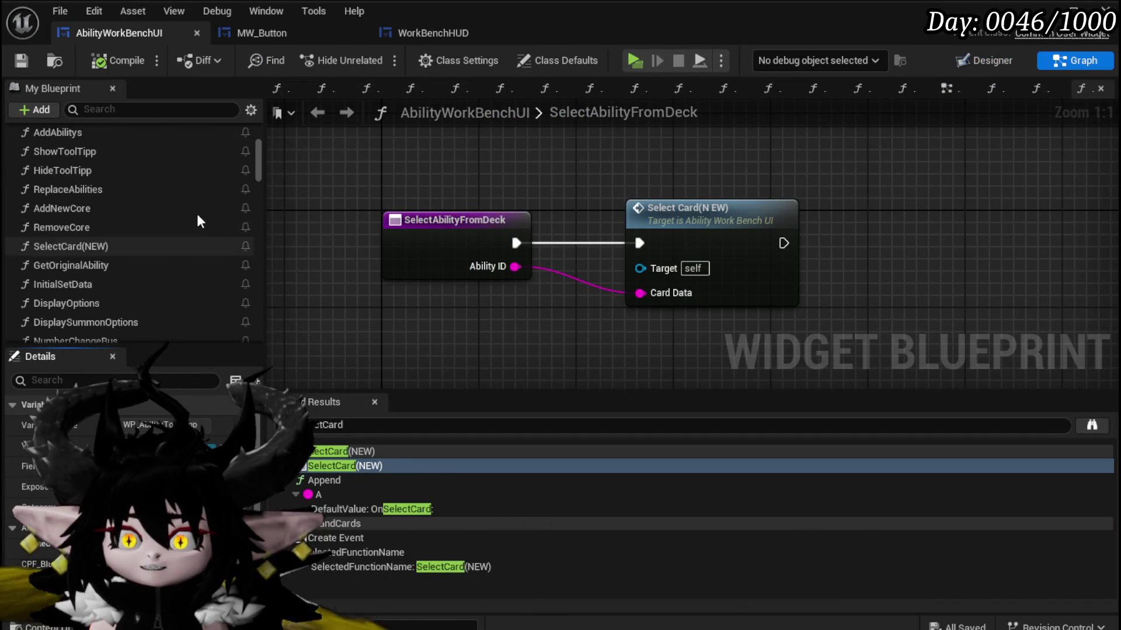
scroll(197, 213, "up", 3)
left_click(246, 180)
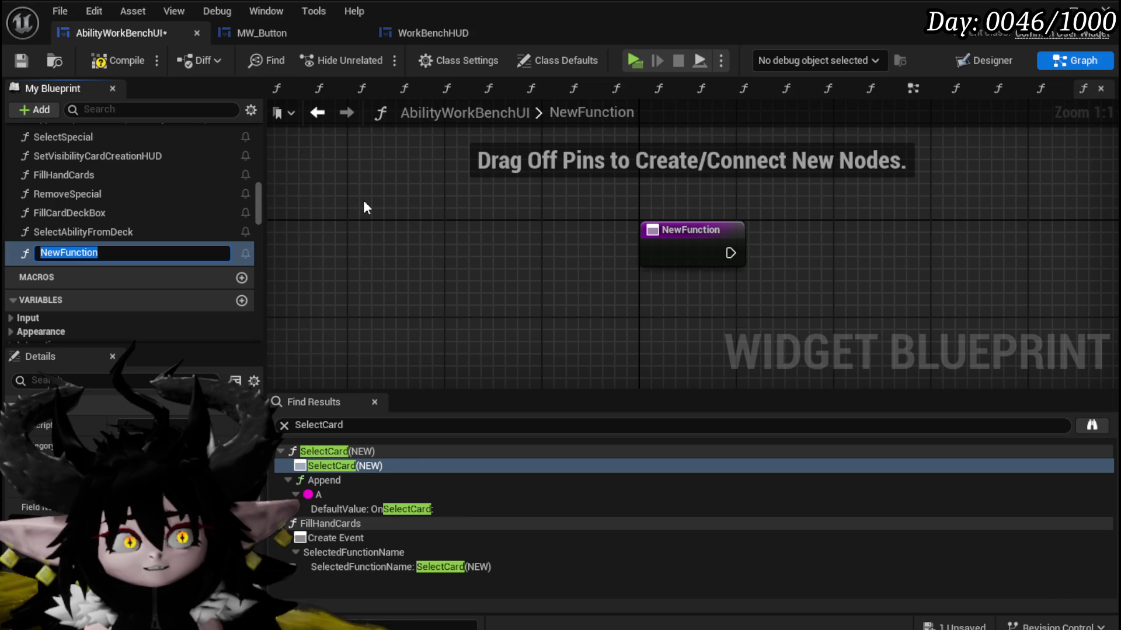
type("Show")
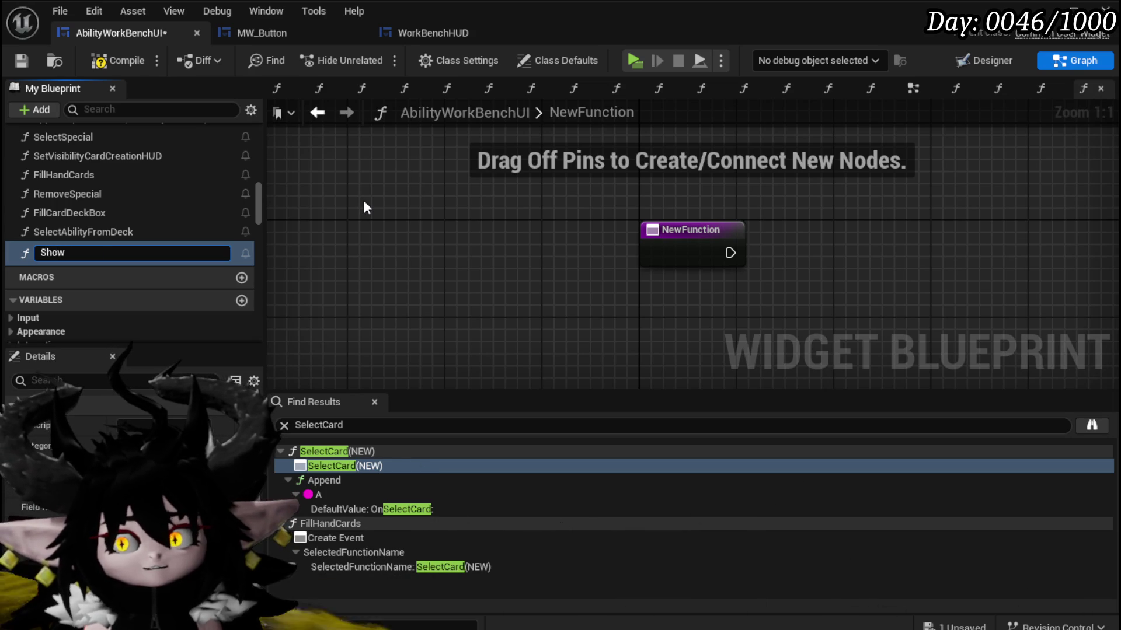
type("ToolTipp")
key("Escape")
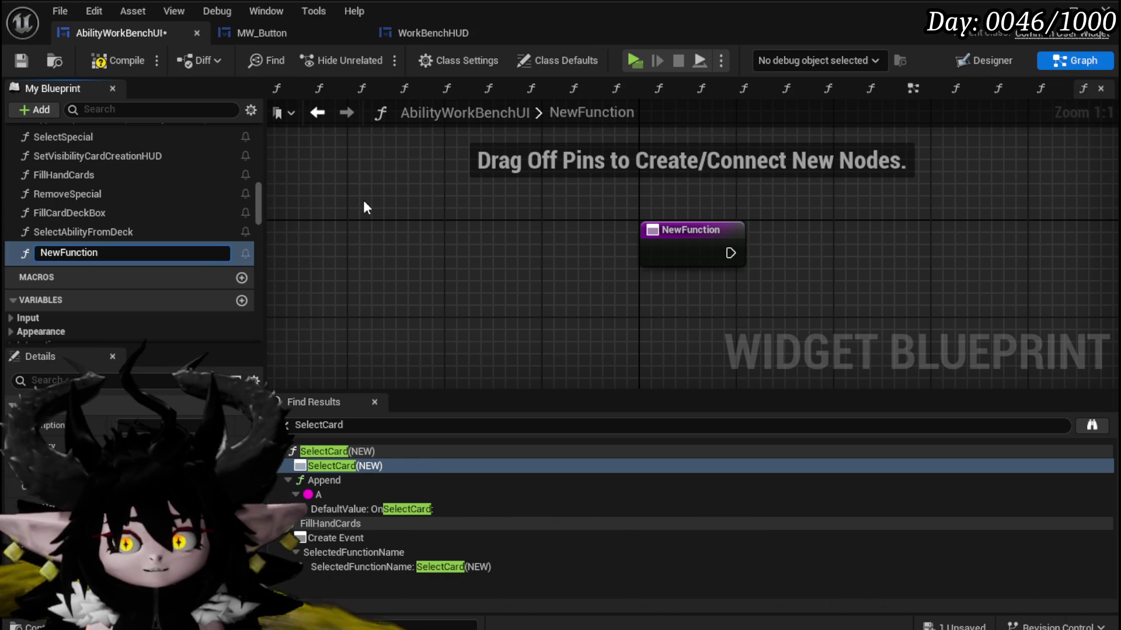
left_click(108, 253)
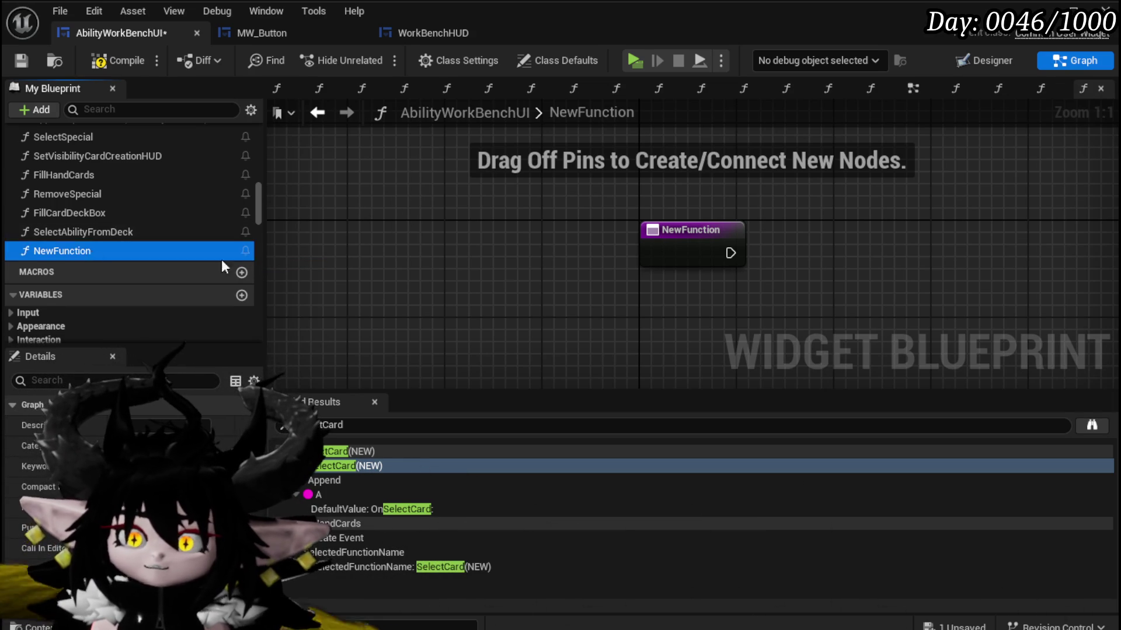
key("Delete")
scroll(113, 228, "up", 10)
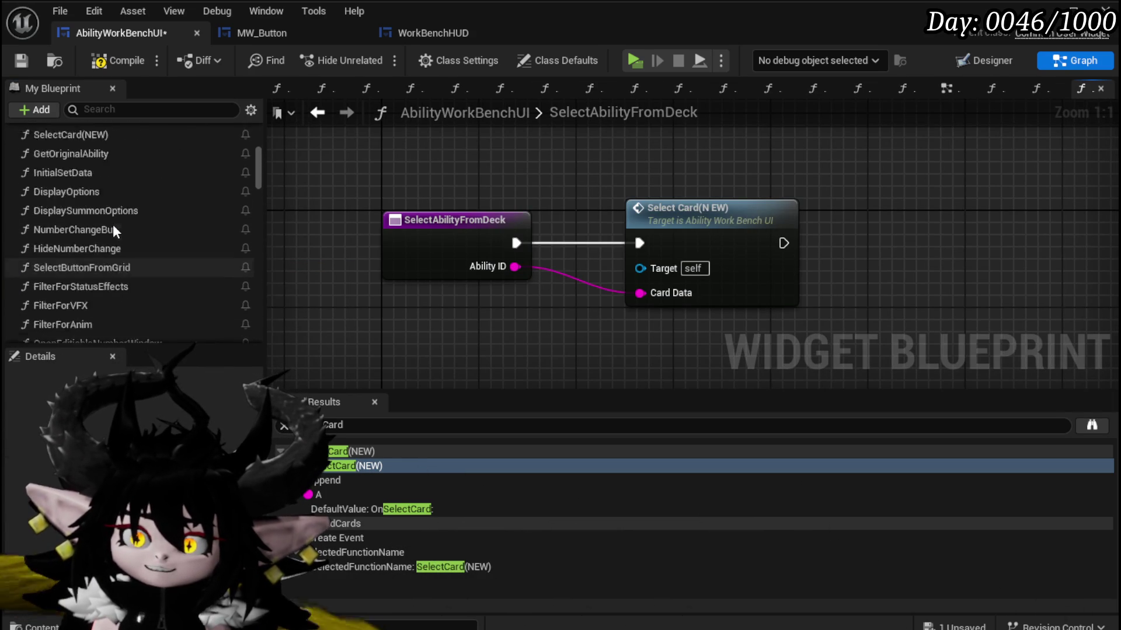
key("ctrl+f")
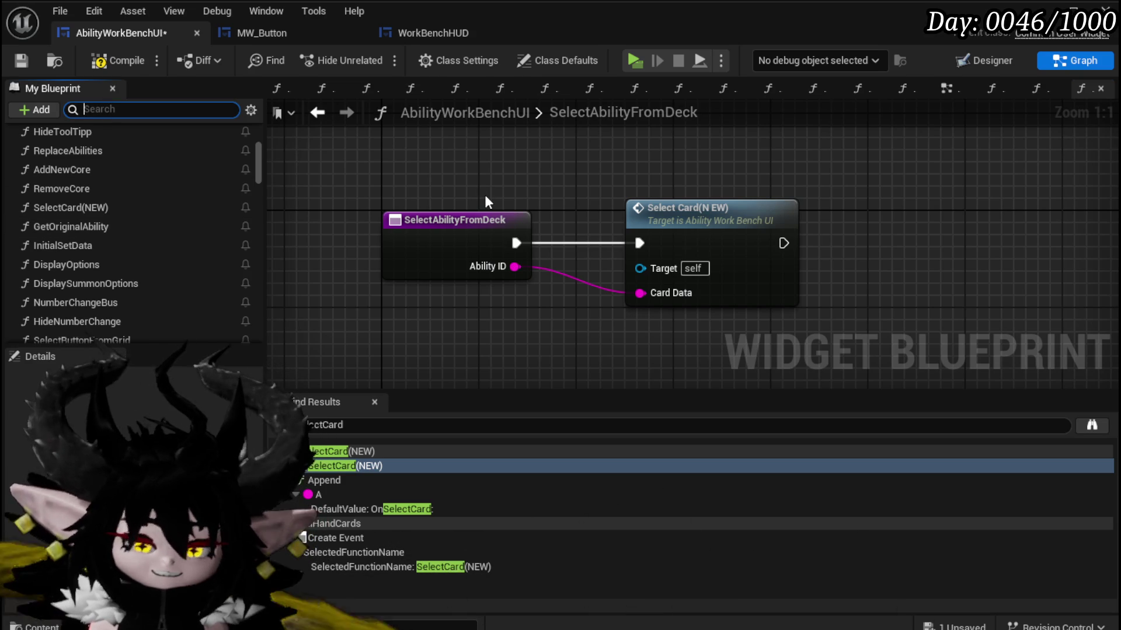
type("ShowTool")
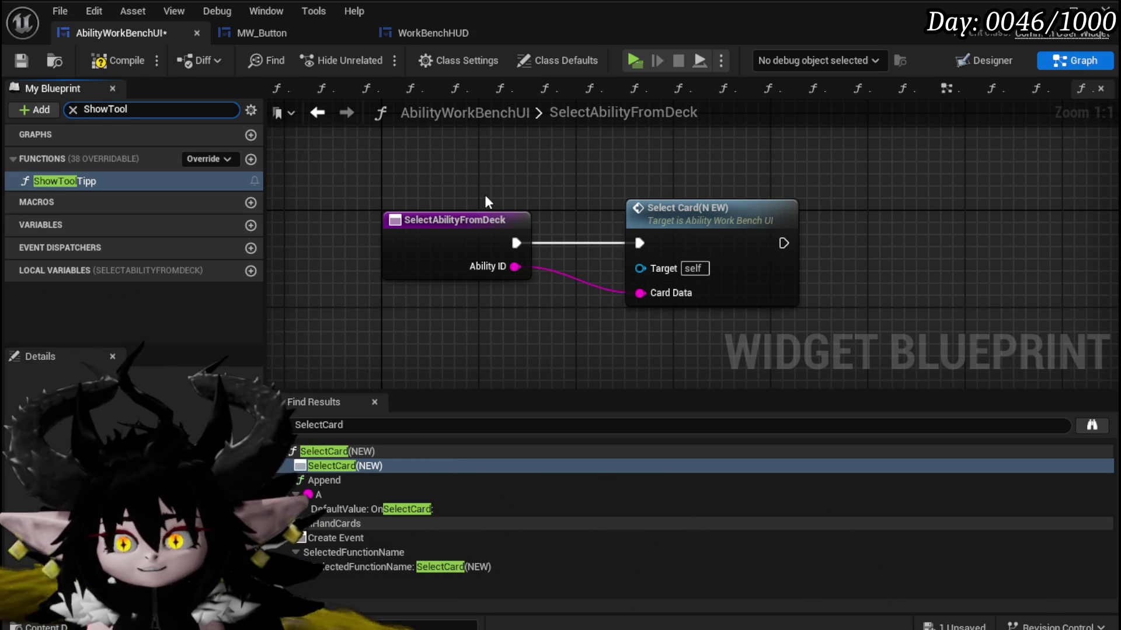
Inspect ShowToolTipp's entry, Parse Into Array and Print String nodes, then save the blueprint.
double_click(127, 181)
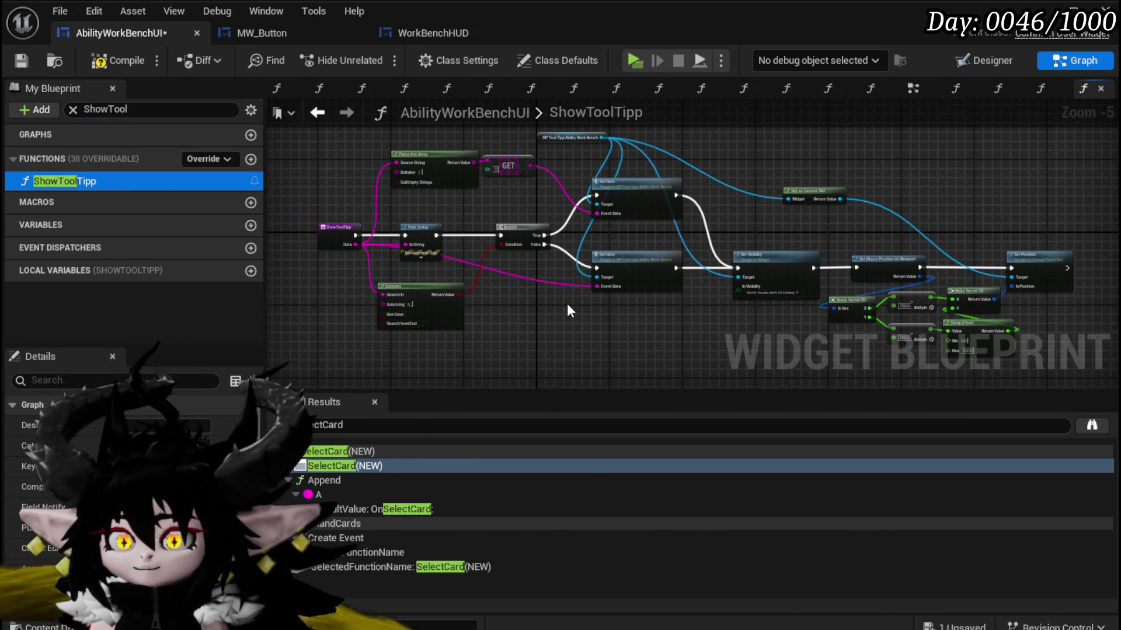
scroll(568, 306, "up", 3)
scroll(610, 320, "down", 2)
left_click_drag(609, 317, 629, 331)
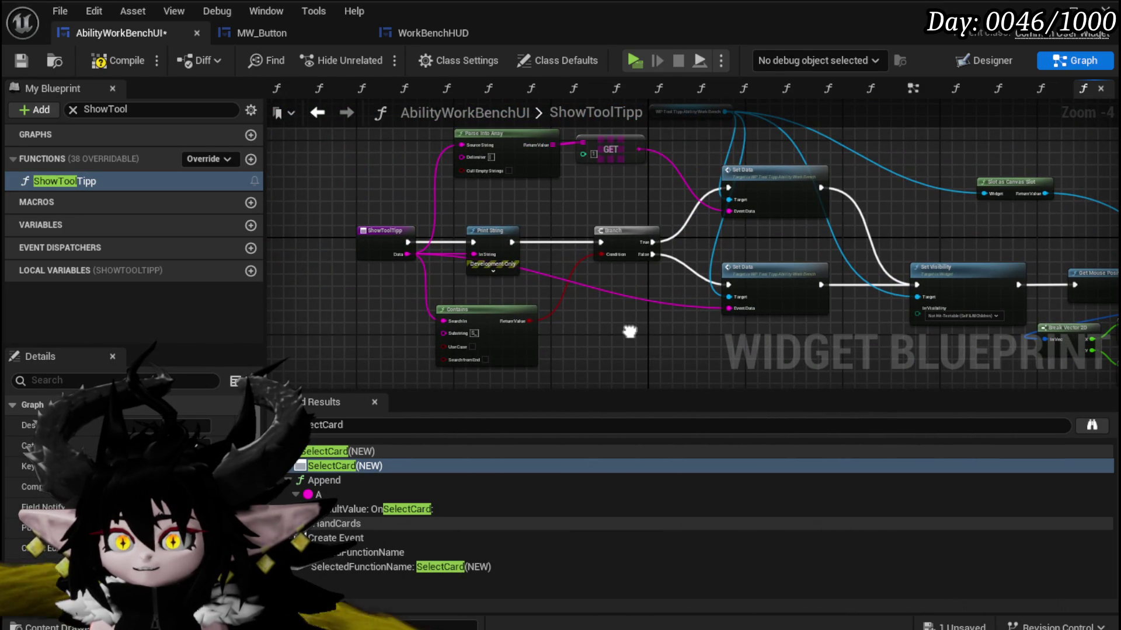
scroll(629, 331, "up", 3)
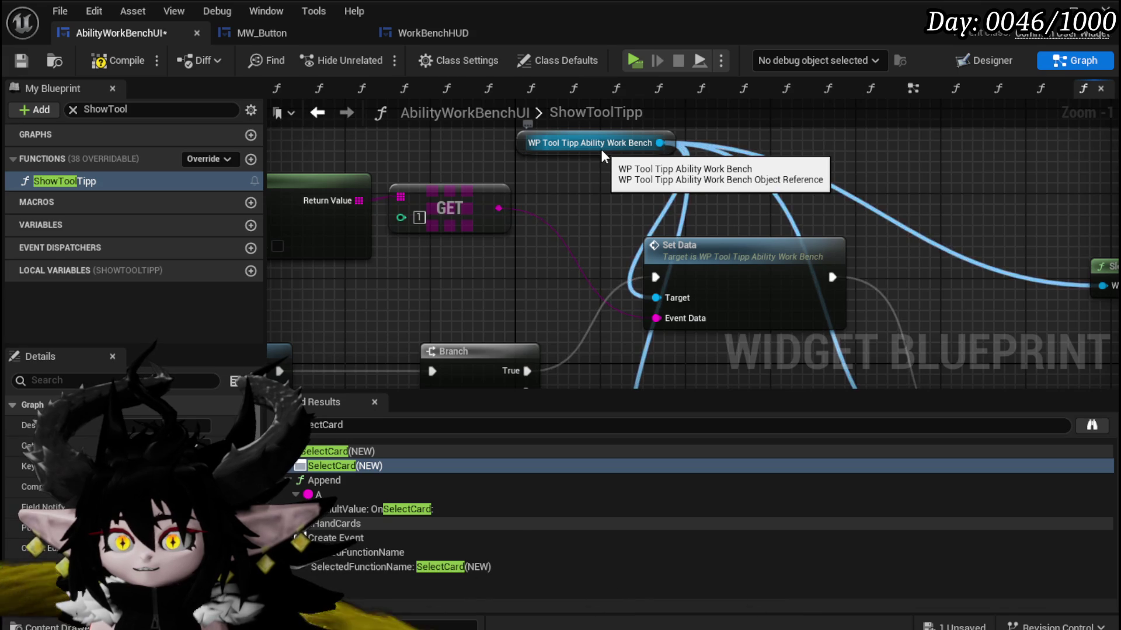
mouse_move(565, 189)
left_mouse_down()
mouse_move(661, 156)
mouse_move(769, 153)
mouse_move(650, 152)
mouse_move(521, 130)
mouse_move(596, 150)
mouse_move(770, 163)
left_mouse_up()
scroll(769, 153, "down", 2)
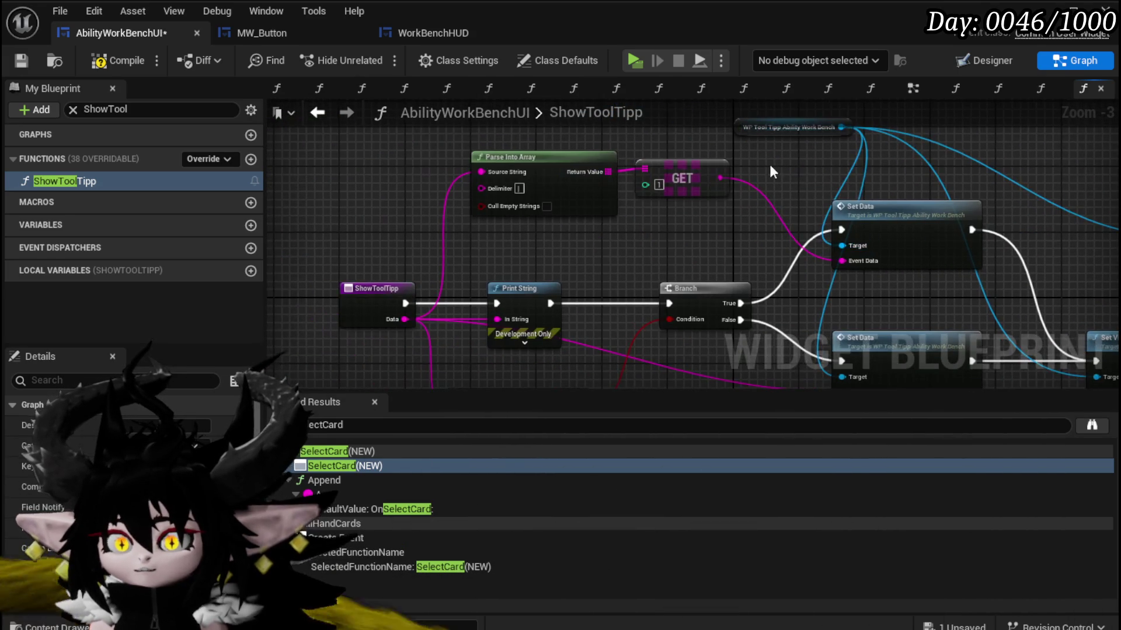
left_click(22, 61)
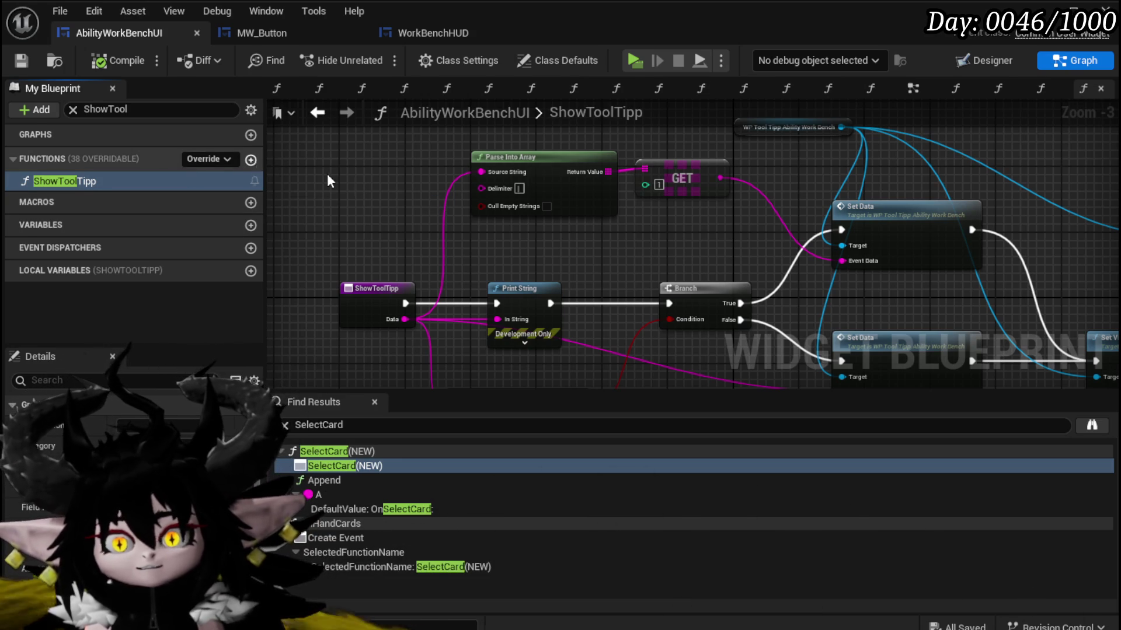
left_click(250, 159)
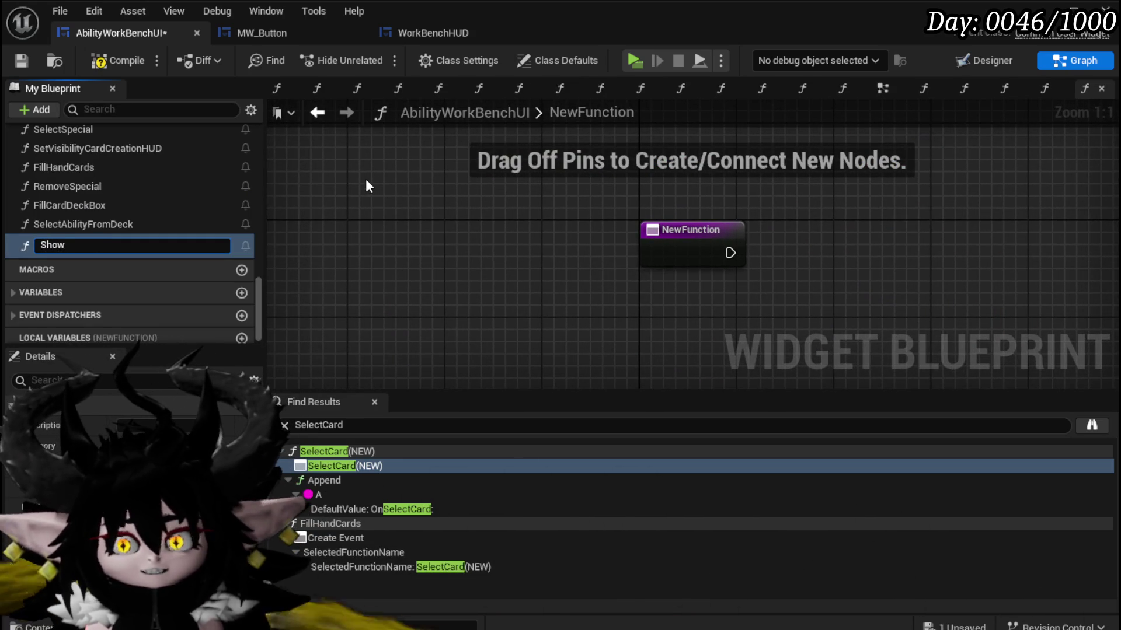
type("ShowAbilit")
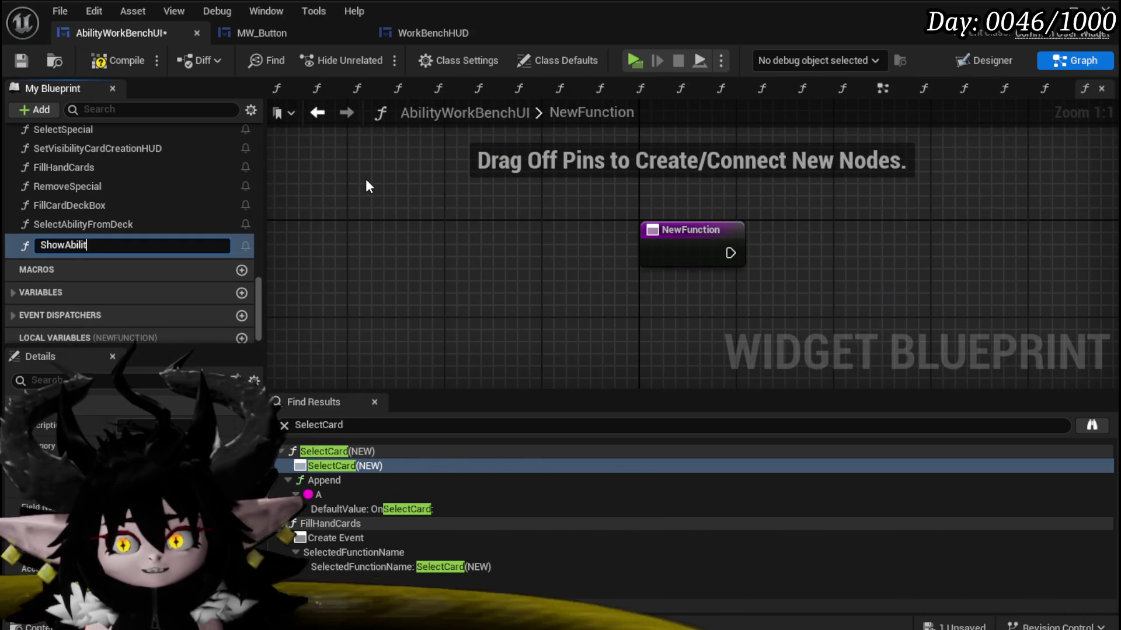
Name the new function ShowAbilityToolTipp and compile and save.
type("yToolTi")
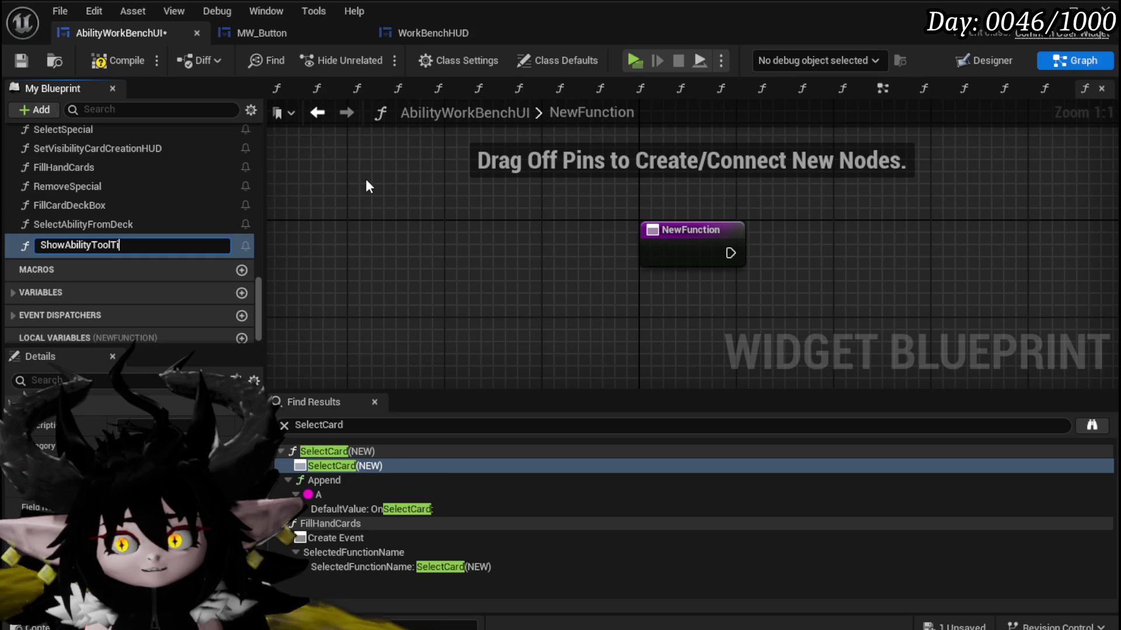
type("p")
key("Return")
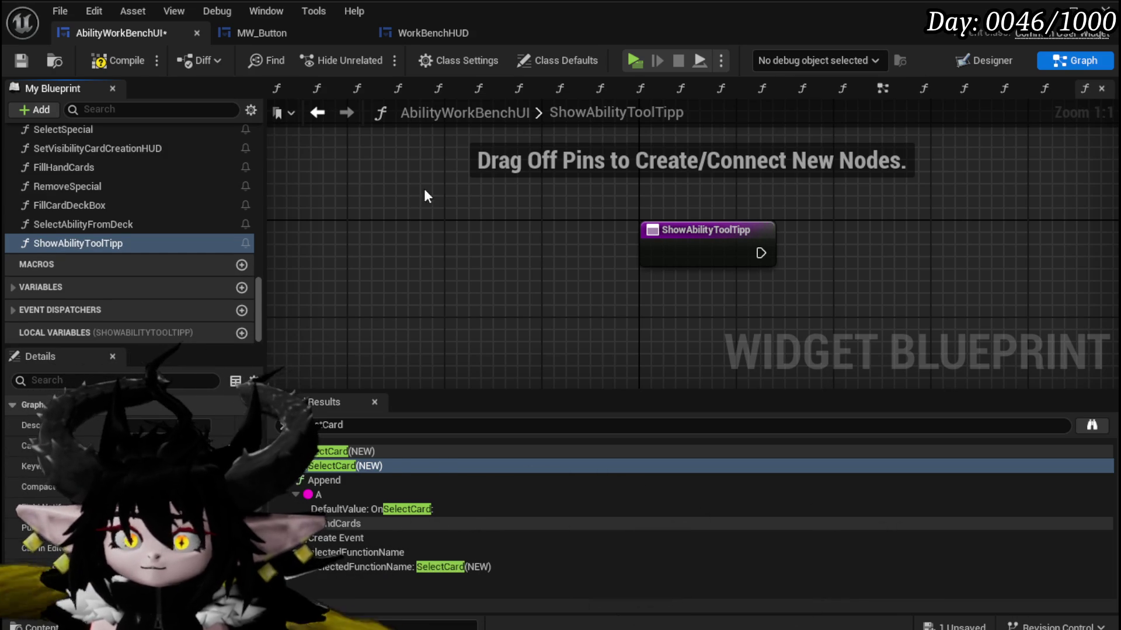
left_click(114, 58)
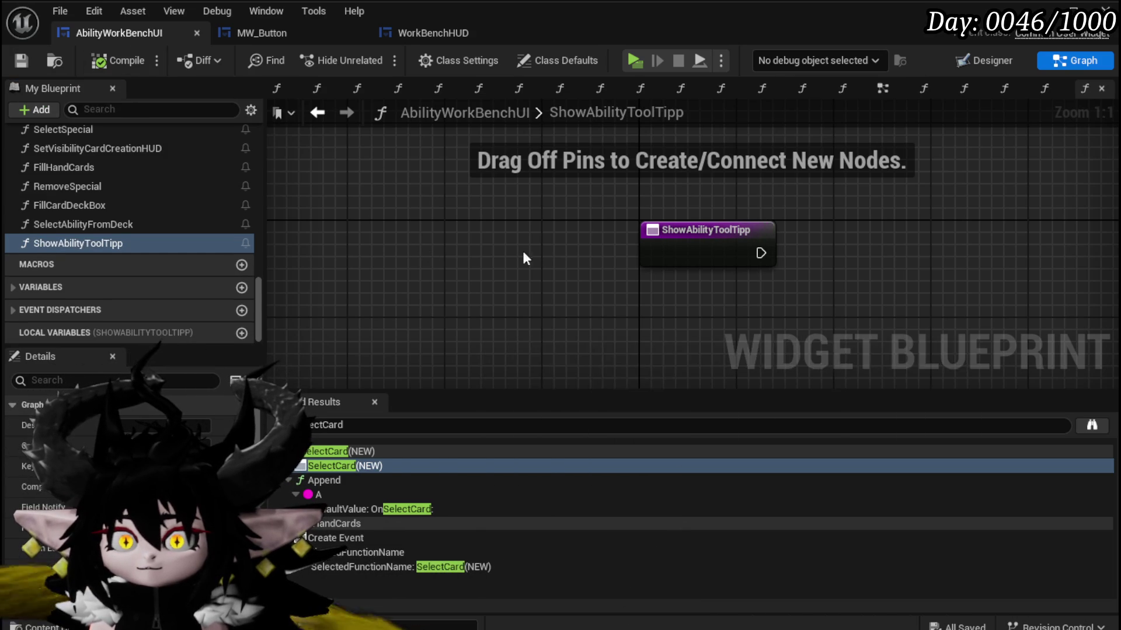
Add a WP_AbilityToolTipp getter and a Set Visibility call wired after the function entry.
left_click_drag(521, 251, 282, 279)
right_click(464, 206)
type("get")
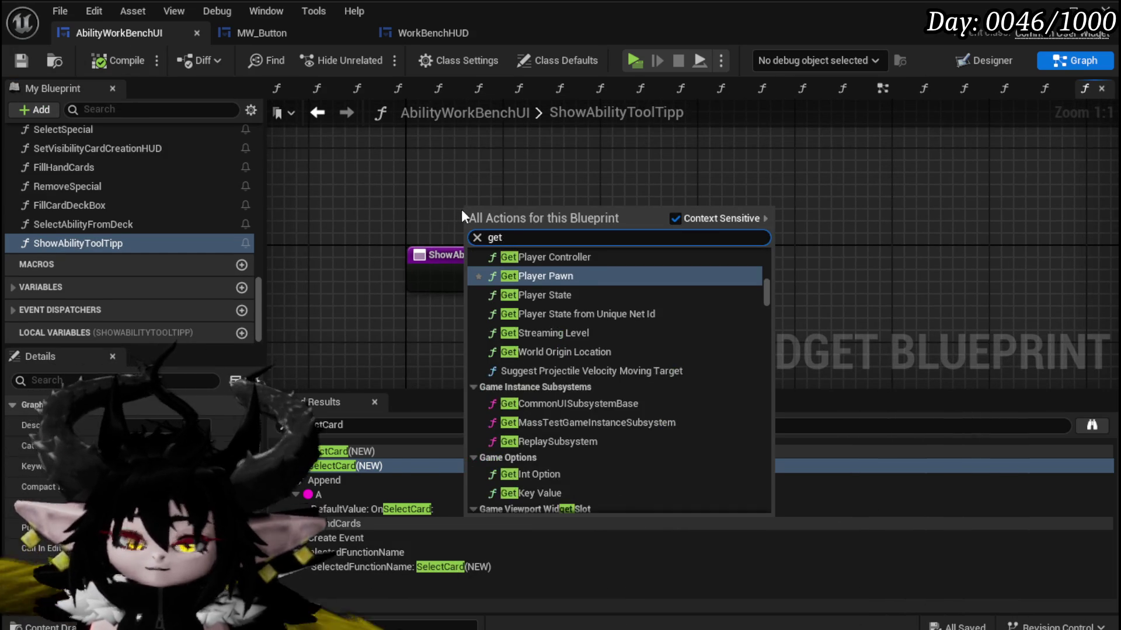
type(" Ability Tool")
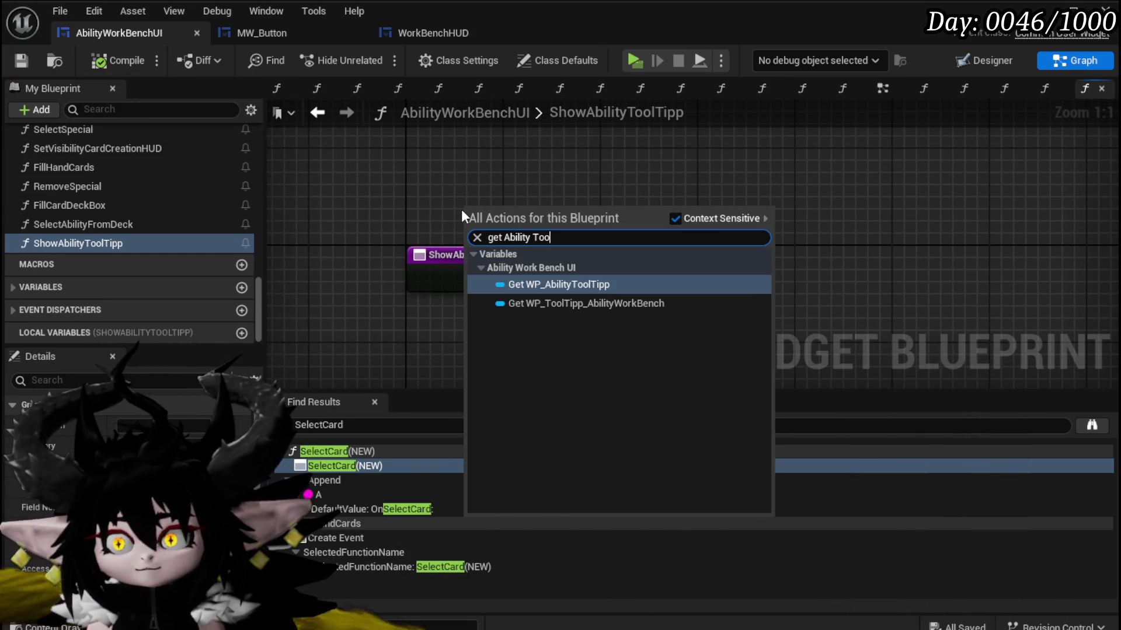
left_click(544, 280)
left_click_drag(562, 211, 693, 282)
type("Set Visi")
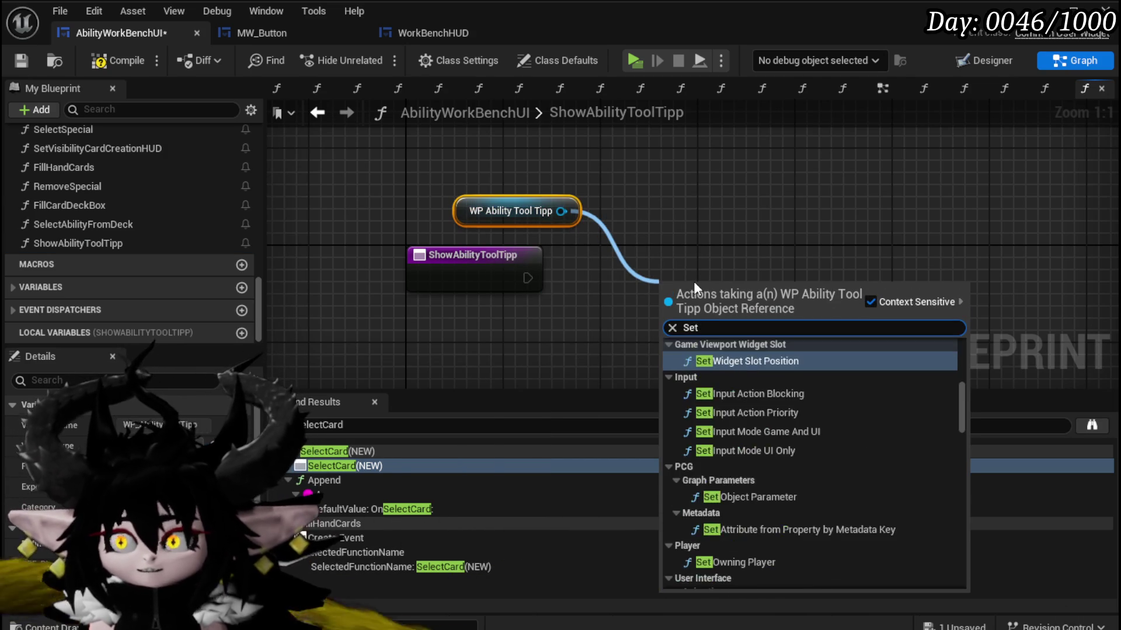
left_click(737, 405)
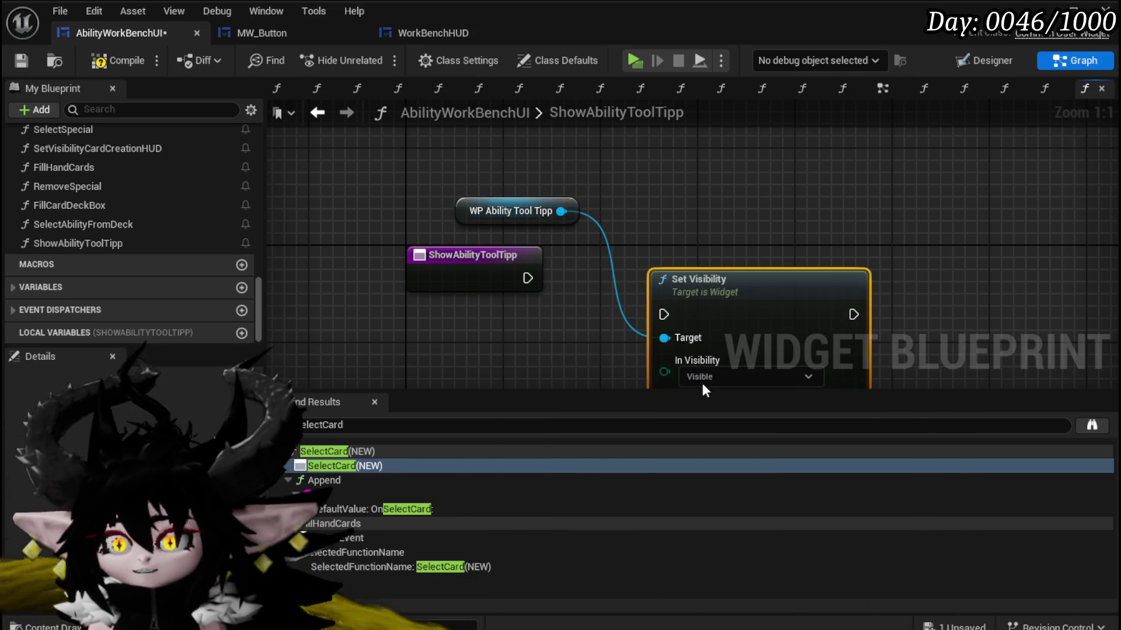
mouse_move(536, 277)
left_mouse_down()
mouse_move(665, 313)
mouse_move(723, 271)
left_mouse_up()
Set In Visibility to Not Hit-Testable (Self & All Children) and compile and save.
left_click(741, 339)
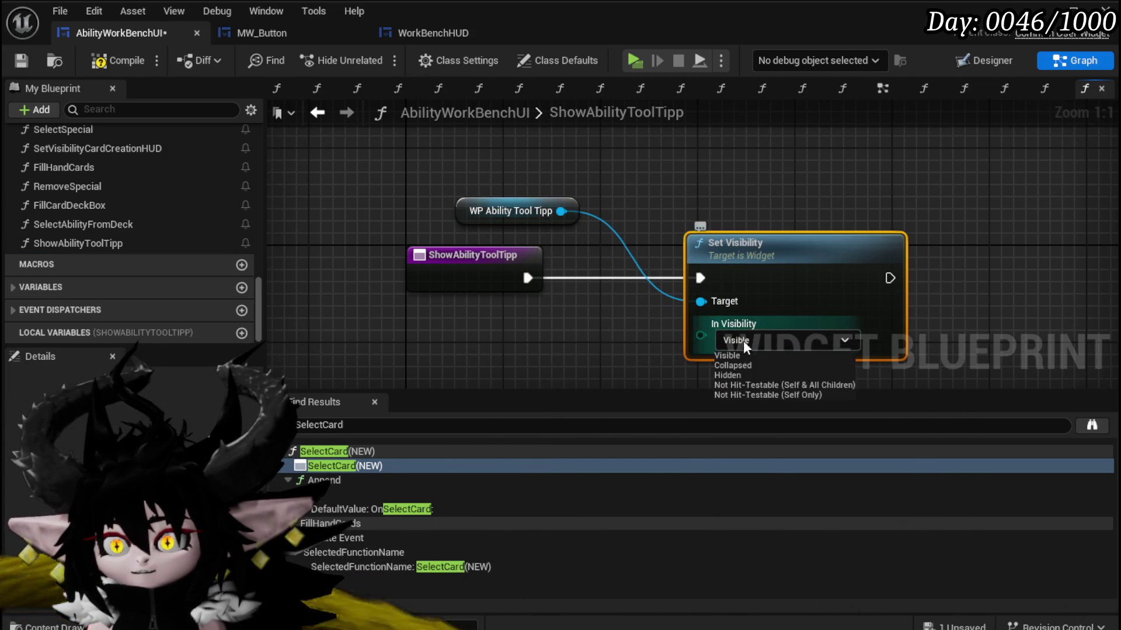
left_click(743, 376)
left_click(744, 341)
left_click(744, 386)
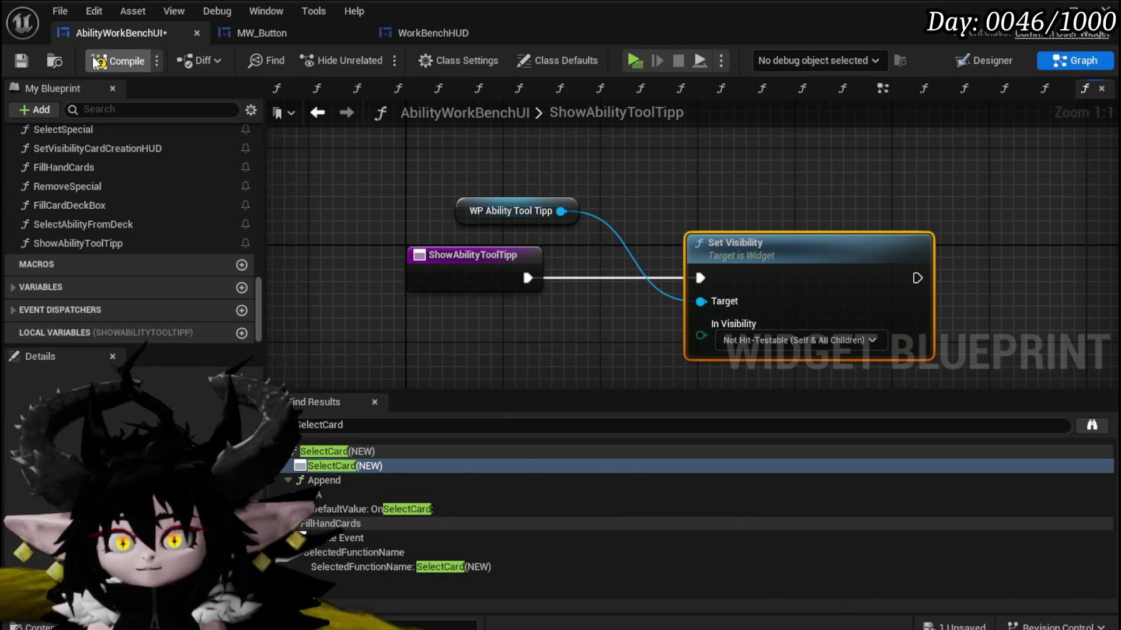
left_click(25, 61)
left_click_drag(261, 301, 256, 143)
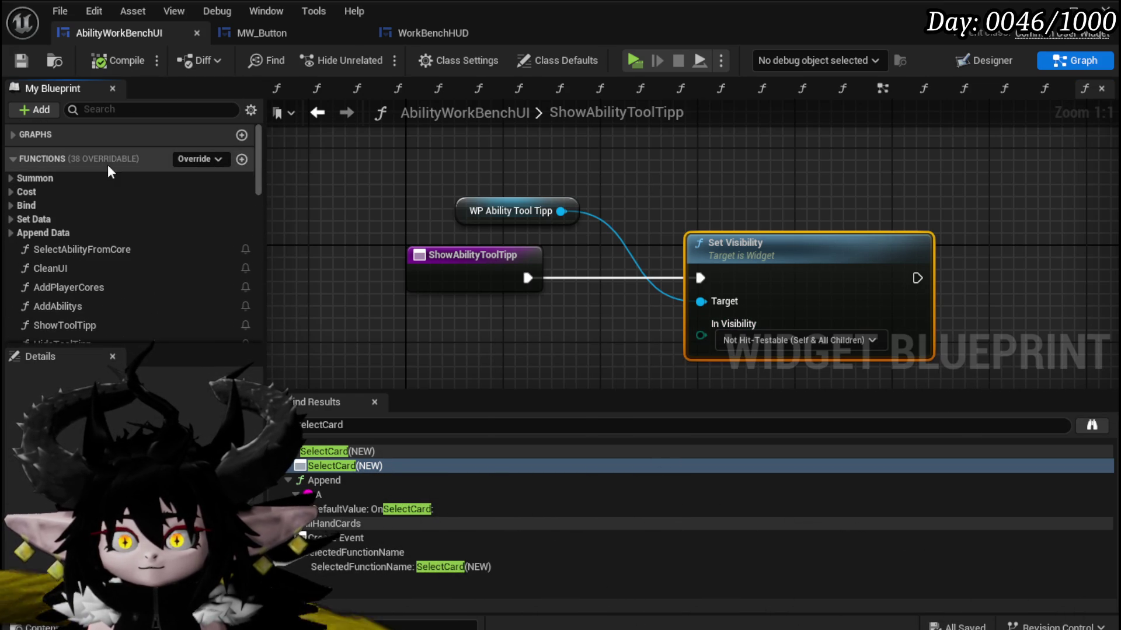
Add a second function named HideAbilityToolTipp.
left_click(241, 159)
type("HideAbilityToolTipp")
key("Return")
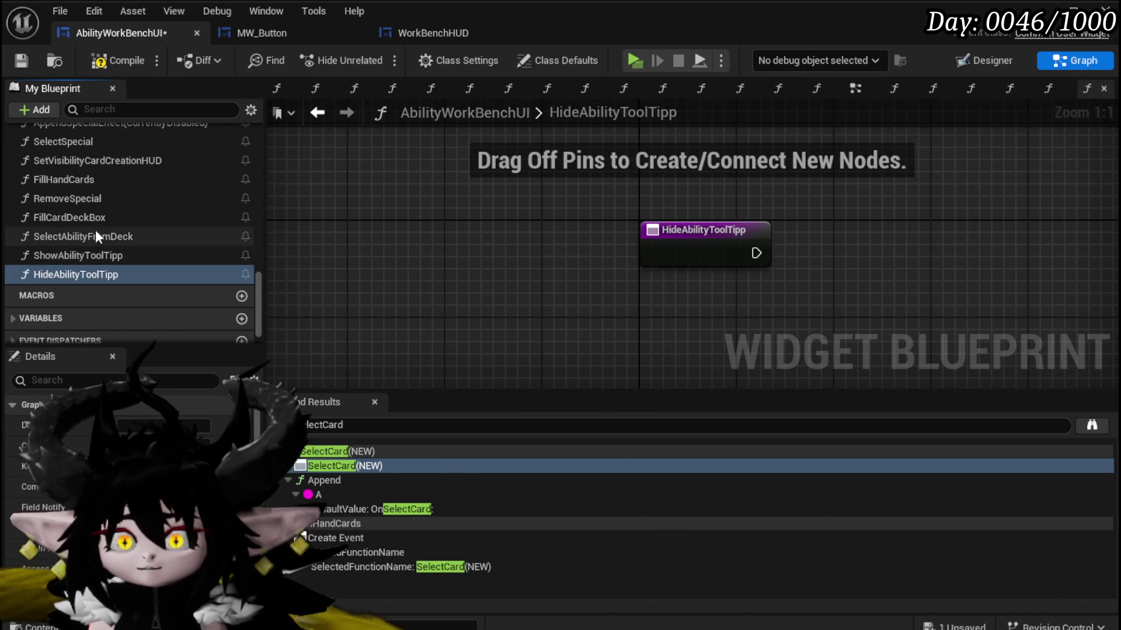
In HideAbilityToolTipp, add a WP_AbilityToolTipp getter and a Set Visibility call wired after the entry.
right_click(635, 177)
type("ge")
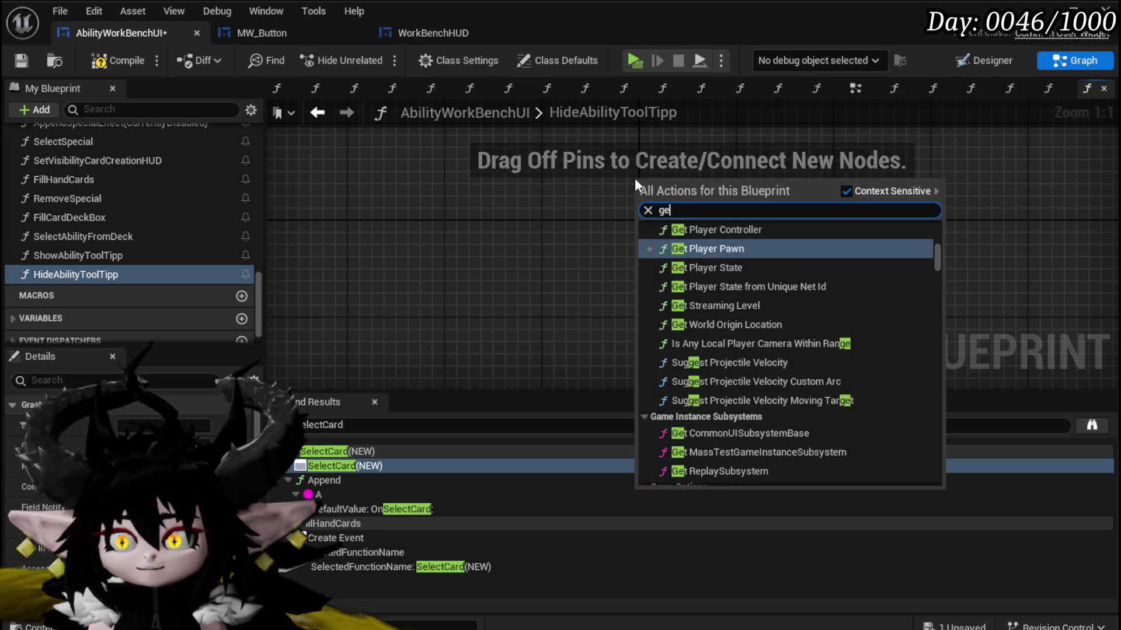
type("t Ability Tool")
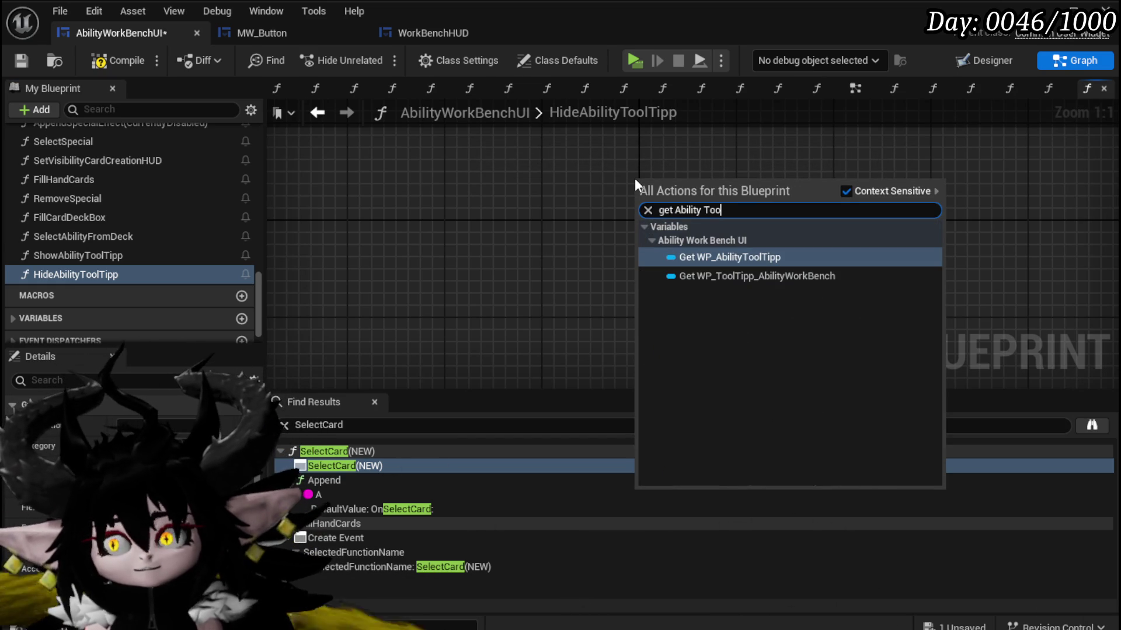
left_click(740, 256)
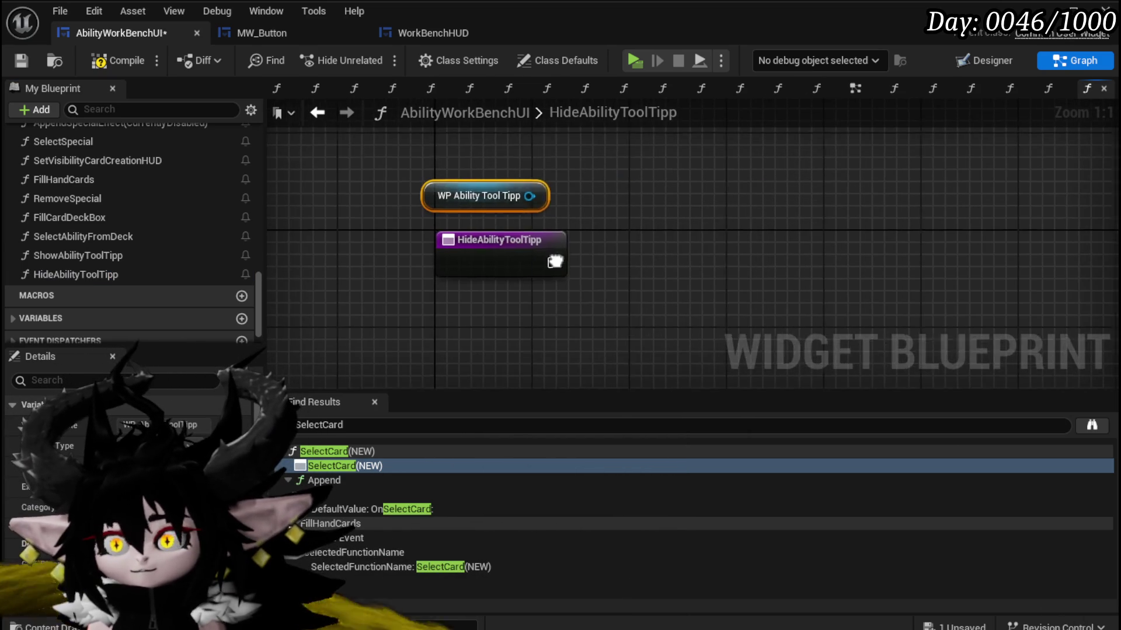
left_click_drag(482, 186, 620, 218)
type("Set Vis")
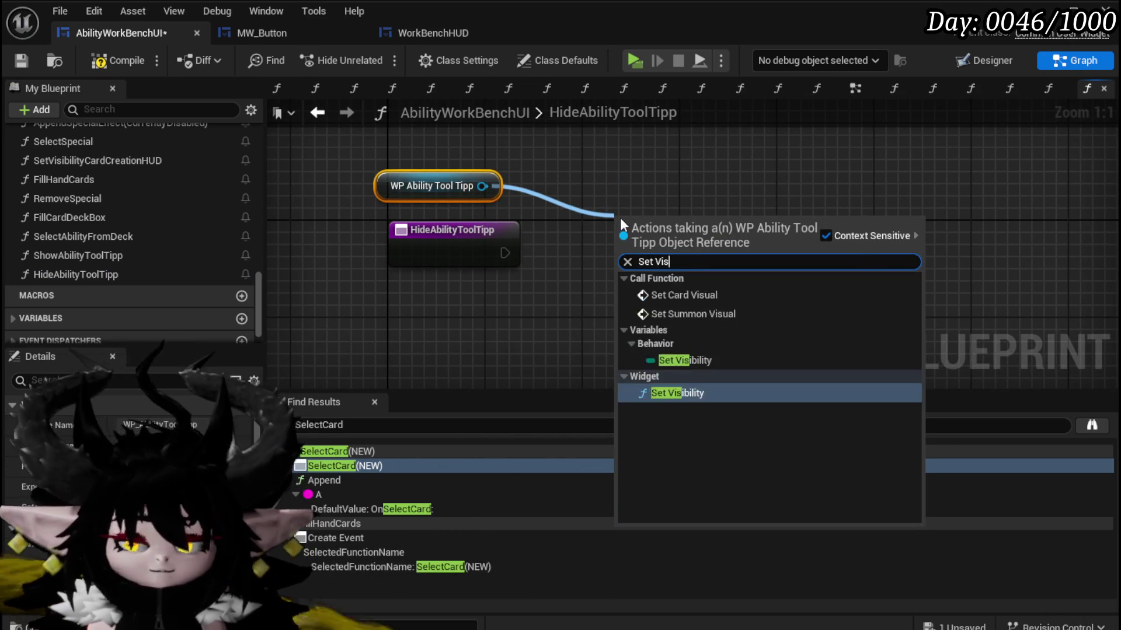
type("i")
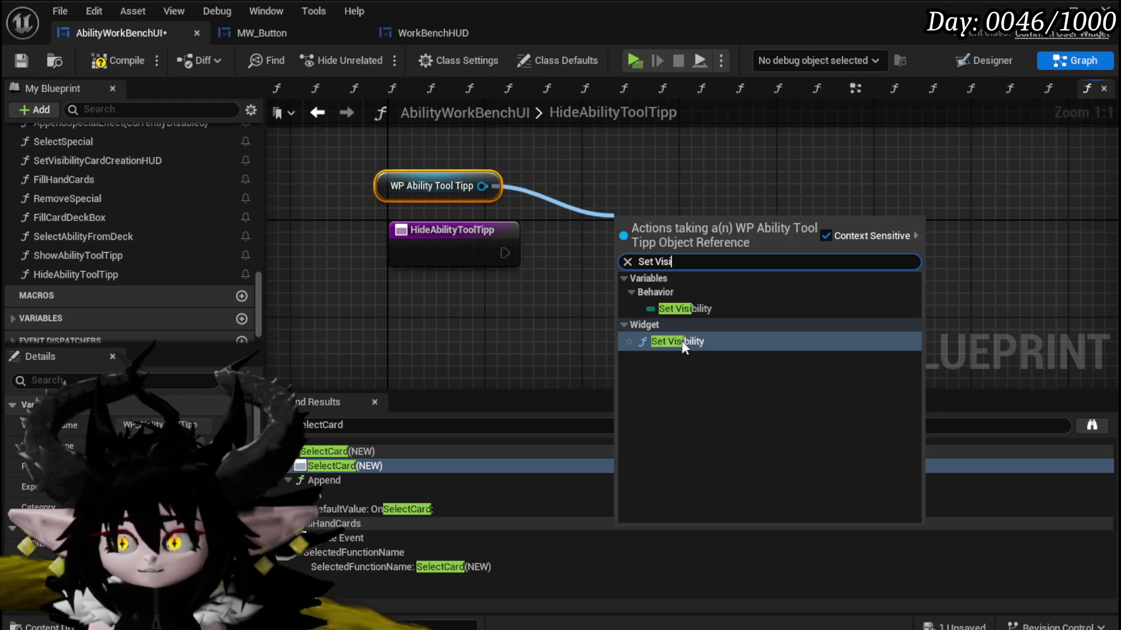
left_click(684, 344)
mouse_move(504, 252)
left_mouse_down()
mouse_move(597, 243)
mouse_move(621, 252)
left_mouse_up()
Set the visibility value to Collapsed and compile and save the blueprint.
left_click(667, 315)
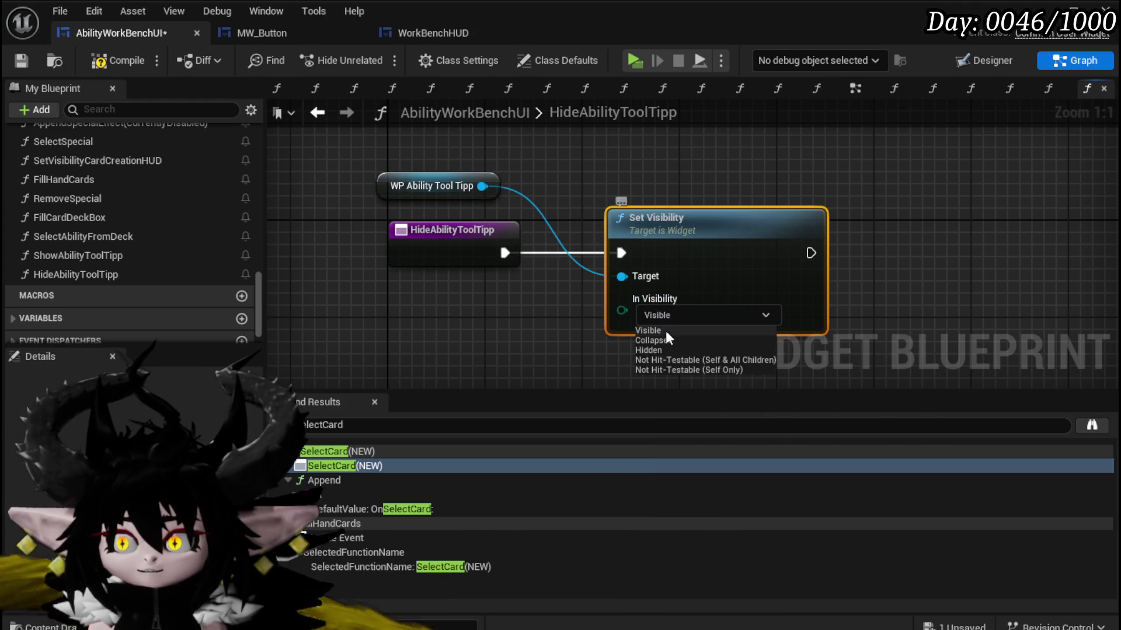
left_click(664, 342)
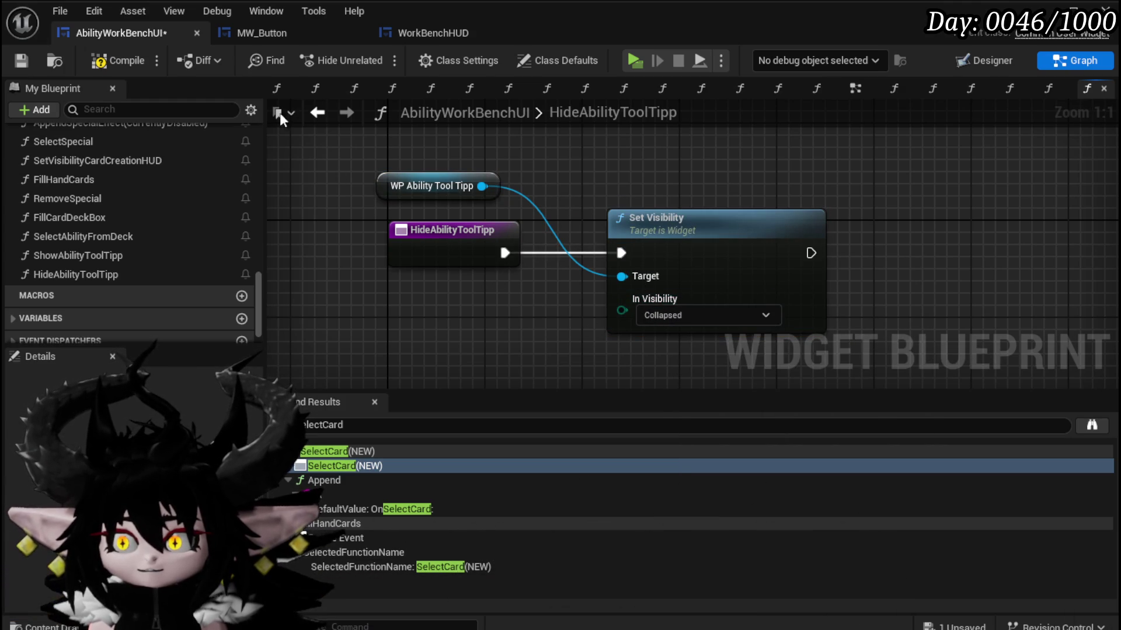
left_click(24, 60)
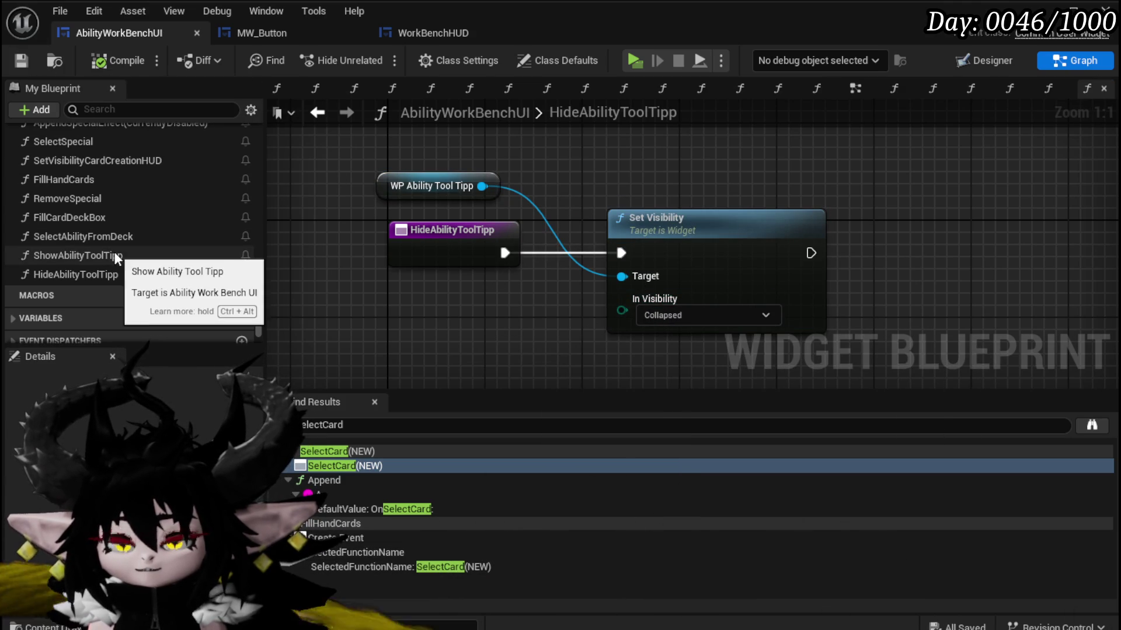
double_click(87, 256)
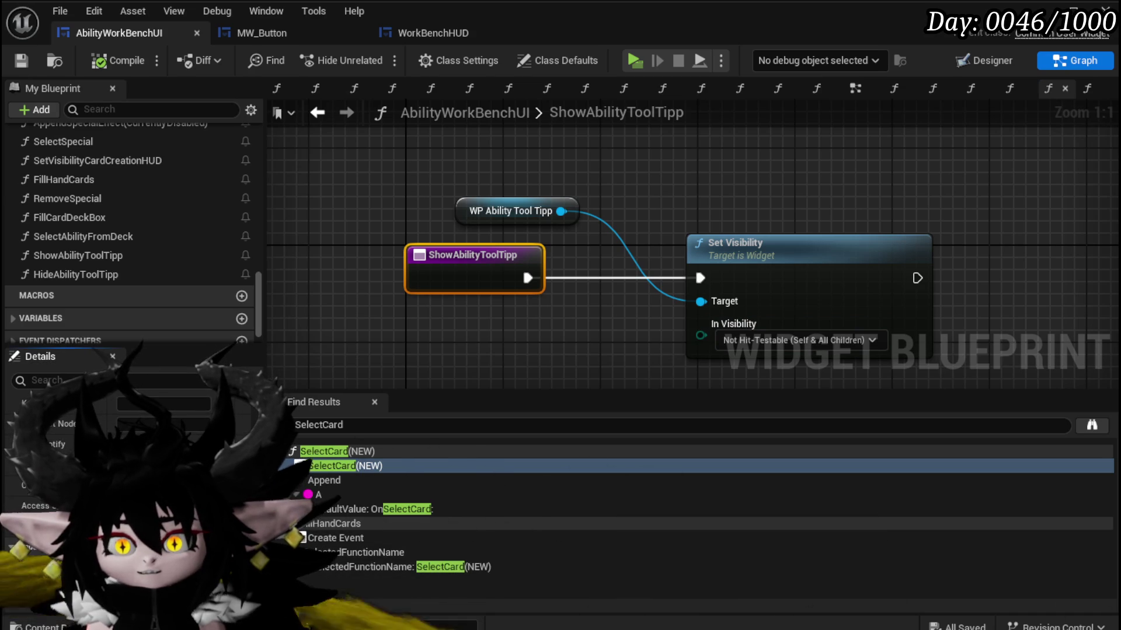
Add a CardData input parameter to ShowAbilityToolTipp.
left_click(241, 545)
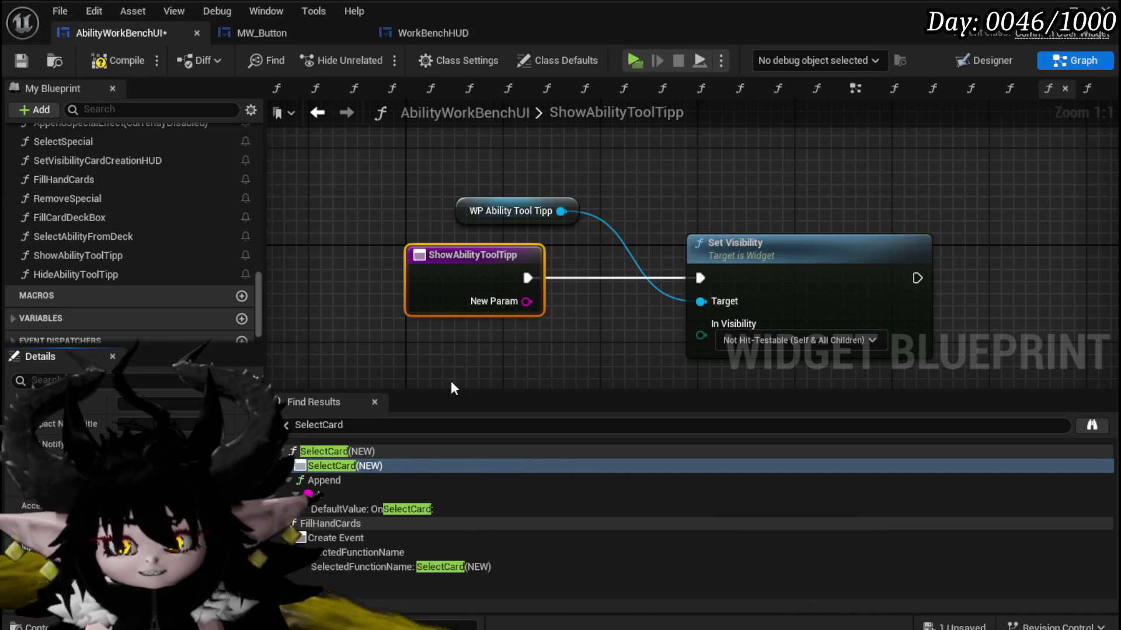
type("CardData")
key("Return")
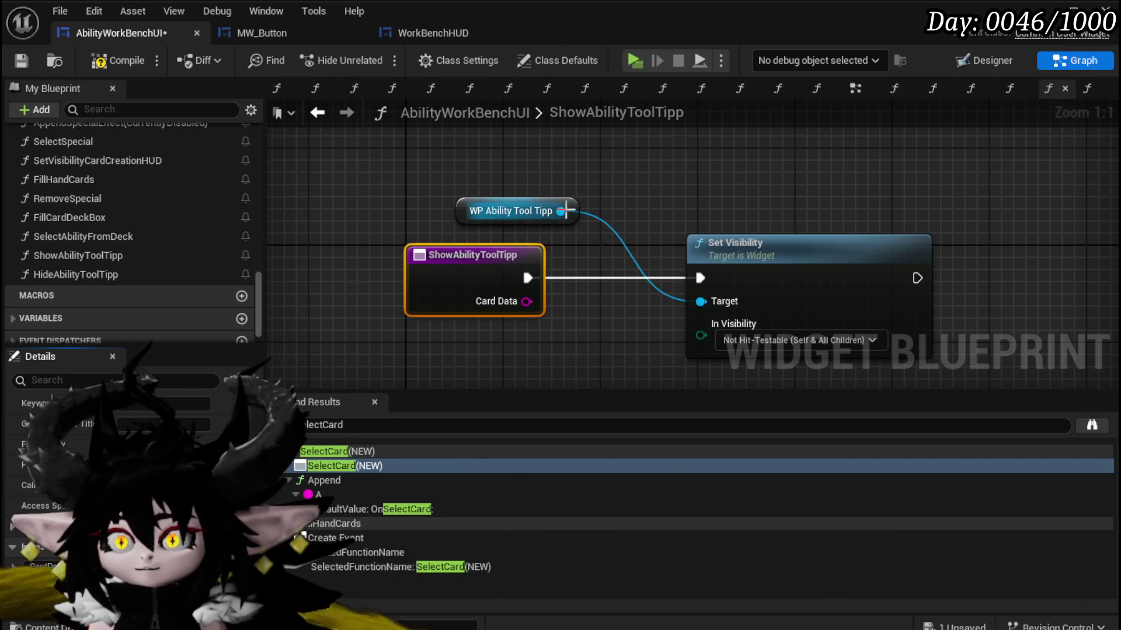
Add a Set Data call on the tooltip and place it before Set Visibility.
left_click_drag(564, 210, 672, 174)
type("Set")
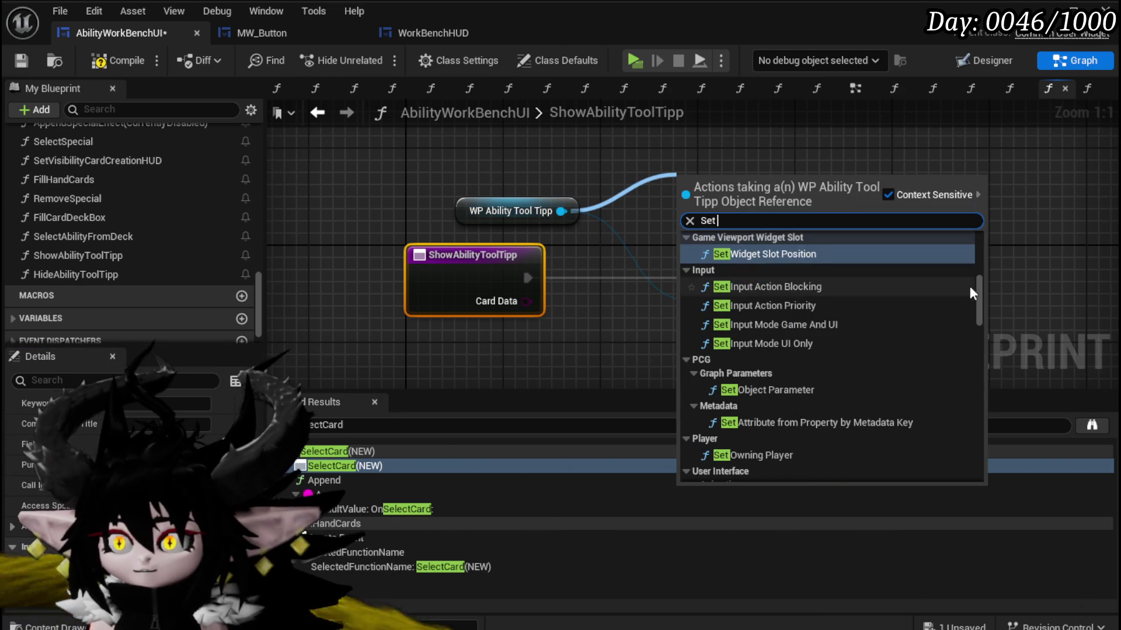
left_click_drag(981, 294, 983, 264)
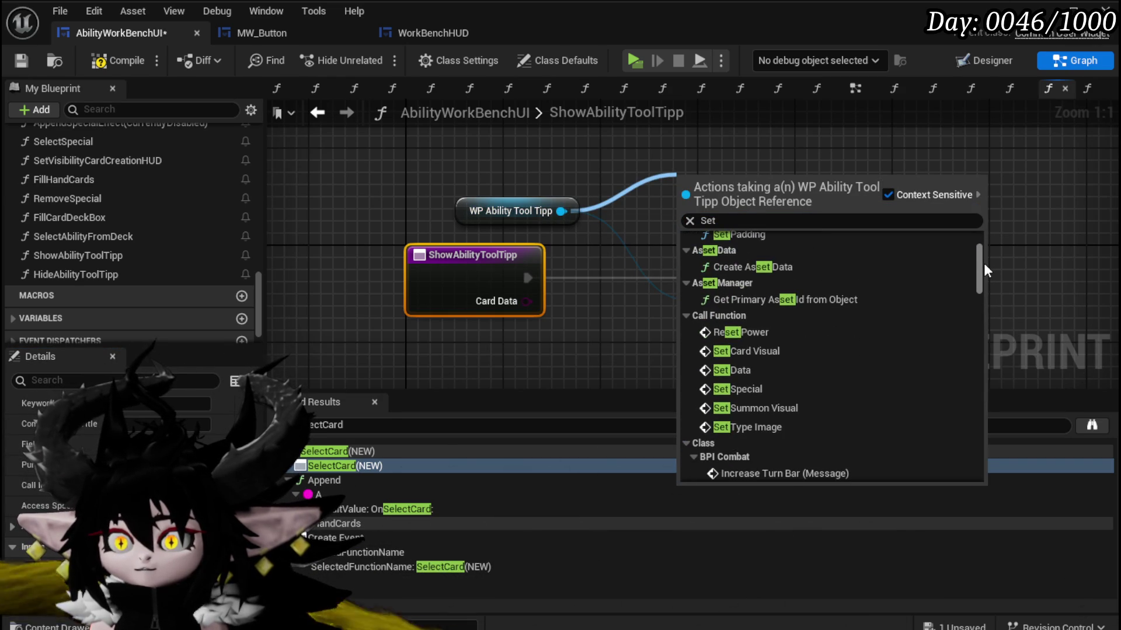
left_click(732, 370)
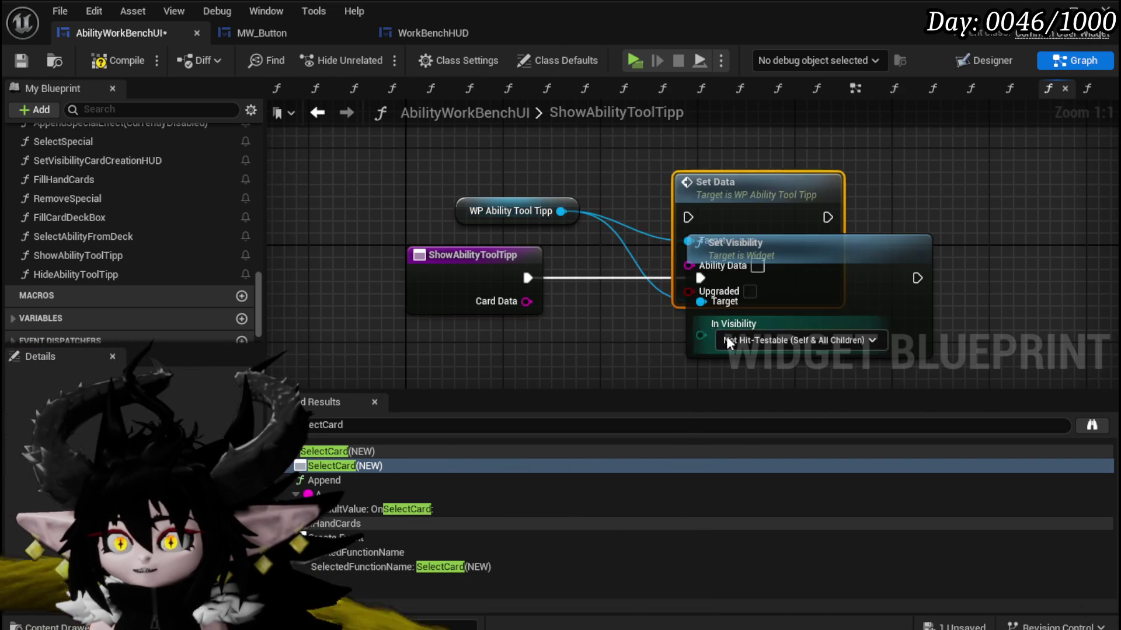
left_click_drag(874, 251, 917, 236)
left_click_drag(732, 233, 833, 233)
left_click_drag(613, 178, 570, 253)
Chain entry, Set Data and Set Visibility, and feed Card Data into Ability Data.
left_click_drag(388, 268, 498, 268)
left_click_drag(637, 268, 839, 272)
key("Escape")
mouse_move(633, 257)
left_mouse_down()
mouse_move(661, 261)
mouse_move(648, 261)
left_mouse_up()
left_click_drag(662, 268, 761, 271)
left_click_drag(838, 270, 839, 270)
left_click_drag(401, 295, 523, 315)
left_click(446, 362)
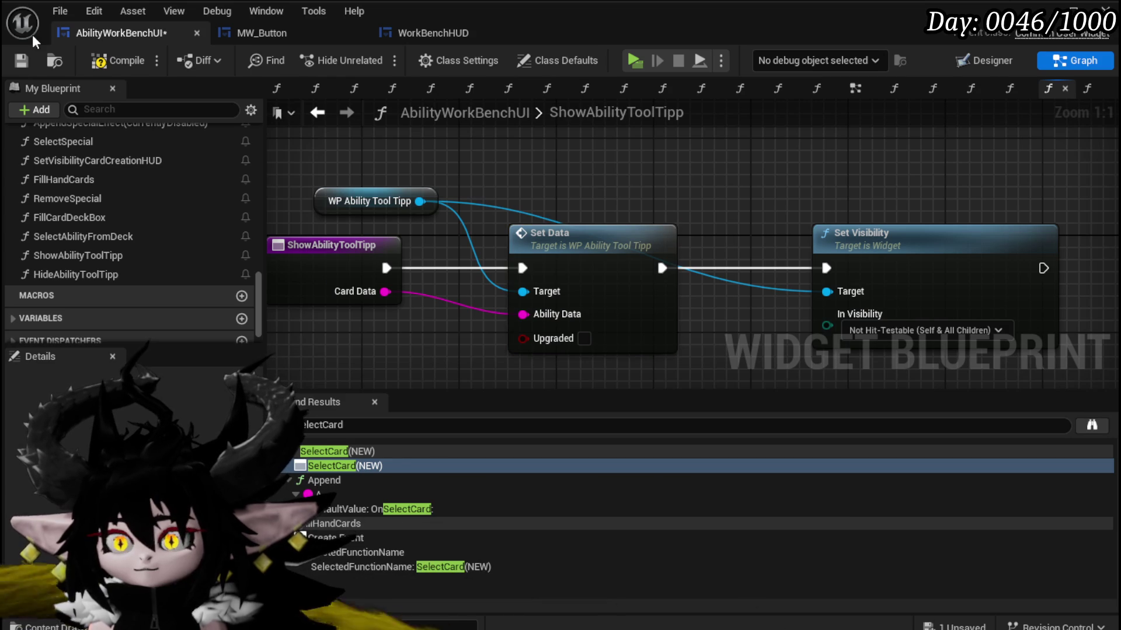
Compile and save, then bring up ShowToolTipp's mouse-positioning nodes for reference.
left_click(114, 63)
left_click(21, 60)
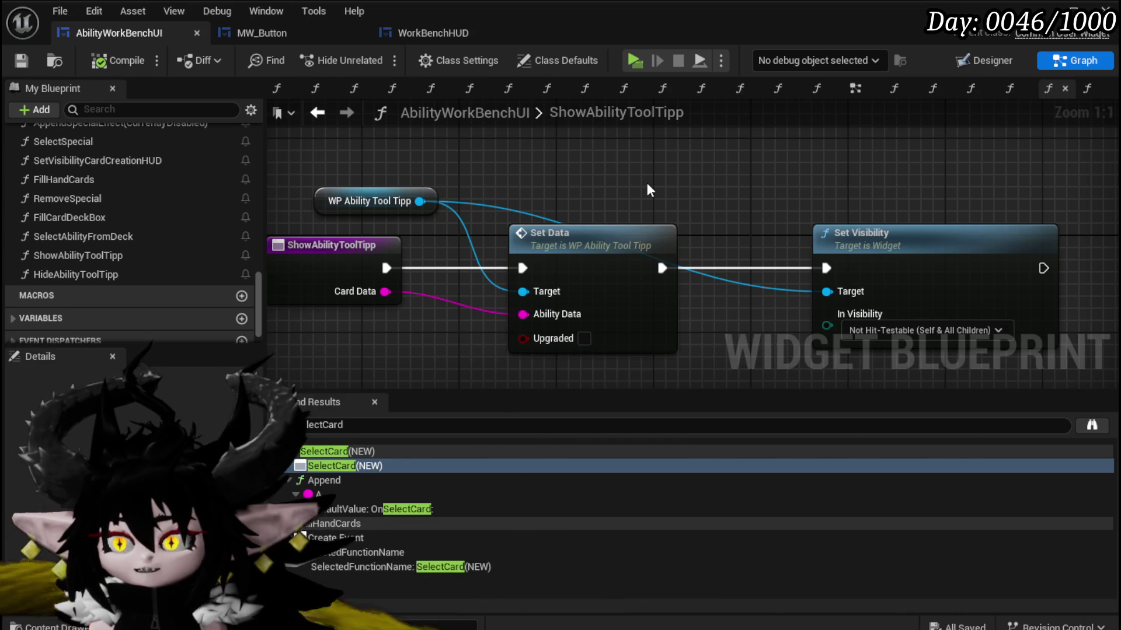
scroll(636, 188, "down", 2)
mouse_move(379, 209)
left_mouse_down()
mouse_move(482, 190)
mouse_move(513, 199)
left_mouse_up()
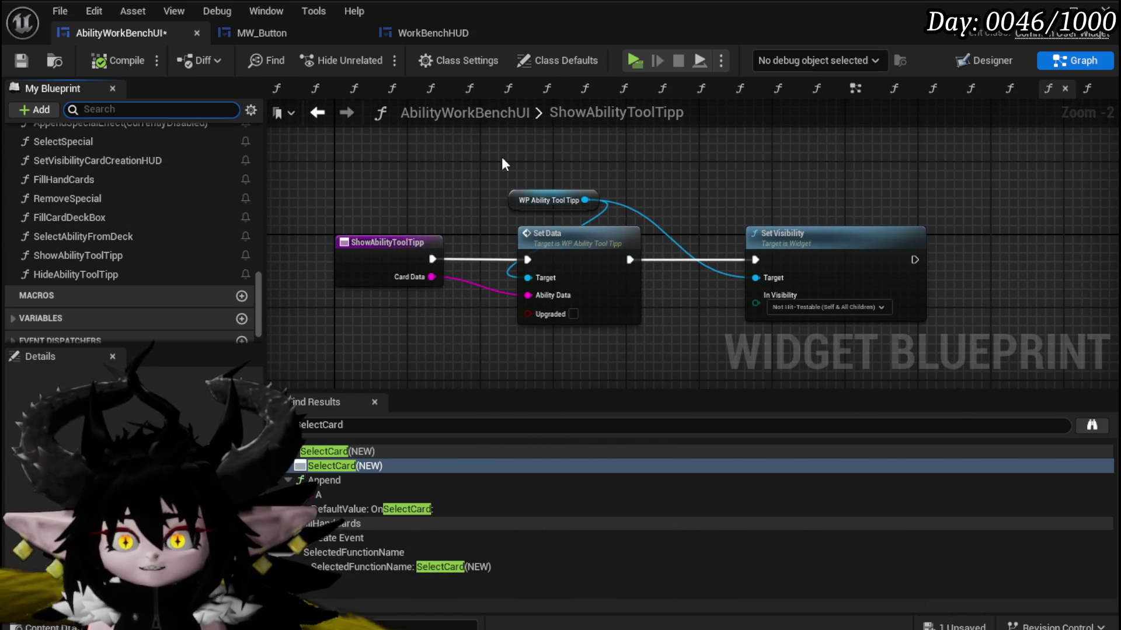
type("ShowTool")
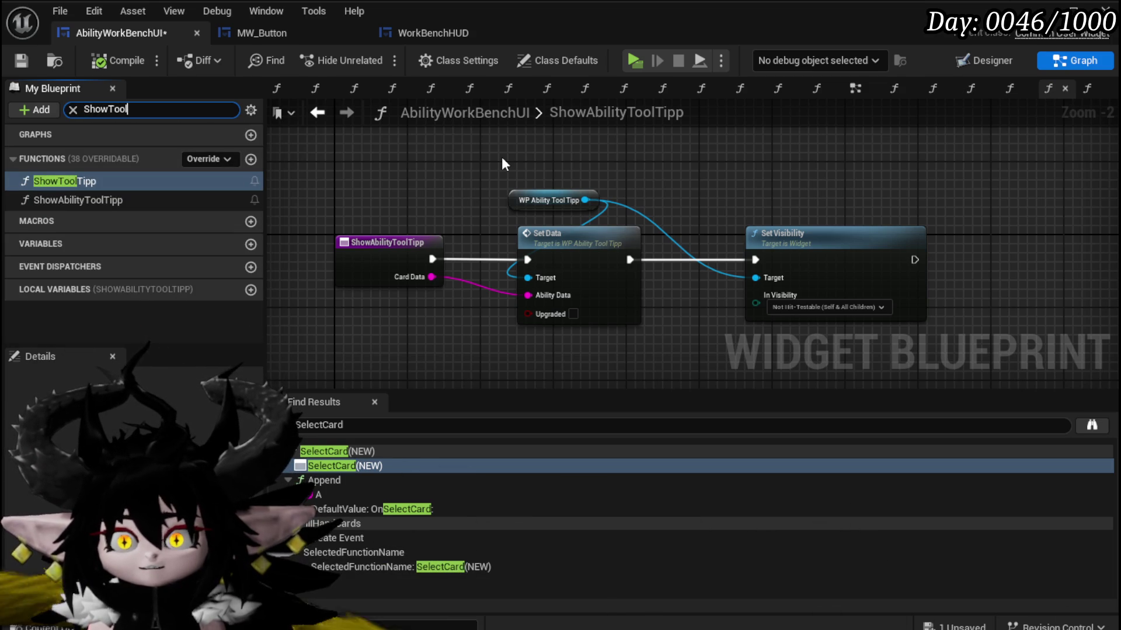
double_click(101, 179)
mouse_move(658, 221)
left_mouse_down()
mouse_move(484, 151)
mouse_move(954, 352)
mouse_move(950, 293)
left_mouse_up()
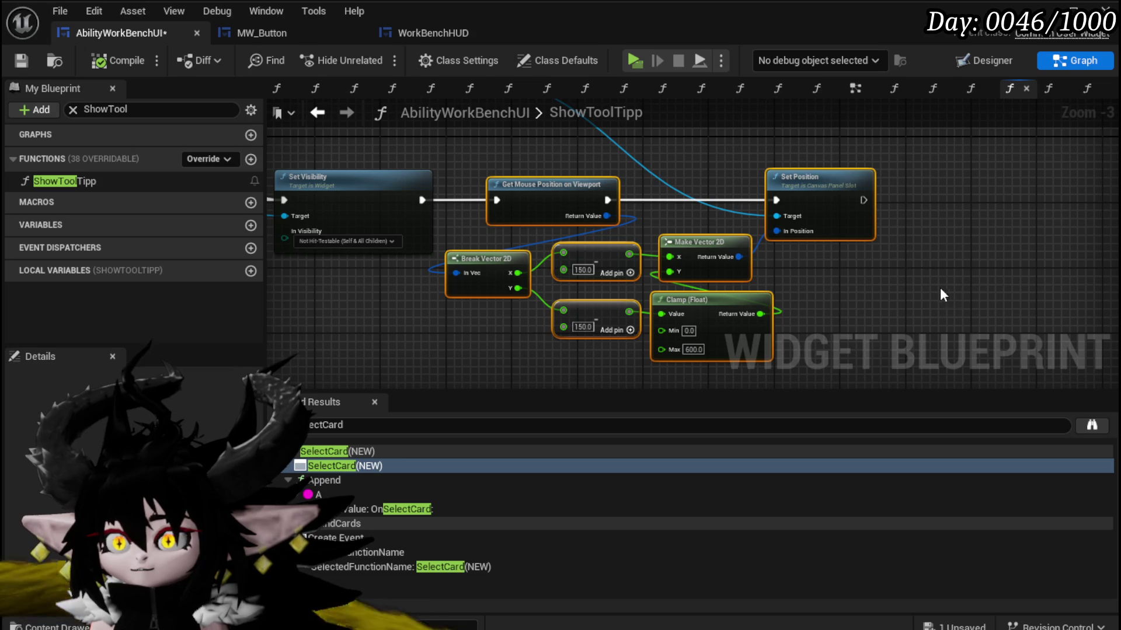
Filter My Blueprint by 'ToolTipp' and return to the ShowAbilityToolTipp graph.
scroll(857, 276, "down", 2)
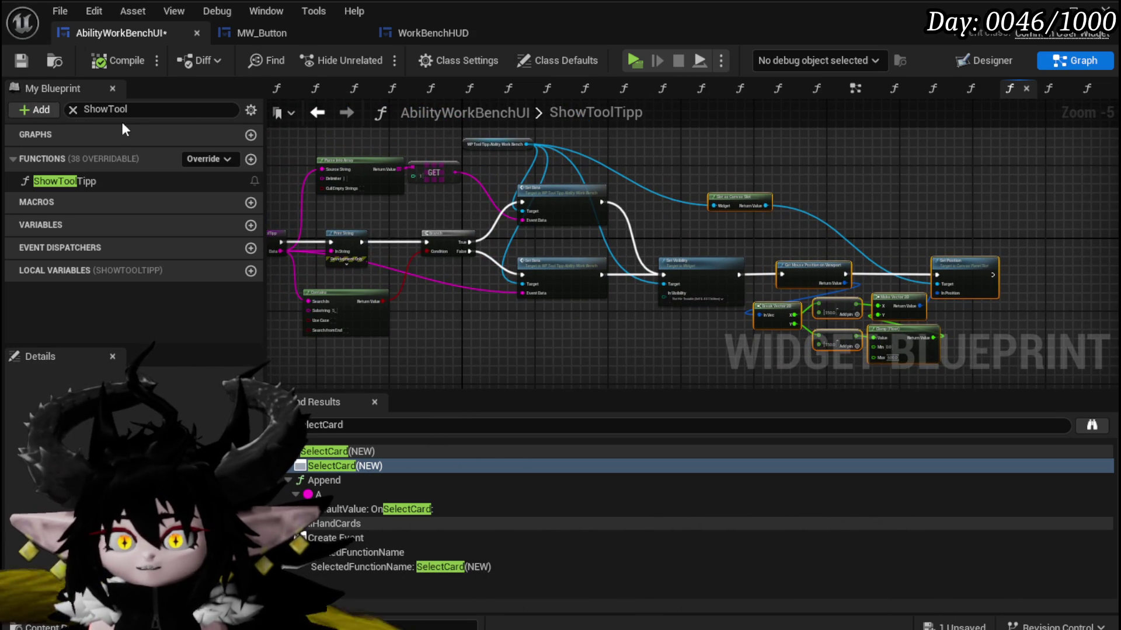
left_click(73, 110)
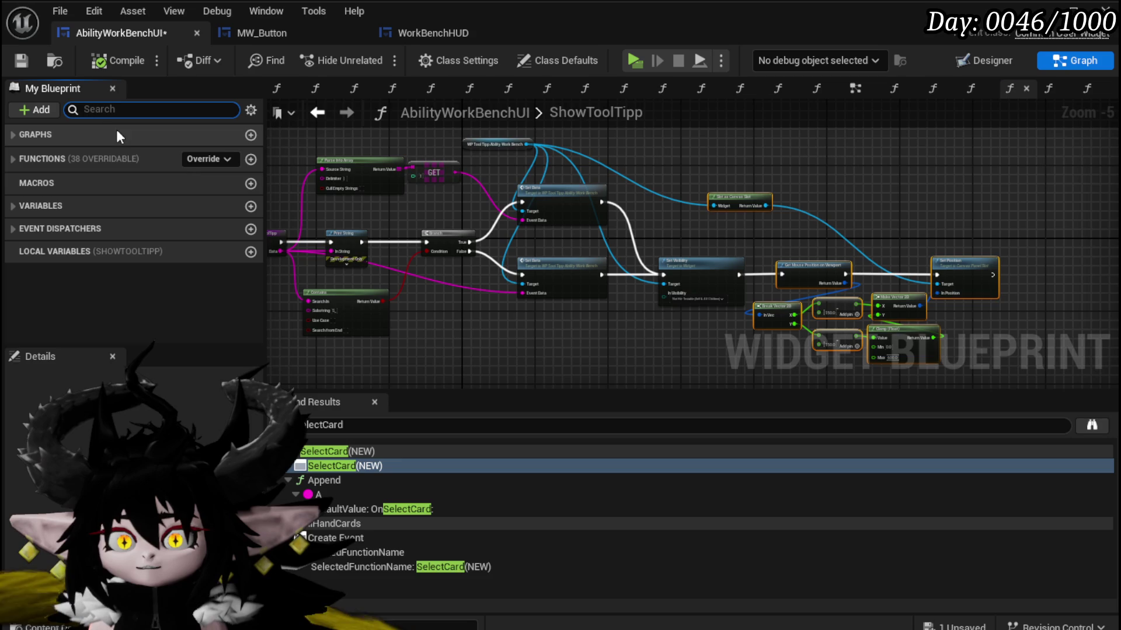
type("Too")
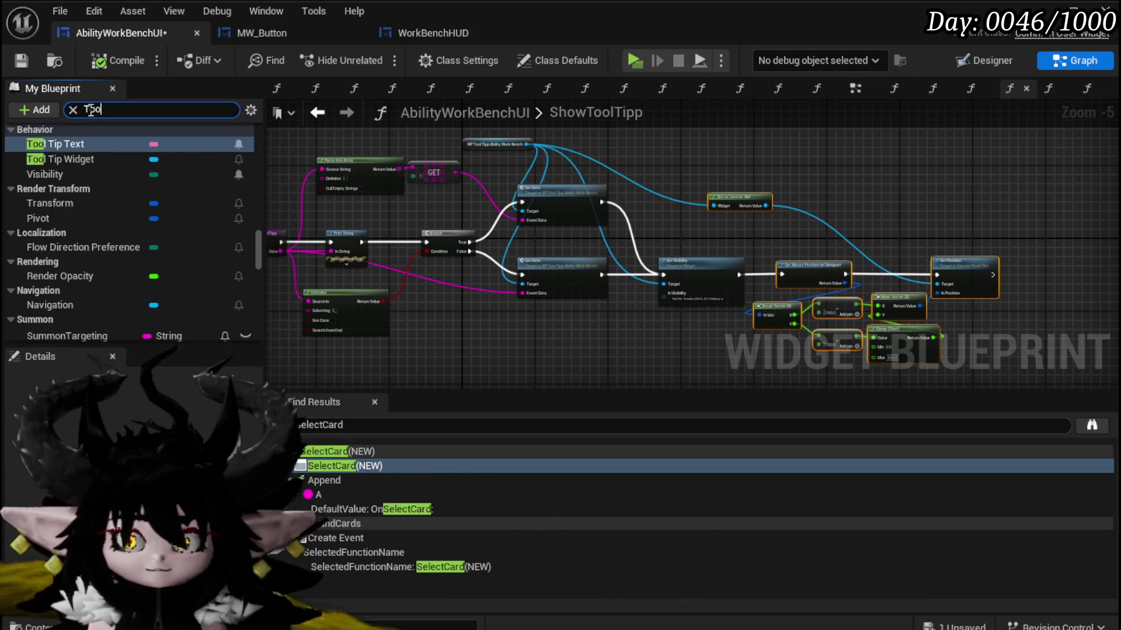
type("lTipp")
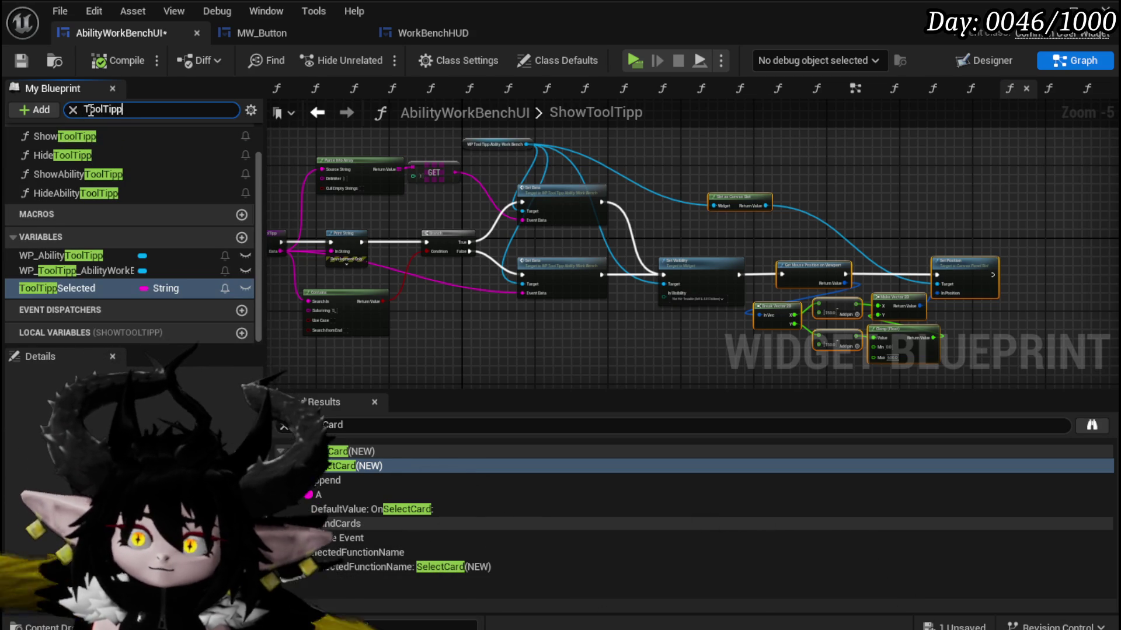
double_click(75, 174)
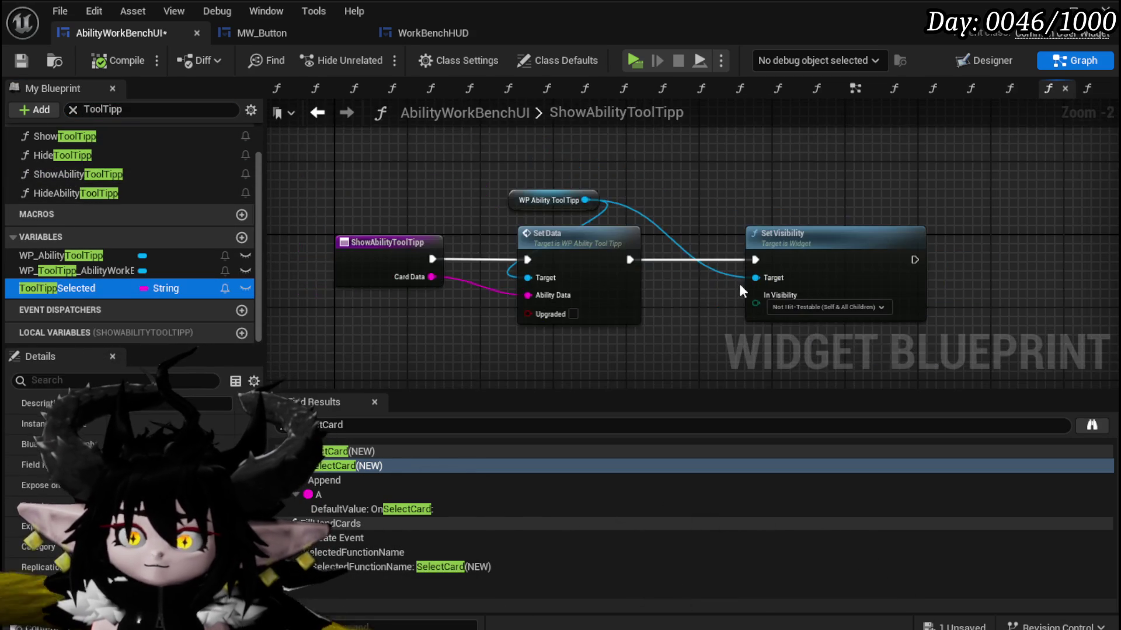
left_click_drag(739, 288, 539, 150)
Paste the mouse-position and Clamp nodes after Set Visibility, wired and arranged.
key("ctrl+v")
mouse_move(595, 237)
left_mouse_down()
mouse_move(902, 129)
mouse_move(866, 181)
left_mouse_up()
left_click_drag(720, 193, 798, 195)
left_click(715, 136)
mouse_move(716, 136)
left_mouse_down()
mouse_move(715, 215)
mouse_move(560, 133)
mouse_move(324, 58)
left_mouse_up()
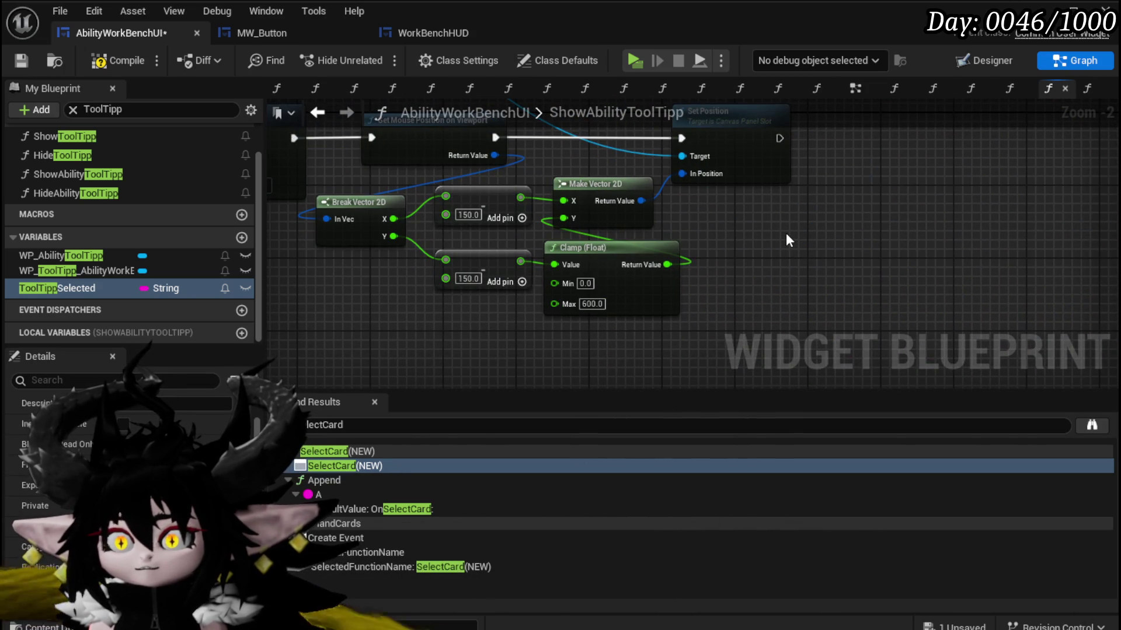
left_click_drag(639, 258, 665, 265)
mouse_move(798, 229)
left_mouse_down()
mouse_move(786, 316)
mouse_move(804, 309)
left_mouse_up()
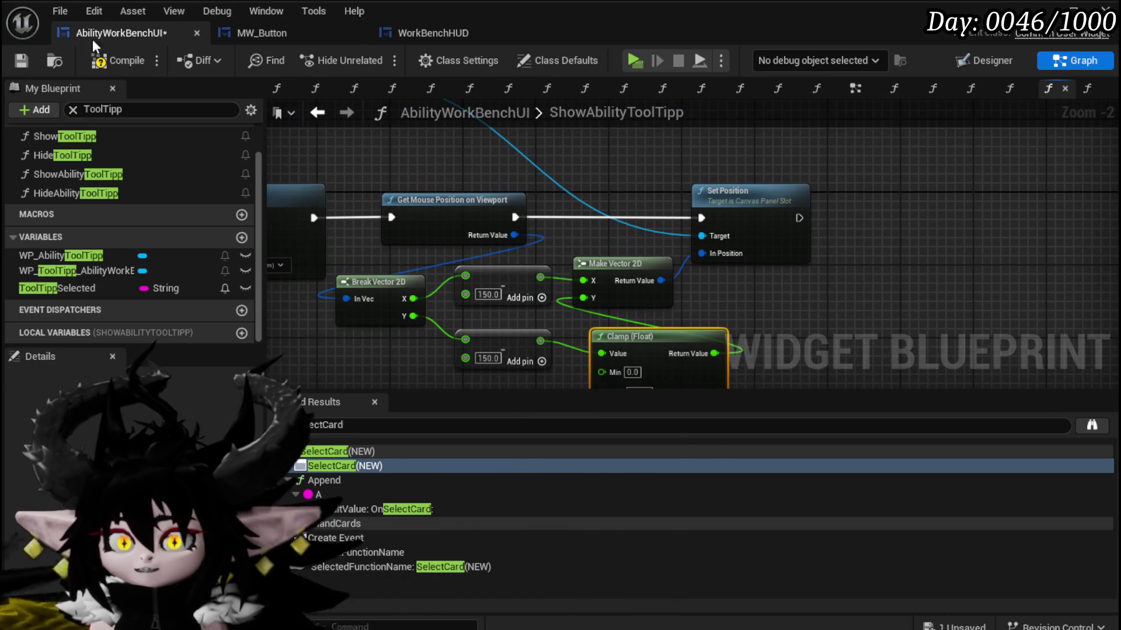
Compile and save the blueprint.
left_click(22, 61)
left_click(762, 201)
mouse_move(443, 157)
left_mouse_down()
mouse_move(578, 190)
mouse_move(568, 194)
mouse_move(486, 142)
mouse_move(511, 215)
mouse_move(812, 196)
left_mouse_up()
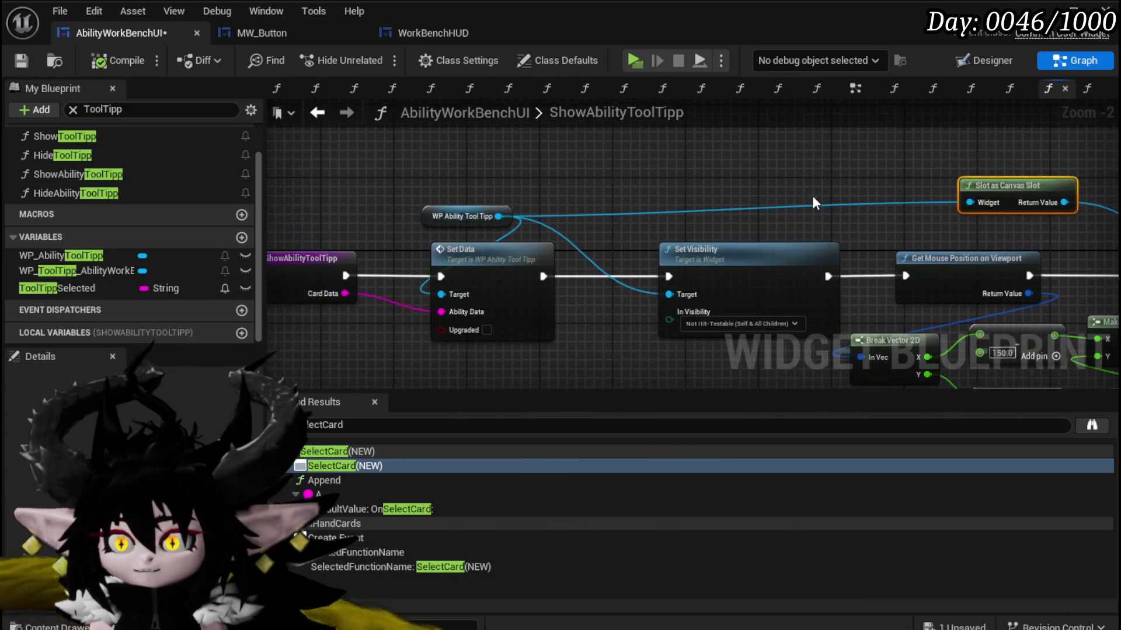
left_click(21, 60)
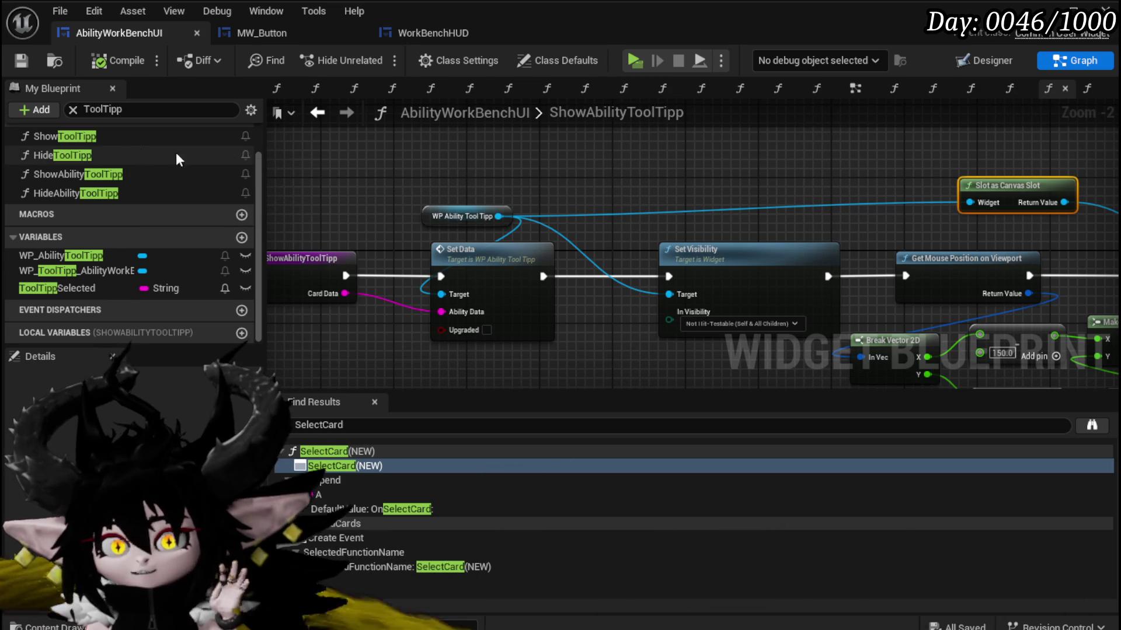
left_click(855, 89)
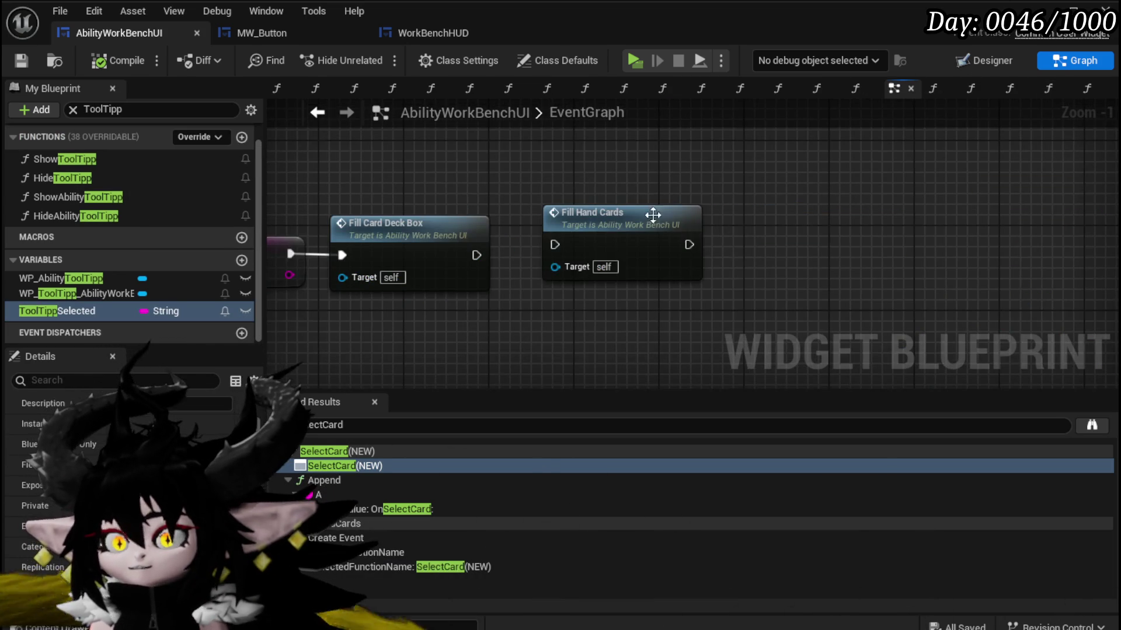
In FillCardDeckBox, bind events to the new button's On Hover and On Unhover.
double_click(753, 204)
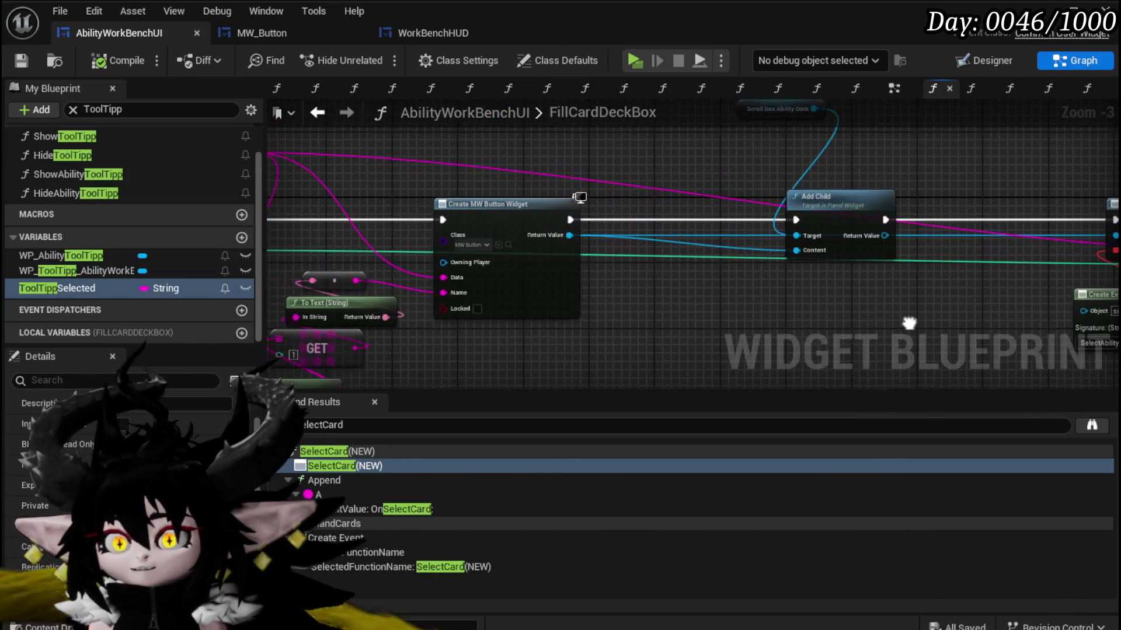
left_click_drag(481, 207, 600, 312)
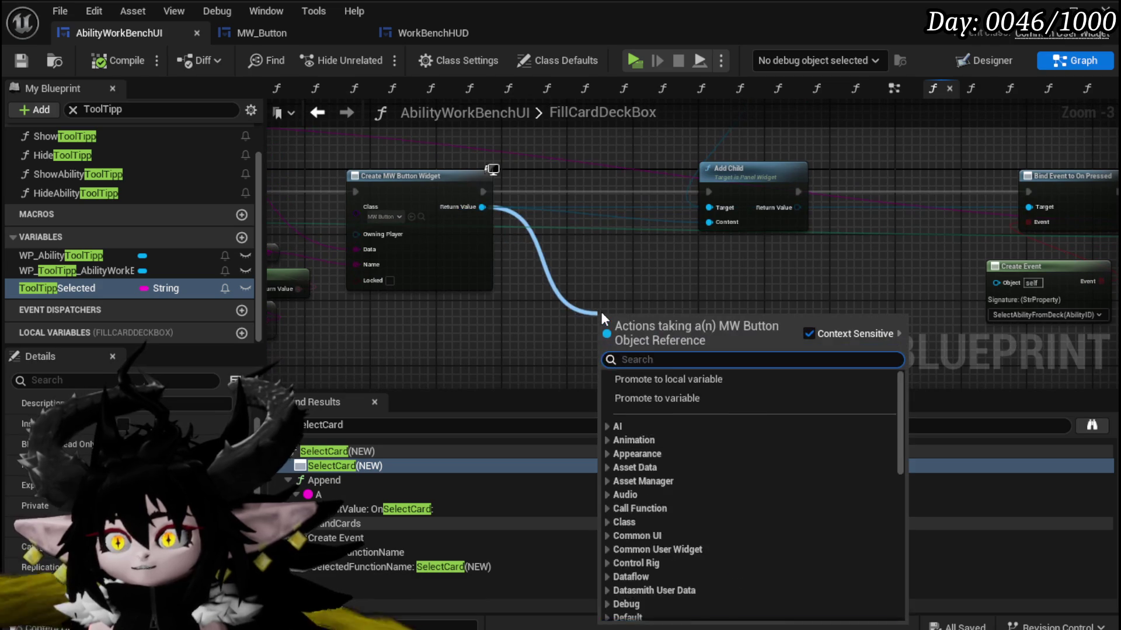
type("Bind o")
type("n Hover")
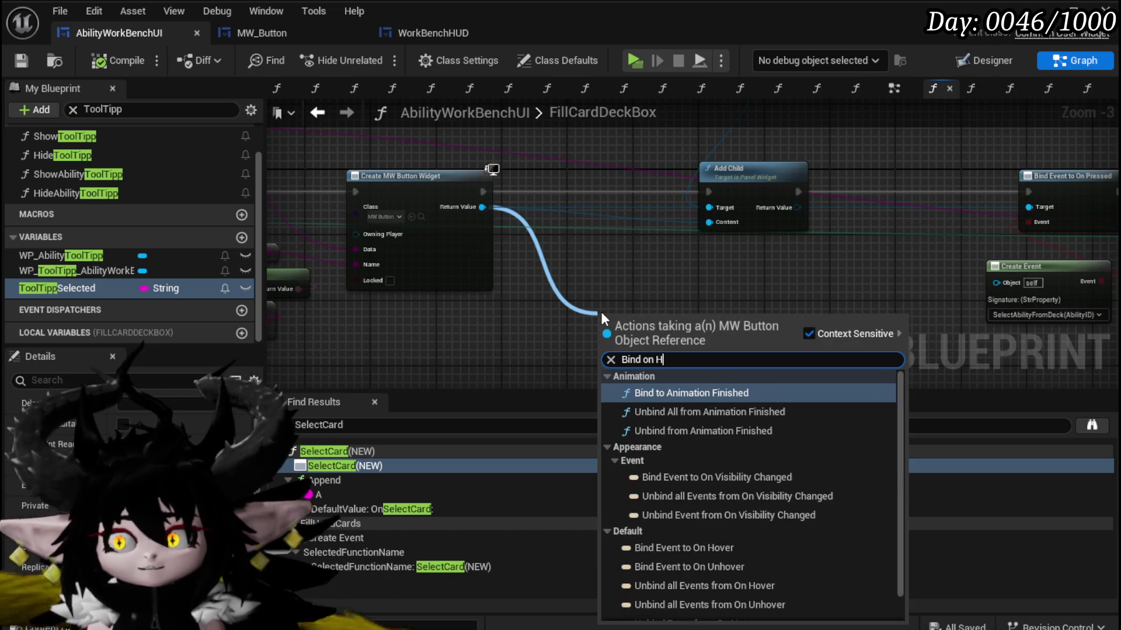
key("Return")
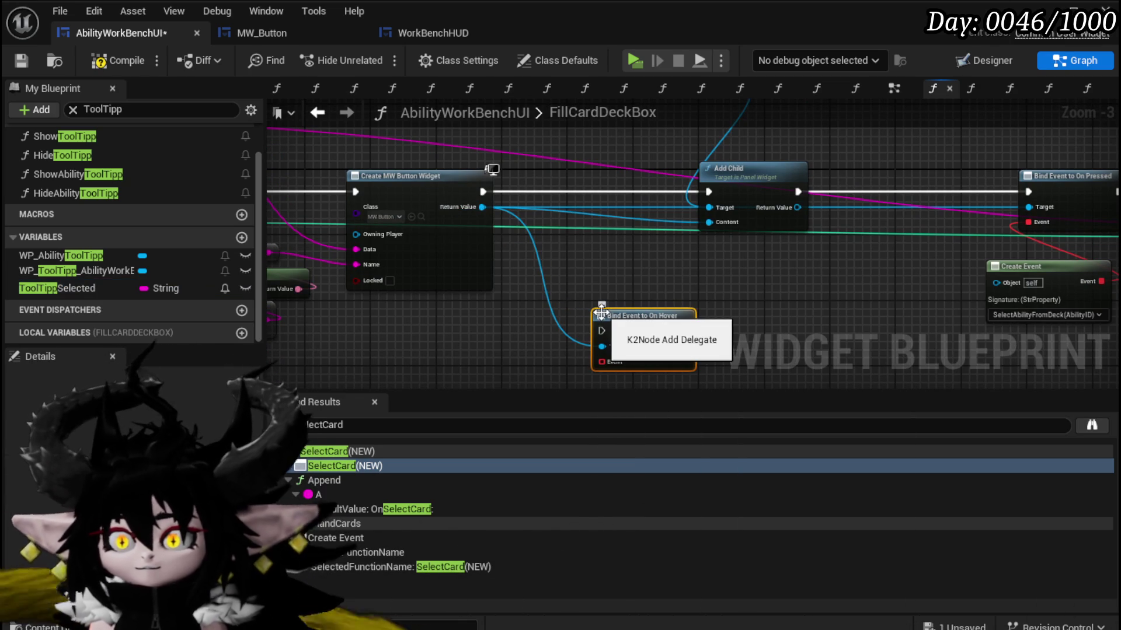
left_click_drag(482, 207, 664, 272)
type("Bind on Unho")
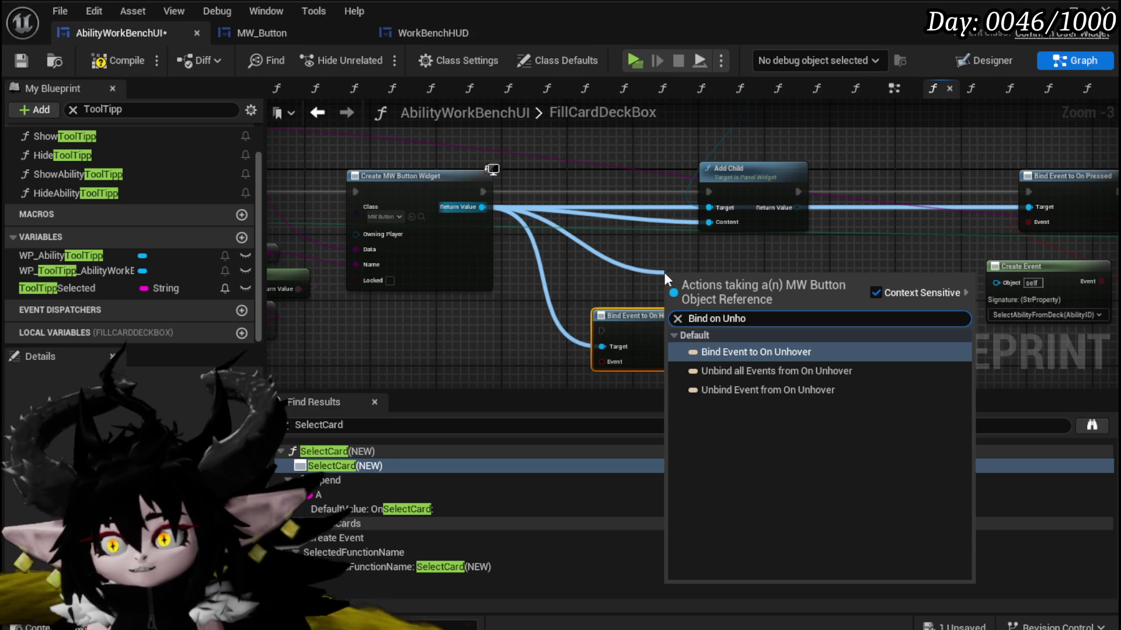
left_click(730, 349)
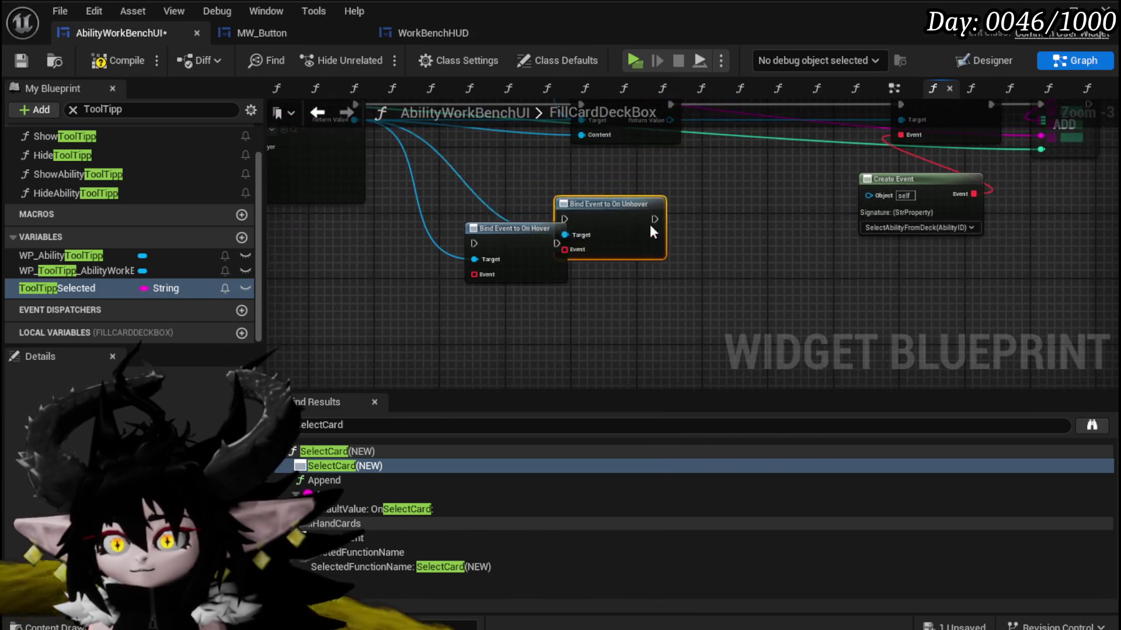
Attach a Create Event node to each of the On Hover and On Unhover bindings.
left_click_drag(474, 274, 464, 300)
type("Crea")
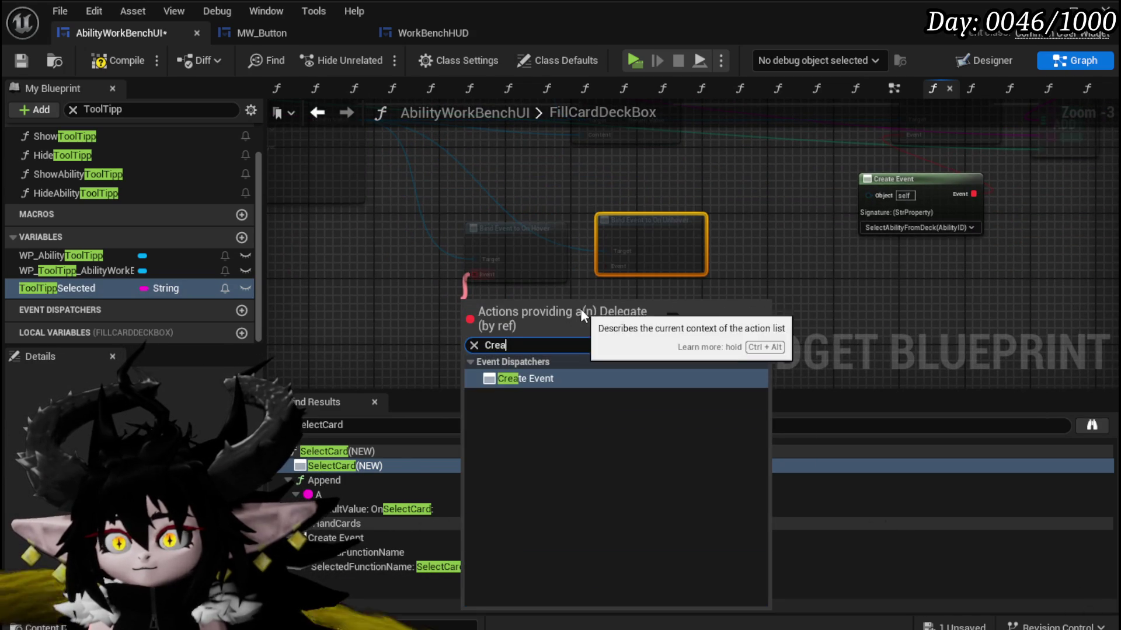
left_click(536, 378)
left_click_drag(601, 266, 650, 316)
type("Crea")
key("Return")
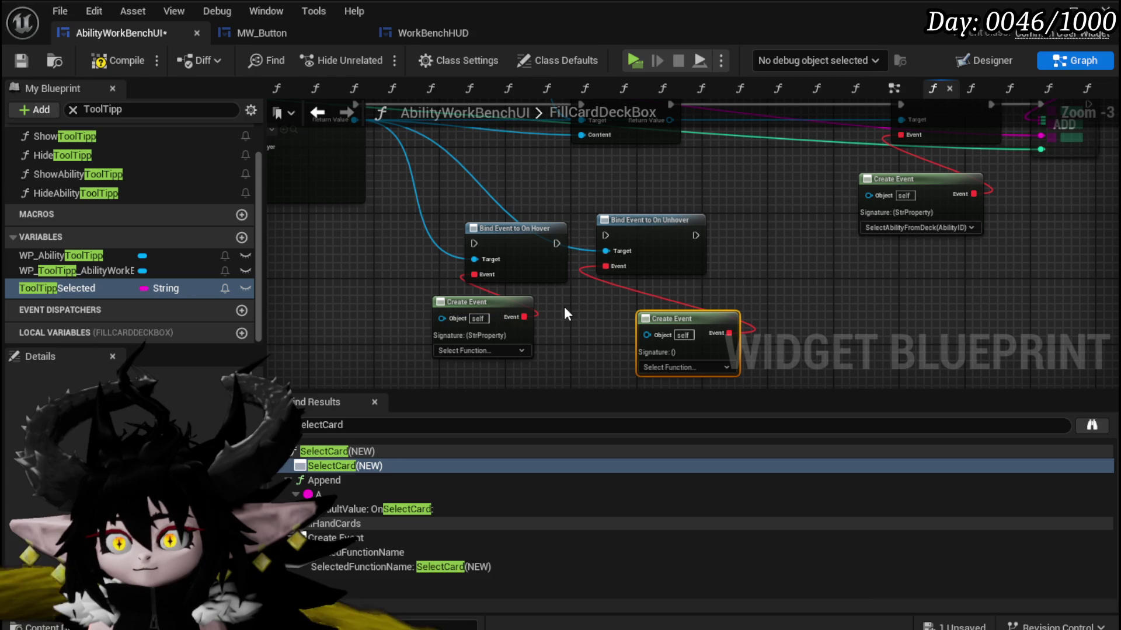
left_click(600, 342)
left_click_drag(600, 342, 618, 248)
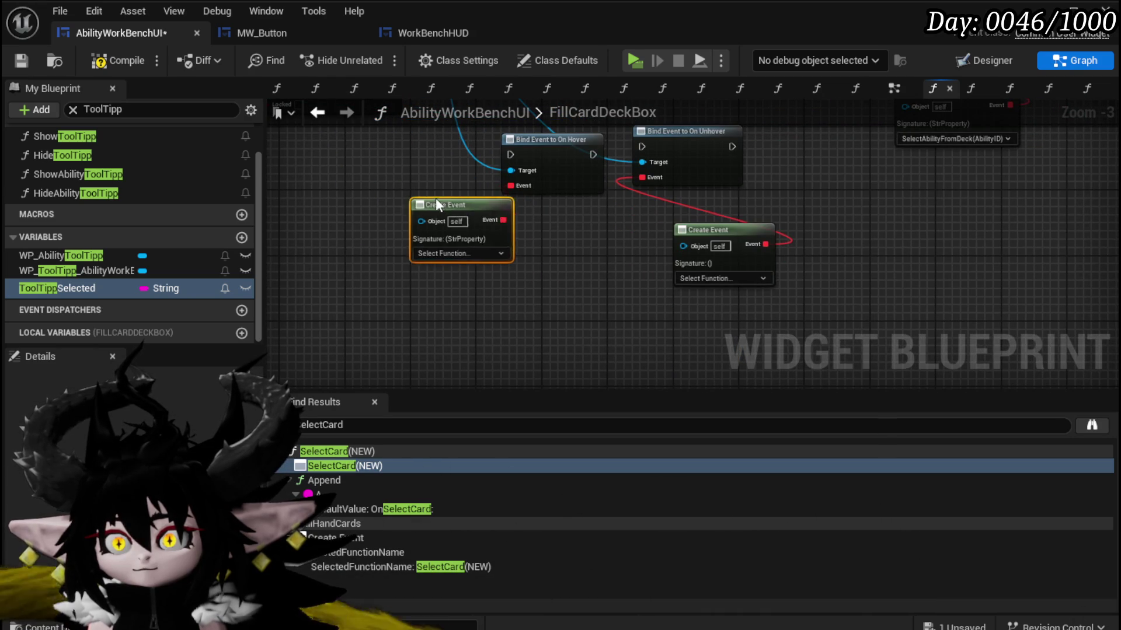
left_click_drag(723, 246, 664, 230)
left_click_drag(714, 130, 648, 236)
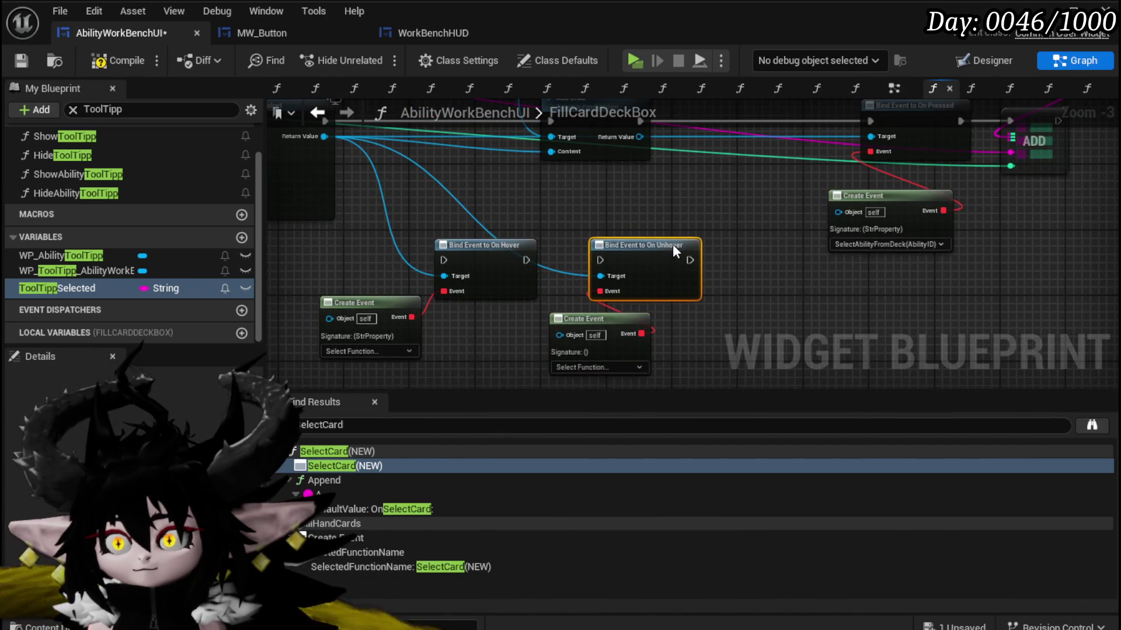
left_click_drag(472, 234, 589, 293)
left_click_drag(433, 179, 422, 102)
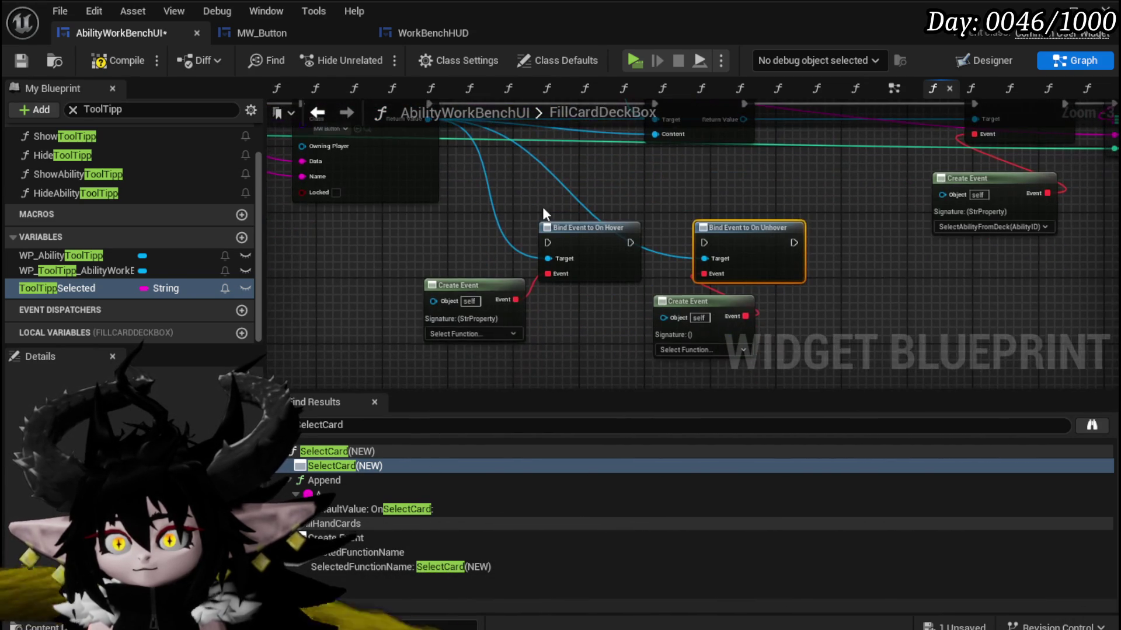
Point the hover event at ShowAbilityToolTipp and the unhover event at HideAbilityToolTipp.
left_click(474, 334)
type("Show")
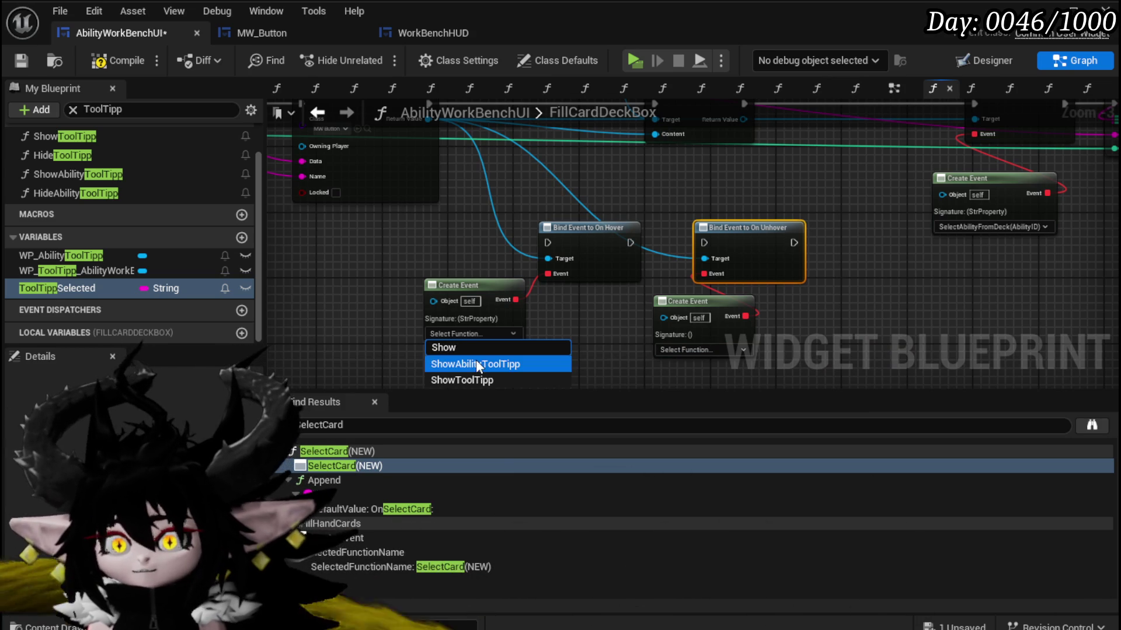
left_click(694, 348)
type("Hide")
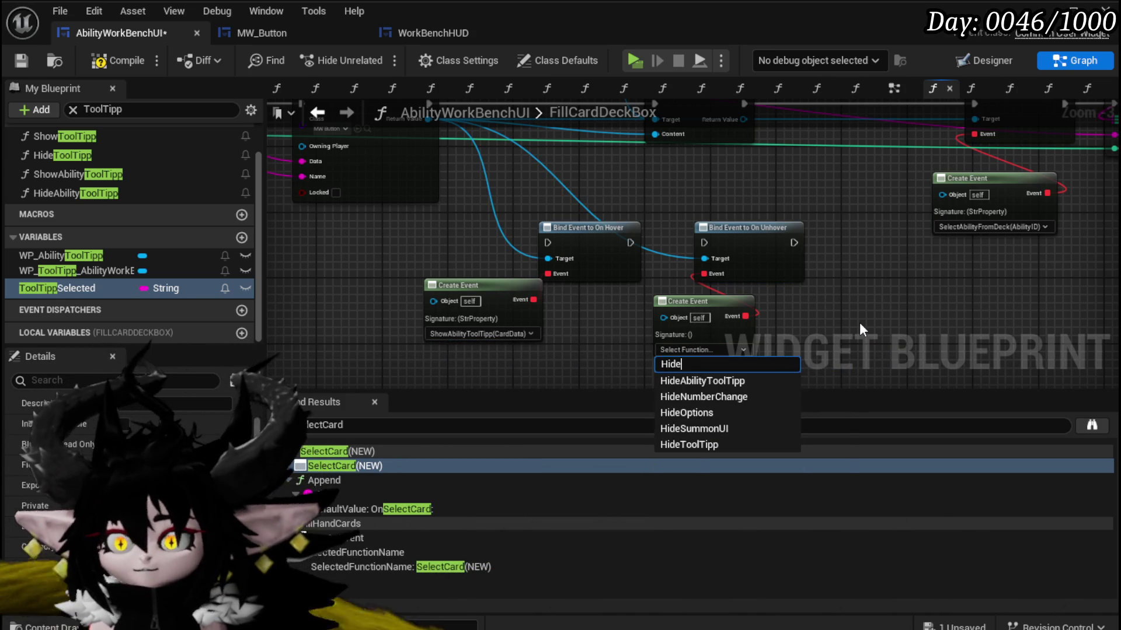
left_click(702, 380)
Wire creation → On Hover → Add Child → On Unhover → On Pressed, tidy nodes, and save.
left_click_drag(647, 212, 593, 241)
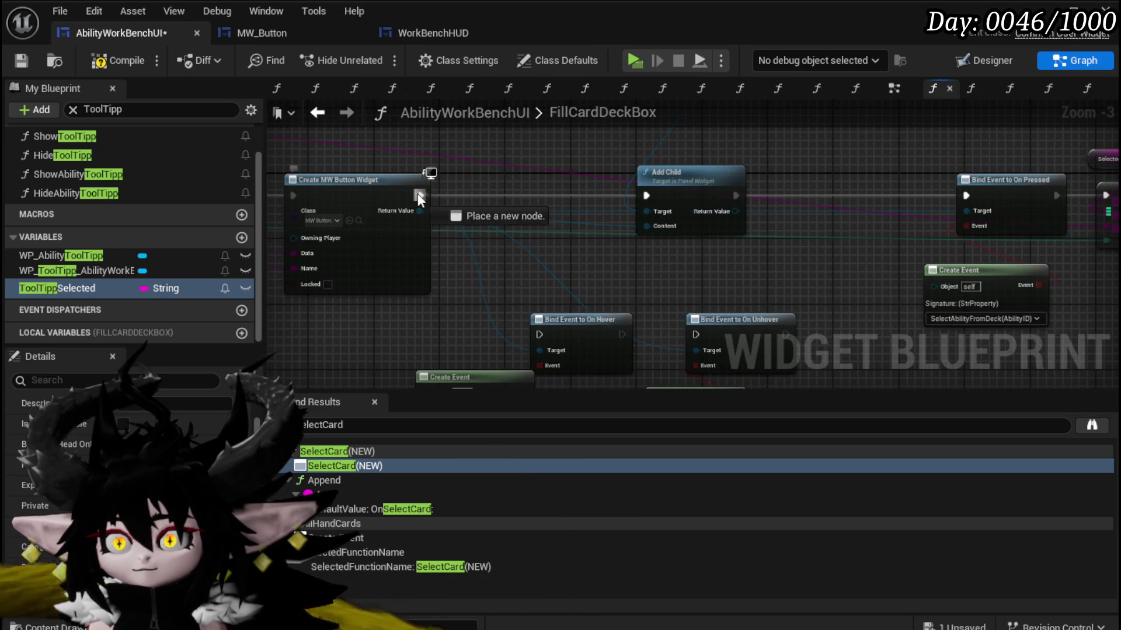
left_click_drag(526, 319, 528, 326)
mouse_move(604, 325)
left_mouse_down()
mouse_move(585, 184)
mouse_move(659, 199)
mouse_move(650, 192)
left_mouse_up()
mouse_move(735, 195)
left_mouse_down()
mouse_move(707, 320)
mouse_move(692, 330)
left_mouse_up()
left_click_drag(737, 321, 843, 183)
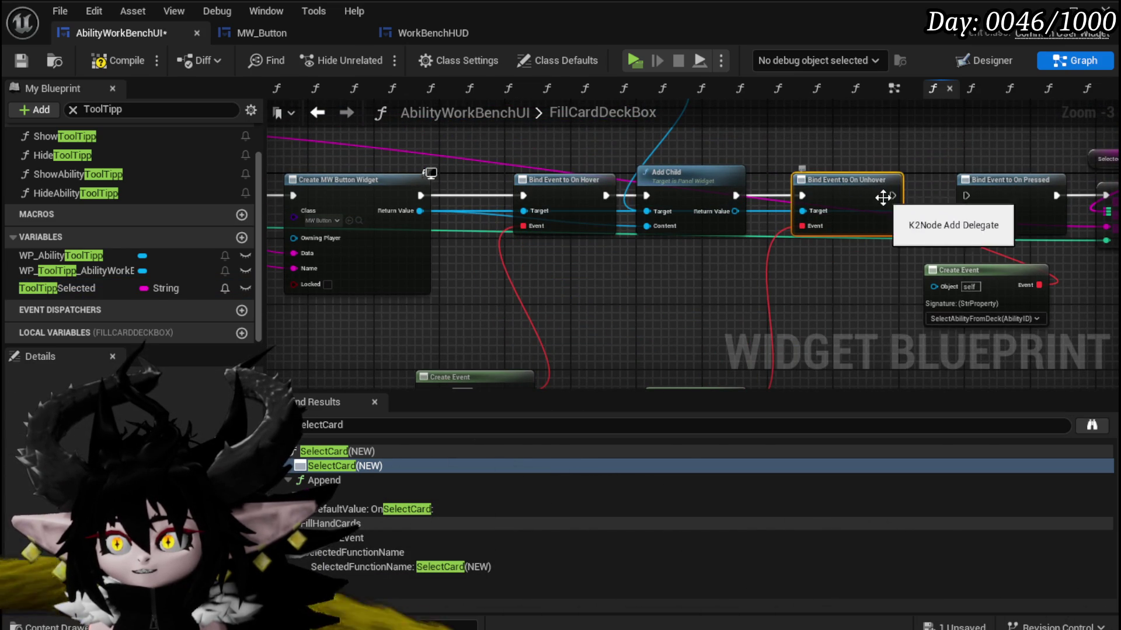
left_click_drag(951, 199, 966, 196)
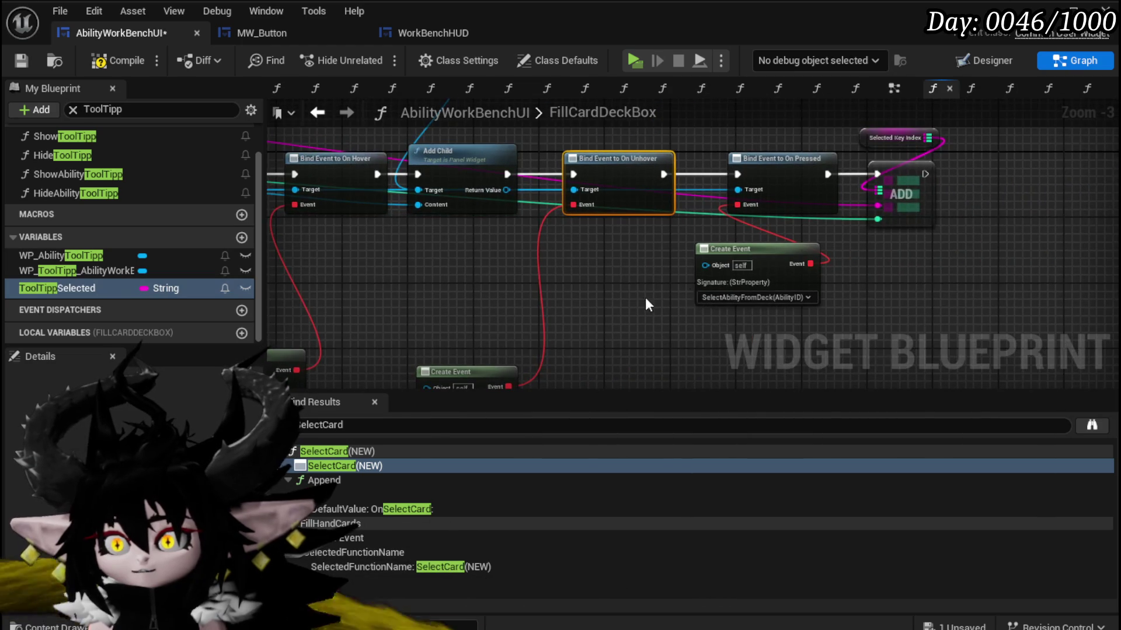
left_click_drag(770, 296, 909, 173)
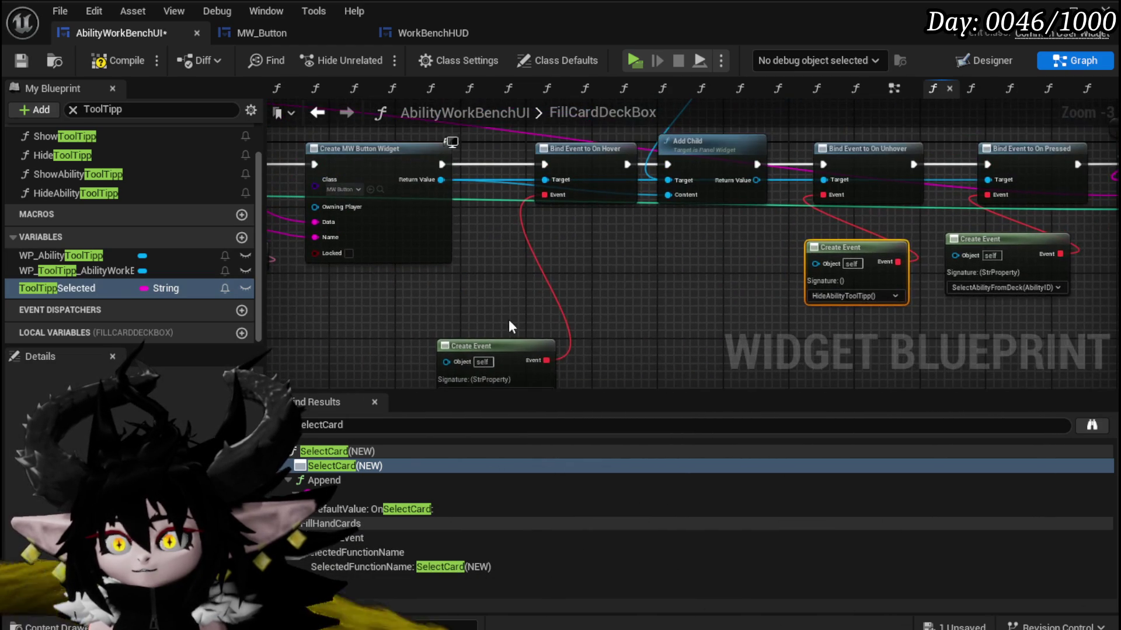
left_click_drag(529, 329, 594, 248)
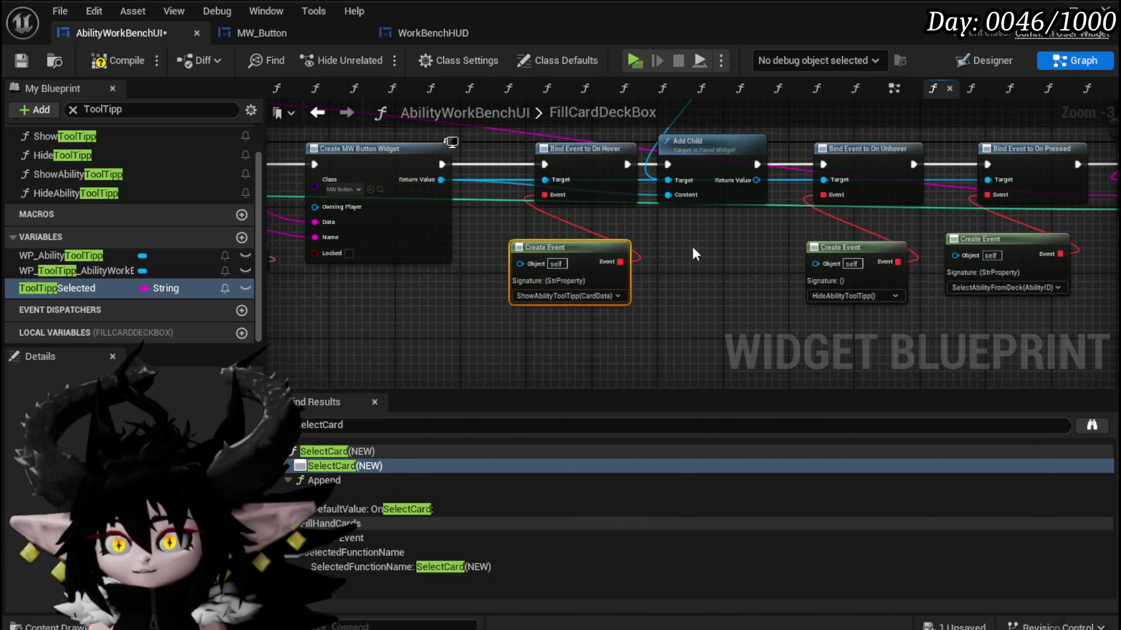
left_click(21, 60)
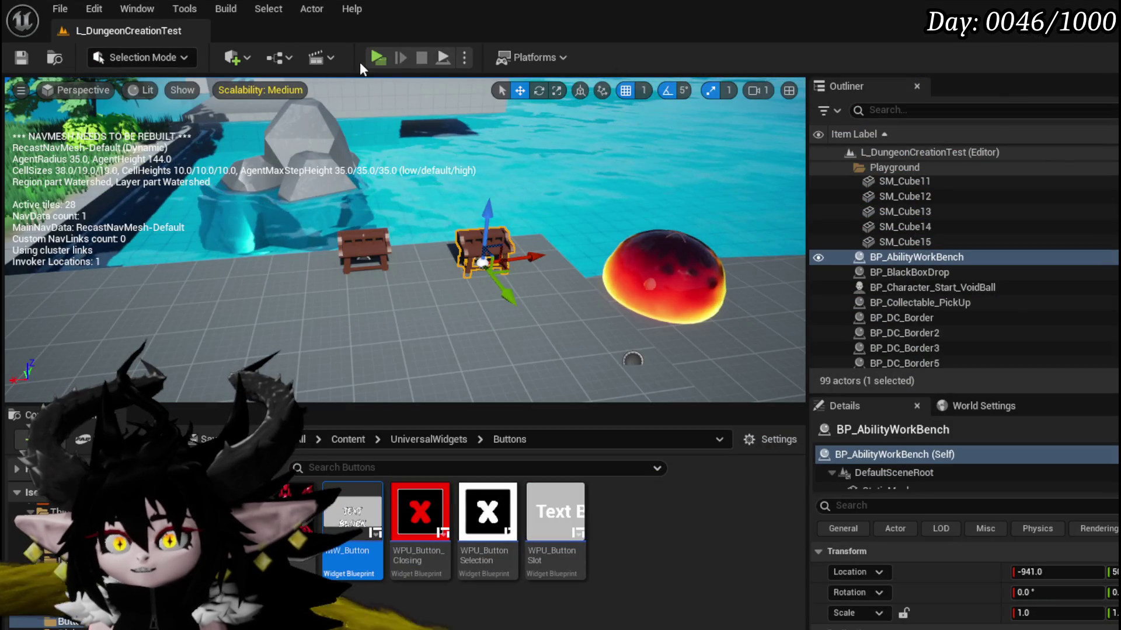
Play the level, open the in-game Ability page, and pick the Magic type.
key("alt+p")
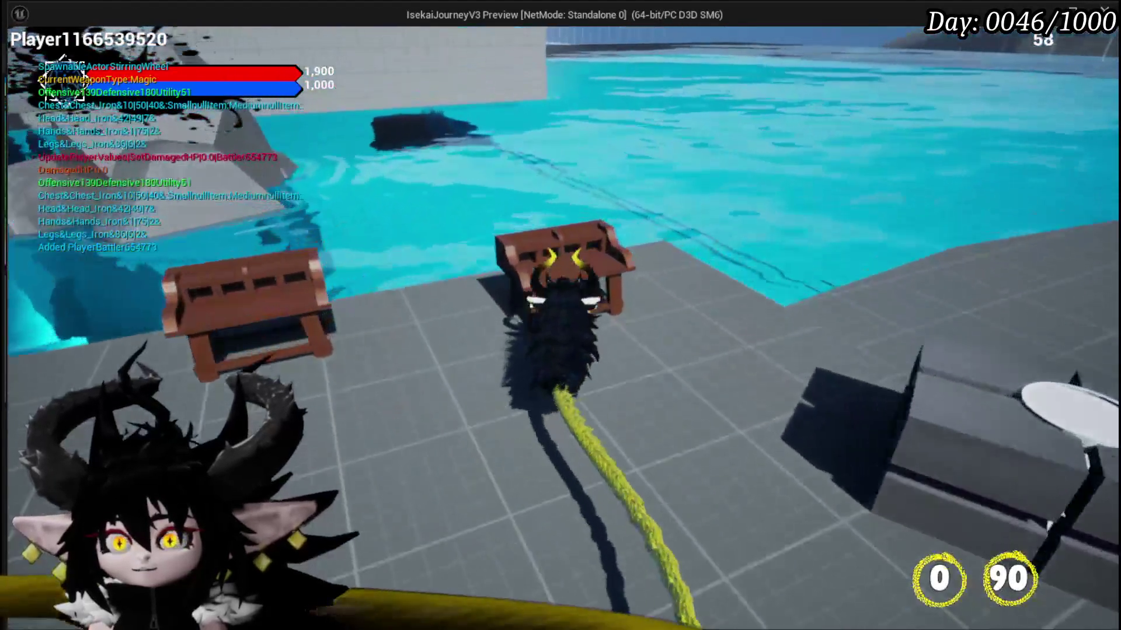
key("e")
left_click(90, 35)
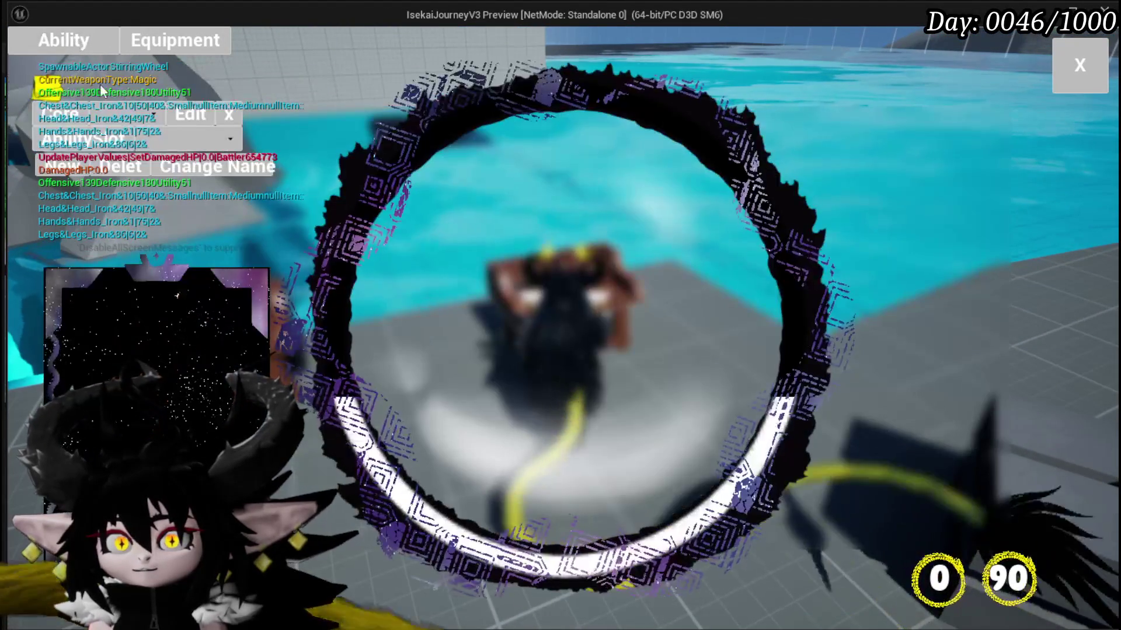
left_click(117, 117)
left_click(129, 148)
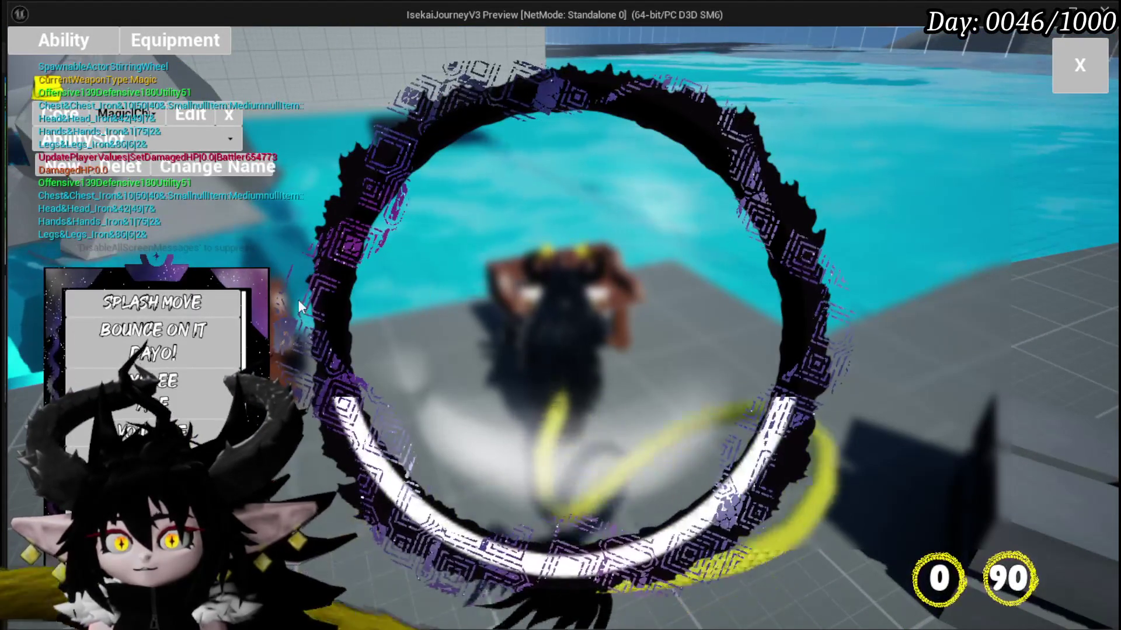
Browse the Splash Move and Bounce on it Dayo! cards to check tooltips, then stop playing.
left_click(208, 301)
left_click(205, 328)
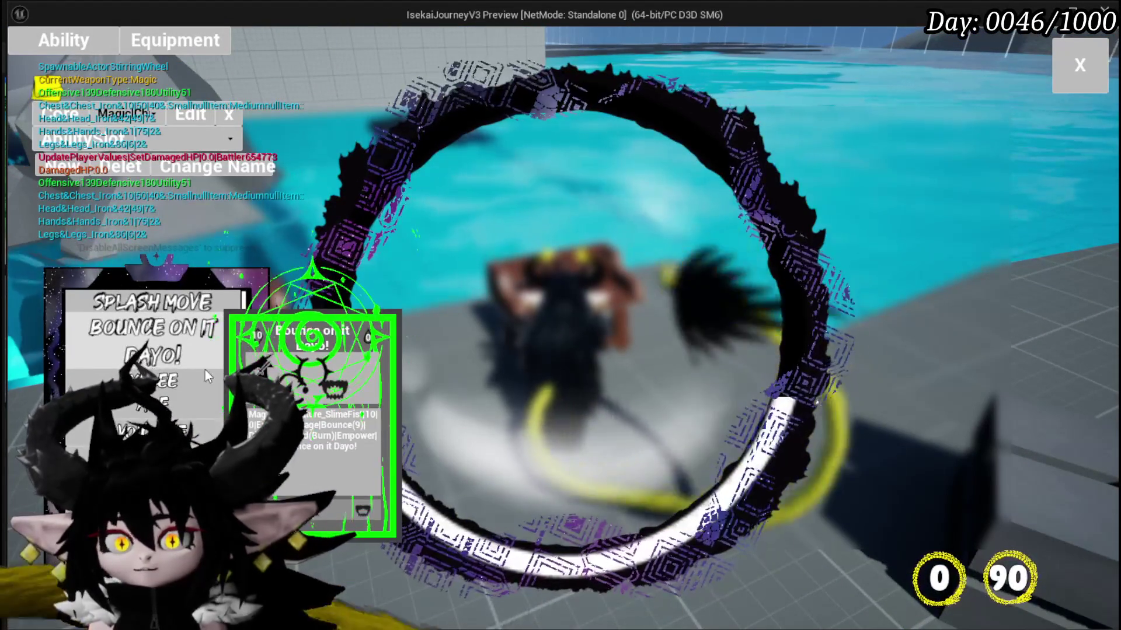
left_click(199, 376)
left_click(197, 359)
left_click(195, 302)
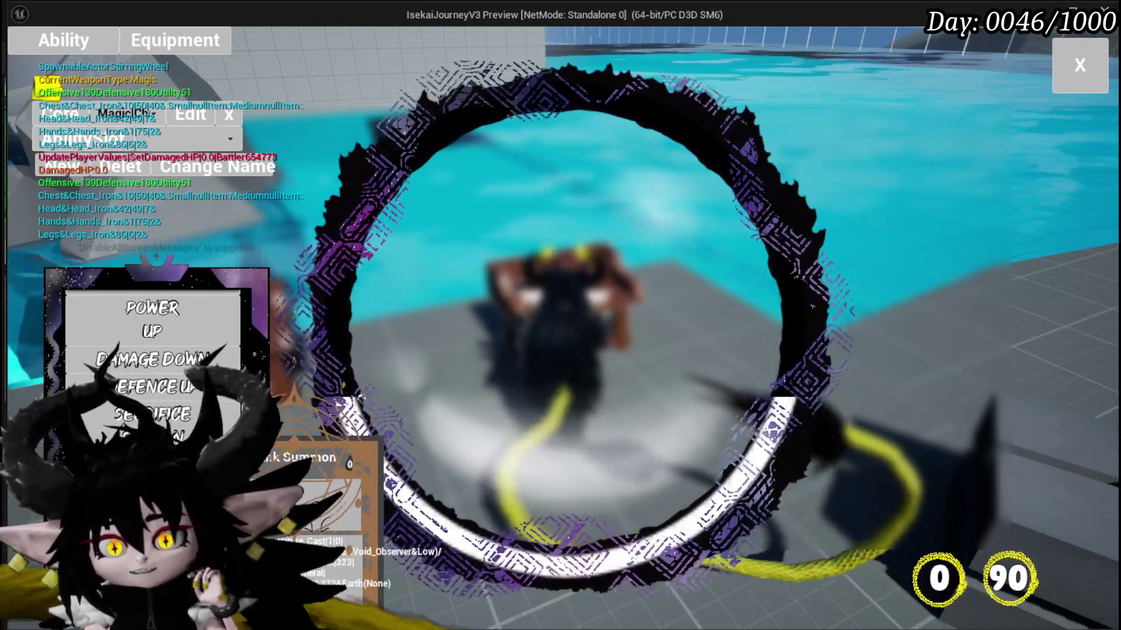
key("Escape")
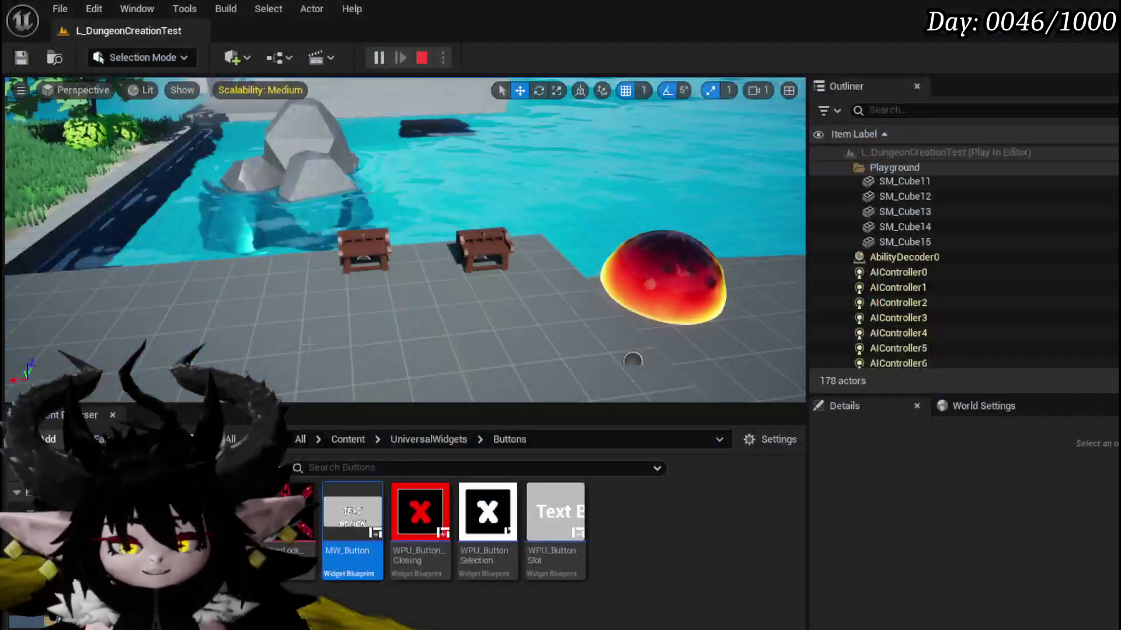
Raise the ShowAbilityToolTipp Clamp Max from 600.0 to 800.0 and save.
key("ctrl+s")
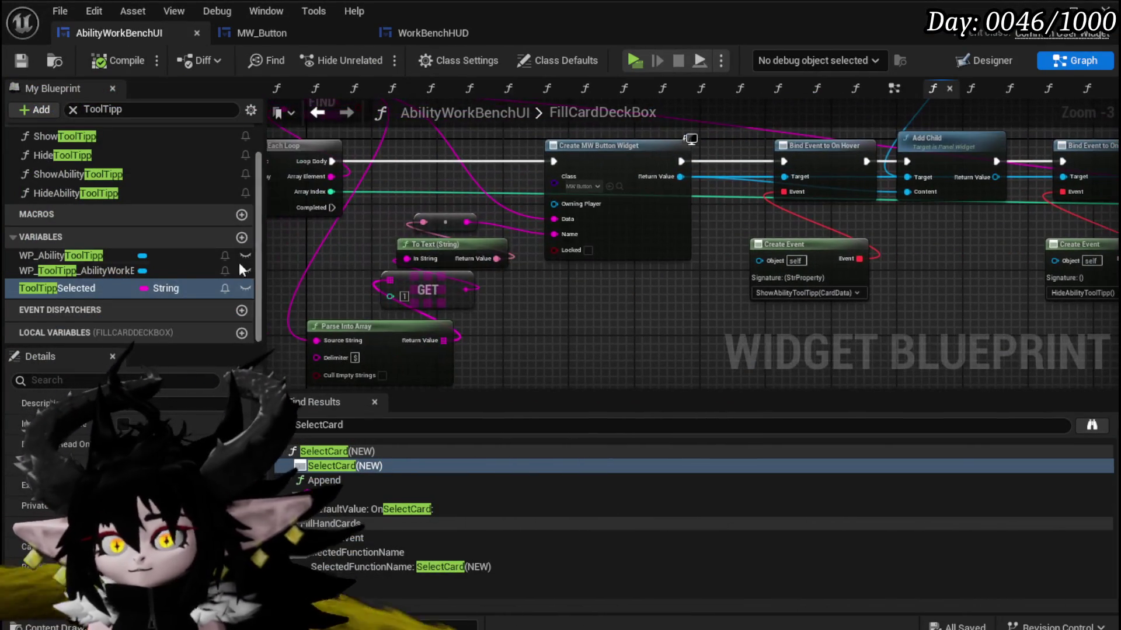
double_click(69, 176)
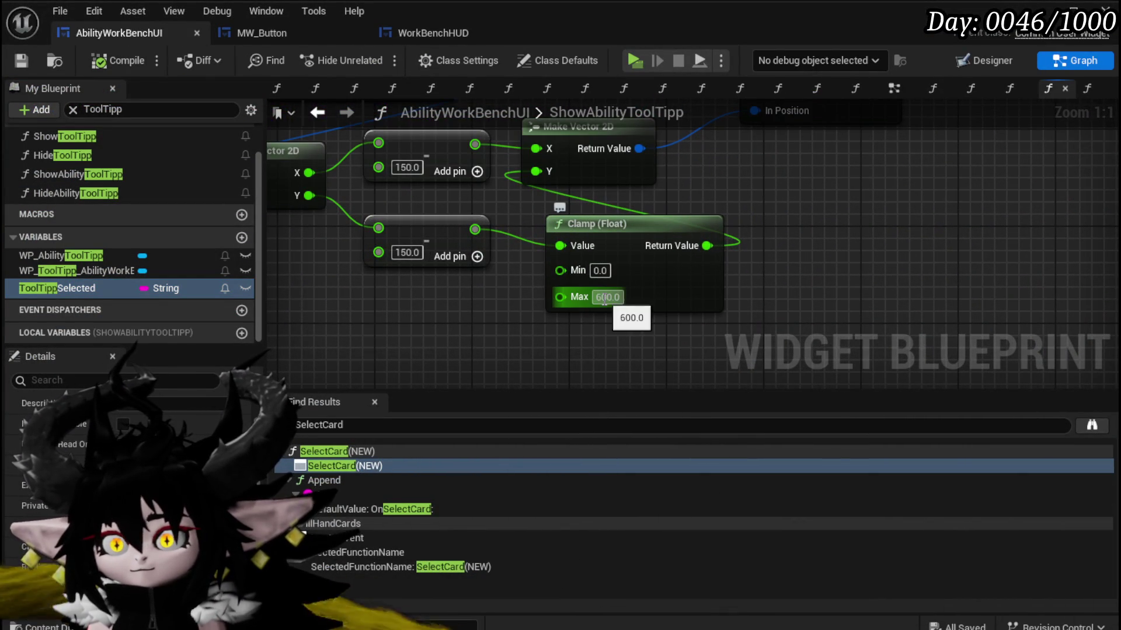
type("800")
key("Return")
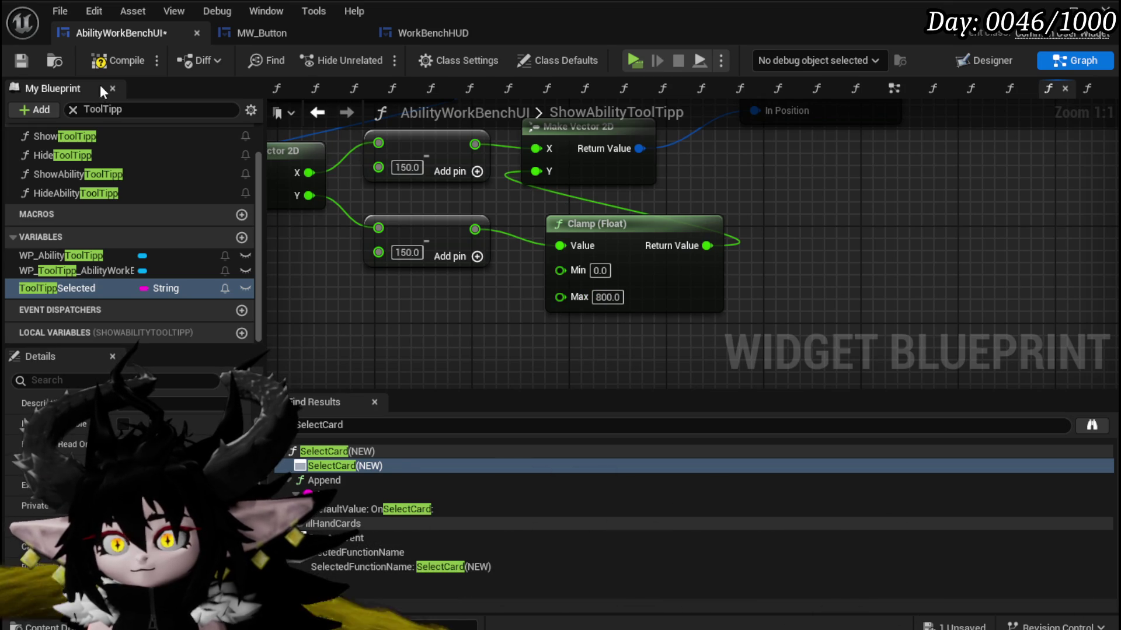
left_click(22, 60)
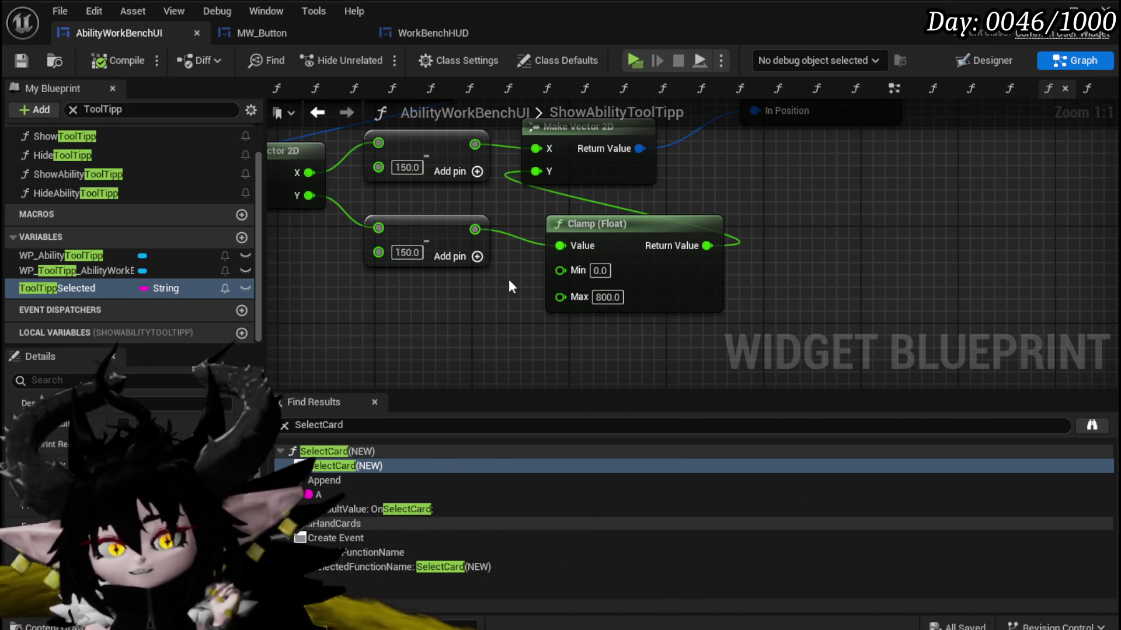
left_click(26, 62)
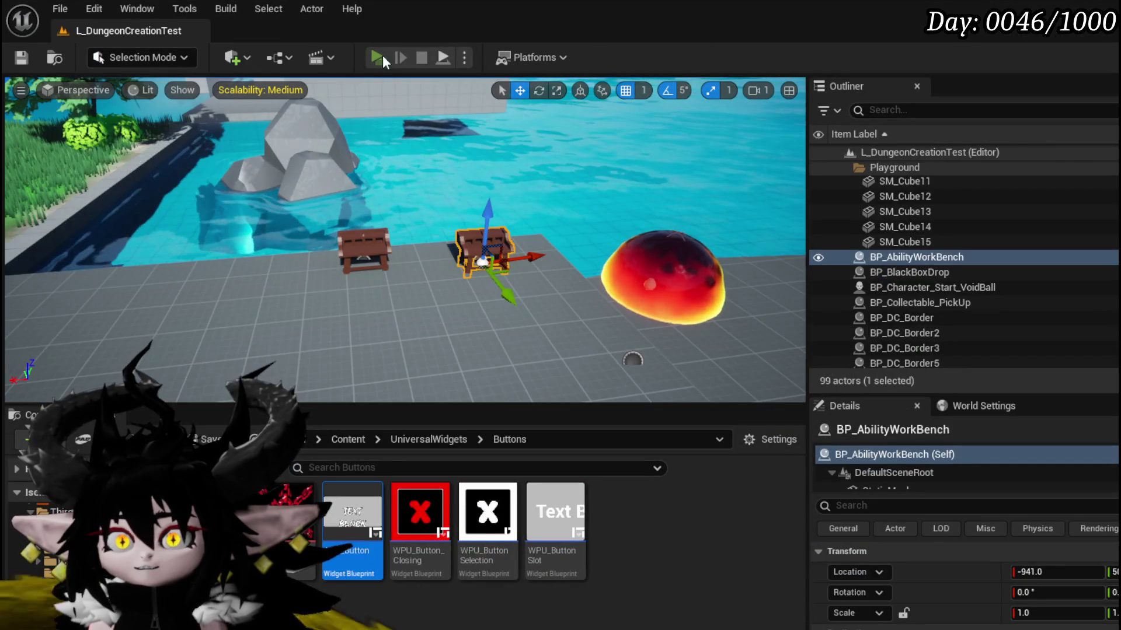
Playtest the in-game Ability page with the magic ability type selected, then stop the preview.
left_click(383, 55)
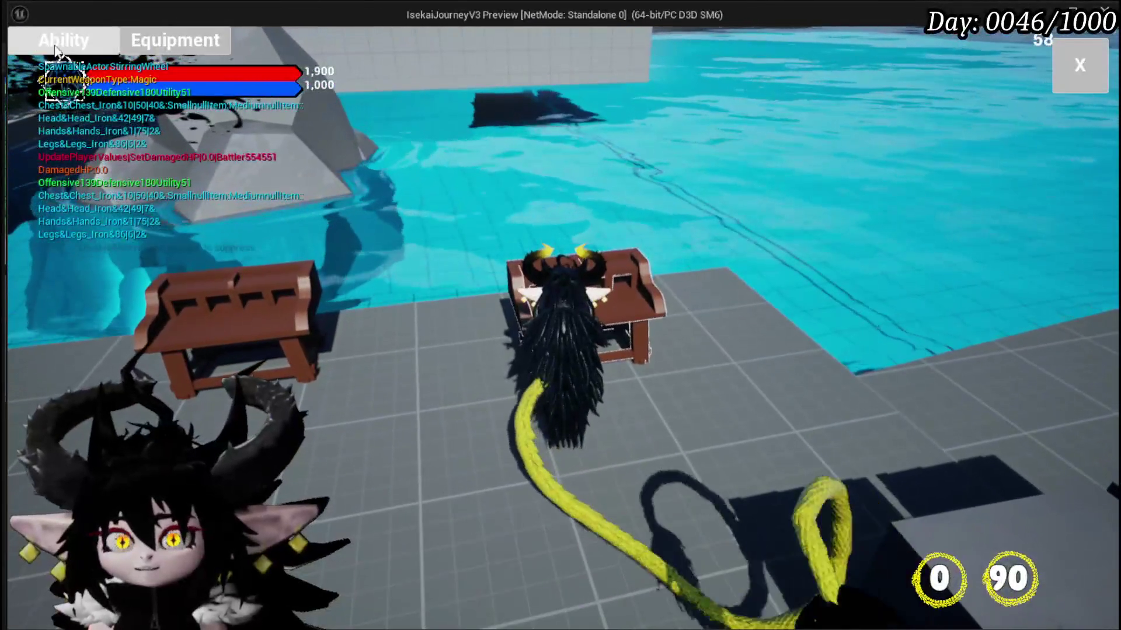
left_click(58, 51)
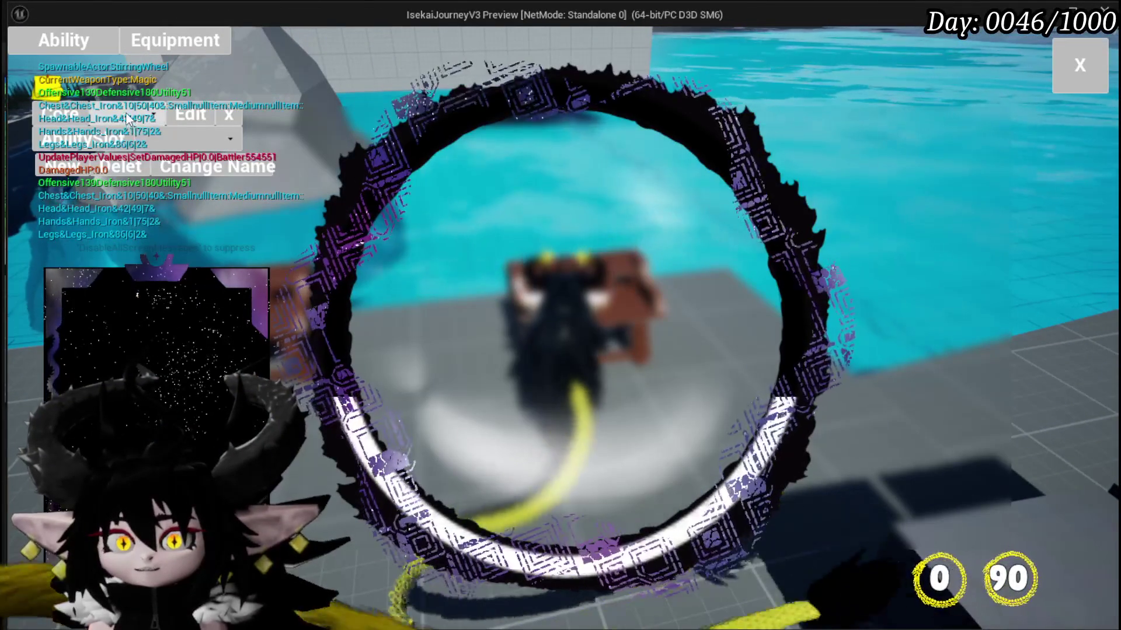
left_click(141, 119)
left_click(147, 146)
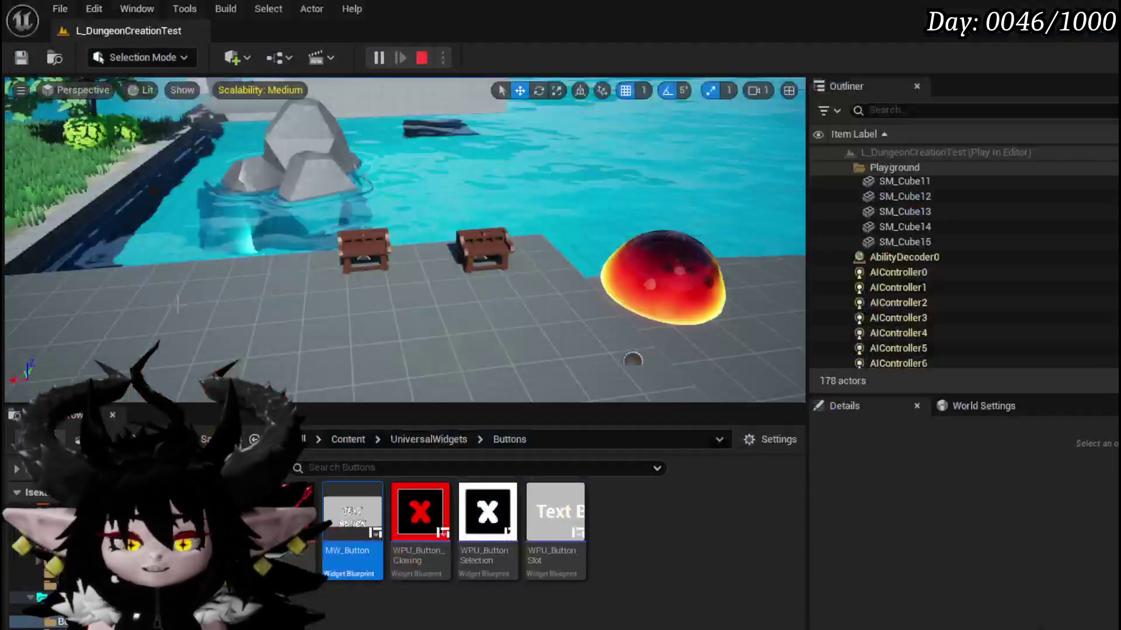
key("Escape")
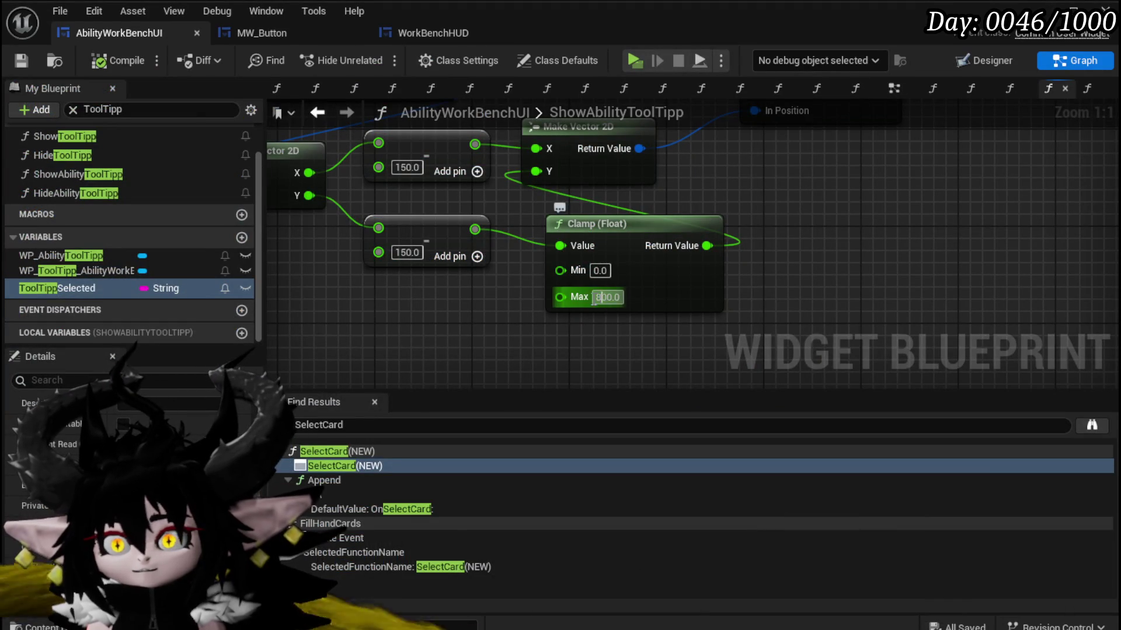
Save AbilityWorkBenchUI, then in a new playtest open the magic ability set and check Splash Move's tooltip.
left_click(17, 65)
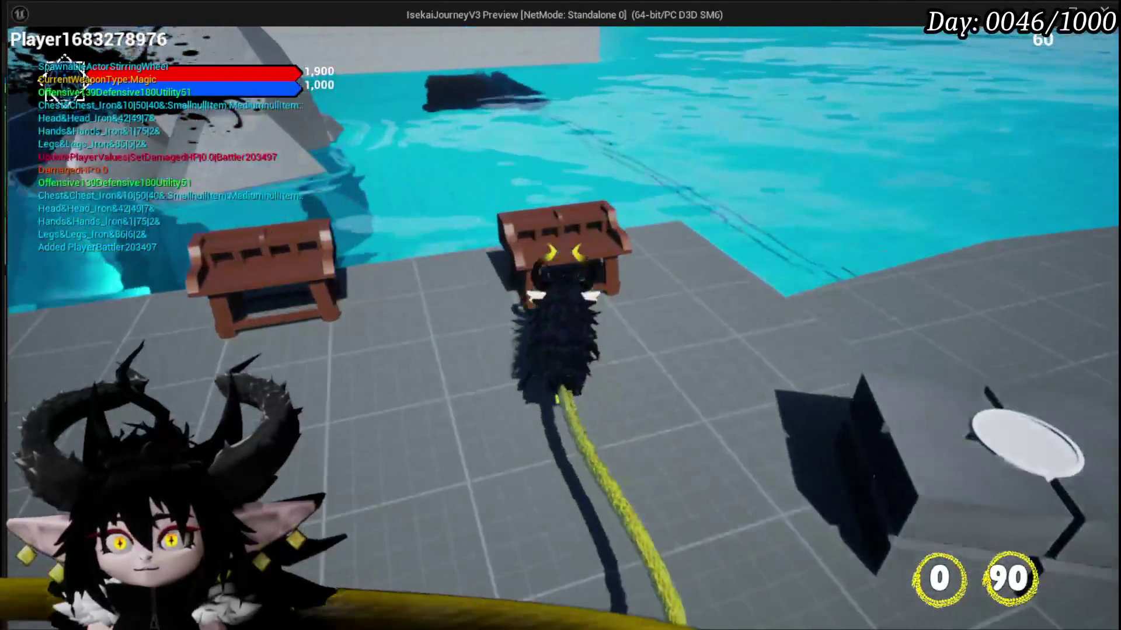
key("e")
left_click(67, 36)
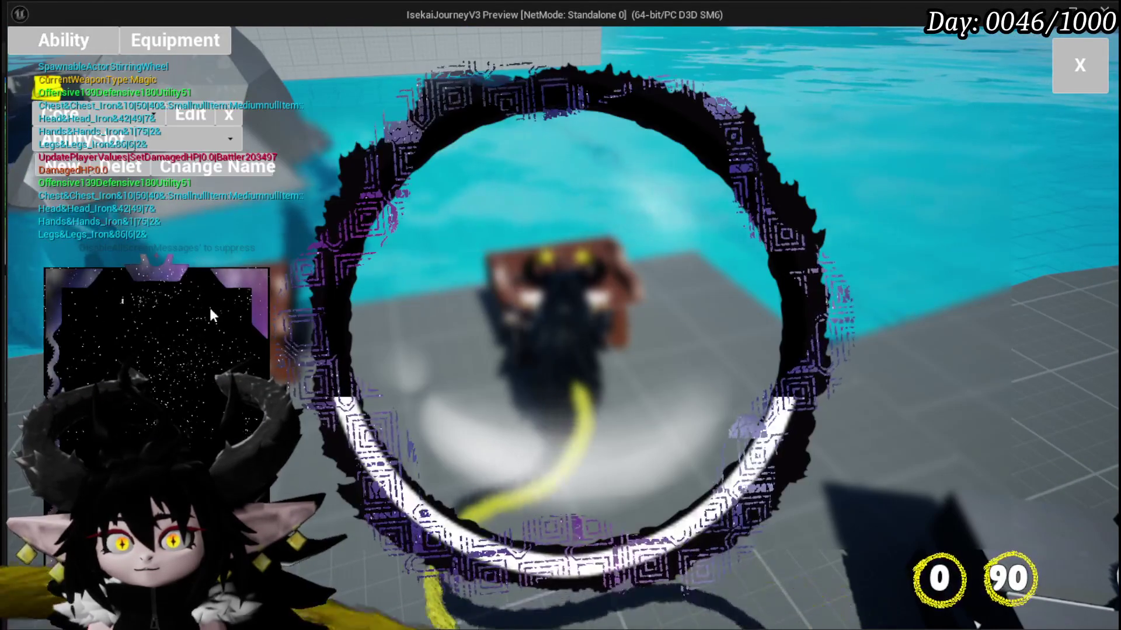
left_click(153, 137)
left_click(163, 339)
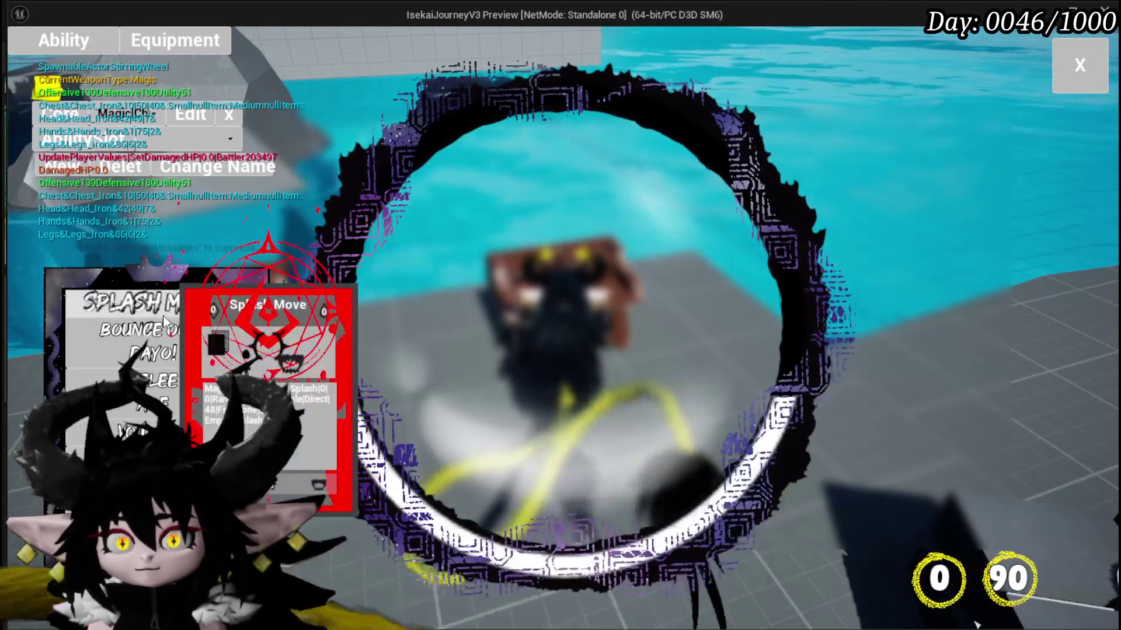
left_click(175, 315)
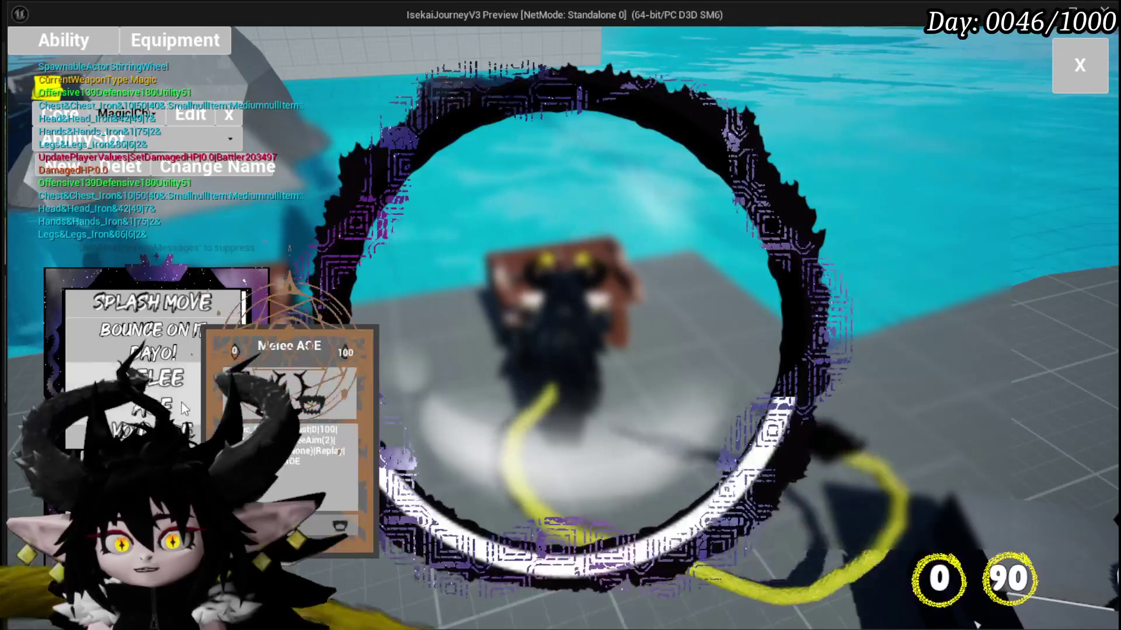
left_click(153, 338)
left_click(232, 299)
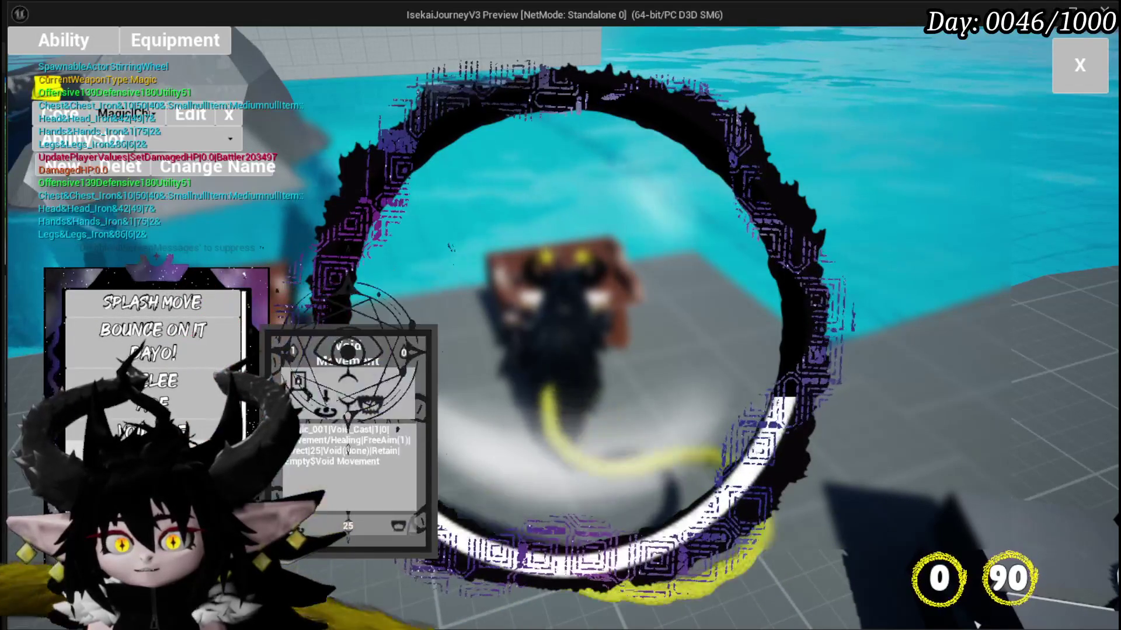
Check the Power Up, Bounce on it, Splash Move and Defence UP tooltip cards, then stop the preview.
left_click(141, 432)
left_click(101, 334)
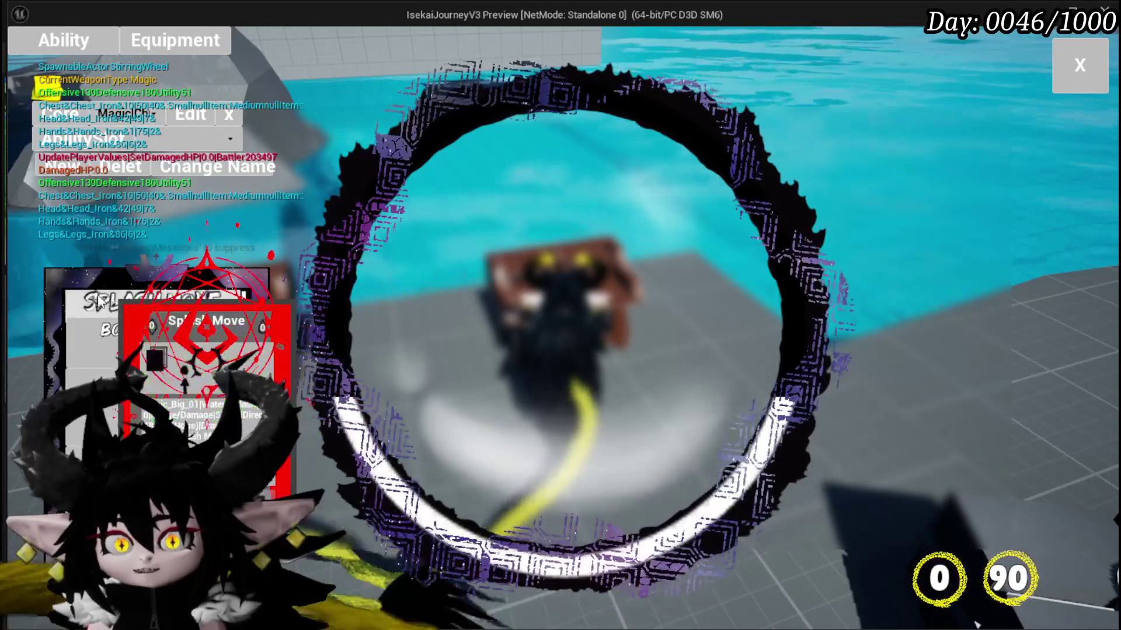
left_click(225, 303)
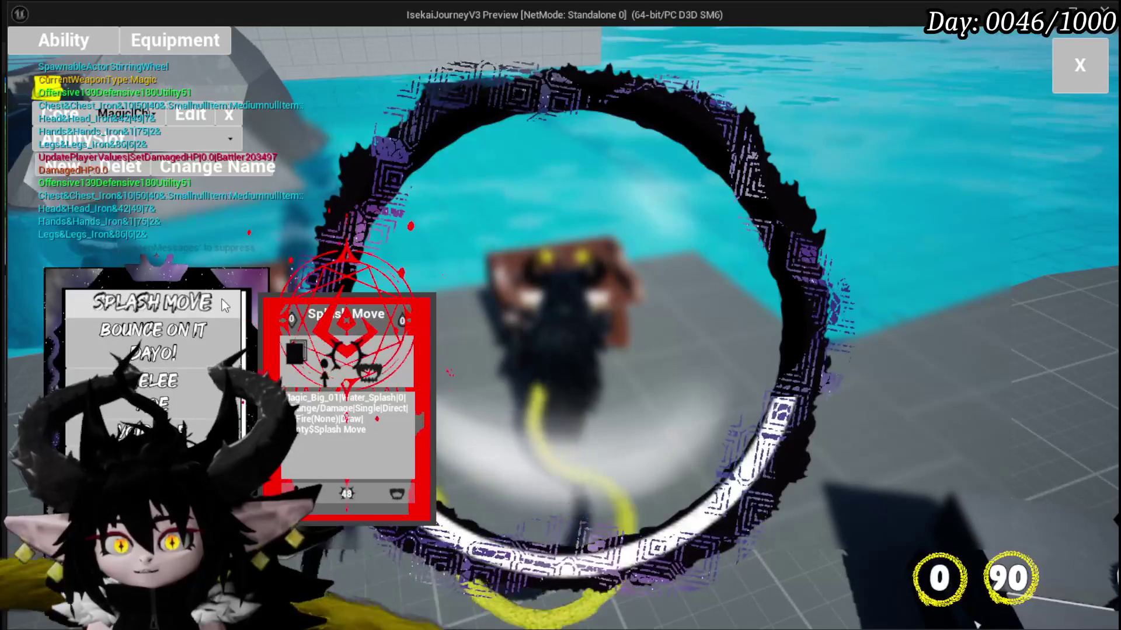
left_click(231, 320)
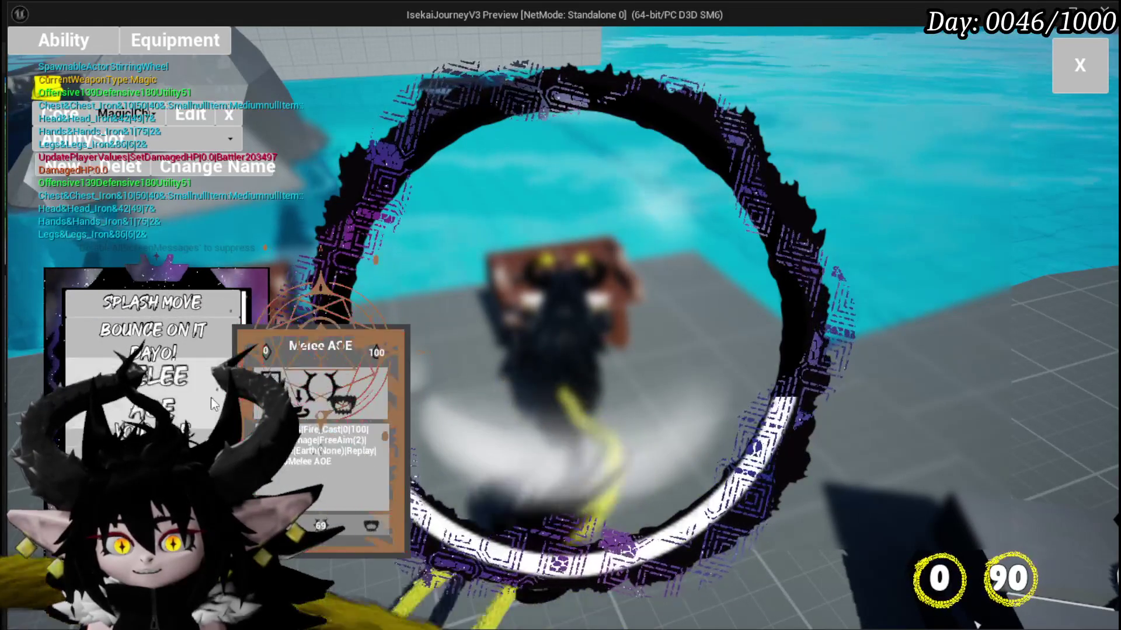
scroll(210, 408, "down", 3)
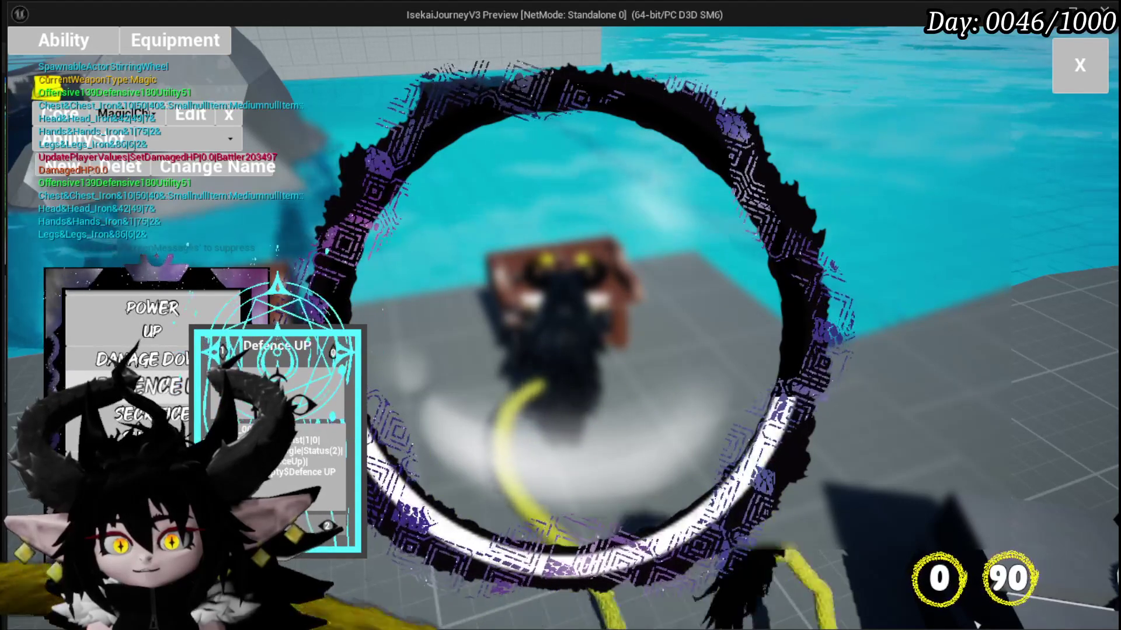
mouse_move(157, 388)
left_mouse_down()
mouse_move(170, 374)
mouse_move(374, 404)
left_mouse_up()
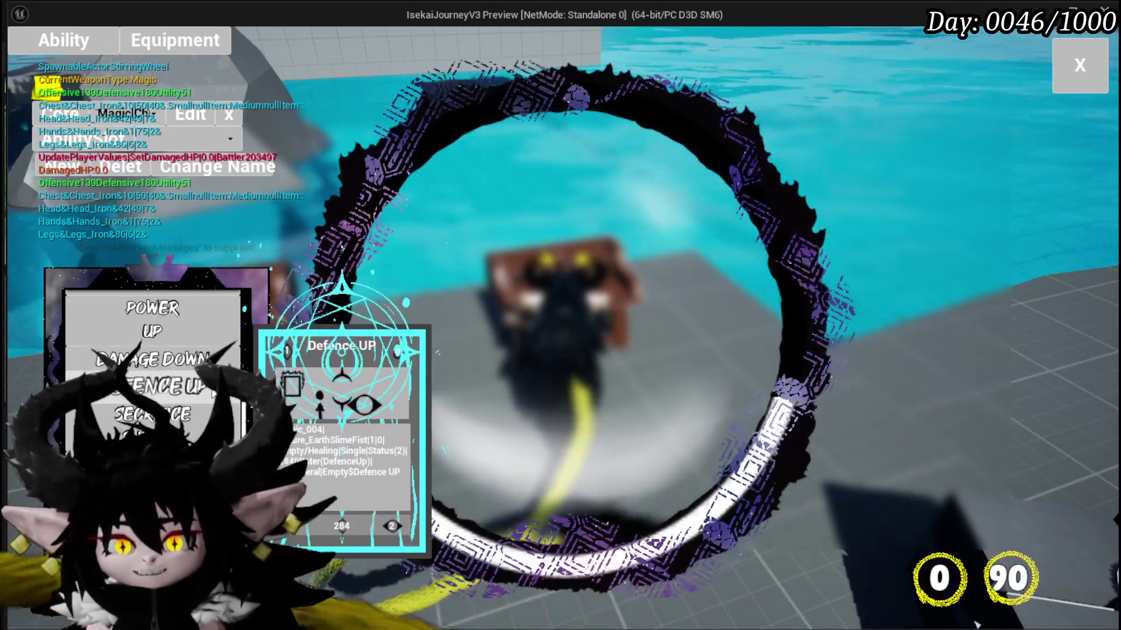
scroll(152, 379, "up", 2)
key("Escape")
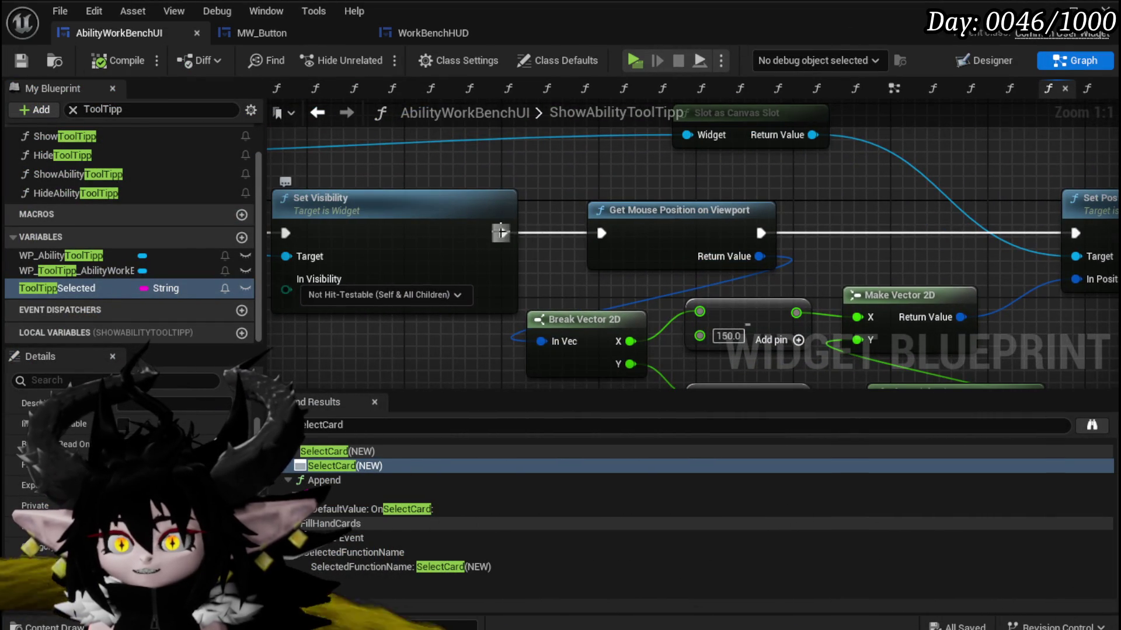
Disconnect Slot as Canvas Slot's Widget input, compile, and give the tooltip widget an anchor preset.
left_click_drag(888, 212, 846, 210)
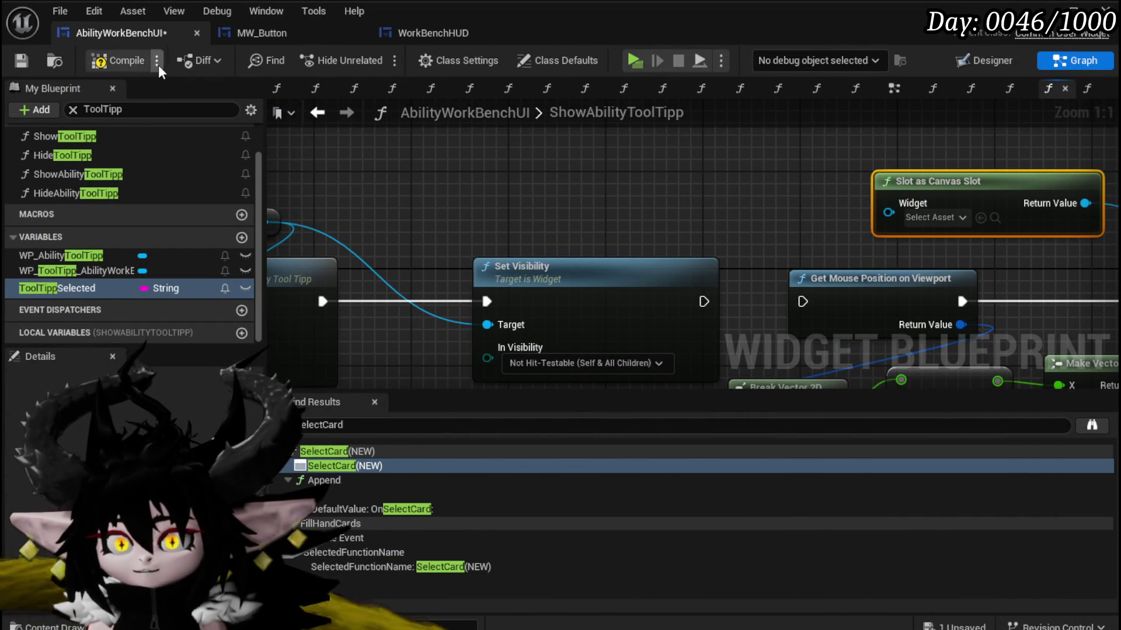
left_click(21, 61)
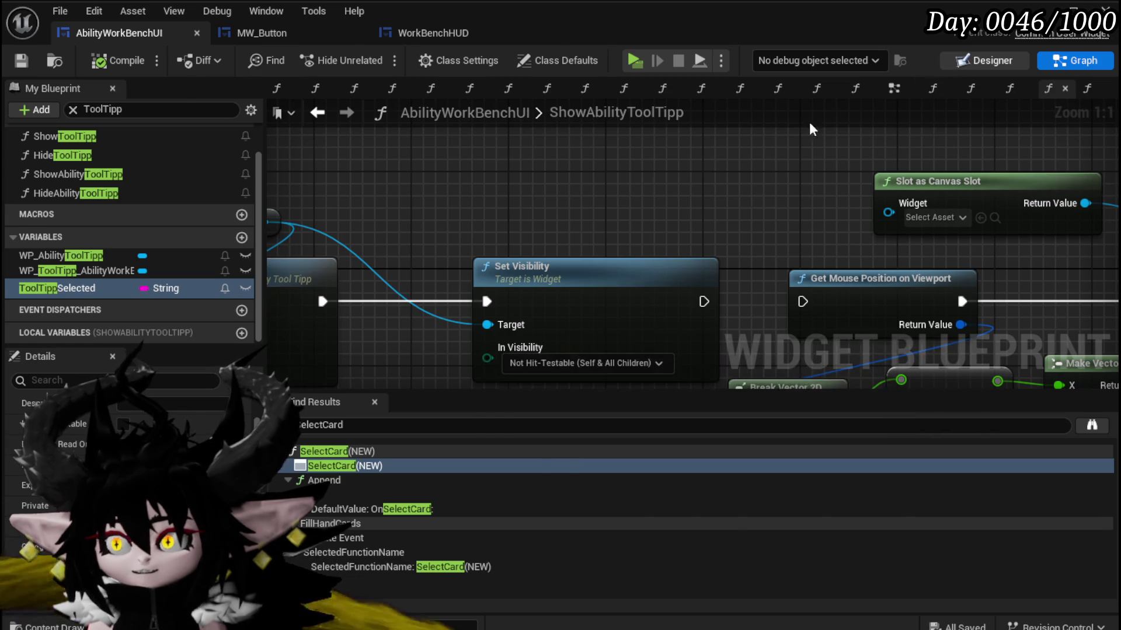
left_click(981, 61)
left_click(877, 188)
left_click(938, 242)
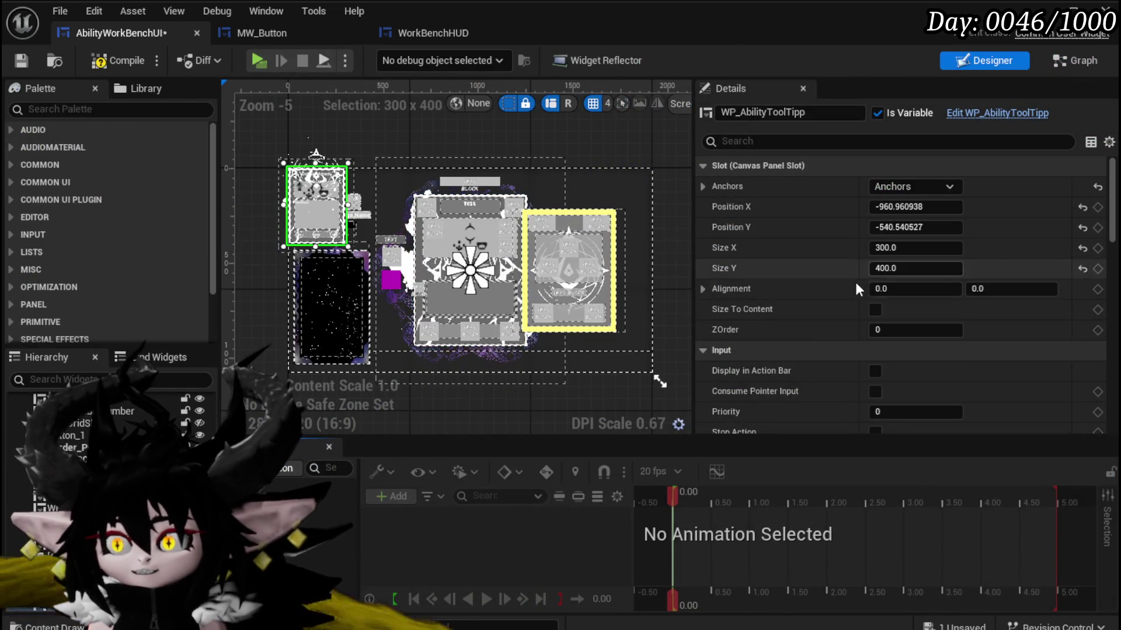
Move WP_AbilityToolTipp to position -512.96, -8.54 and compile and save the blueprint.
left_click_drag(310, 202, 395, 300)
scroll(333, 295, "up", 4)
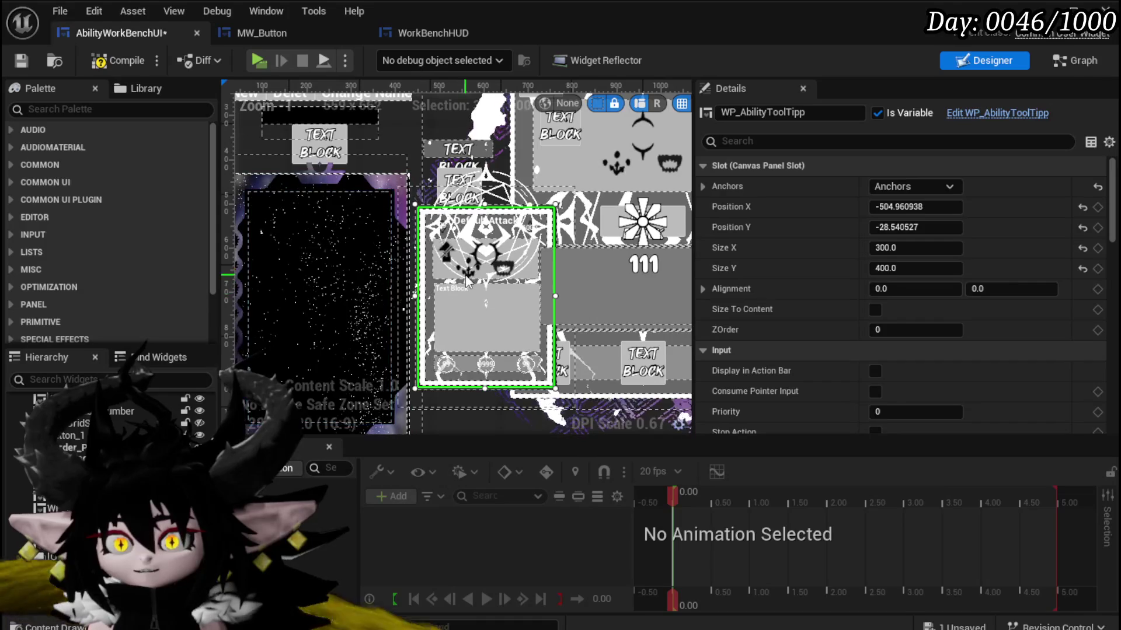
left_click_drag(478, 285, 474, 295)
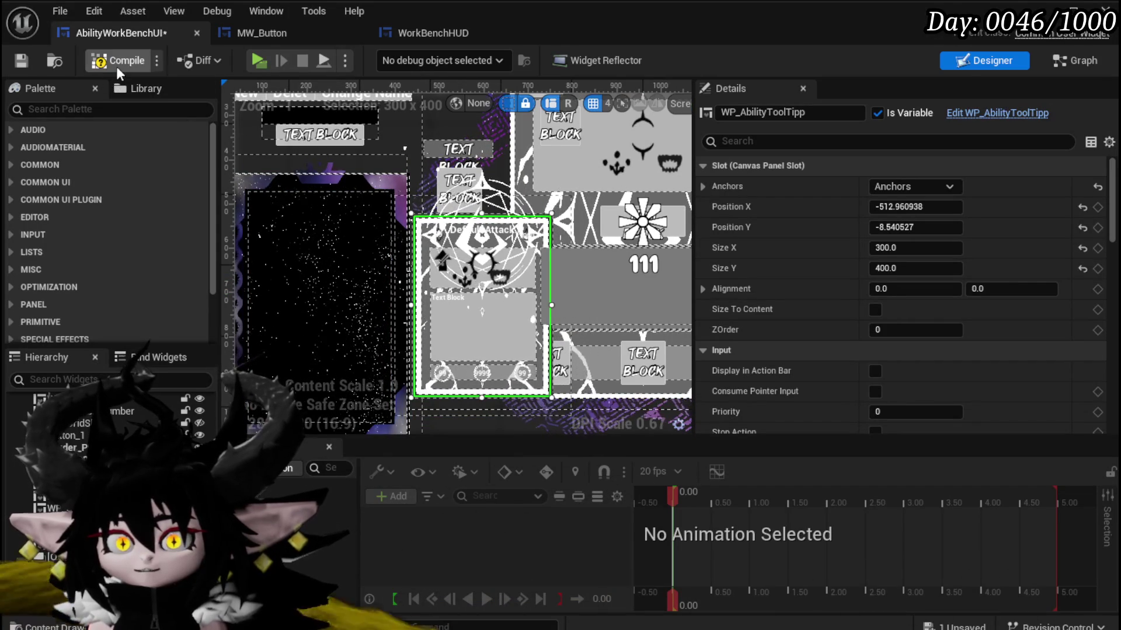
left_click(28, 63)
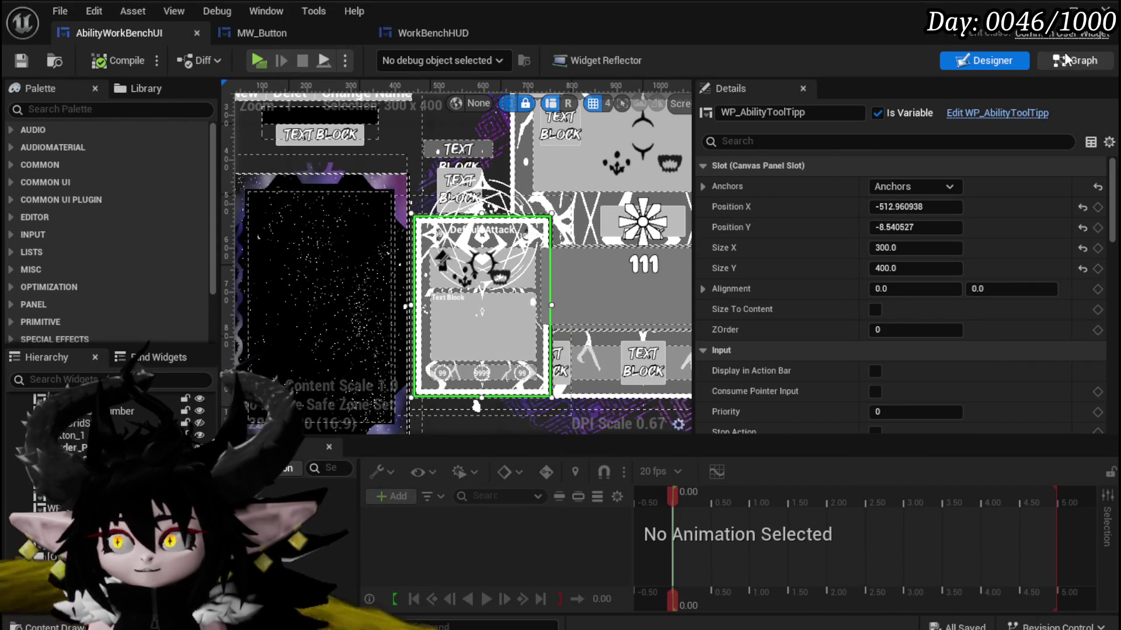
key("ctrl+Tab")
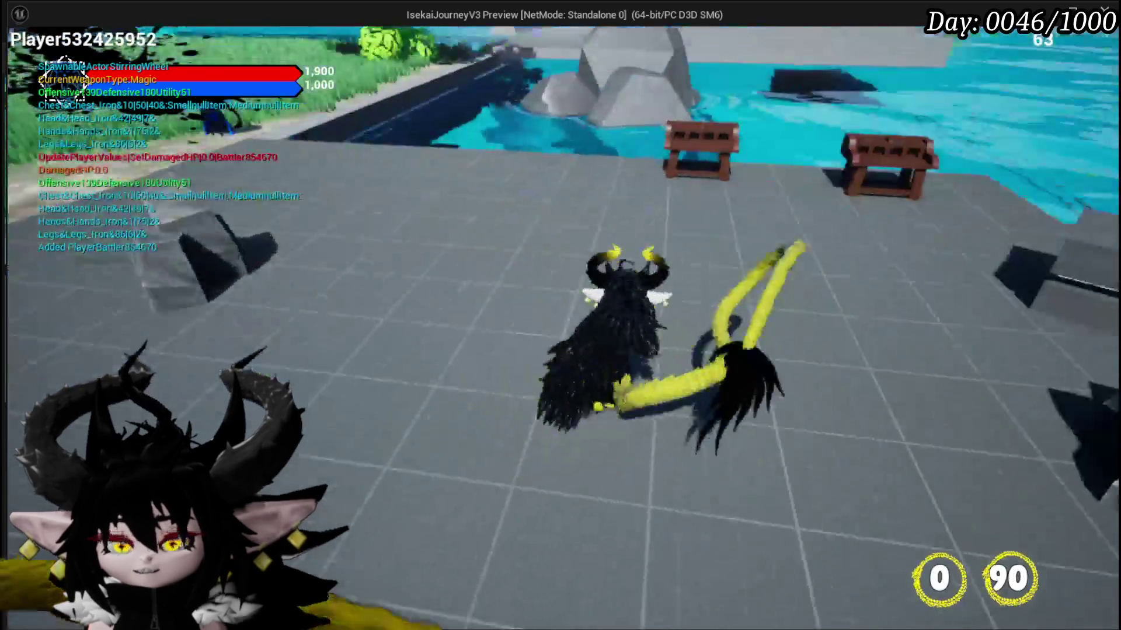
In the magic ability set, preview the Melee AOE and Void AOE cards, open Void AOE for editing, then stop.
key("Tab")
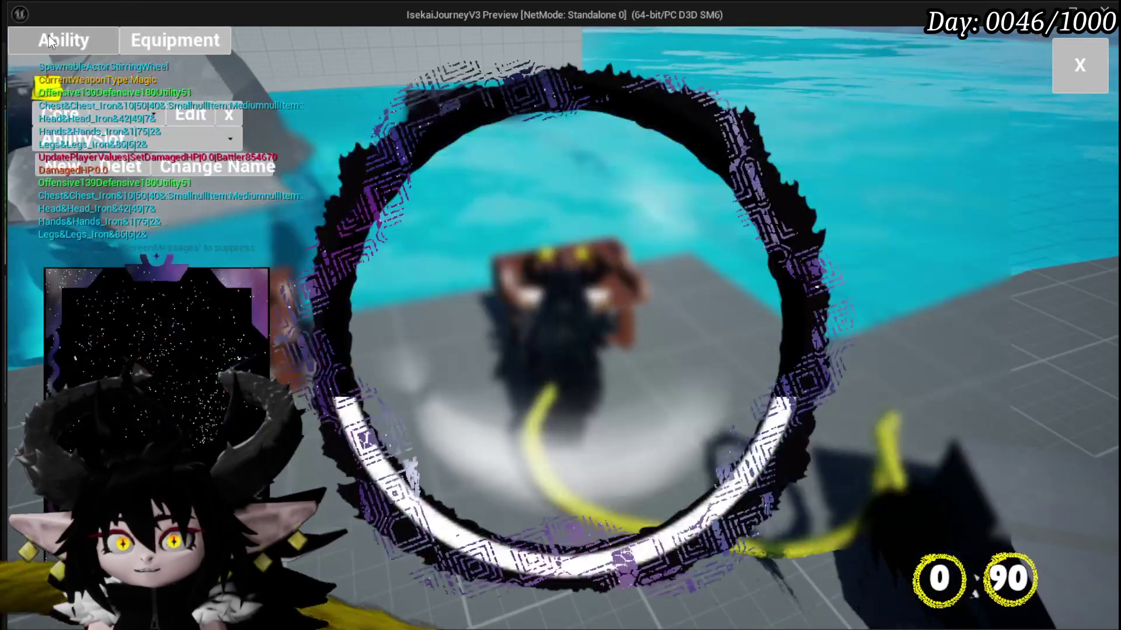
left_click(124, 111)
left_click(146, 143)
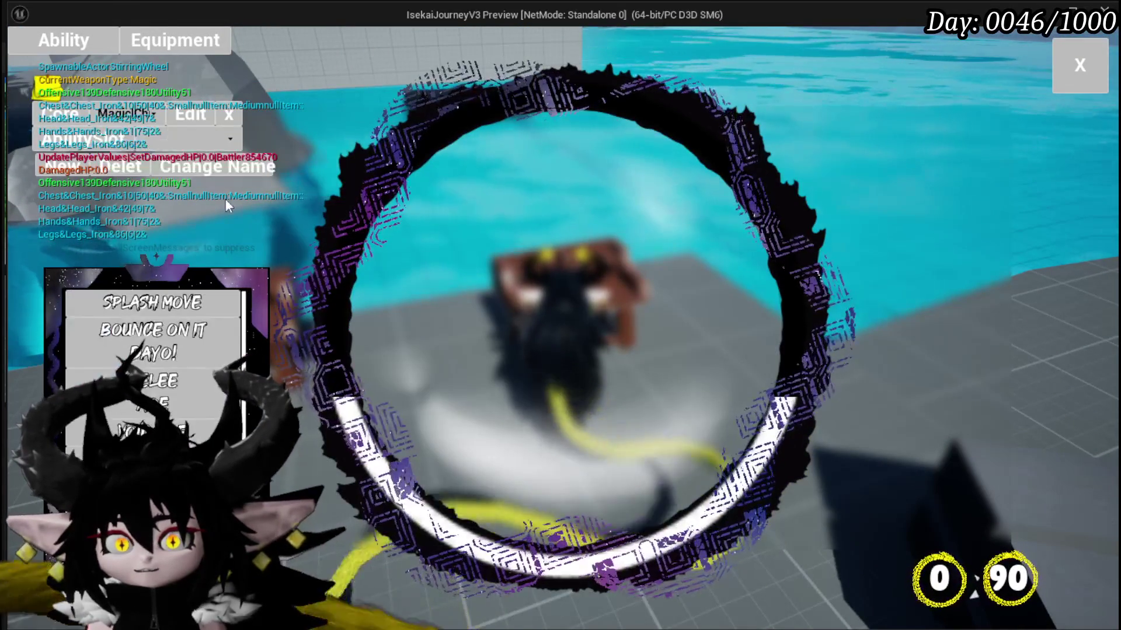
left_click(134, 315)
left_click(152, 403)
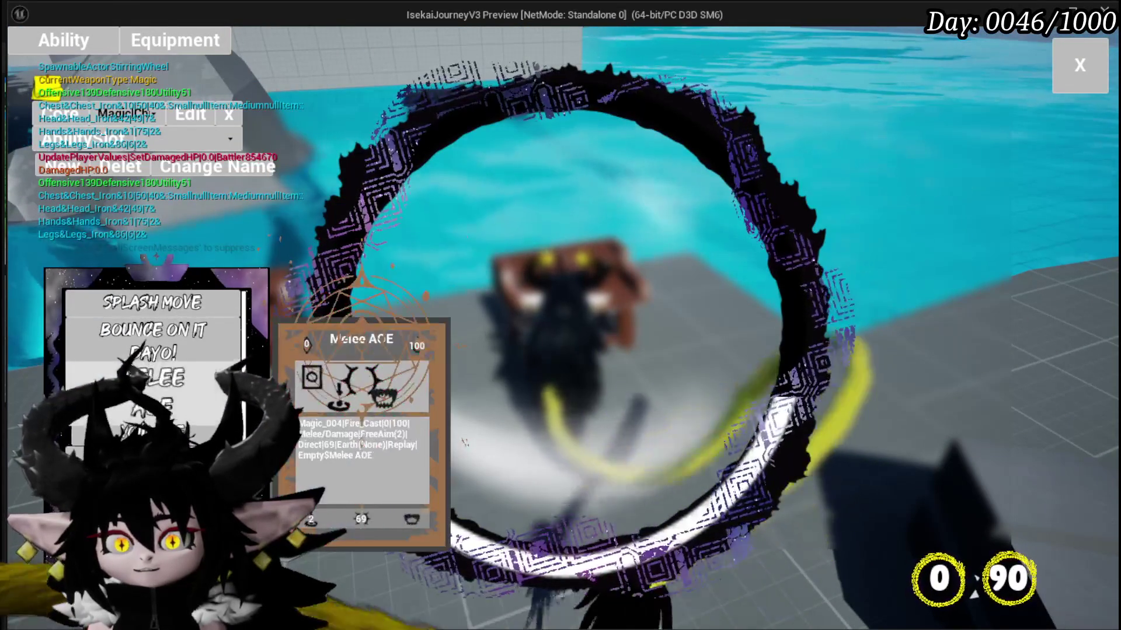
scroll(134, 350, "down", 3)
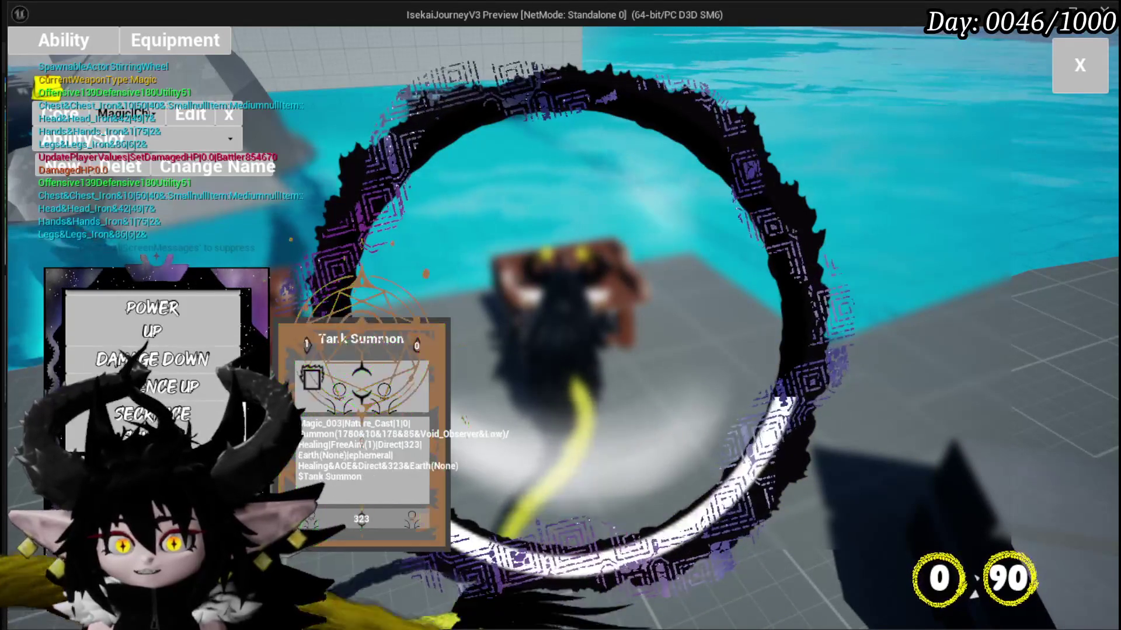
left_click(129, 312)
scroll(129, 312, "up", 3)
left_click(151, 372)
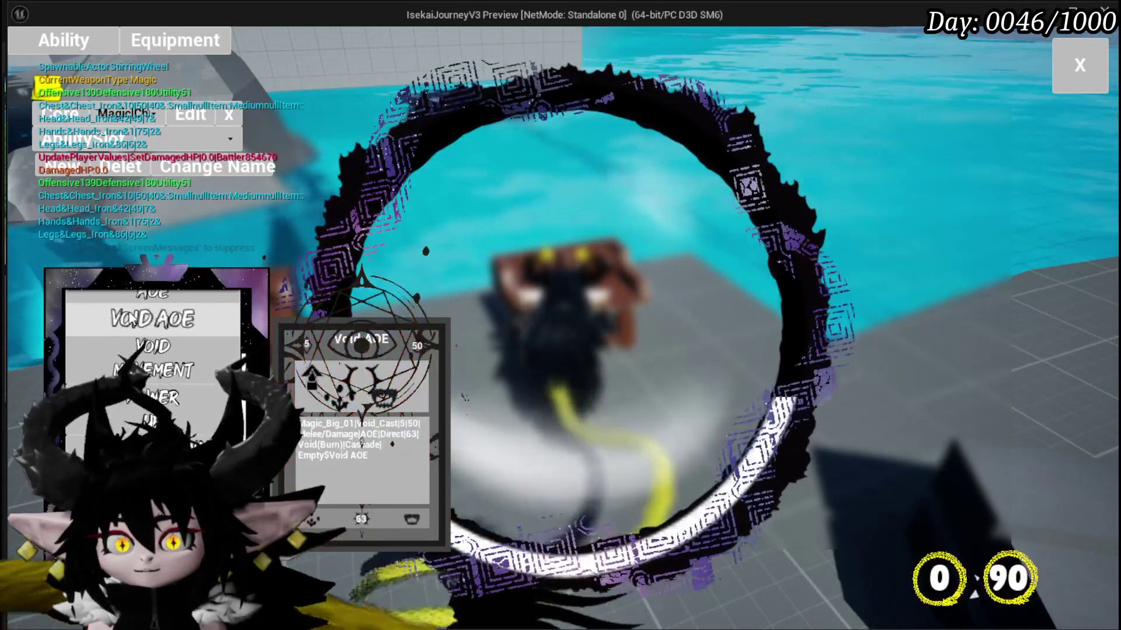
left_click(151, 378)
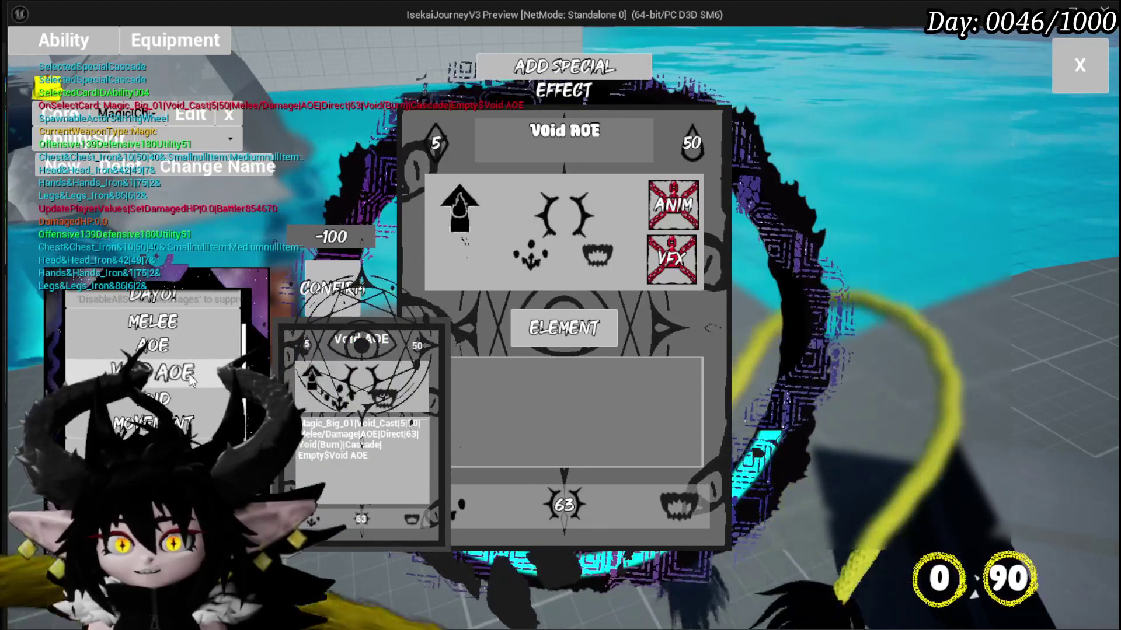
key("Escape")
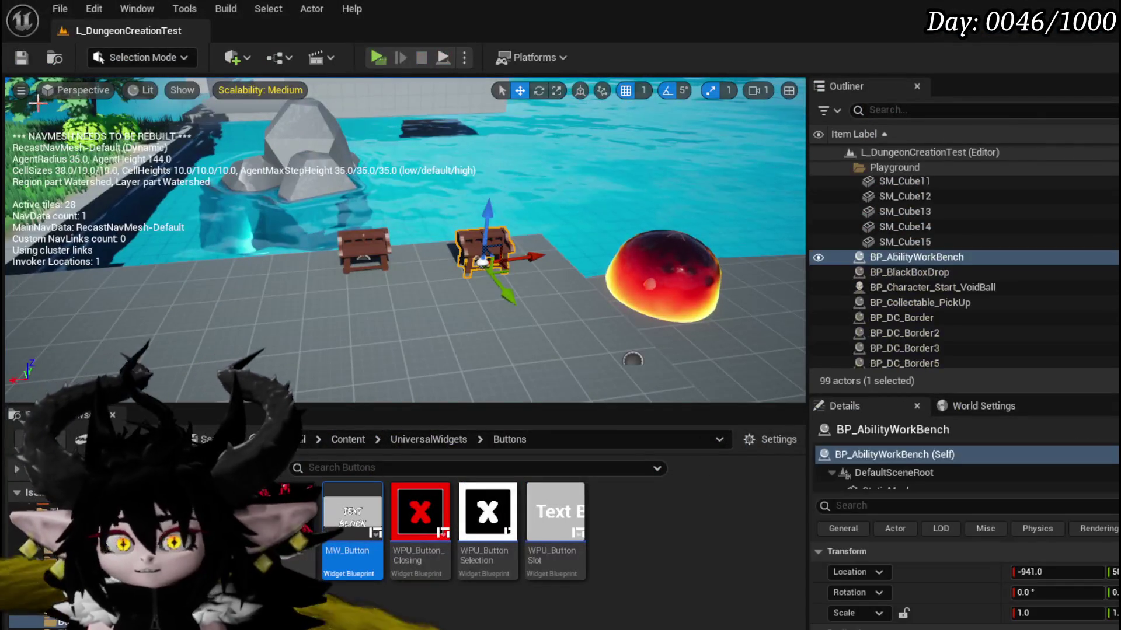
Save the level and clear the member filter in AbilityWorkBenchUI to list all functions.
key("ctrl+s")
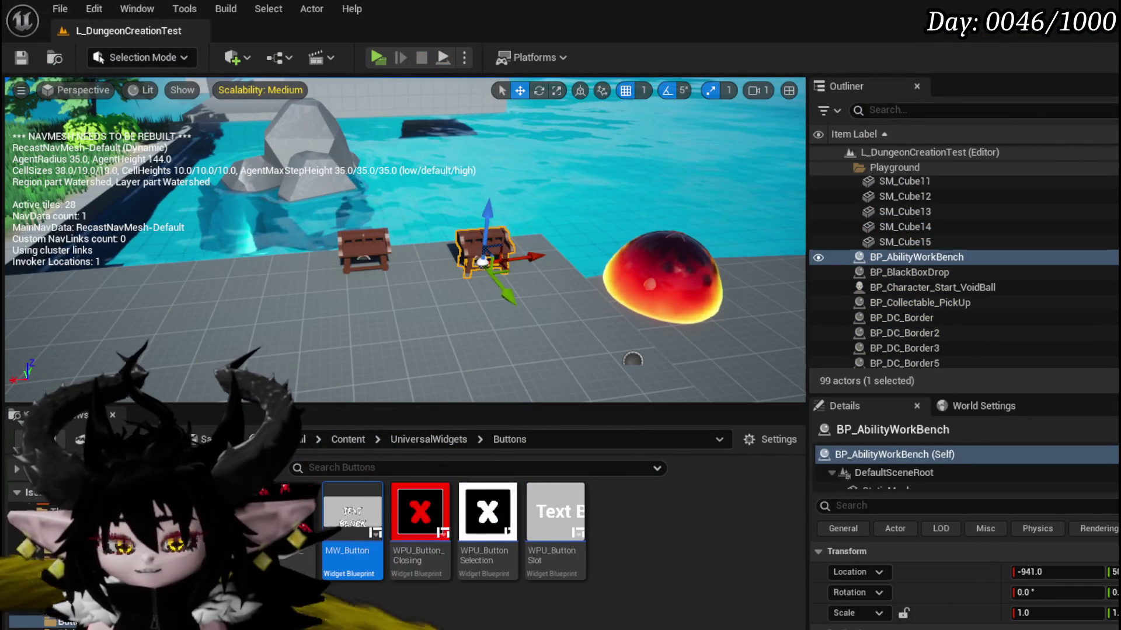
key("alt+Tab")
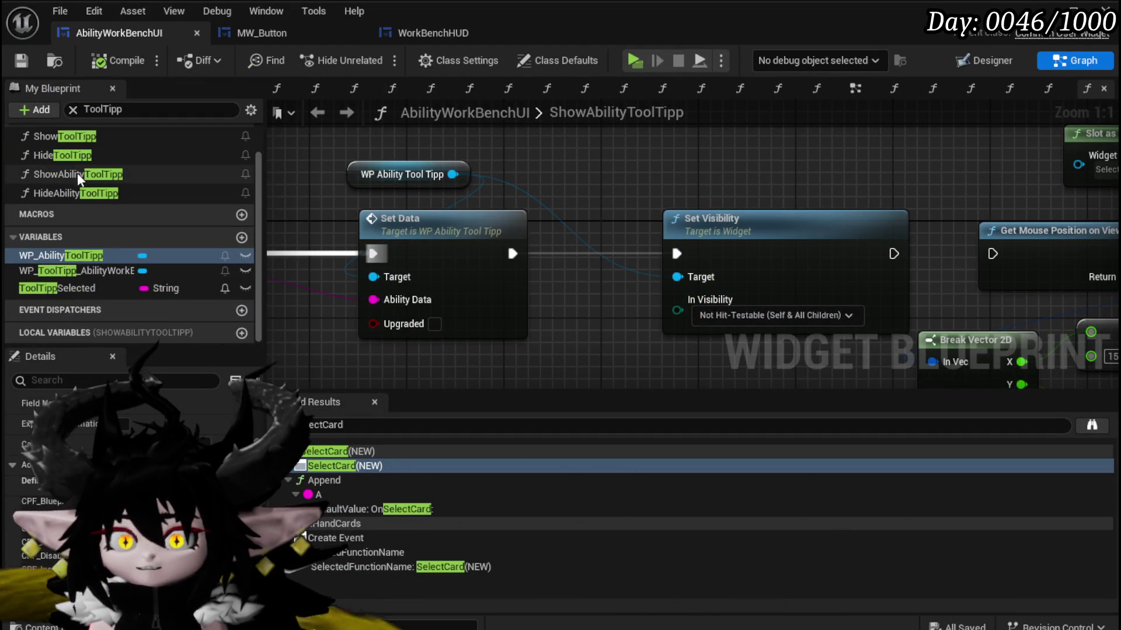
scroll(78, 176, "up", 1)
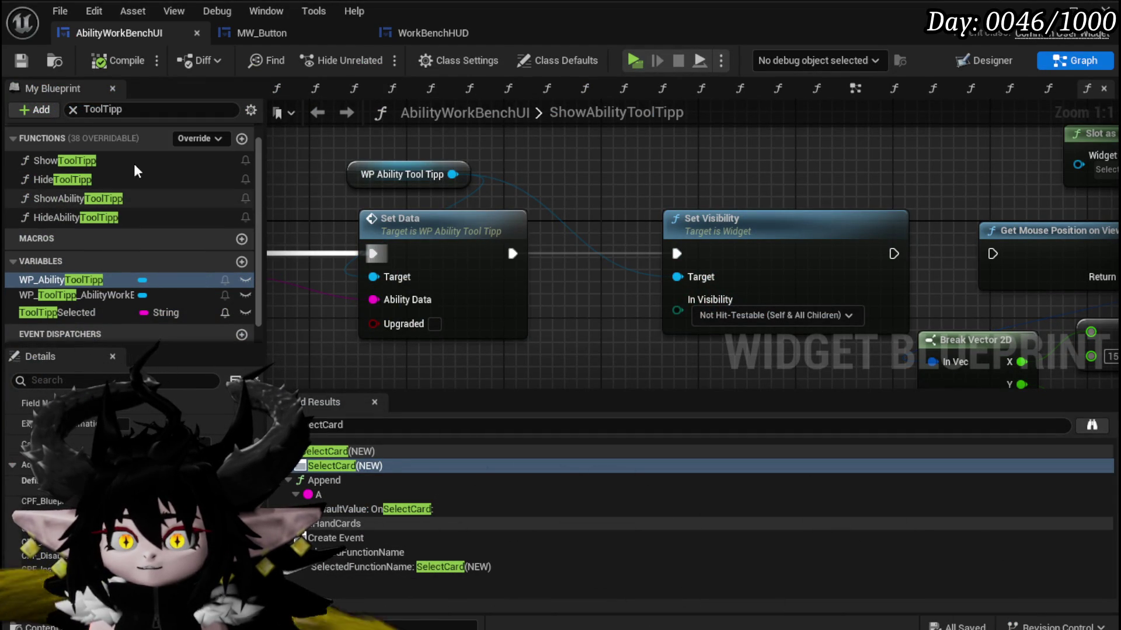
left_click(73, 110)
left_click(26, 155)
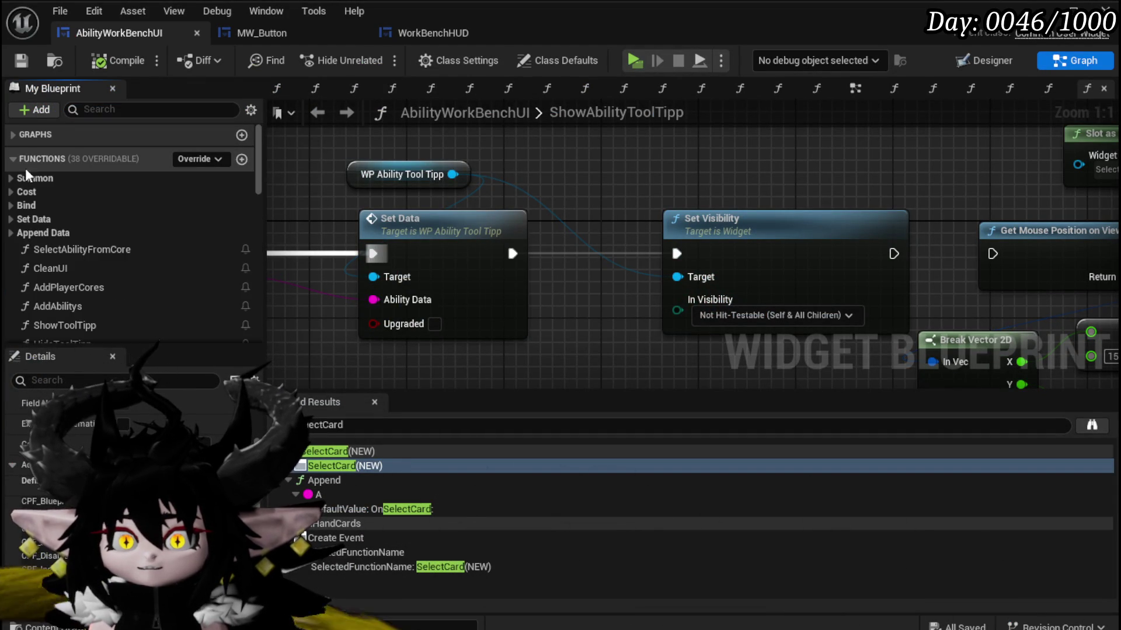
scroll(92, 270, "down", 2)
scroll(92, 270, "down", 20)
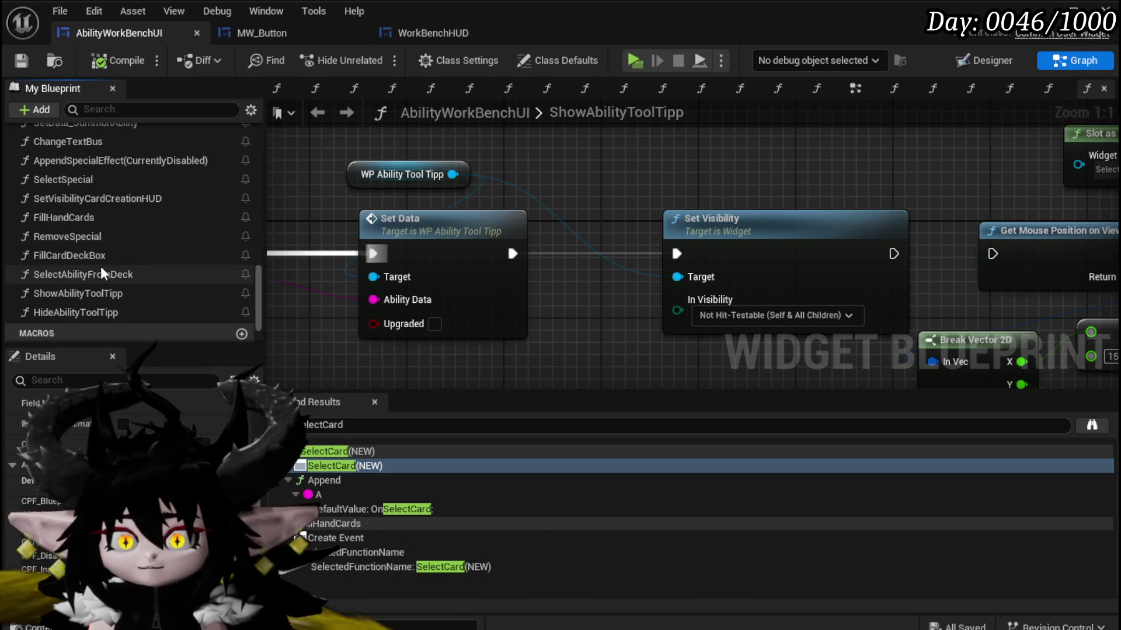
Open SelectAbilityFromDeck, place a HideAbilityToolTipp call beside Select Card, and save.
double_click(101, 268)
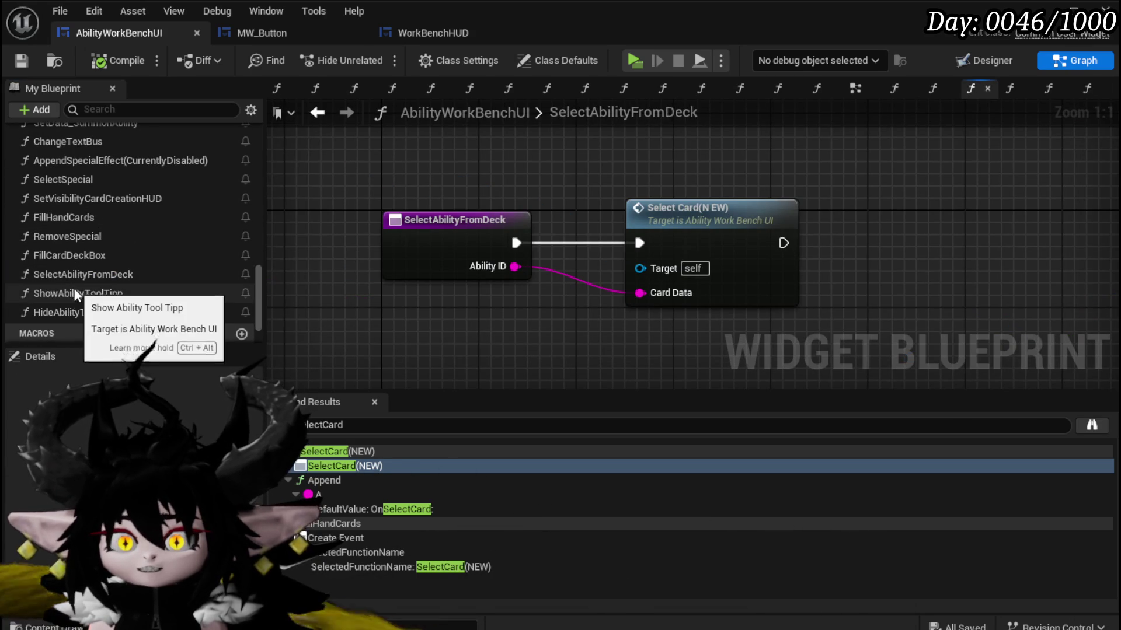
mouse_move(359, 326)
left_mouse_down()
mouse_move(931, 243)
mouse_move(856, 228)
left_mouse_up()
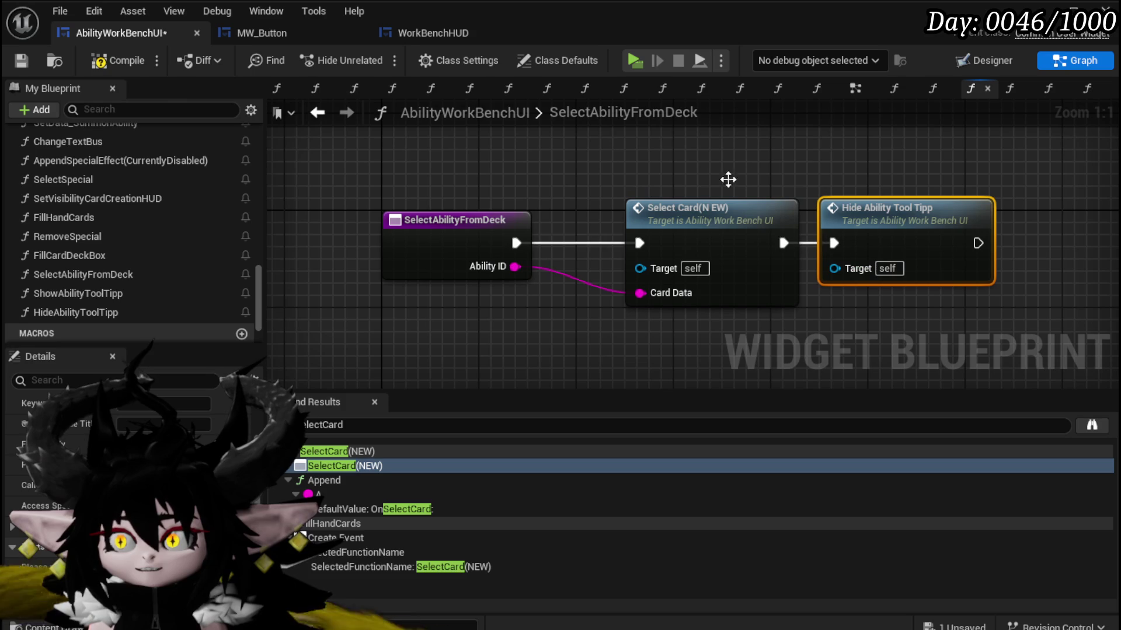
left_click(21, 62)
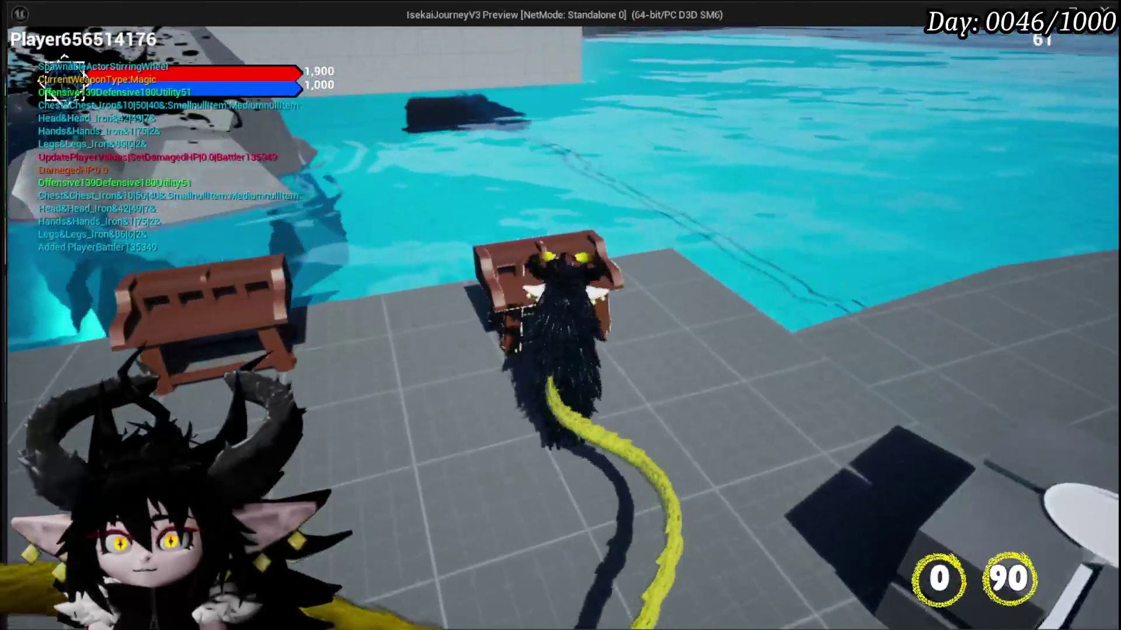
Playtest the Magic deck, opening Bounce on it Dayo! and previewing Splash Move, then stop playing.
key("e")
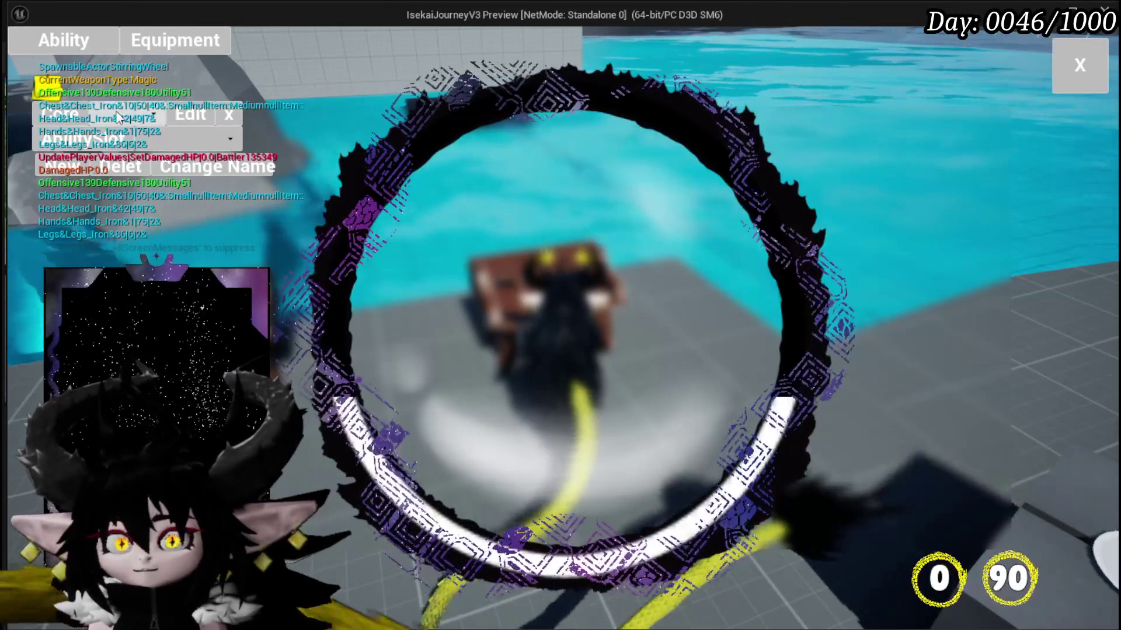
left_click(140, 117)
left_click(139, 147)
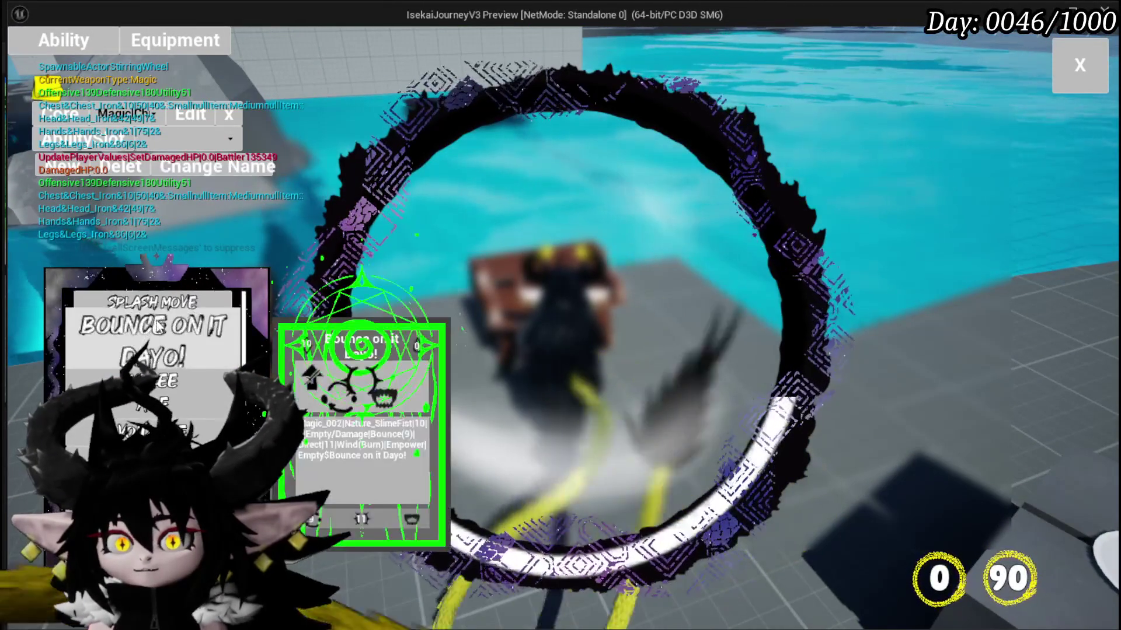
left_click(156, 326)
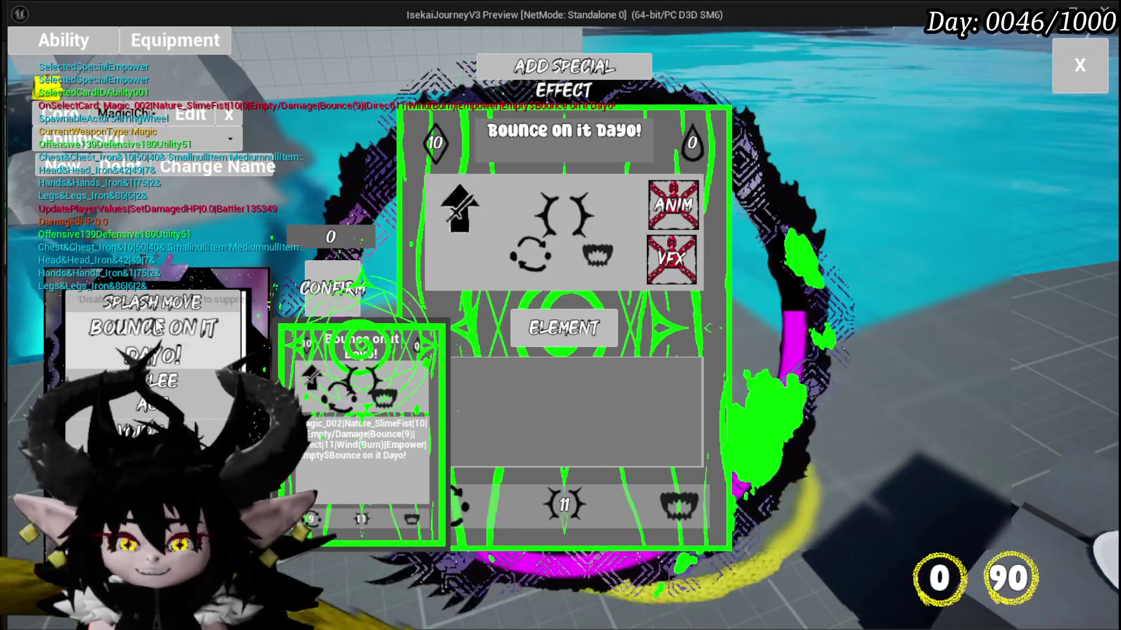
left_click(153, 301)
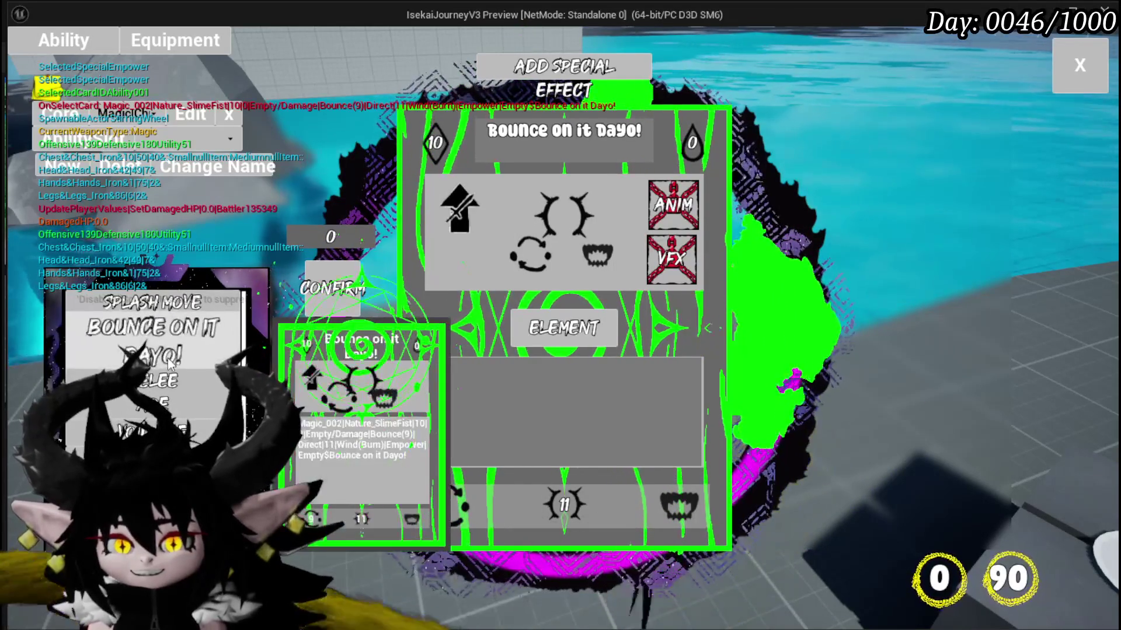
key("Escape")
key("ctrl+s")
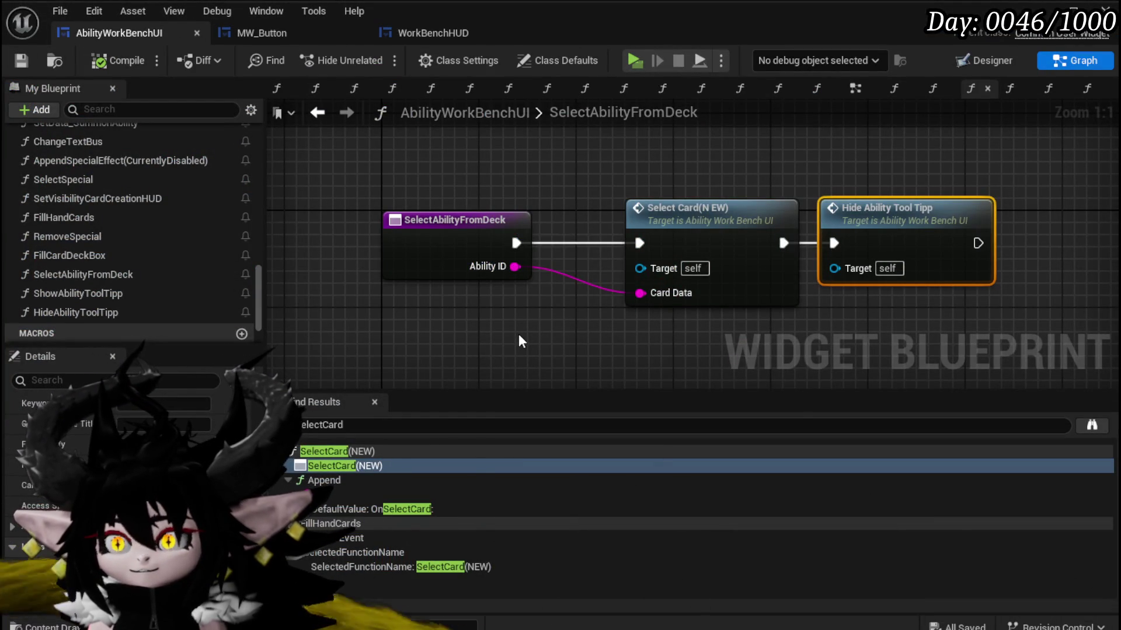
Inspect the HideAbilityToolTipp function graph and save the blueprint.
left_click(759, 148)
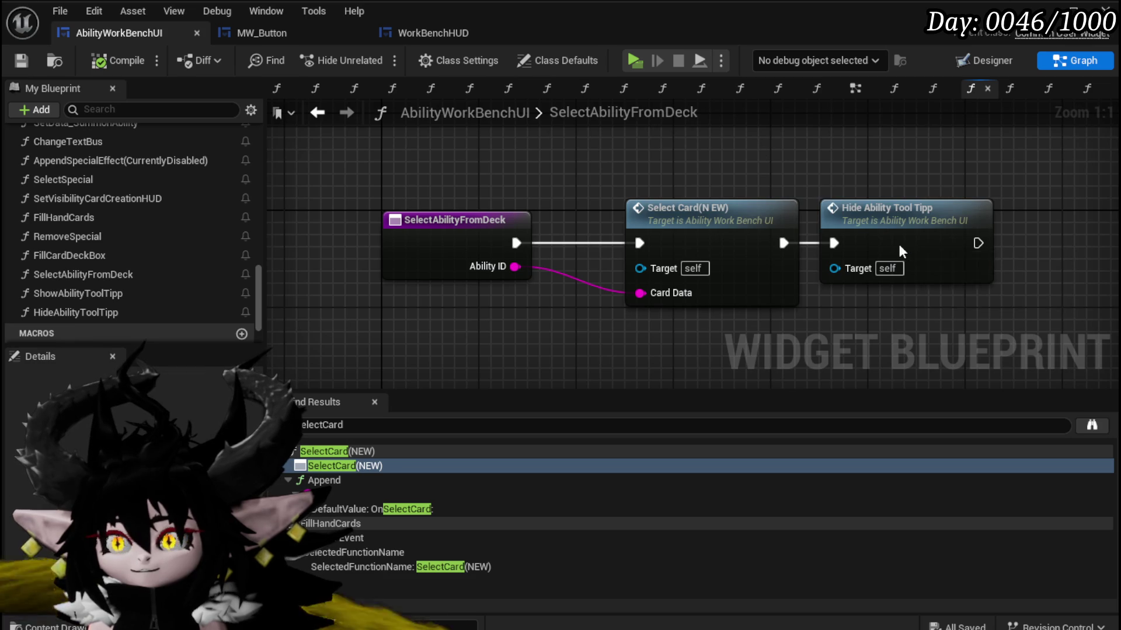
double_click(894, 242)
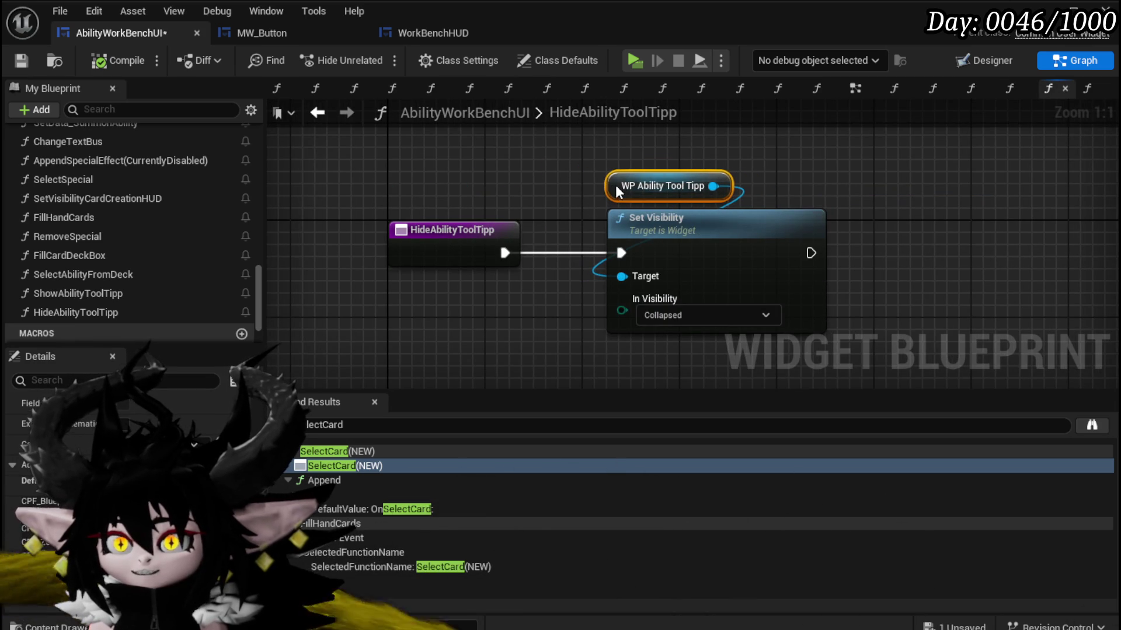
left_click(654, 225, "shift")
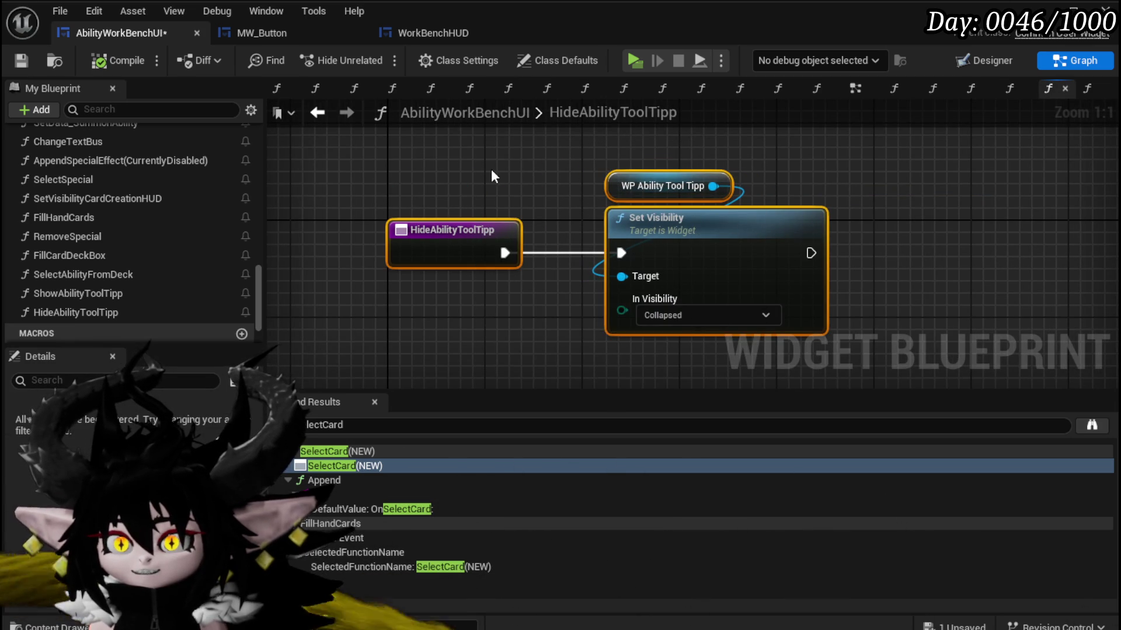
key("ctrl+s")
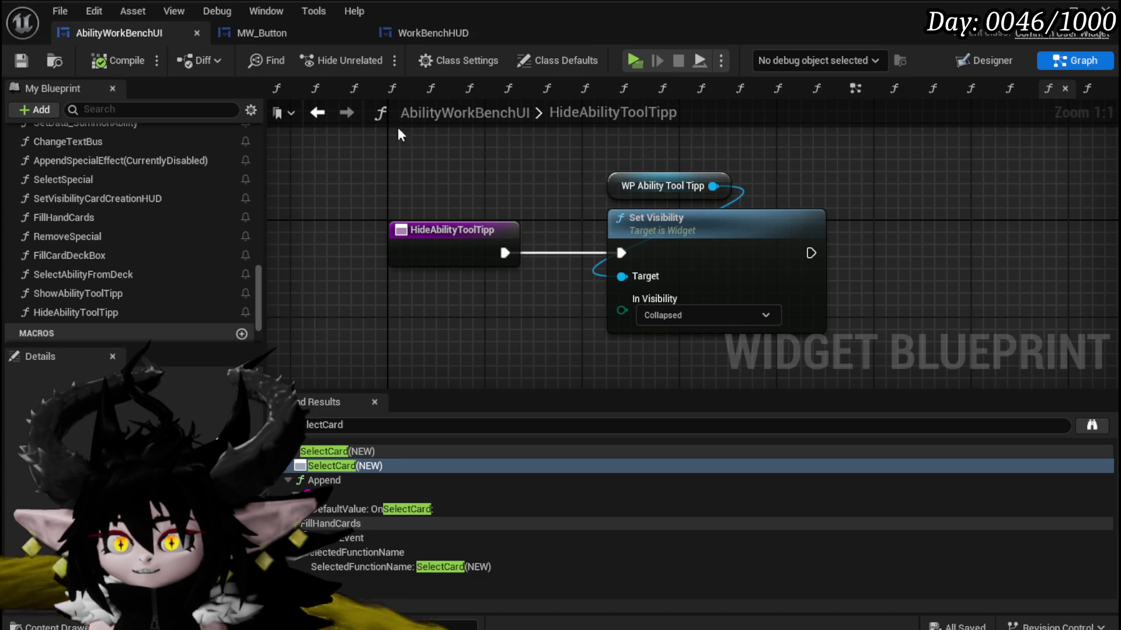
Route SelectAbilityFromDeck's entry through Hide Ability Tool Tipp into Select Card, save, and start a playtest.
left_click(317, 112)
left_click(901, 203)
left_click_drag(901, 202, 549, 138)
left_click_drag(607, 239, 442, 244)
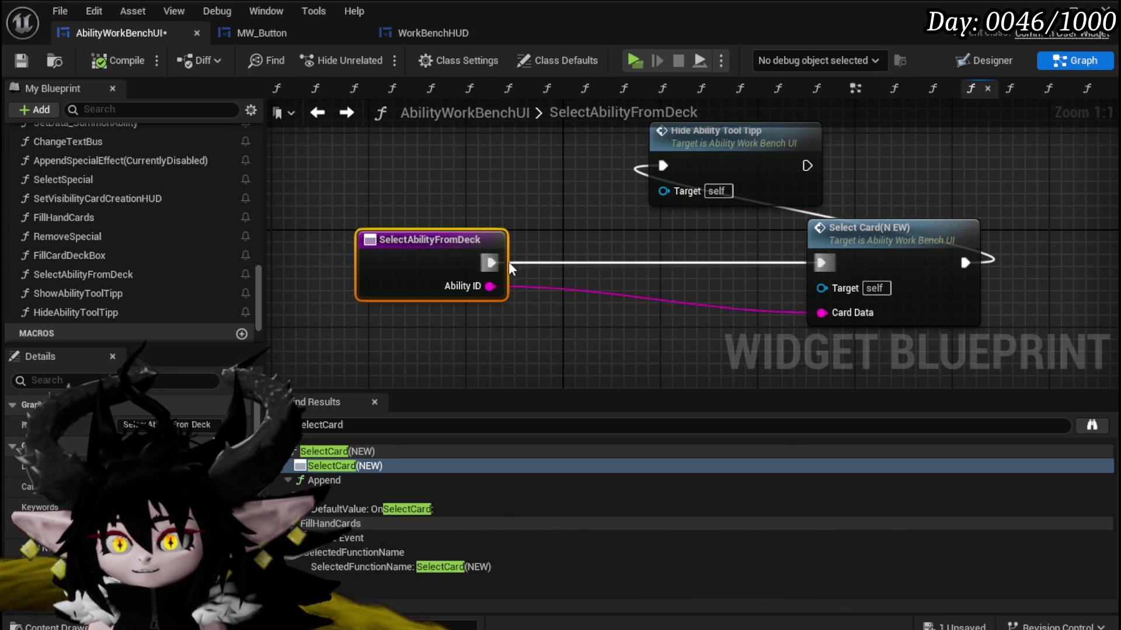
mouse_move(646, 167)
left_mouse_down()
mouse_move(663, 166)
mouse_move(639, 214)
left_mouse_up()
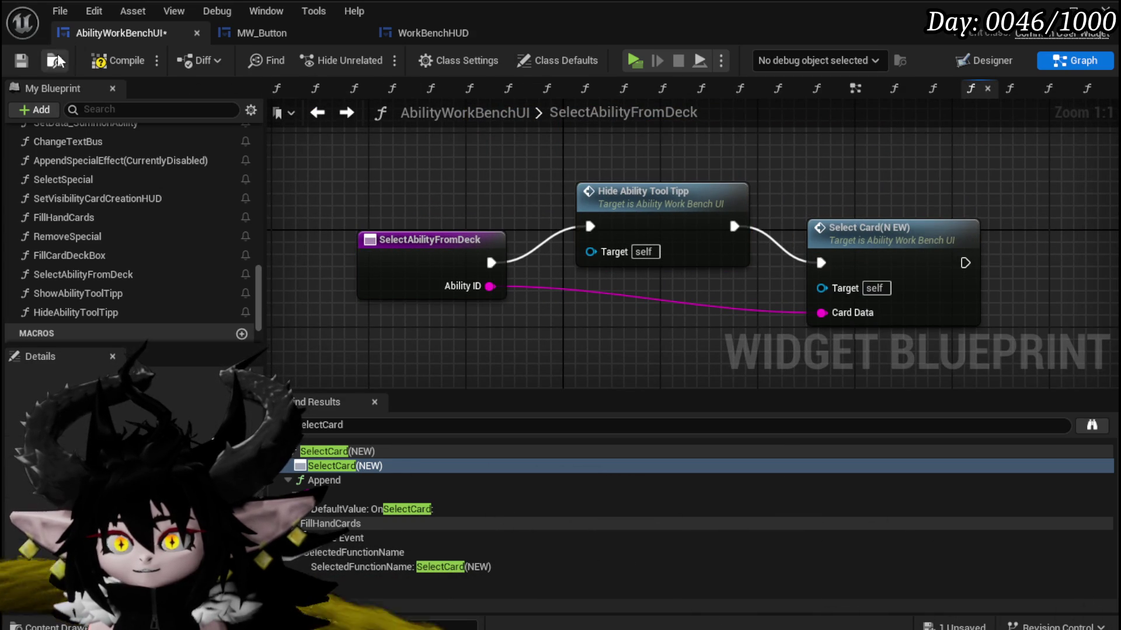
left_click(22, 60)
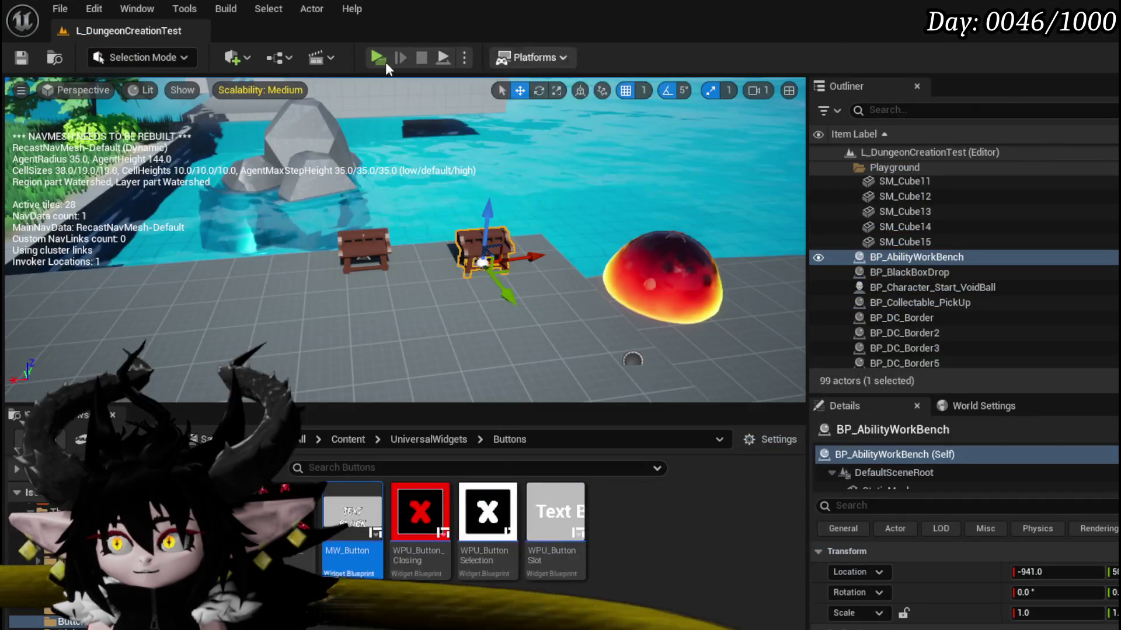
key("alt+Tab")
left_click(376, 57)
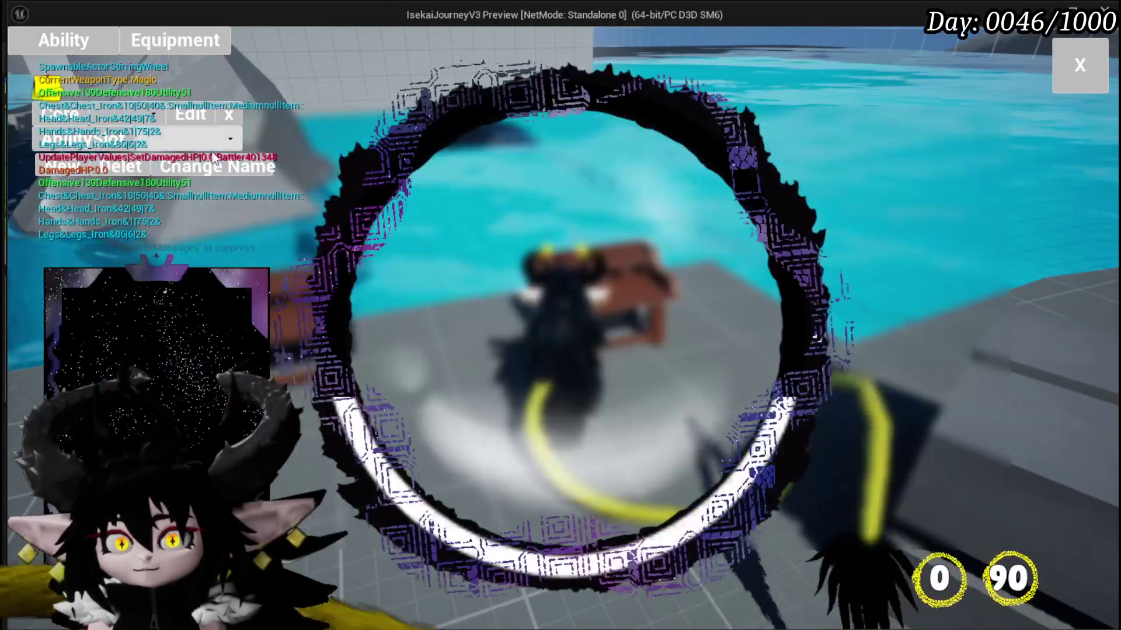
Choose the Magic|ChuraMagicSummon|001 deck and open Splash Move, trying its element and animation settings.
left_click(137, 121)
left_click(159, 146)
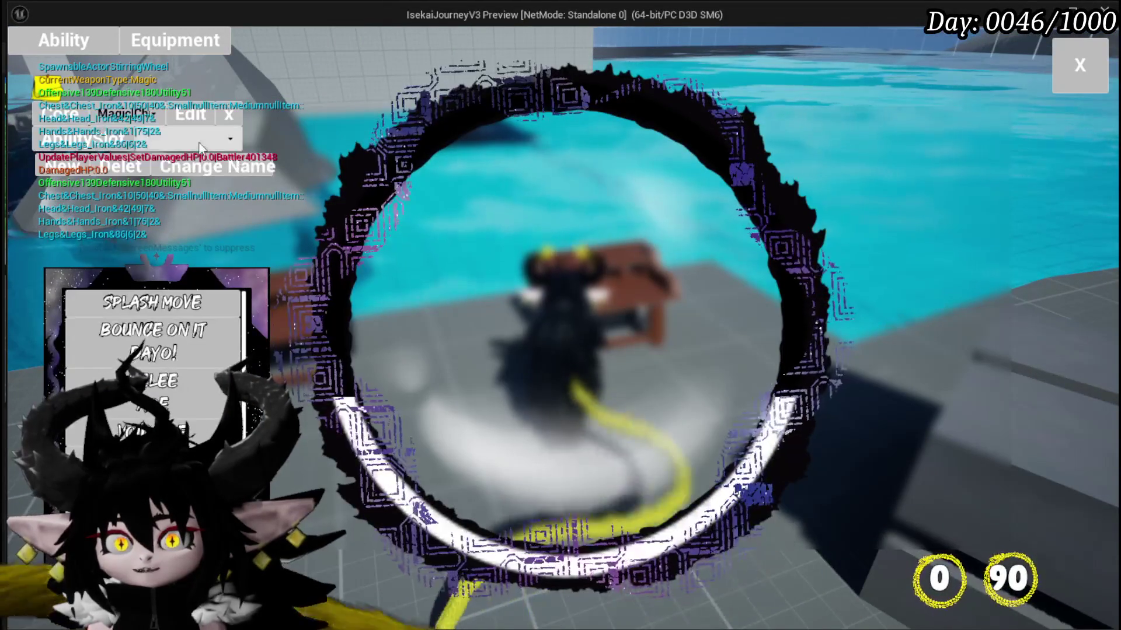
left_click(205, 305)
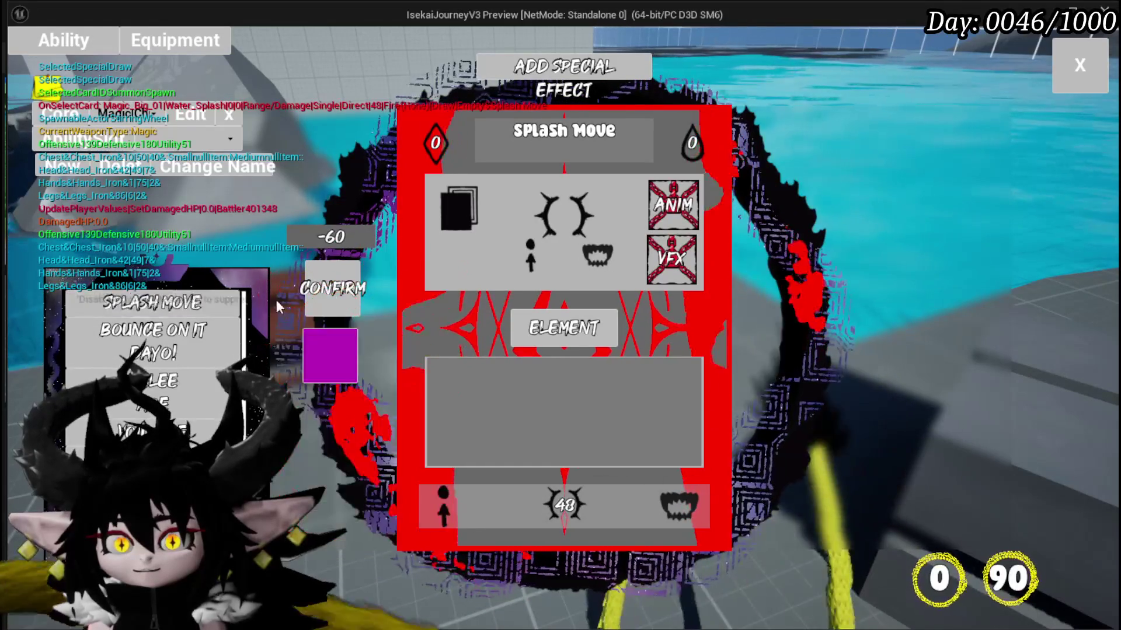
mouse_move(216, 296)
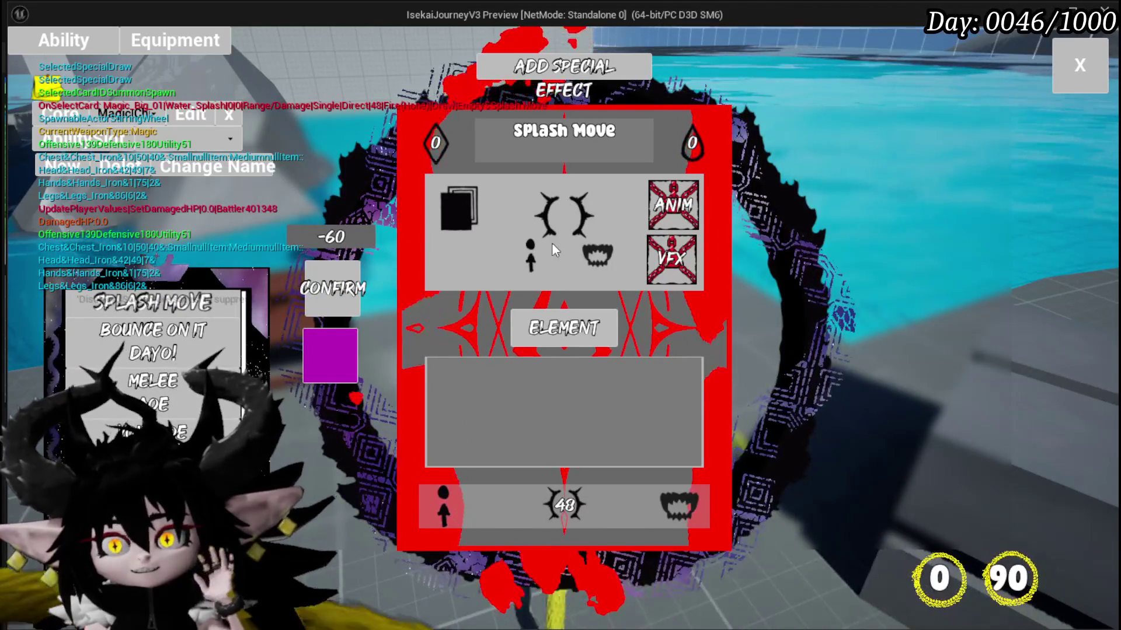
left_click(564, 328)
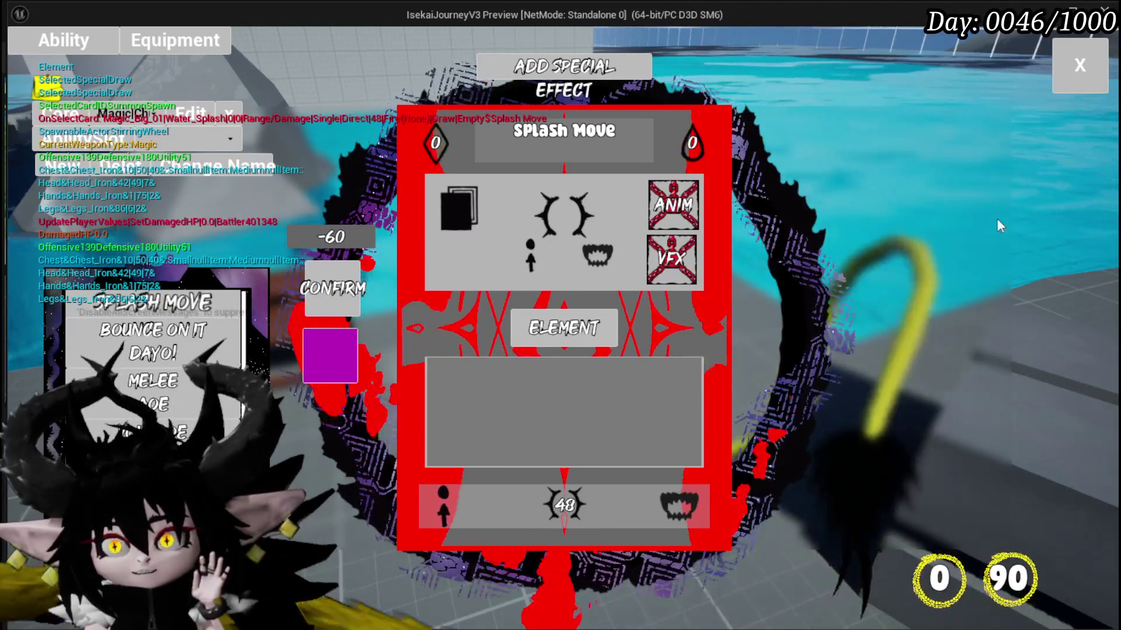
left_click(691, 195)
Set Splash Move's damage to 80, Speed Up status with amount 2, and right drop value 50.
mouse_move(181, 310)
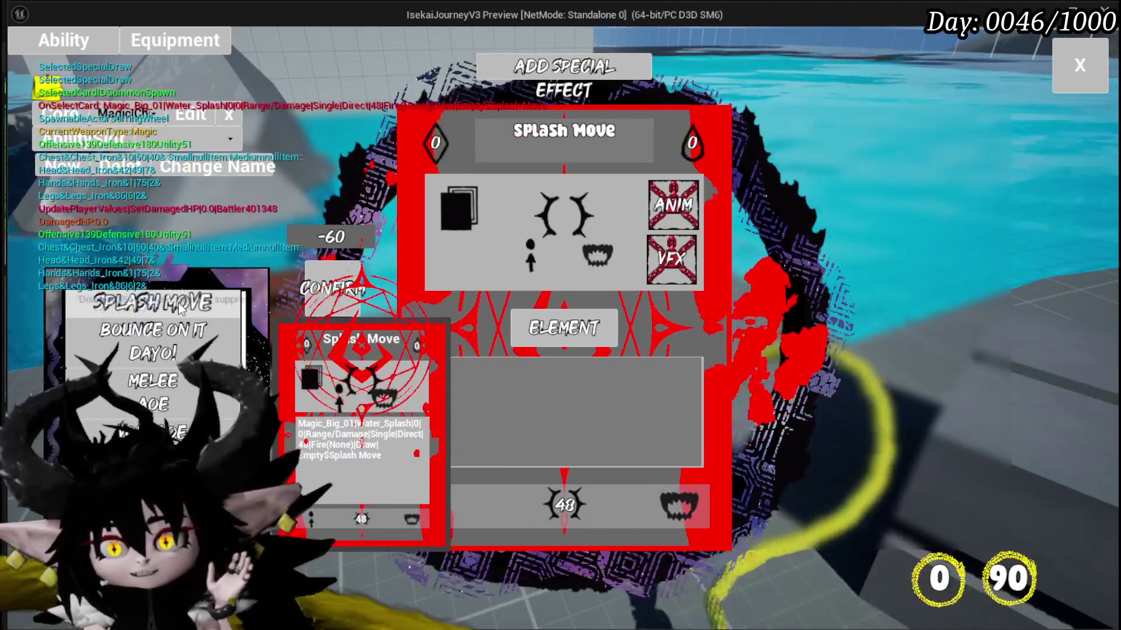
left_click(563, 504)
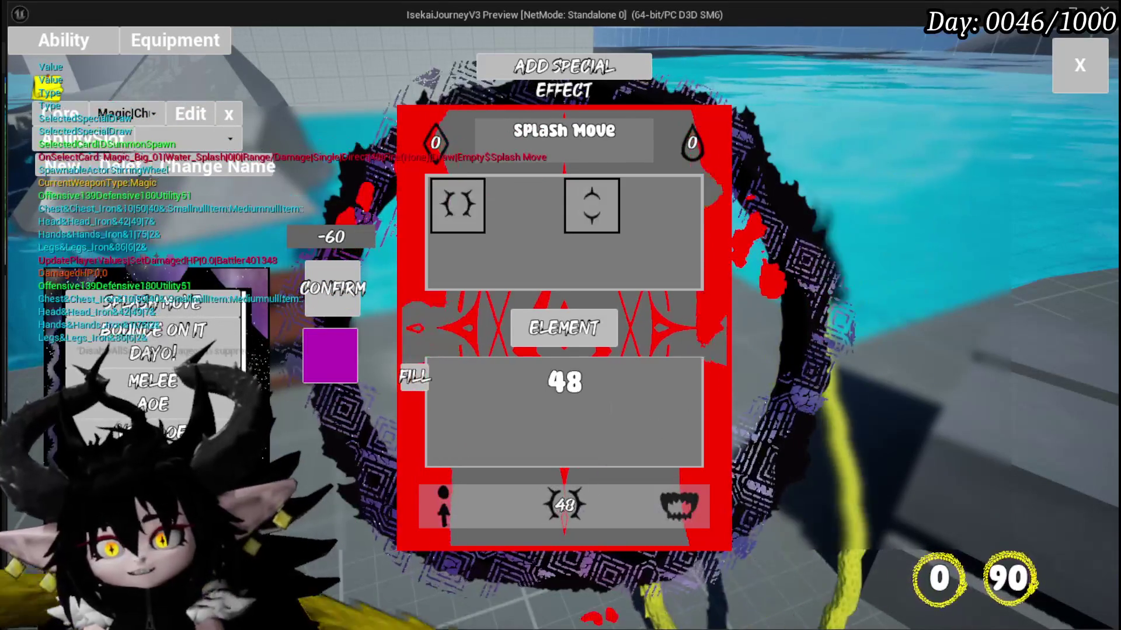
type("80")
left_click(677, 505)
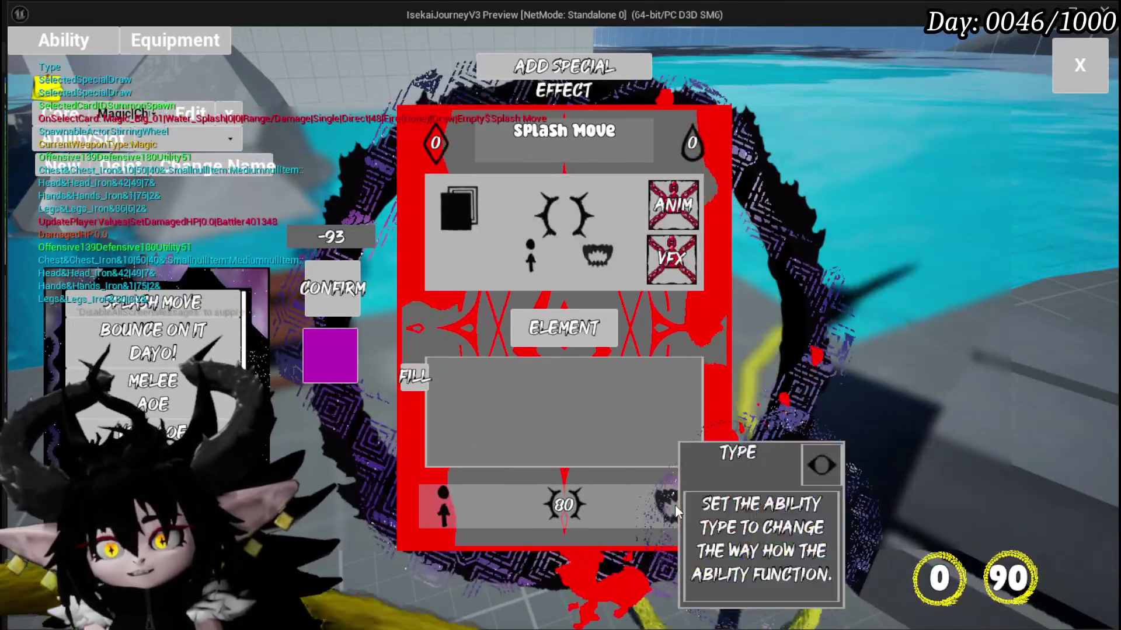
left_click(542, 205)
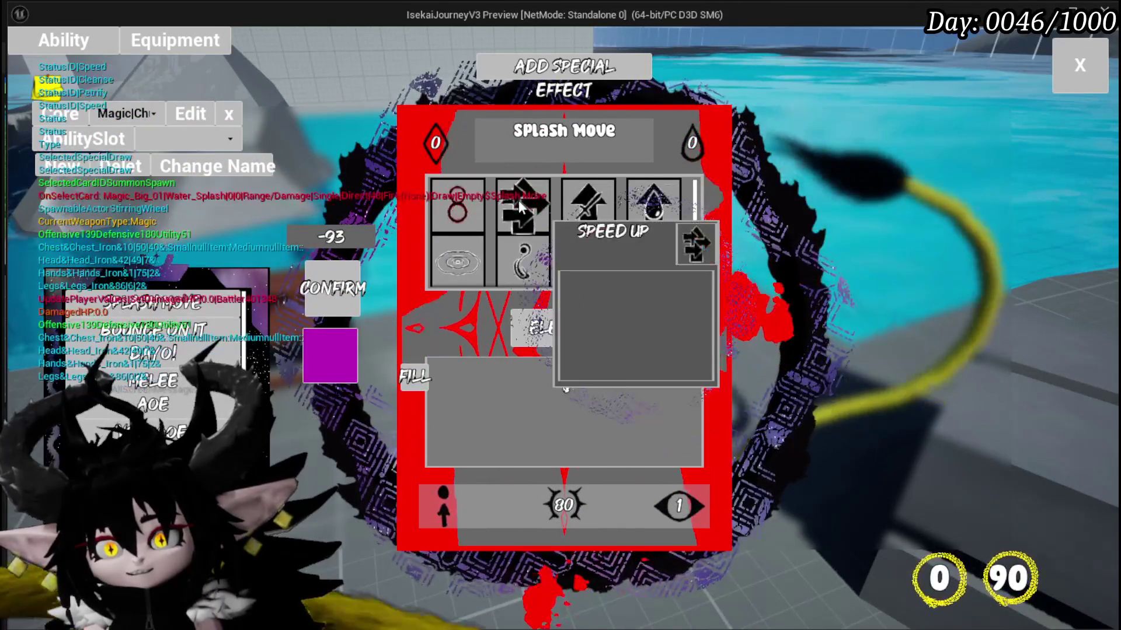
left_click(523, 205)
double_click(563, 381)
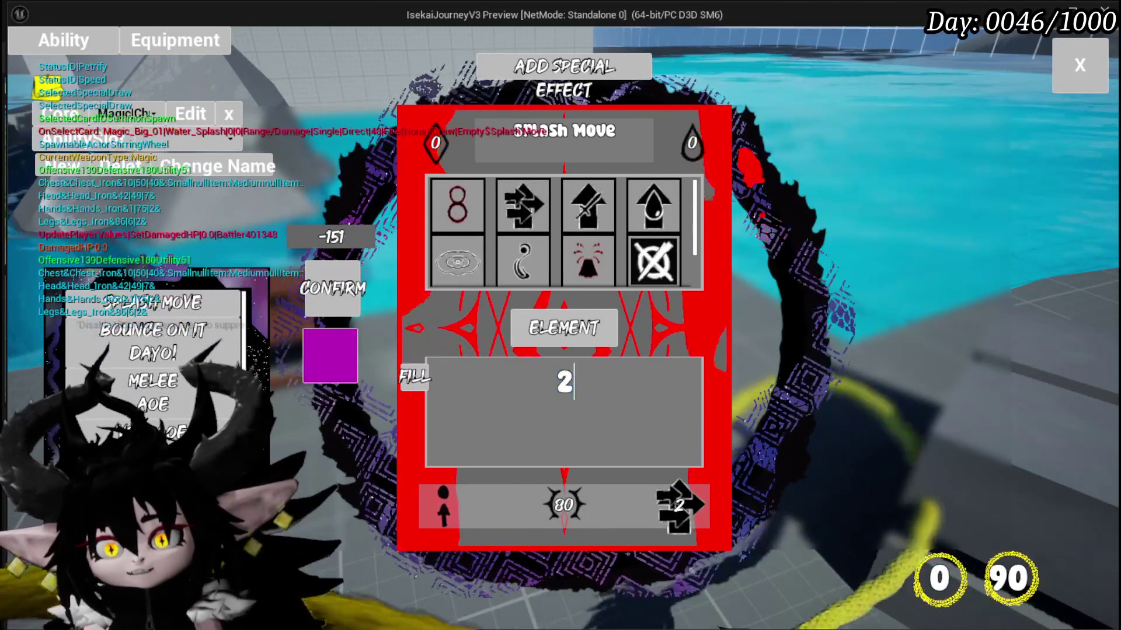
type("2")
left_click(690, 146)
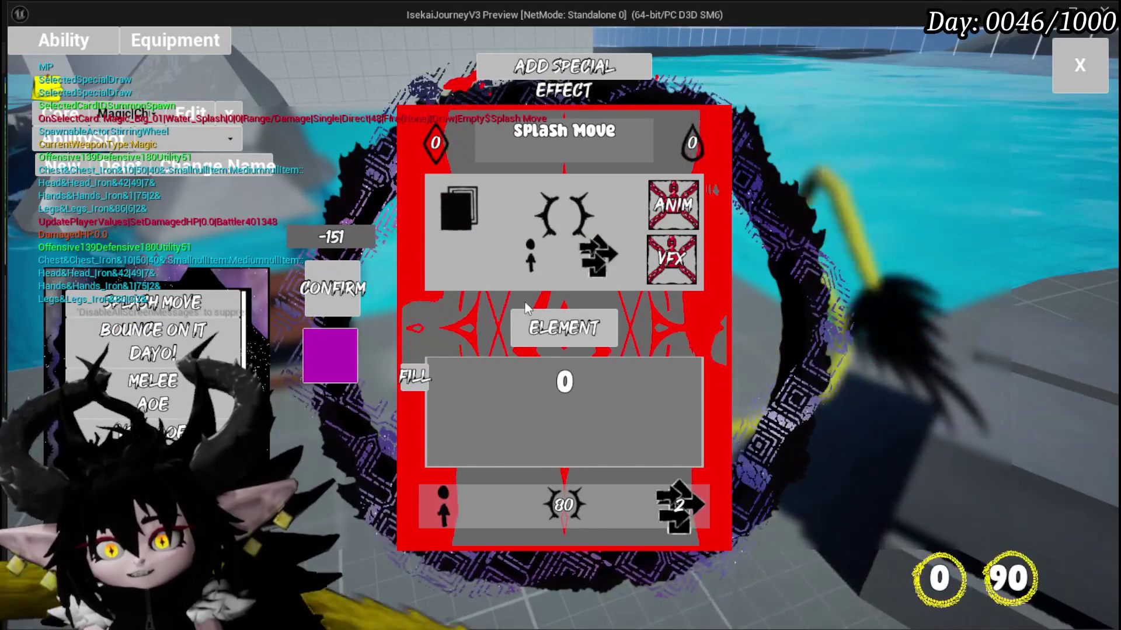
type("50")
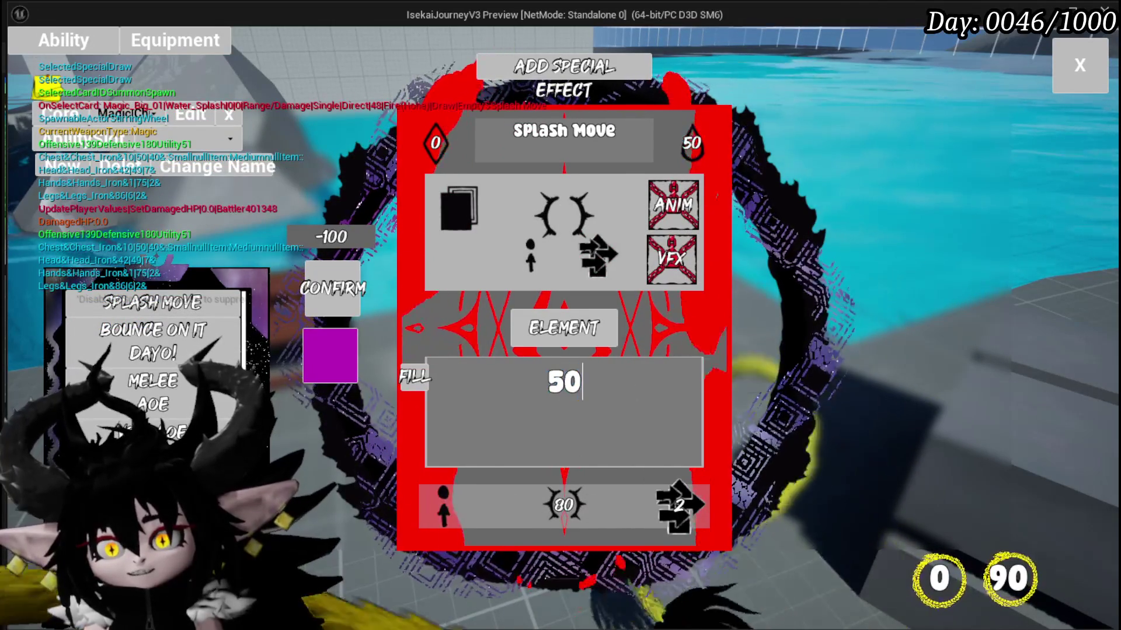
left_click(456, 195)
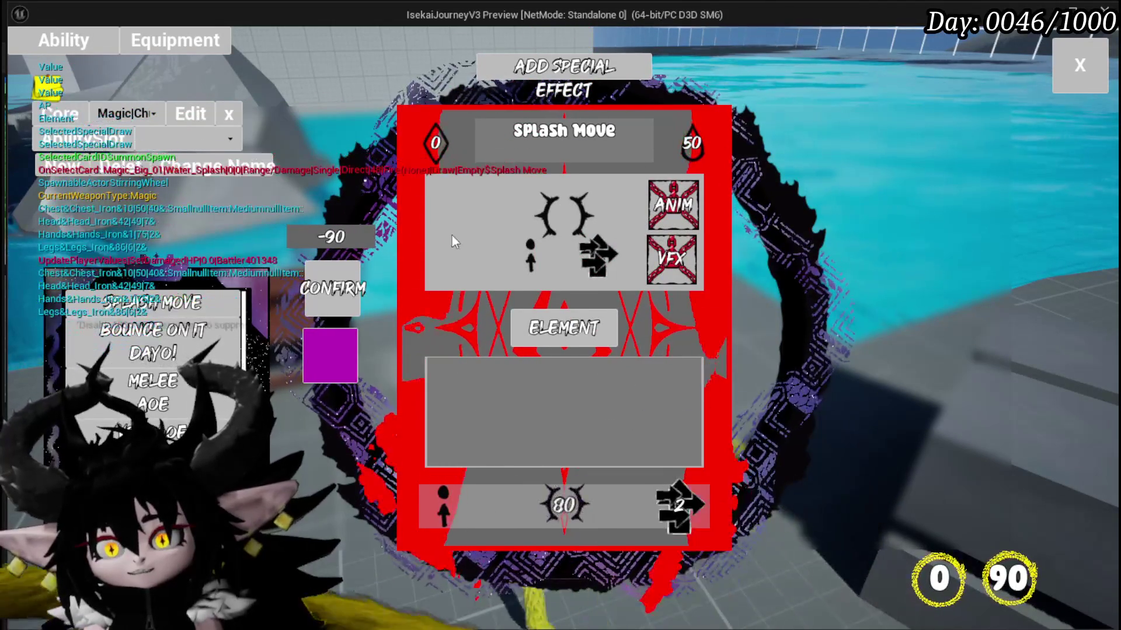
Set the left drop value to 1 and apply the fill so the value settles at 44.
left_click(432, 157)
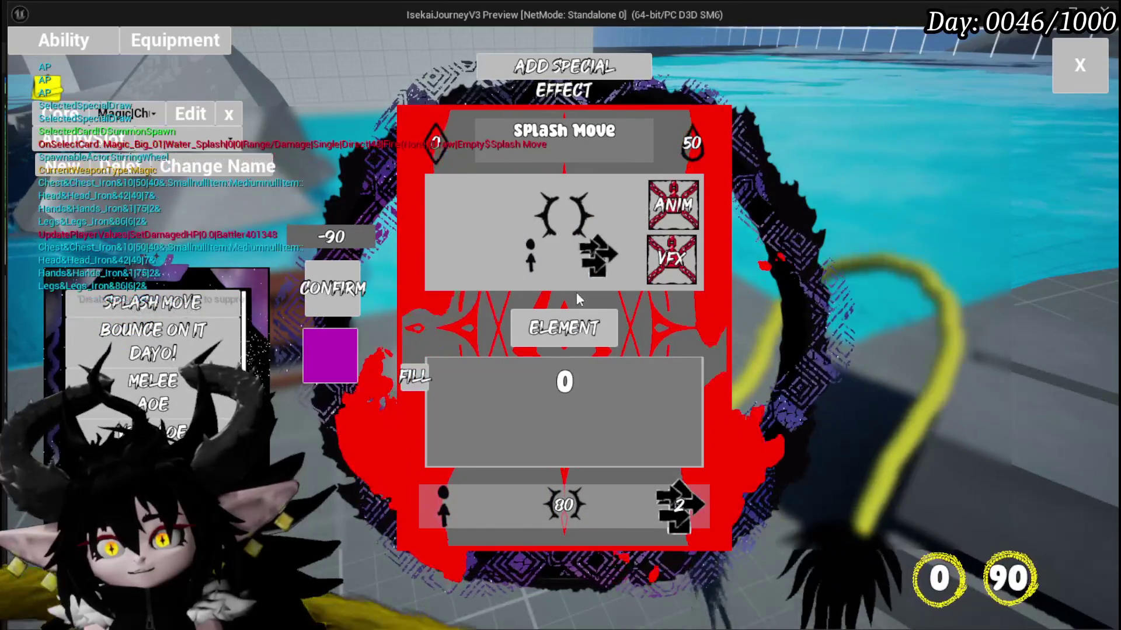
type("1")
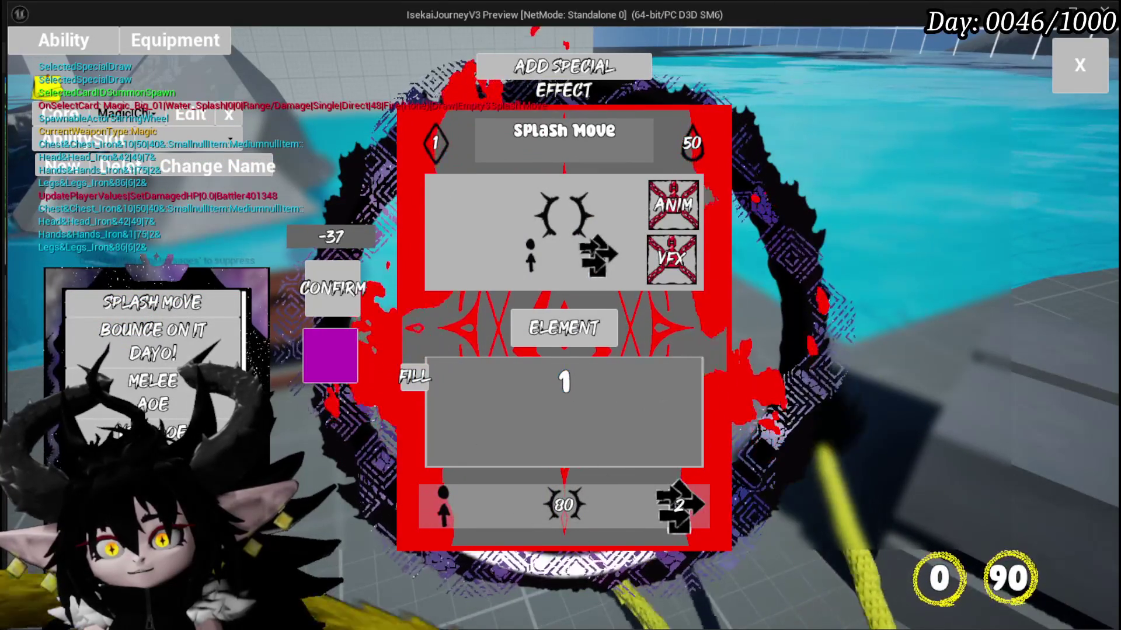
left_click(565, 513)
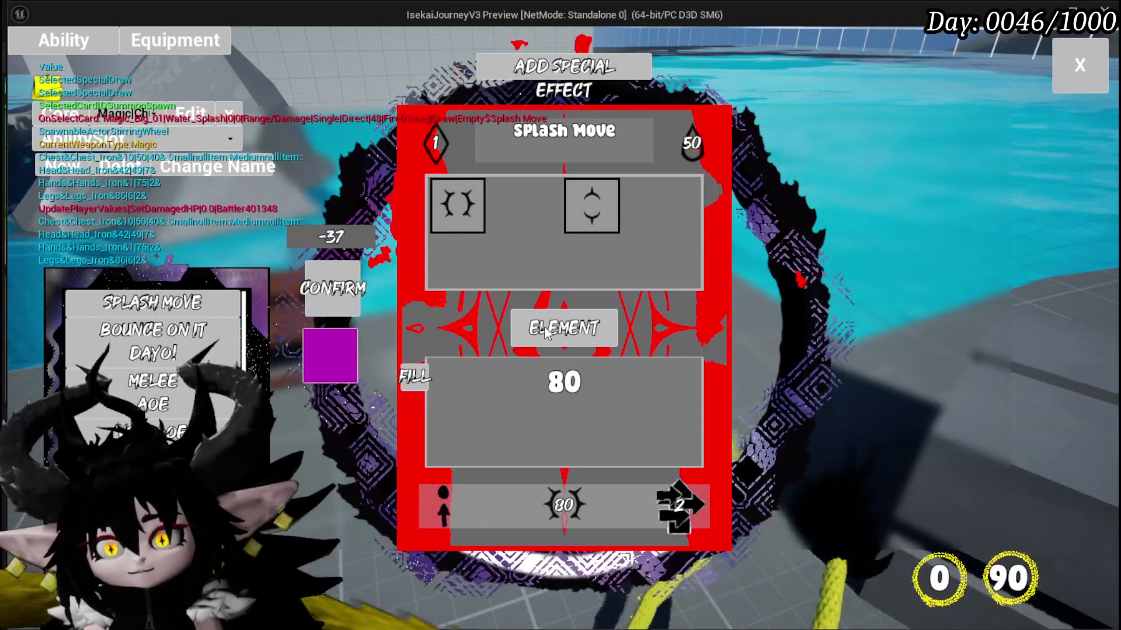
left_click(426, 385)
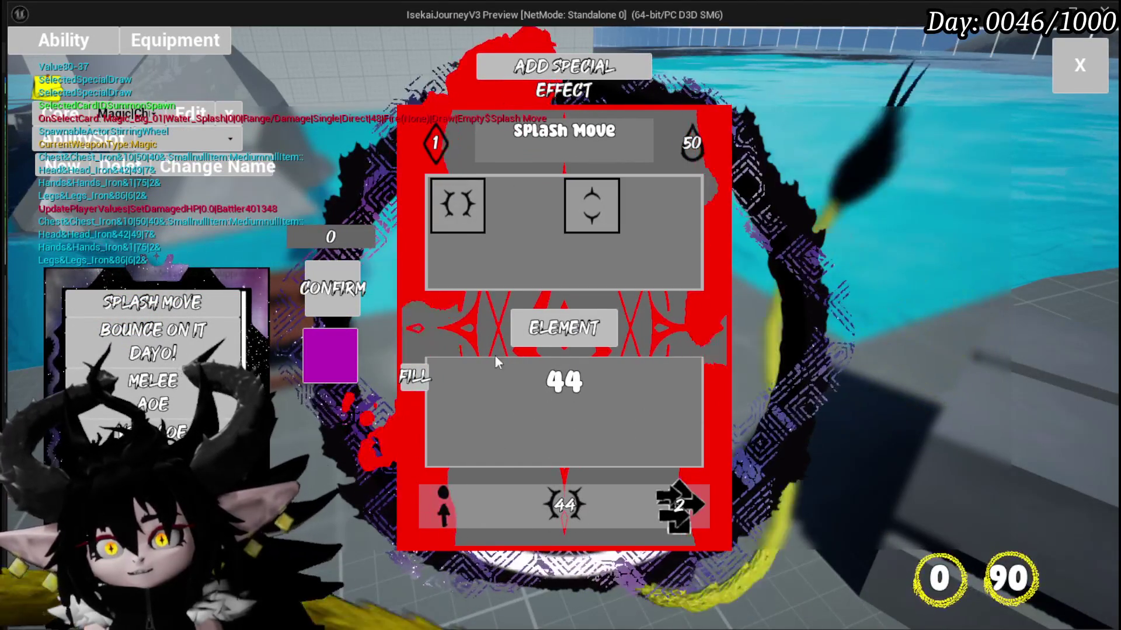
mouse_move(185, 308)
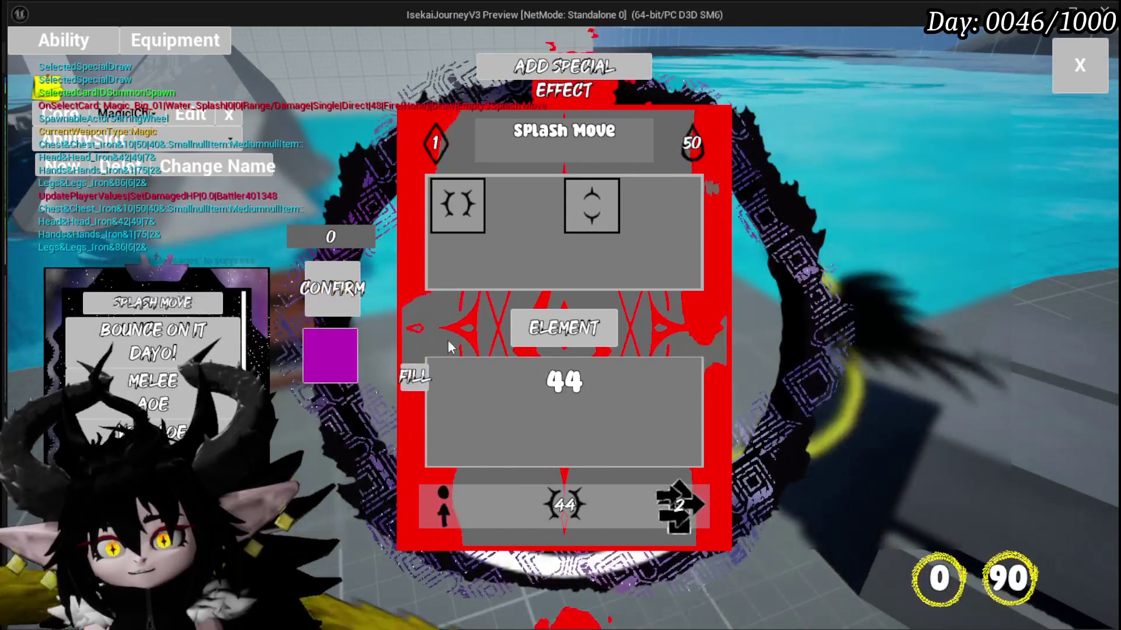
mouse_move(136, 305)
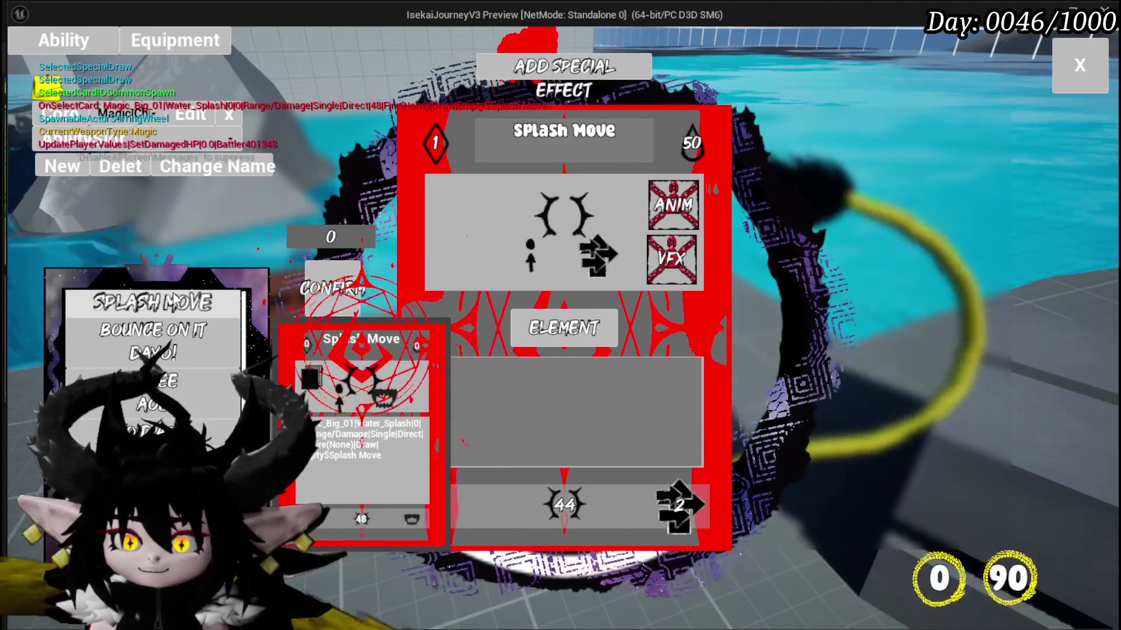
Preview the Bounce On It Dayo!, Melee AOE and Splash Move ability cards, then stop the game preview.
left_click(153, 337)
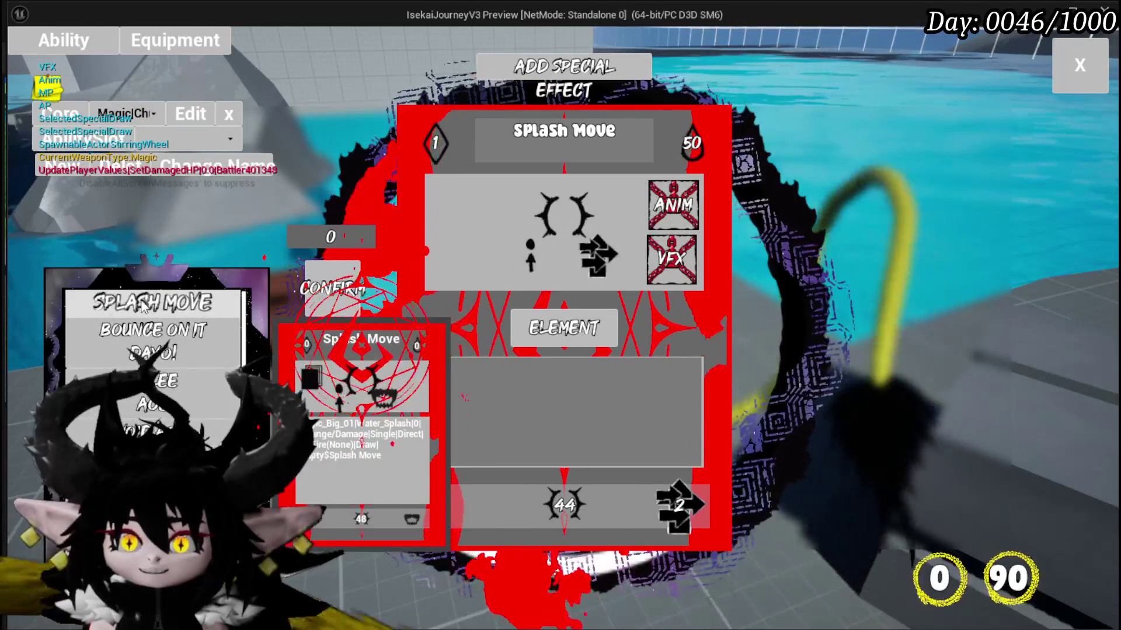
left_click(143, 399)
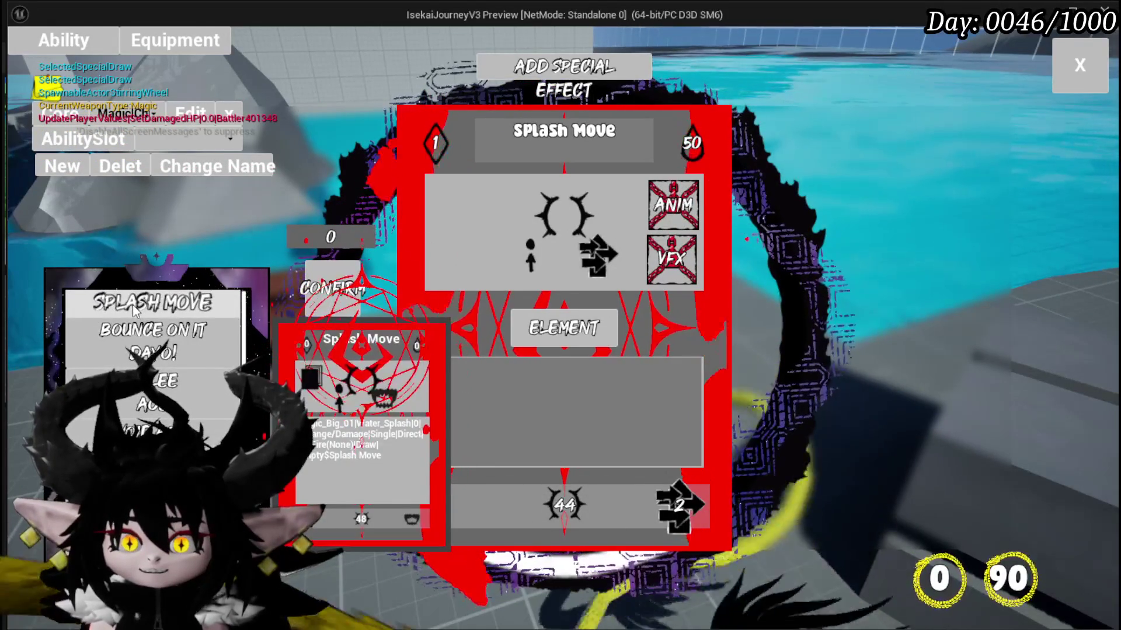
left_click(140, 330)
left_click(142, 302)
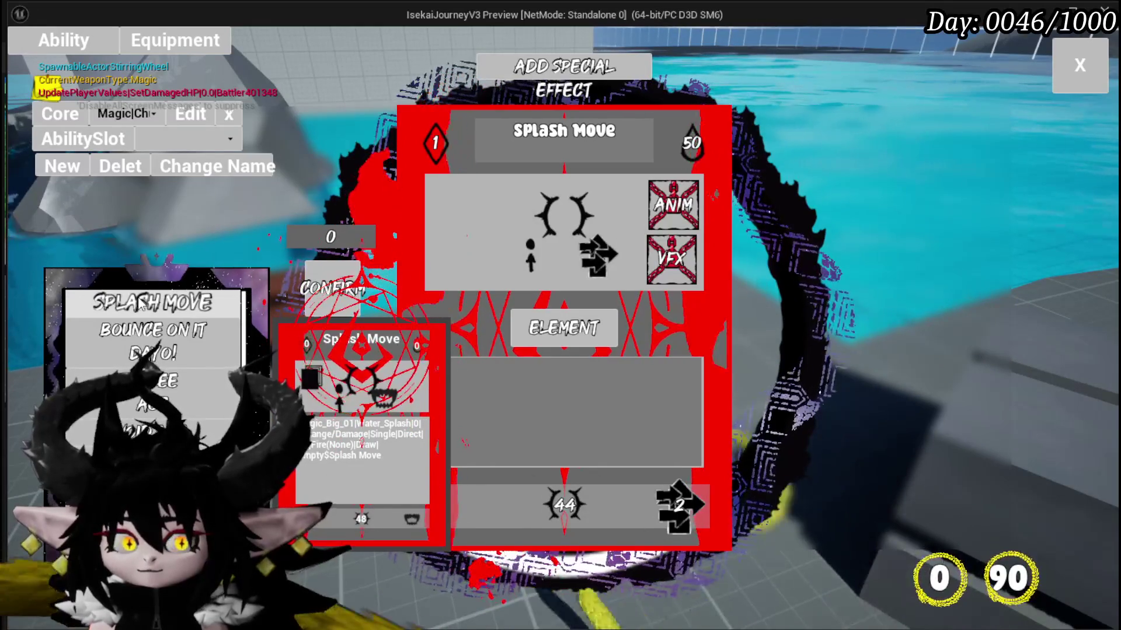
left_click(161, 330)
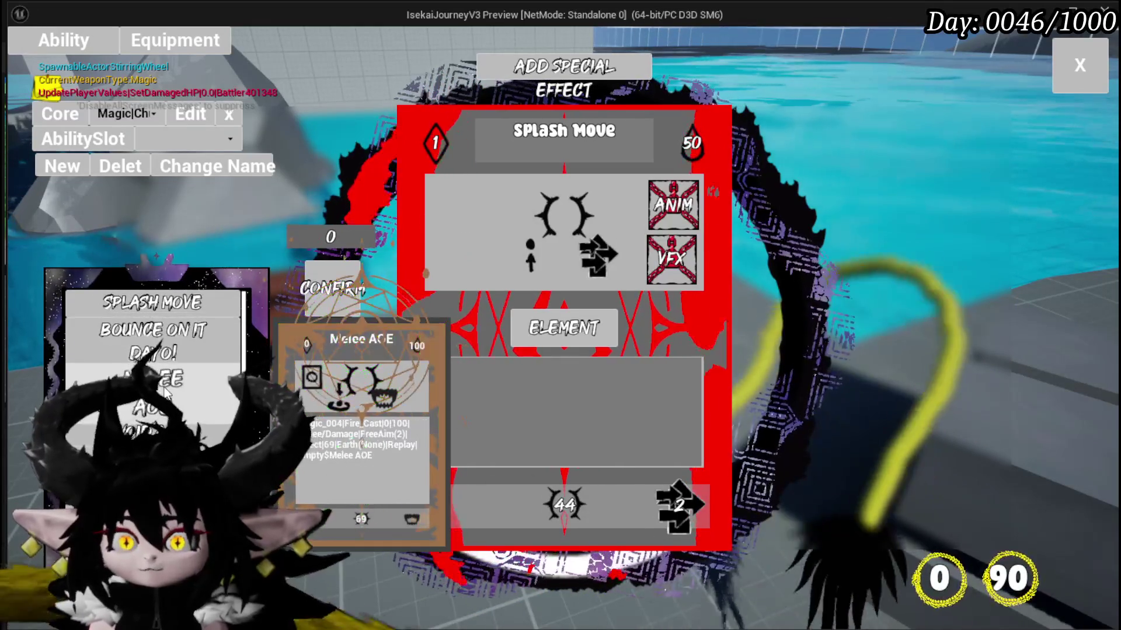
left_click(165, 318)
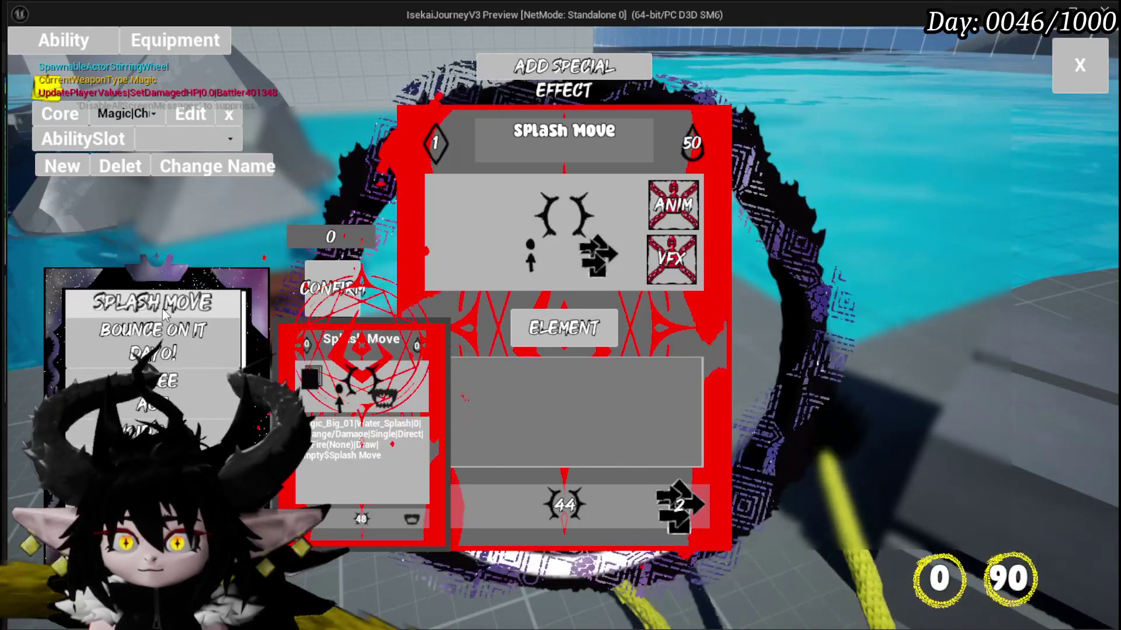
left_click(148, 345)
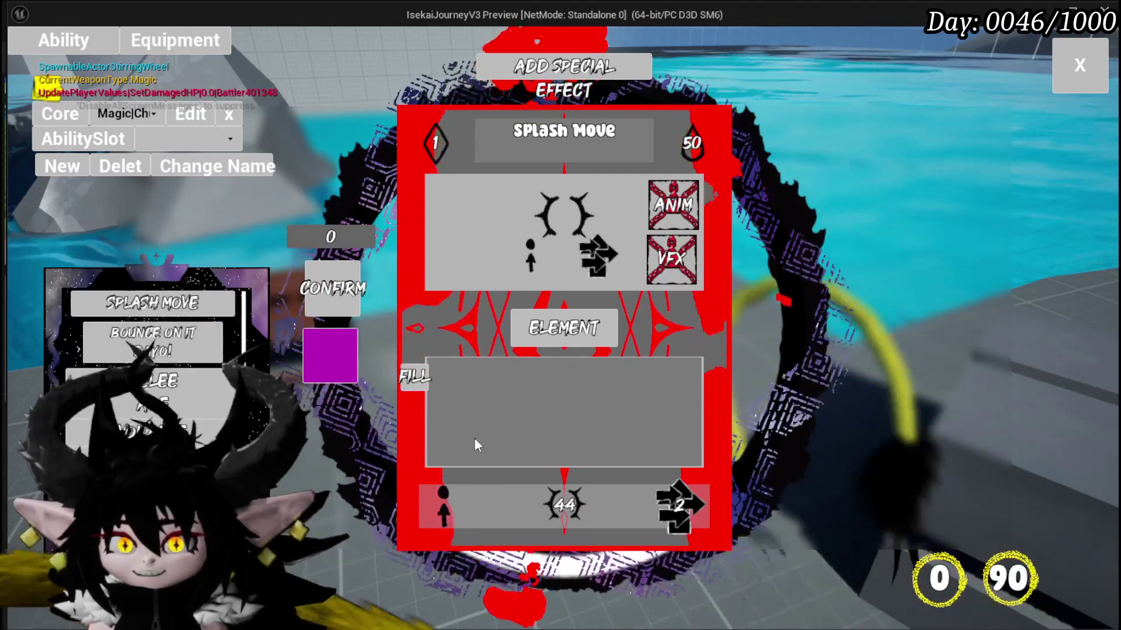
key("Escape")
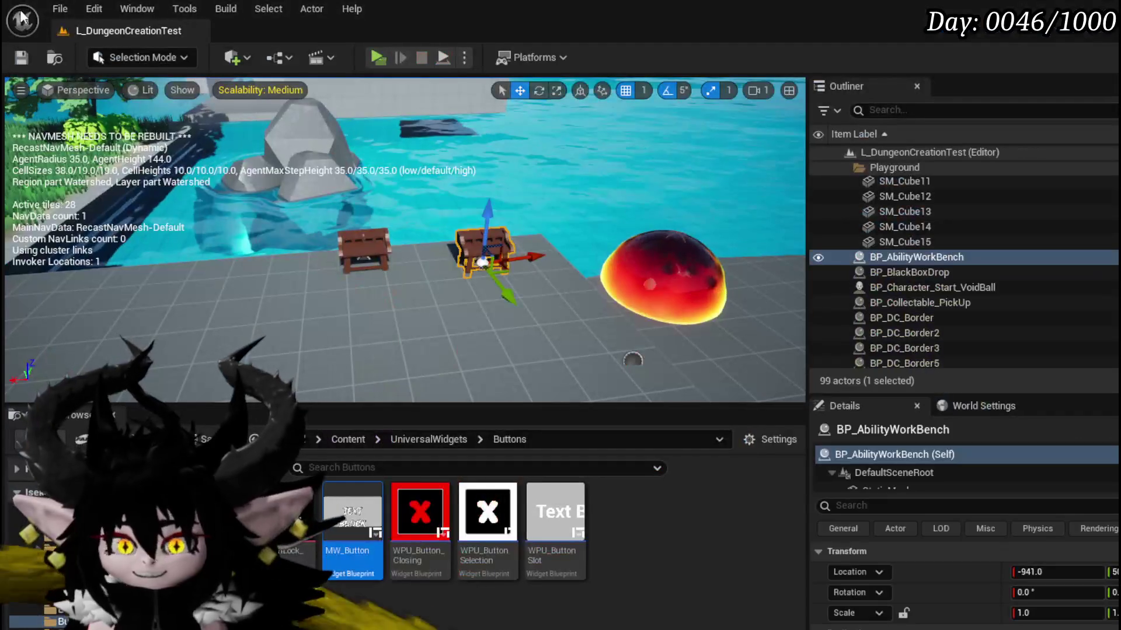
Save the level, delete Hide Ability Tool Tipp, wire SelectAbilityFromDeck into Select Card(NEW), and compile.
left_click(21, 58)
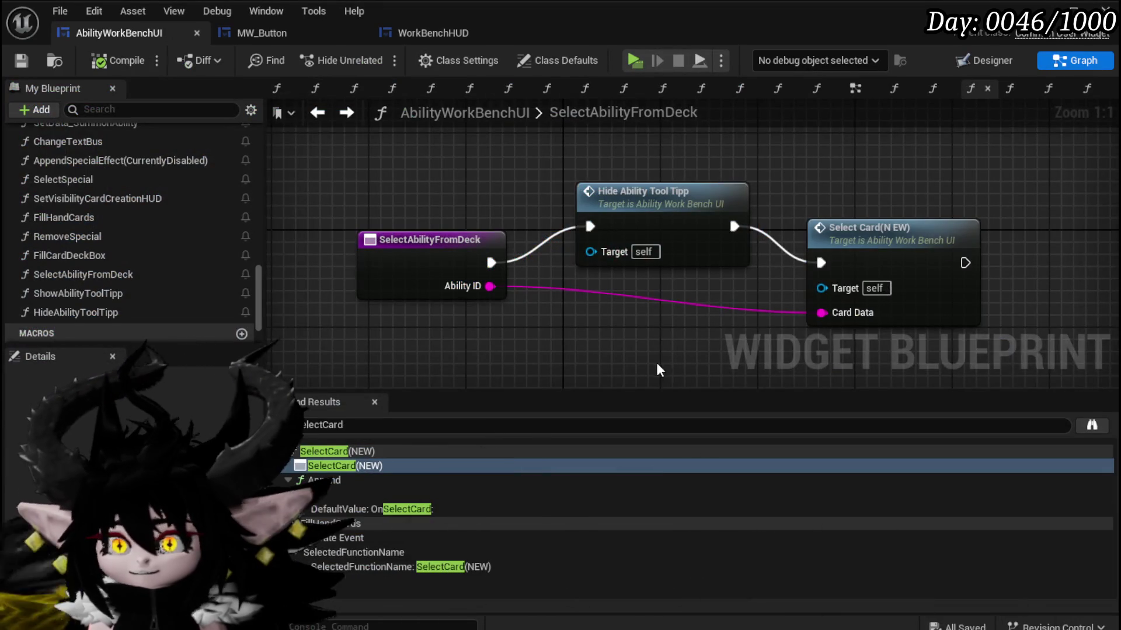
left_click_drag(657, 369, 599, 355)
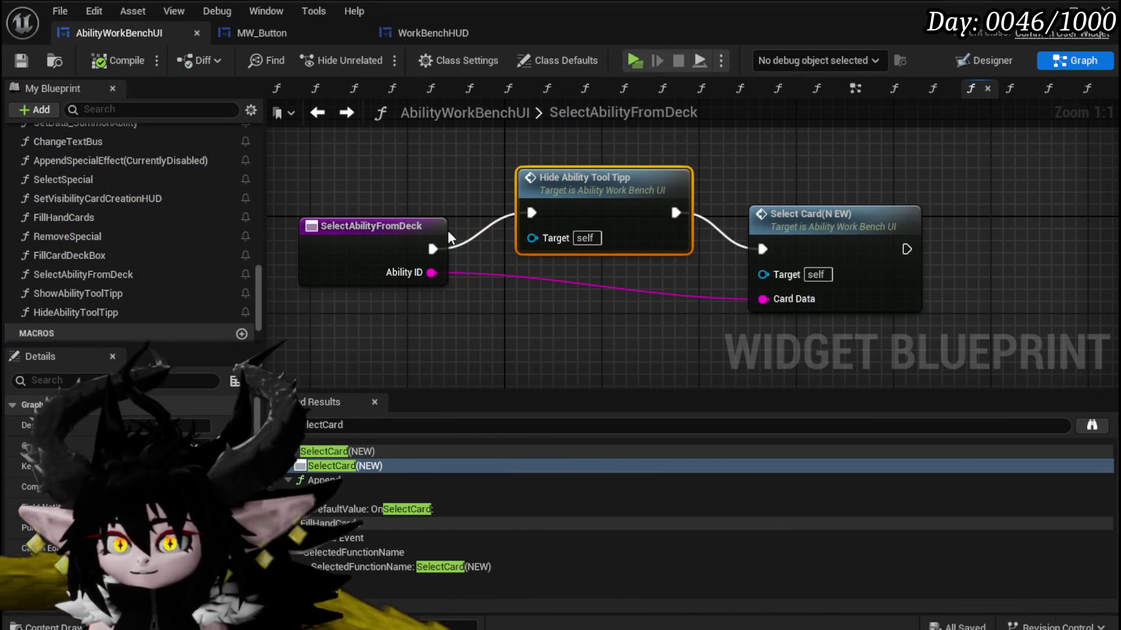
key("Delete")
left_click_drag(433, 250, 708, 257)
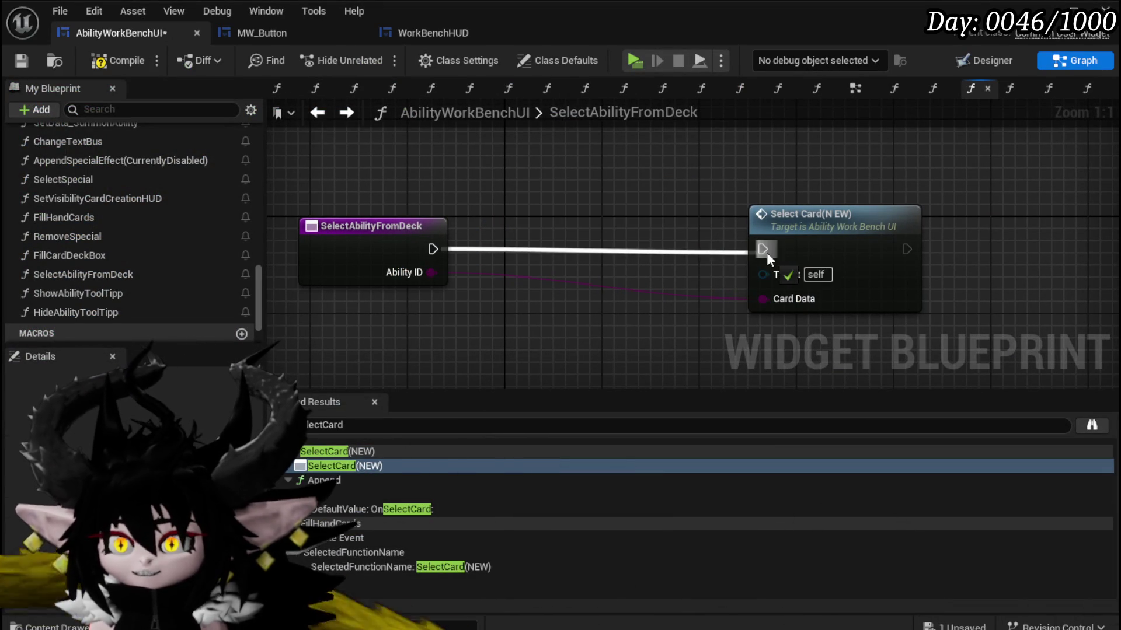
left_click(21, 61)
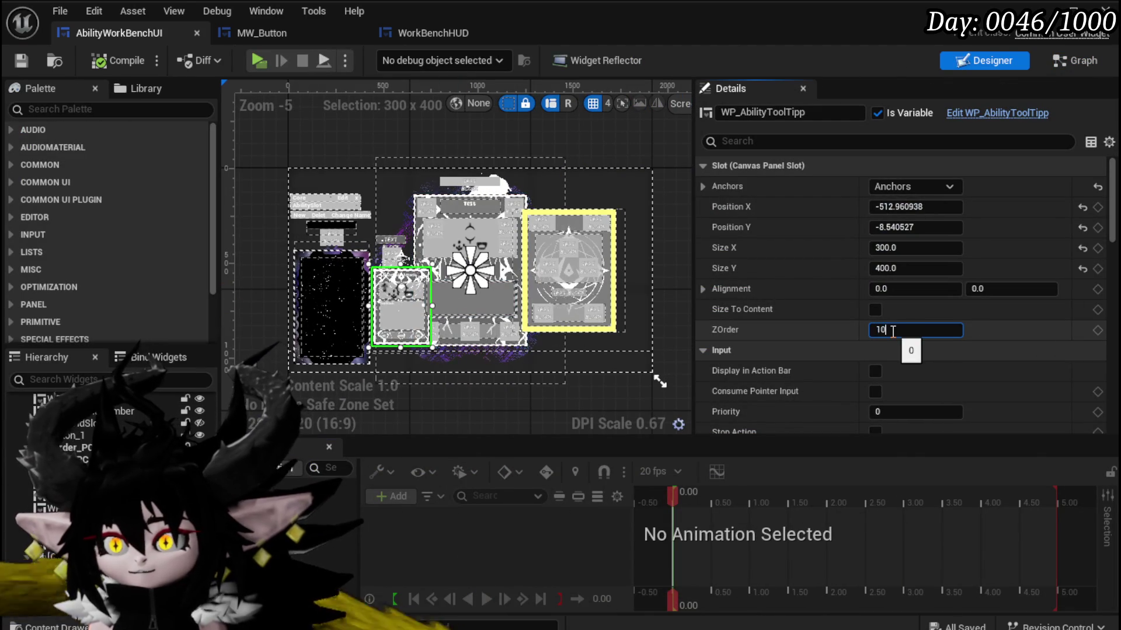
Save the widget blueprint and zoom the Designer view onto the AbilityWorkBenchUI header.
left_click(22, 61)
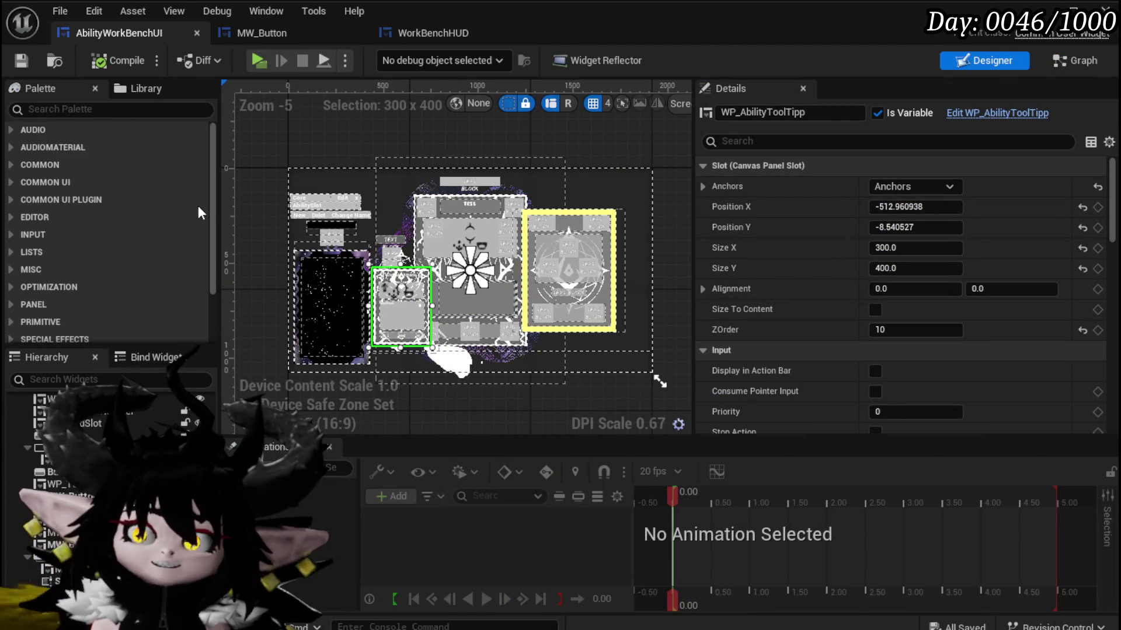
scroll(295, 221, "up", 4)
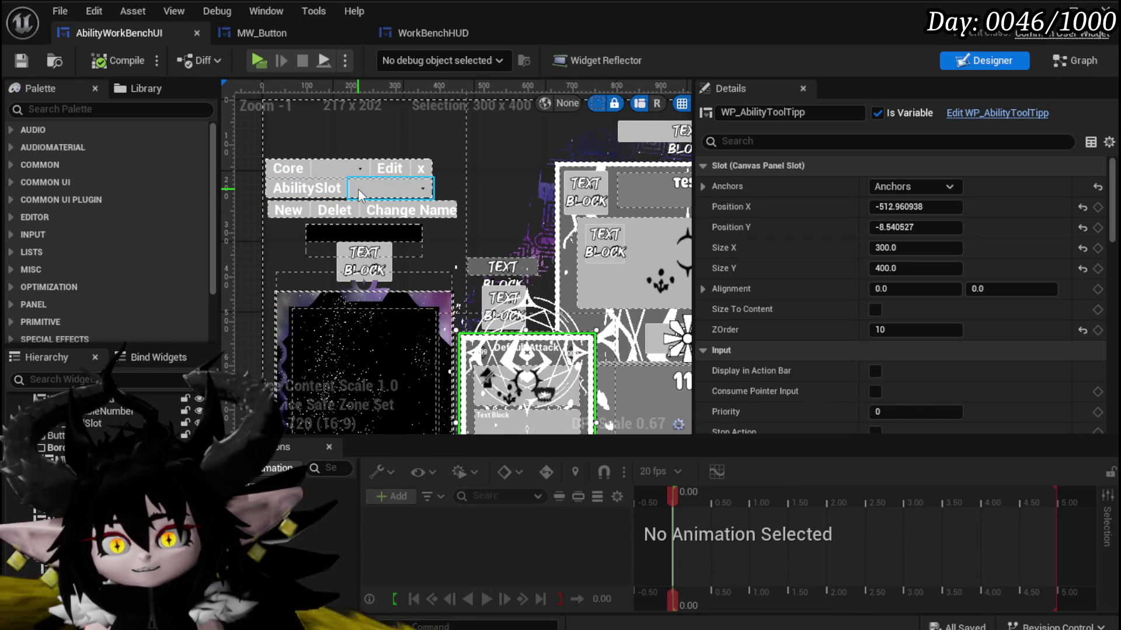
scroll(240, 187, "down", 1)
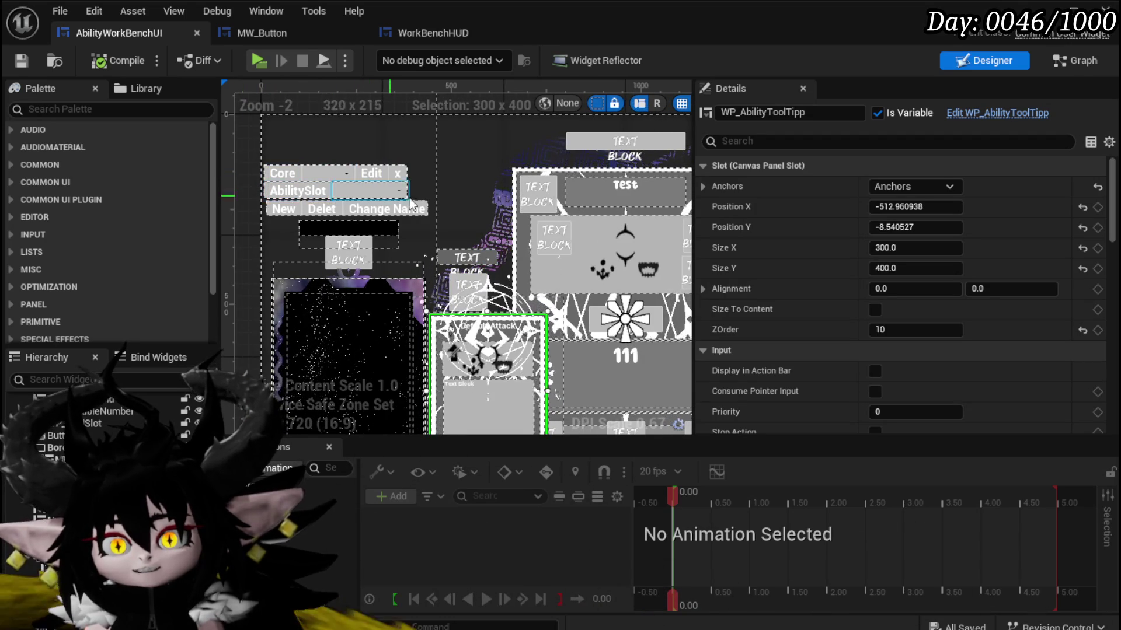
scroll(378, 201, "down", 3)
scroll(353, 193, "up", 7)
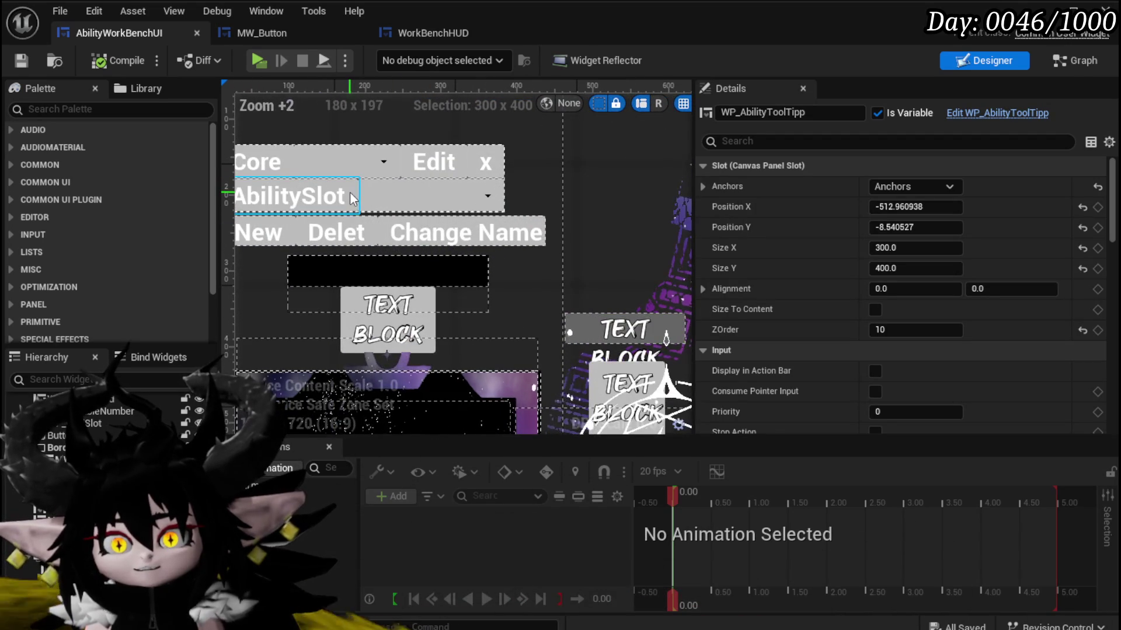
scroll(349, 191, "down", 1)
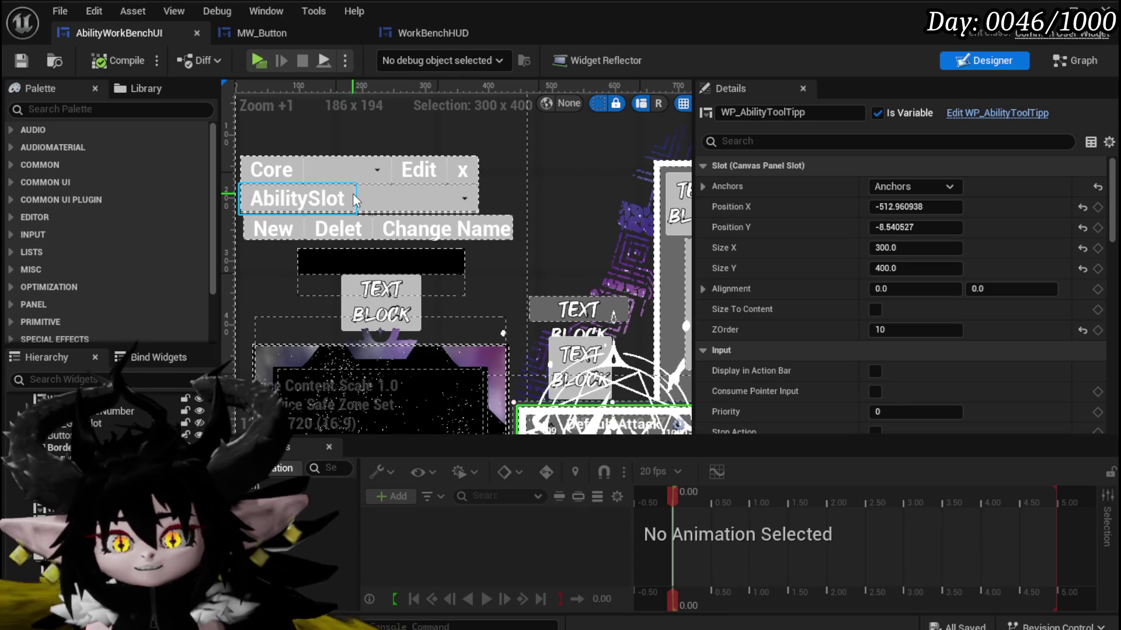
Delete the AbilitySlot combo box and its label button, then select the container holding the Core row.
left_click(384, 200)
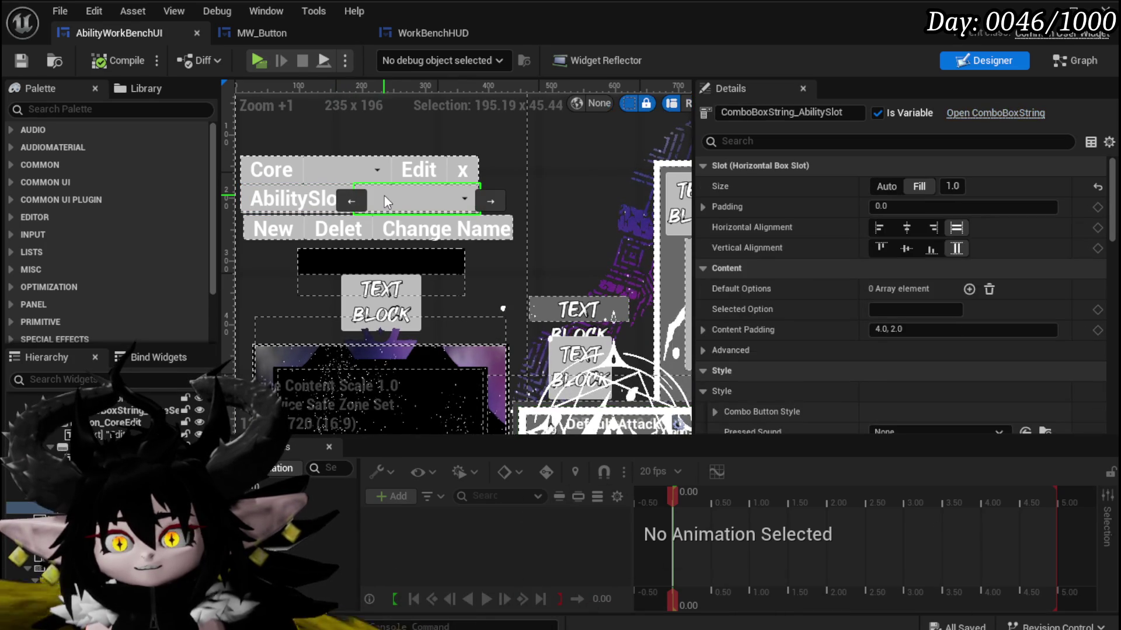
key("Delete")
left_click(350, 197)
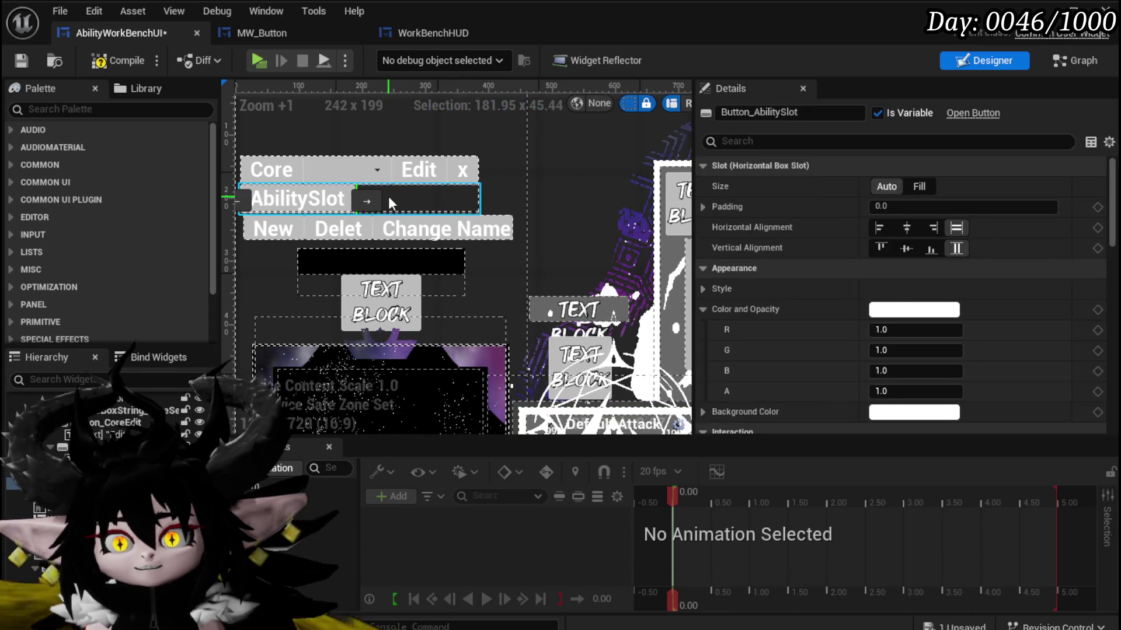
key("Delete")
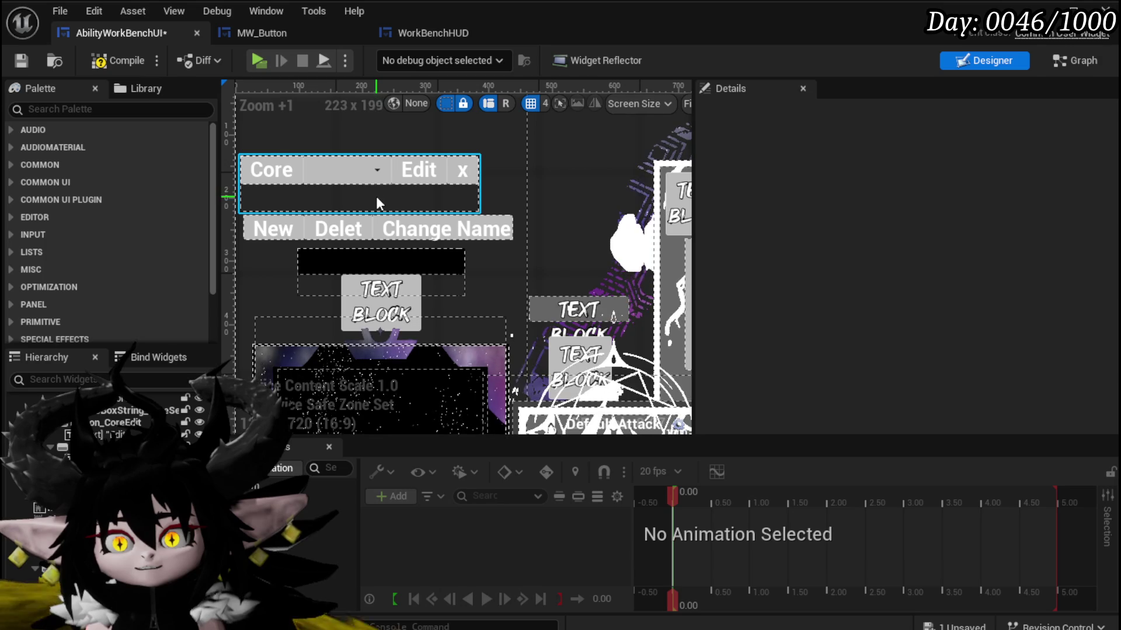
left_click(377, 211)
Shrink the Core container and replace the ability selection canvas panel with its child.
left_click_drag(357, 211, 359, 186)
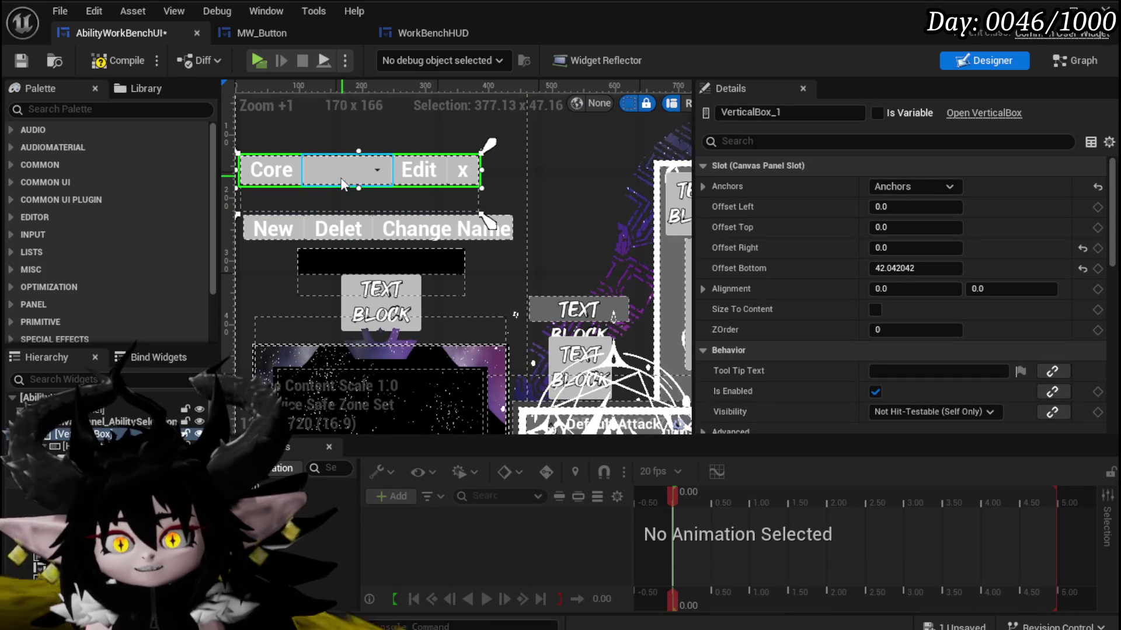
left_click(299, 204)
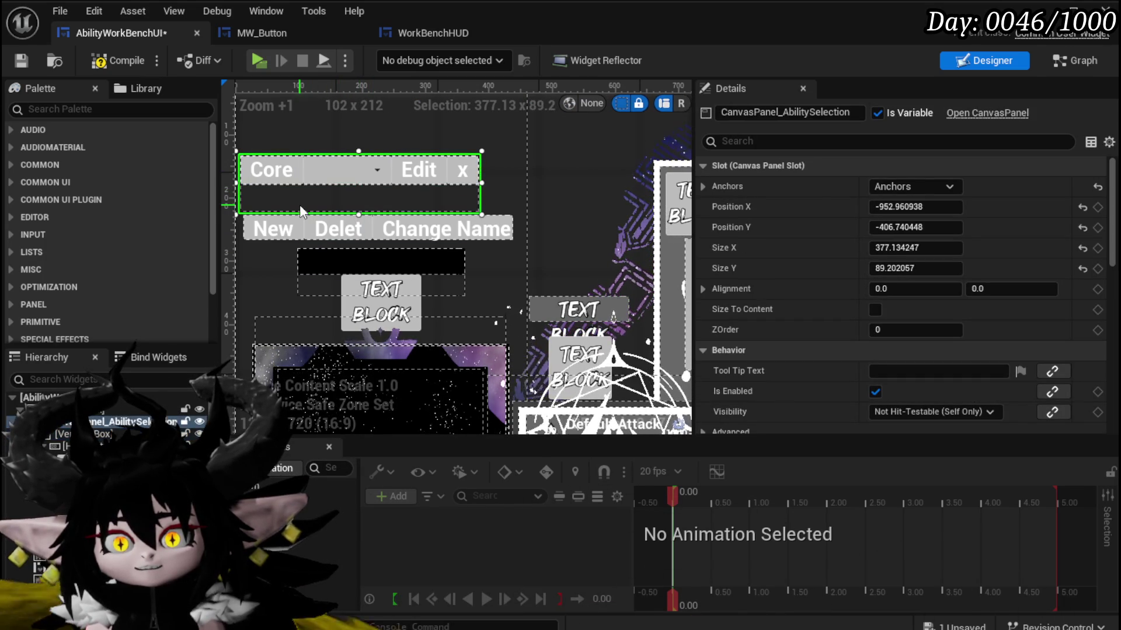
mouse_move(299, 204)
left_mouse_down()
mouse_move(357, 207)
mouse_move(355, 222)
left_mouse_up()
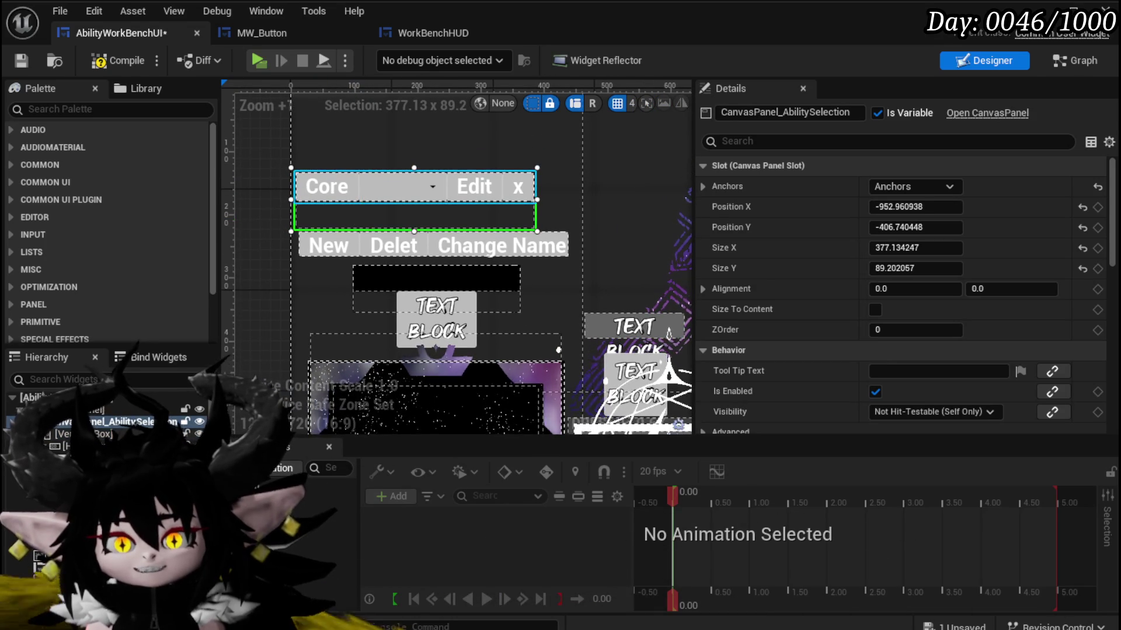
left_click(134, 434)
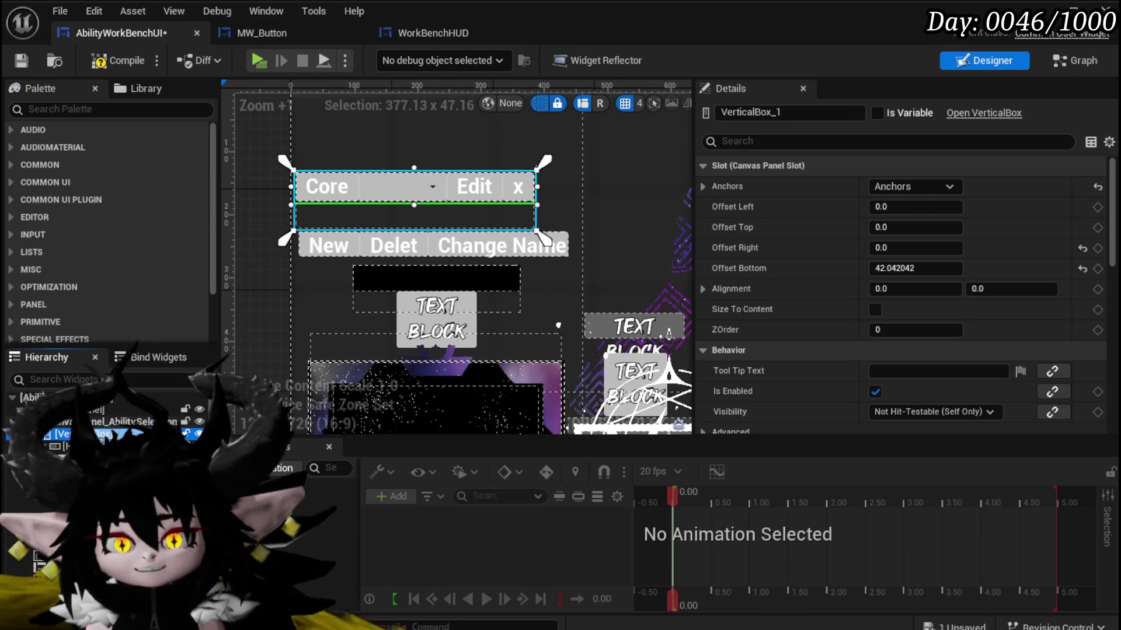
left_click(117, 422)
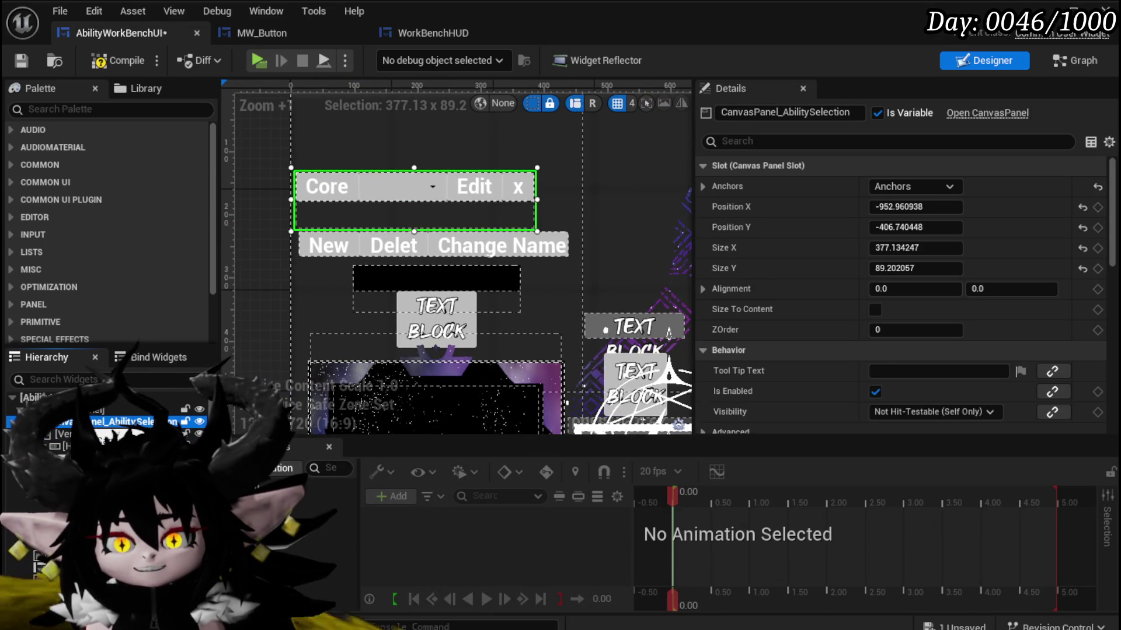
right_click(116, 422)
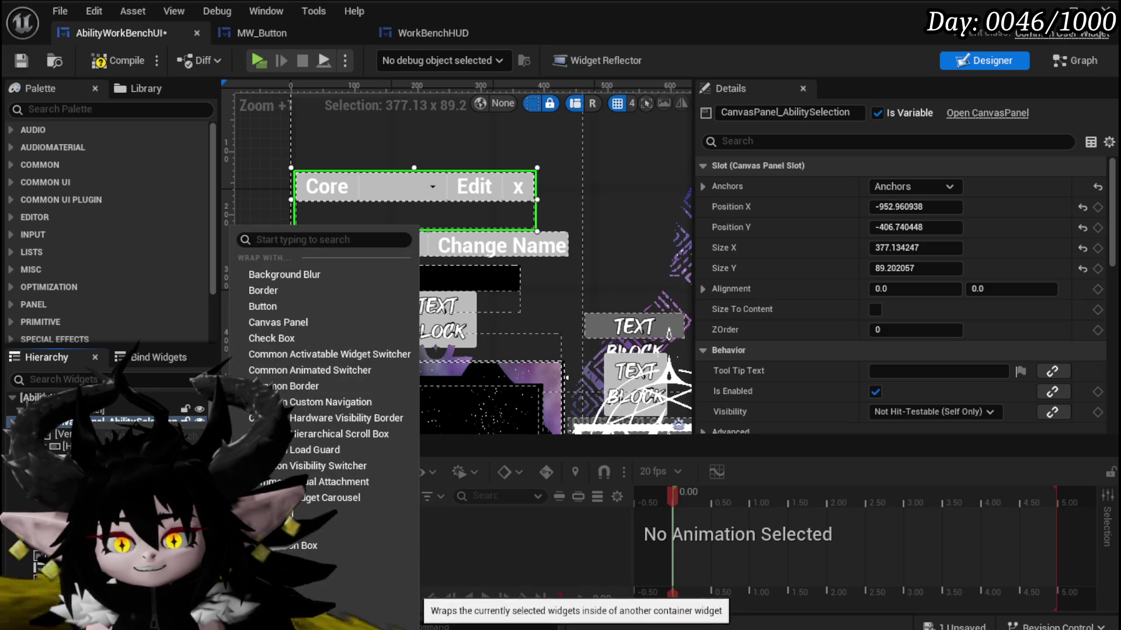
mouse_move(176, 455)
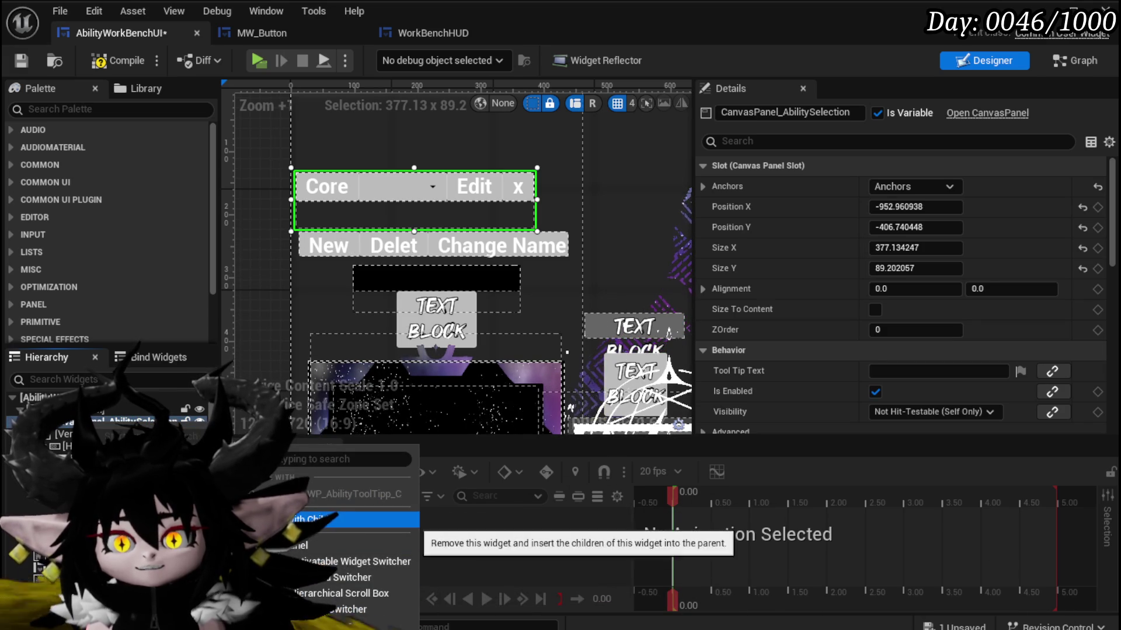
left_click(303, 545)
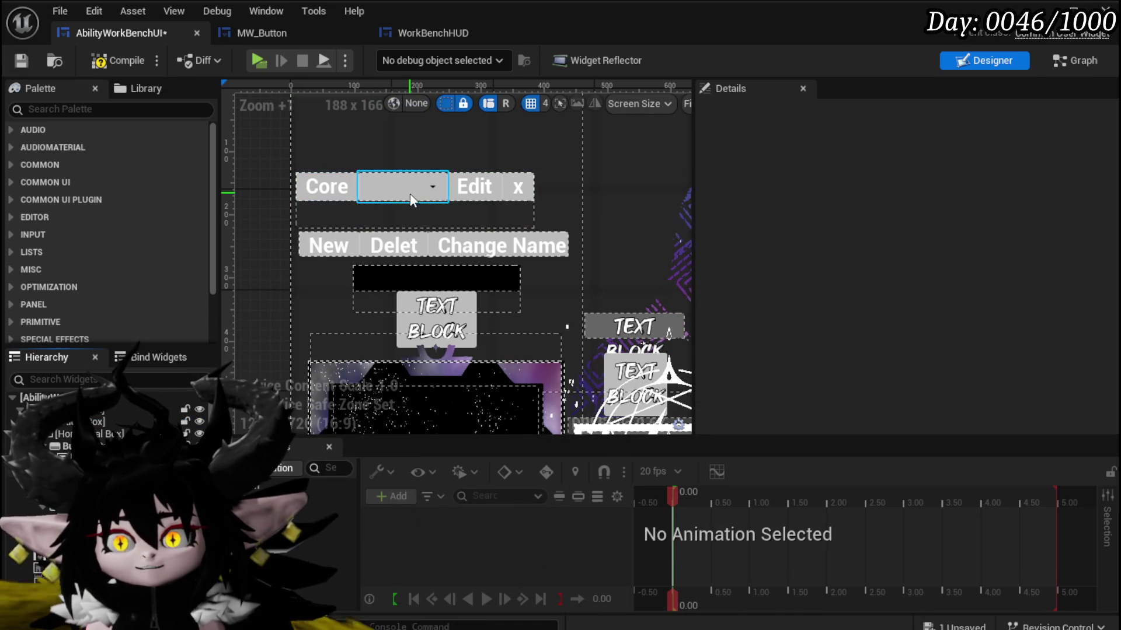
Resize VerticalBox_1 to about 46 high and move the HorizontalBox_0 button row up under Core.
left_click(401, 213)
left_click_drag(415, 230, 416, 203)
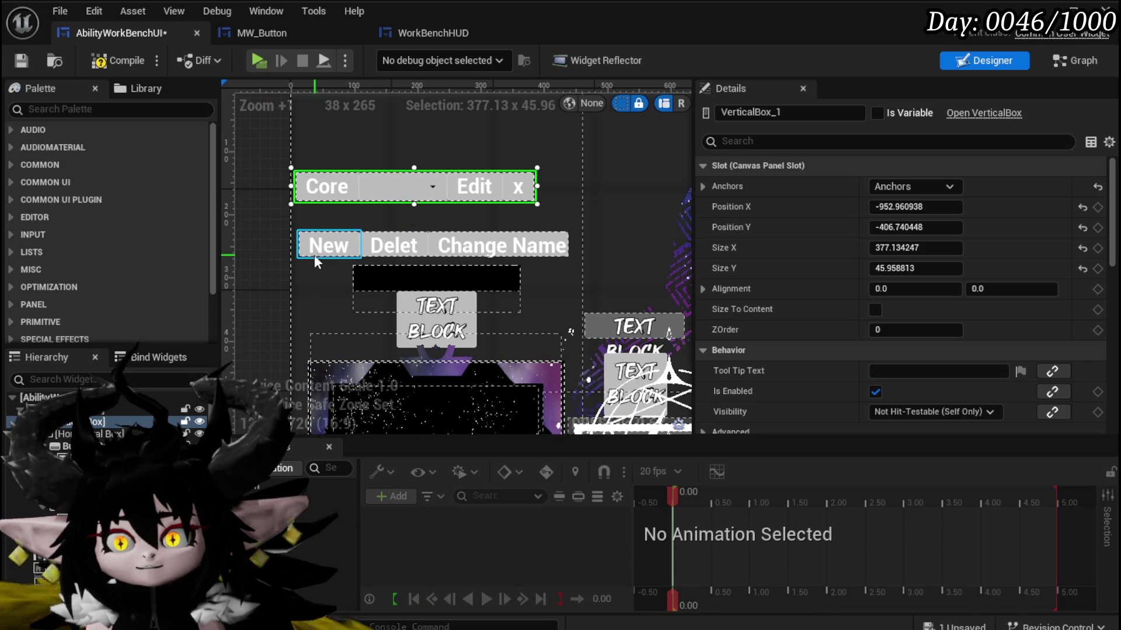
left_click(70, 433)
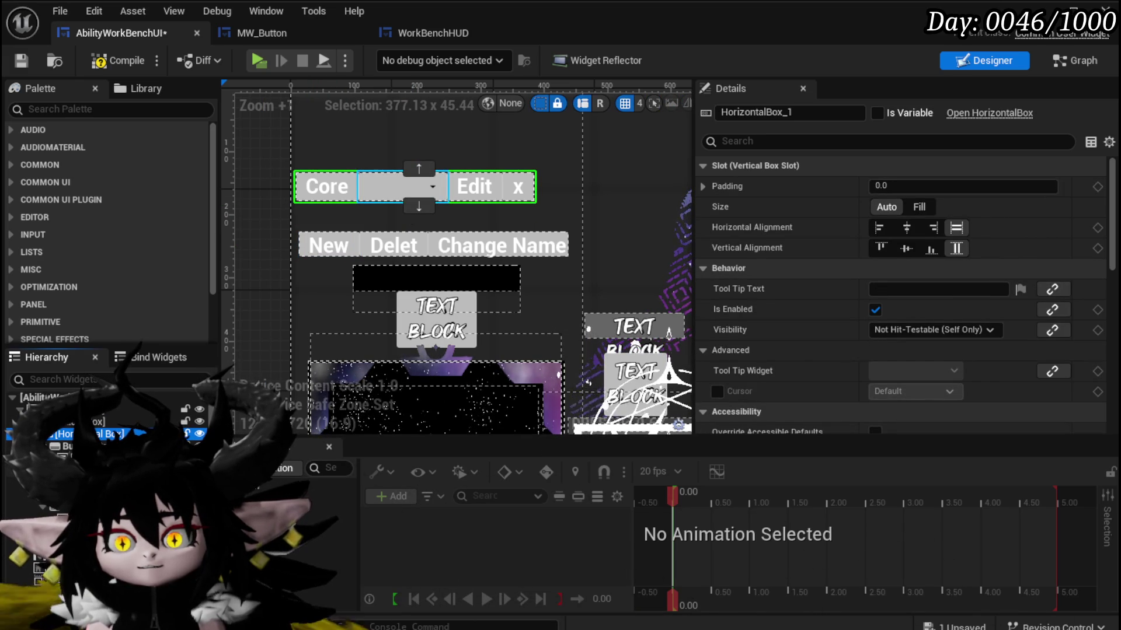
left_click(366, 259)
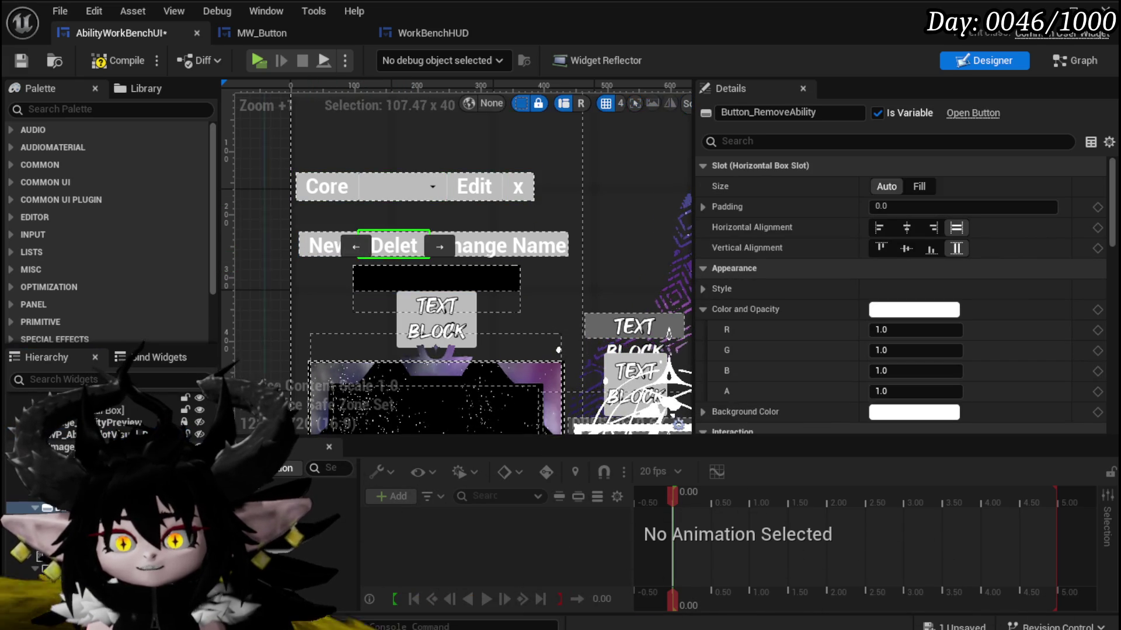
left_click(430, 256)
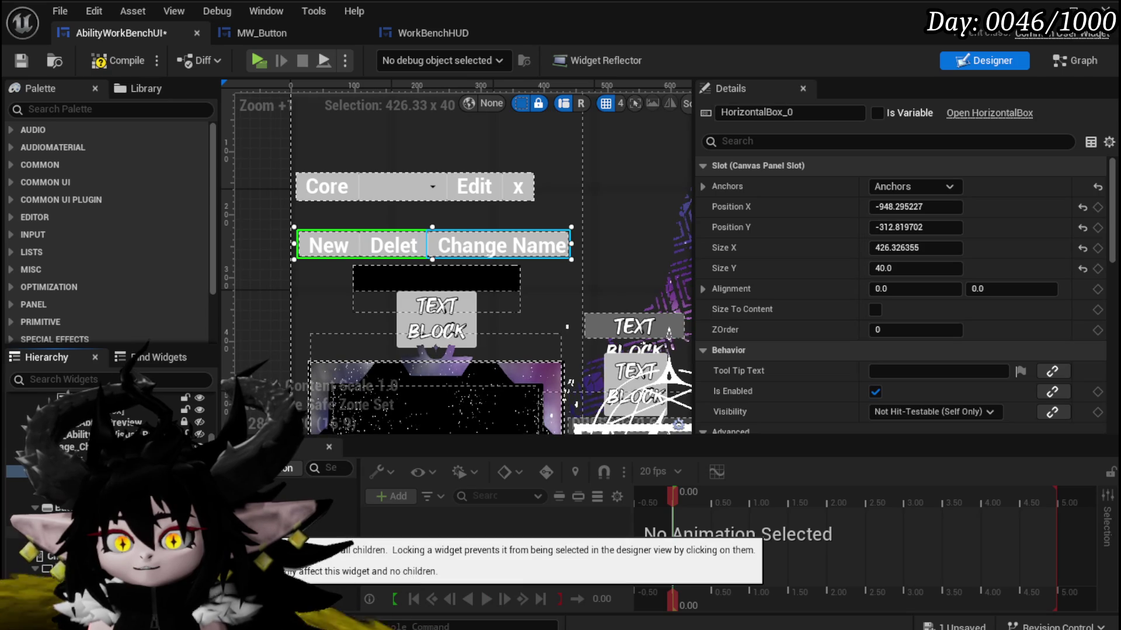
left_click_drag(338, 251, 339, 225)
Move ChangeTextBox up beneath the button row, save, and jump to the compile error.
left_click(362, 289)
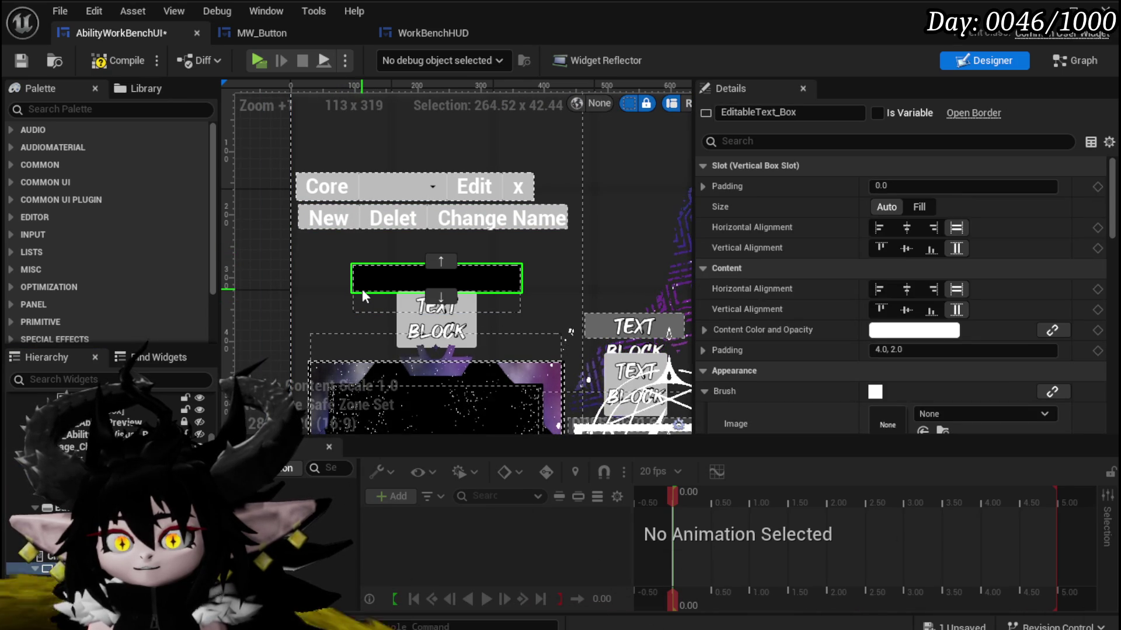
left_click(49, 557)
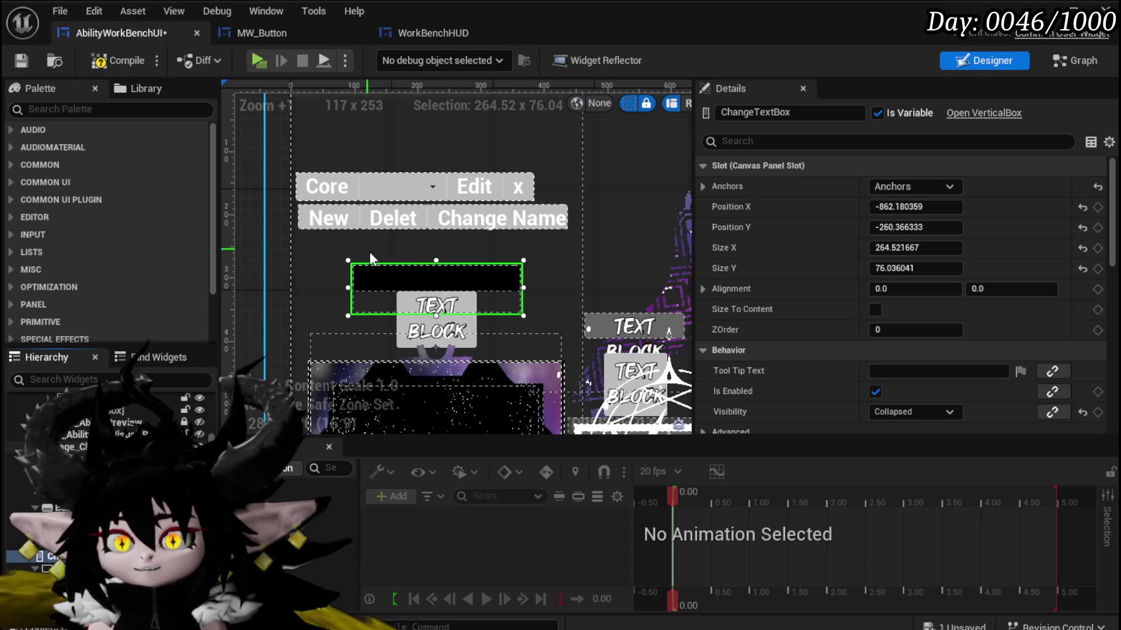
left_click_drag(373, 264, 369, 244)
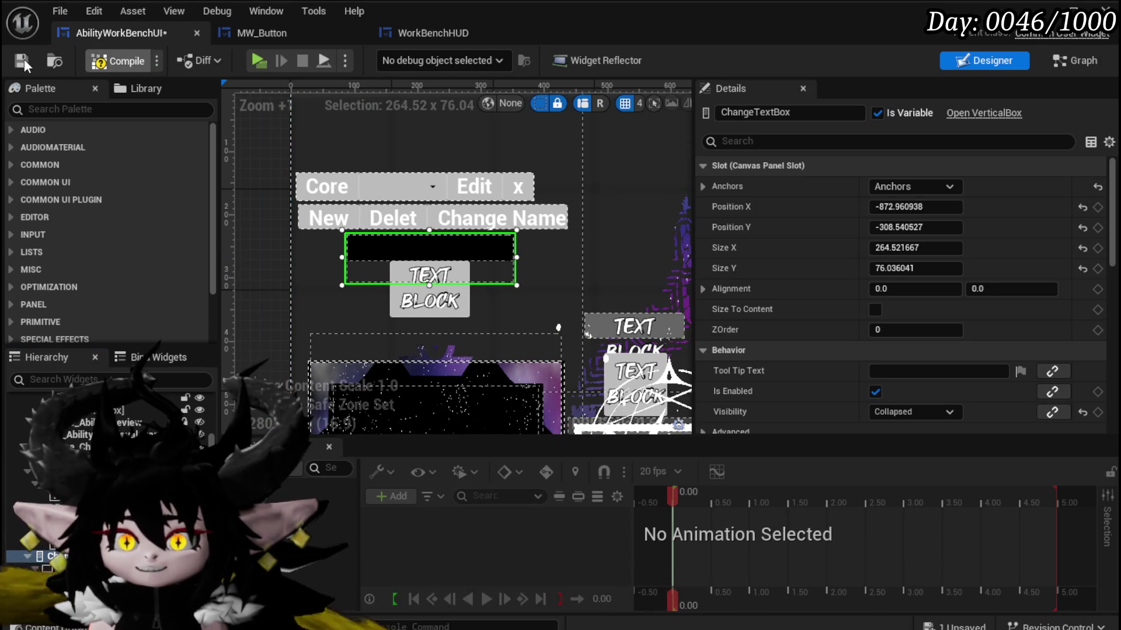
left_click(21, 60)
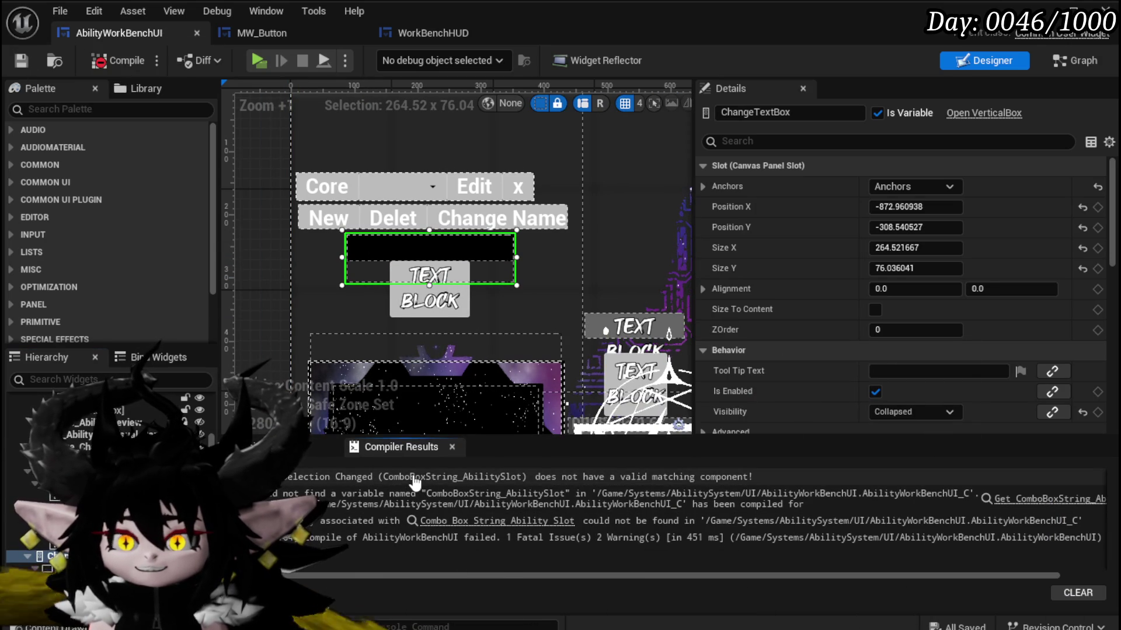
left_click(413, 478)
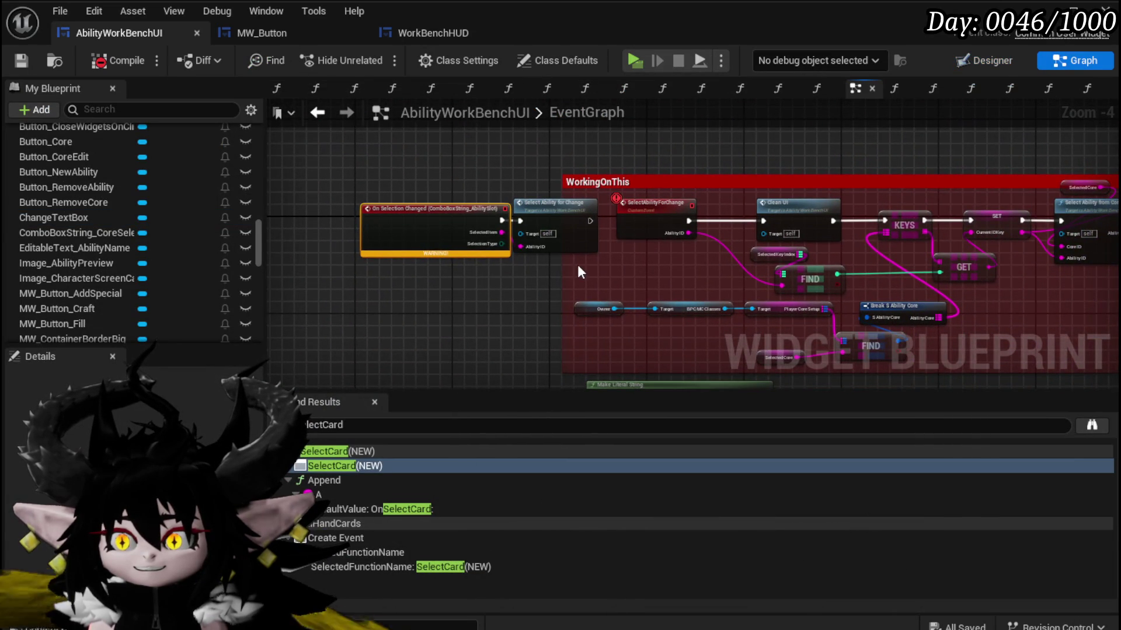
Delete the orphaned AbilitySlot combo box event nodes and recompile.
scroll(578, 265, "down", 1)
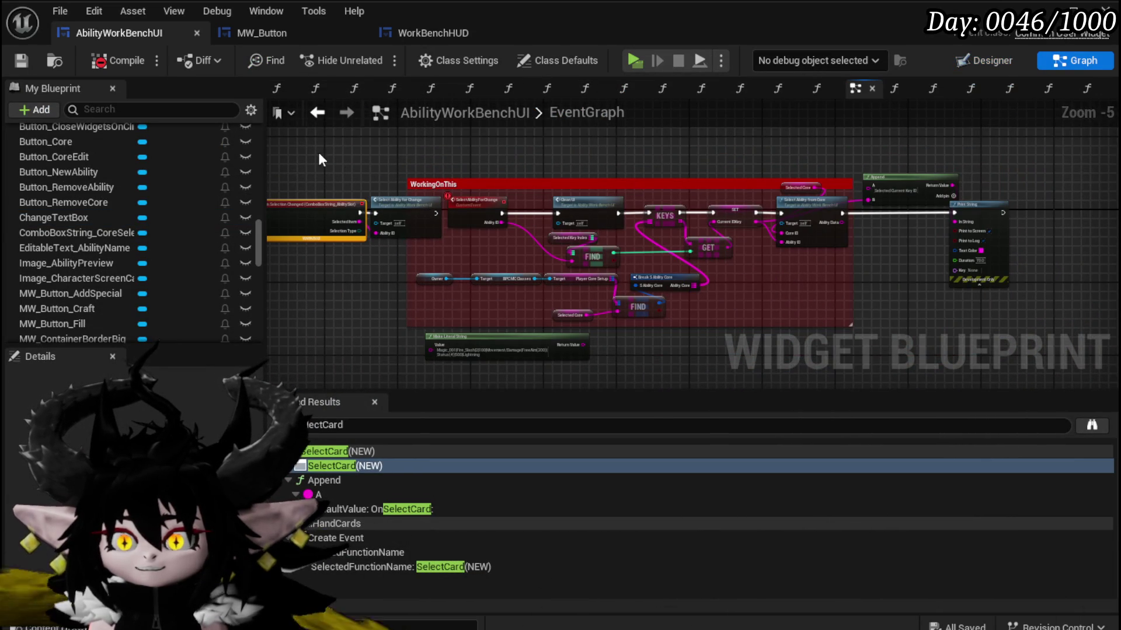
scroll(302, 135, "down", 1)
scroll(419, 168, "up", 2)
scroll(348, 138, "down", 1)
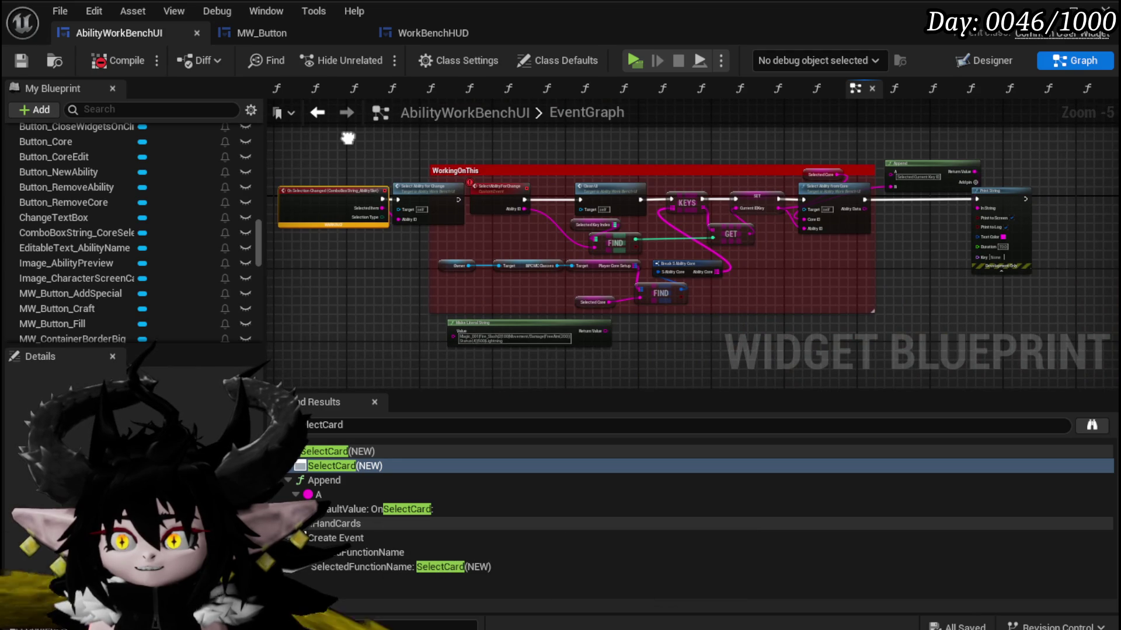
scroll(370, 150, "up", 2)
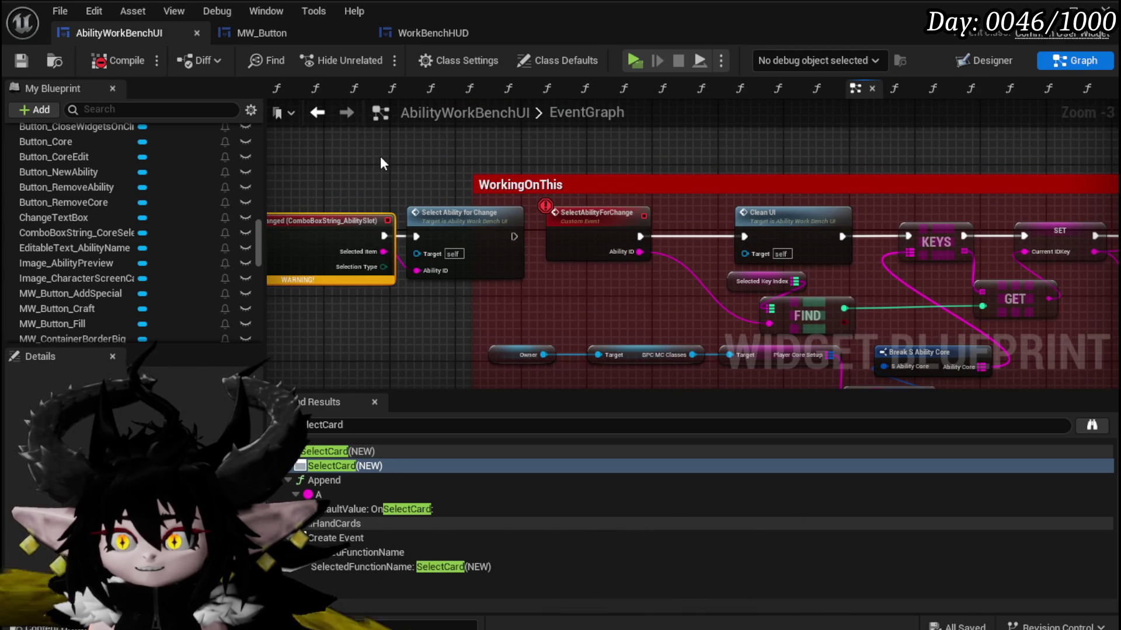
left_click_drag(384, 173, 376, 222)
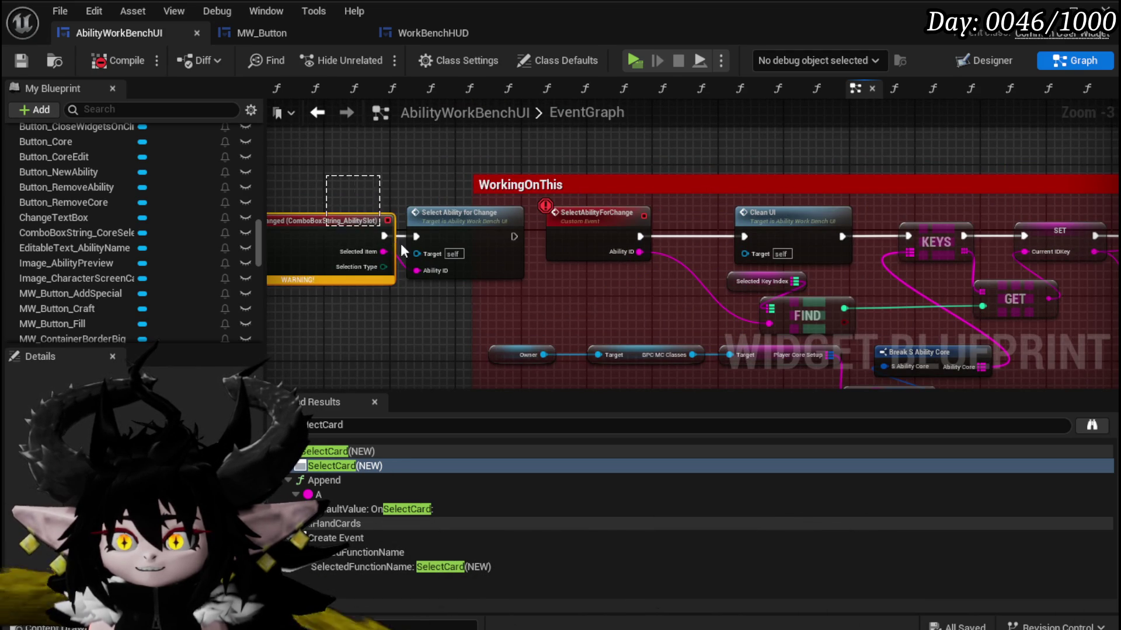
key("Delete")
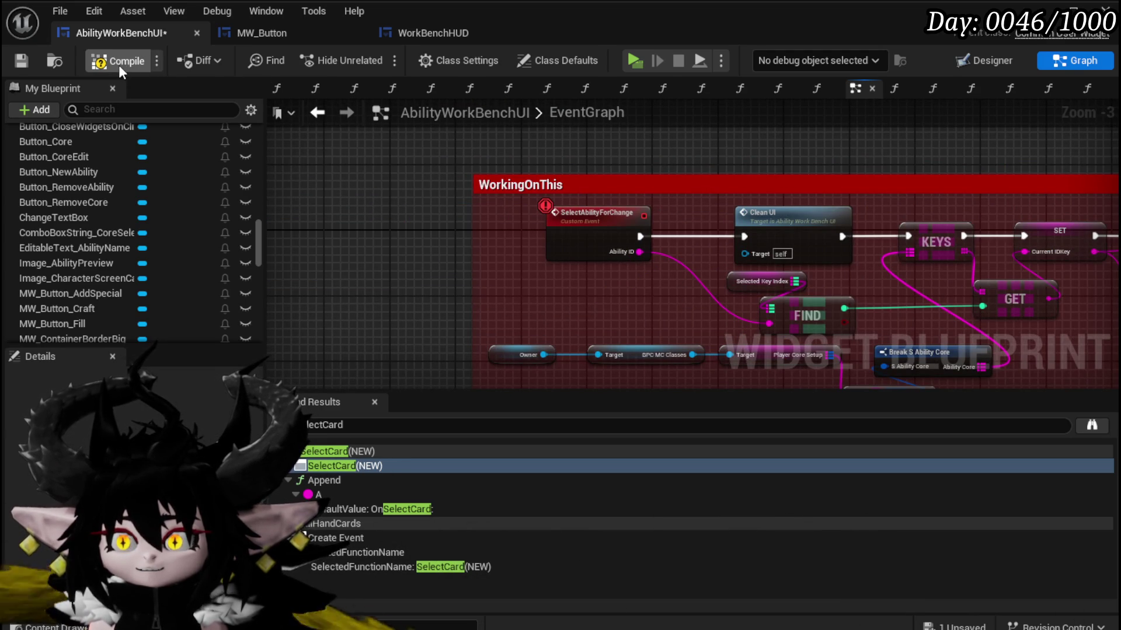
left_click(119, 66)
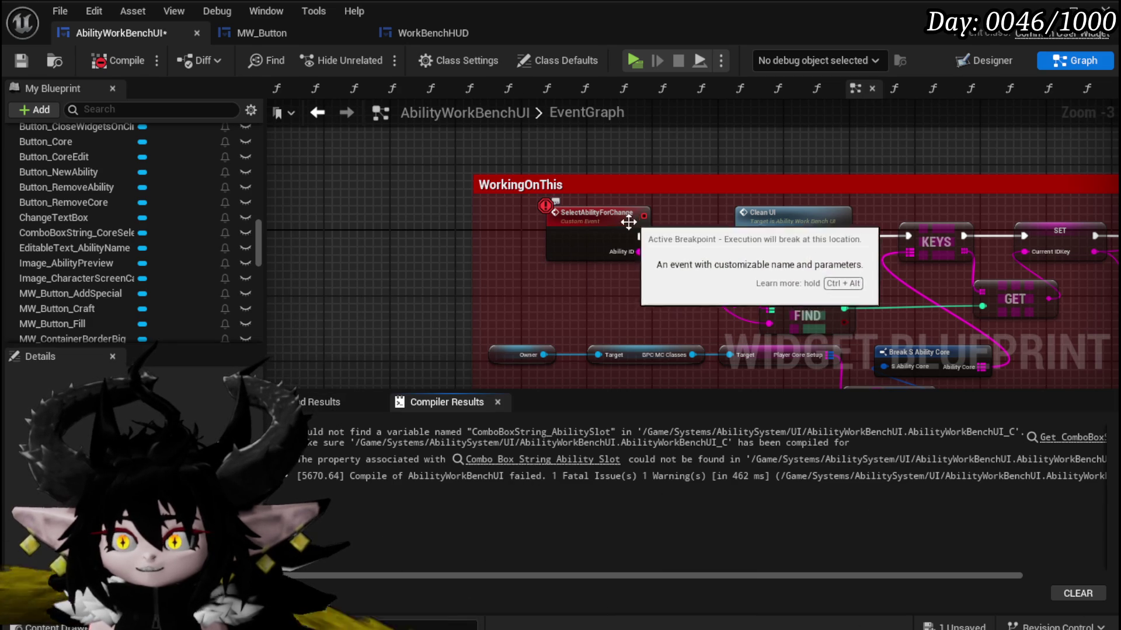
Search for SelectAbilityForChange, delete the WorkingOnThis node group, and compile and save.
left_click(326, 403)
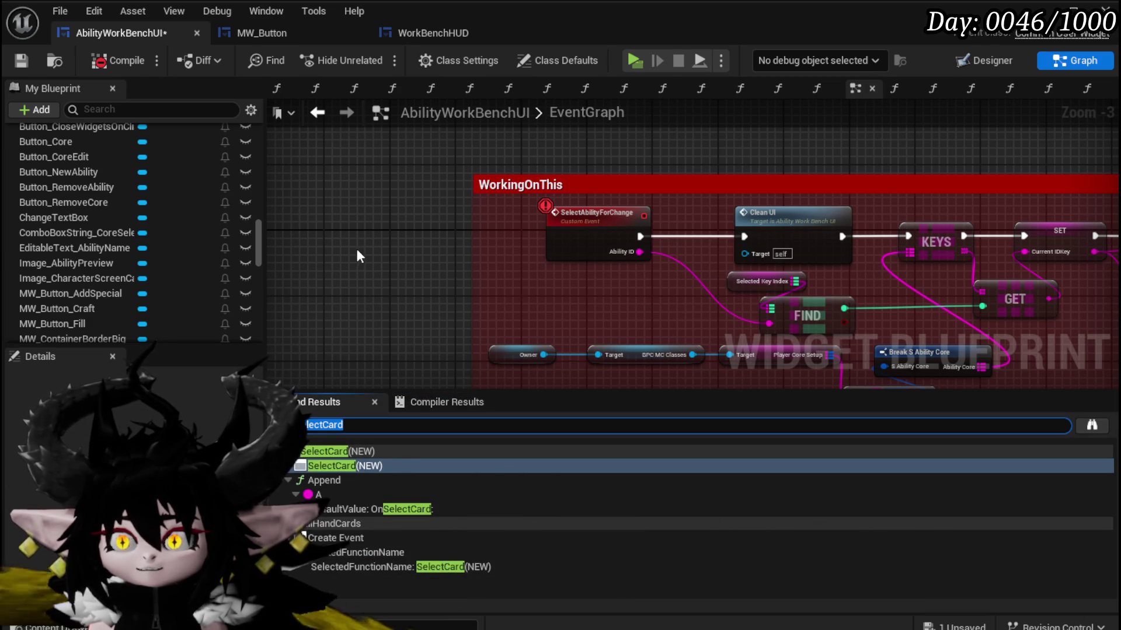
type("SelectAbilityForChange")
key("Return")
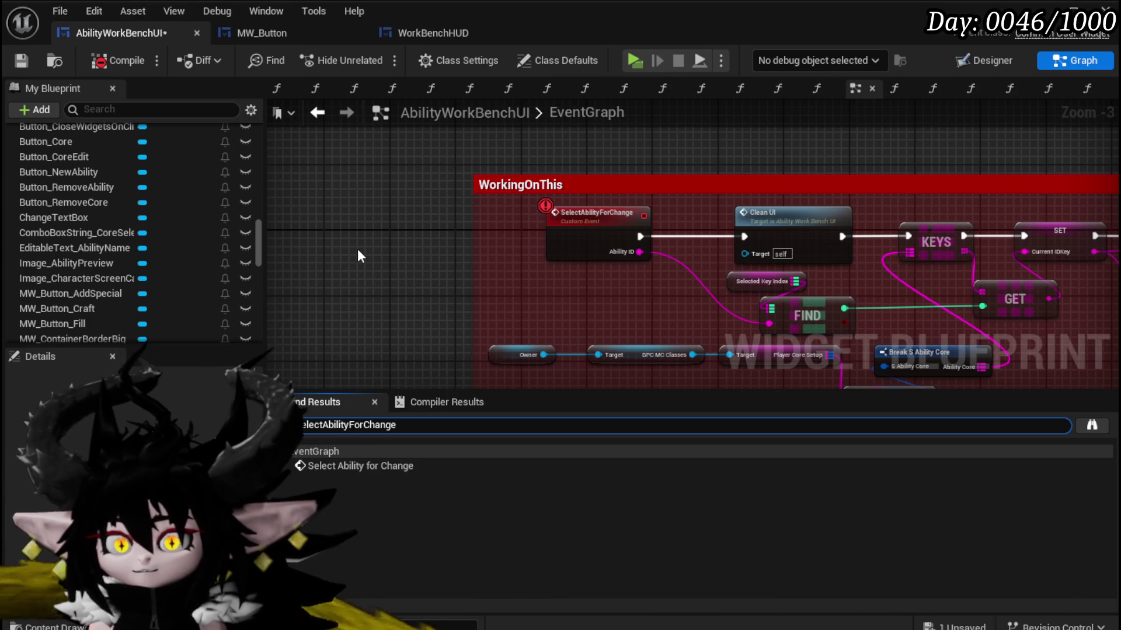
scroll(432, 175, "down", 4)
left_click_drag(425, 161, 809, 292)
scroll(562, 295, "up", 1)
key("Delete")
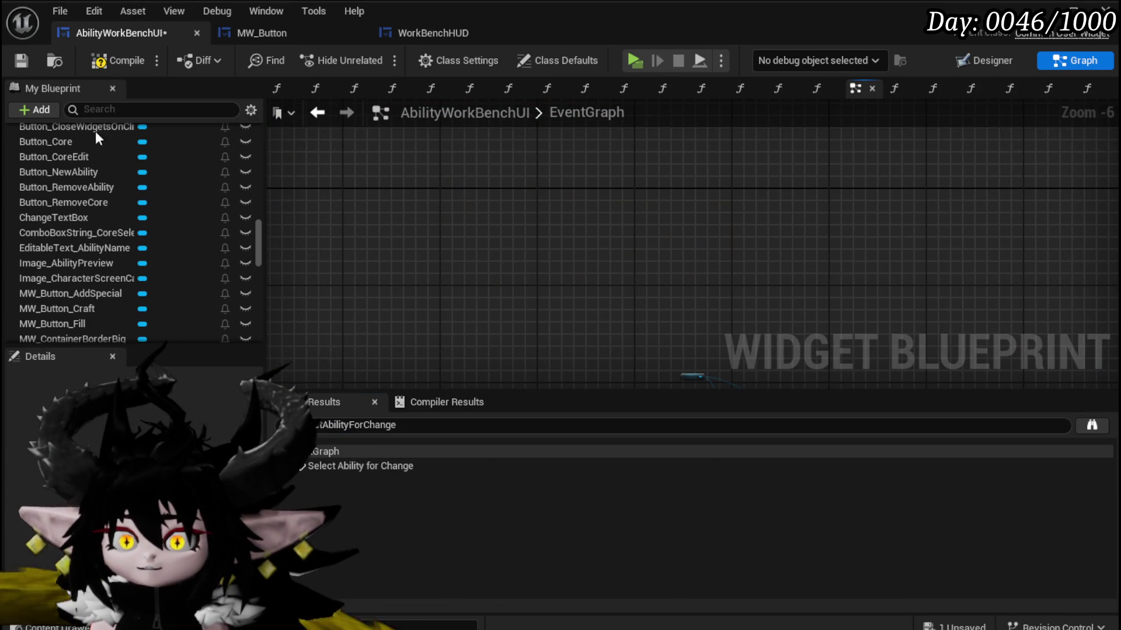
left_click(15, 59)
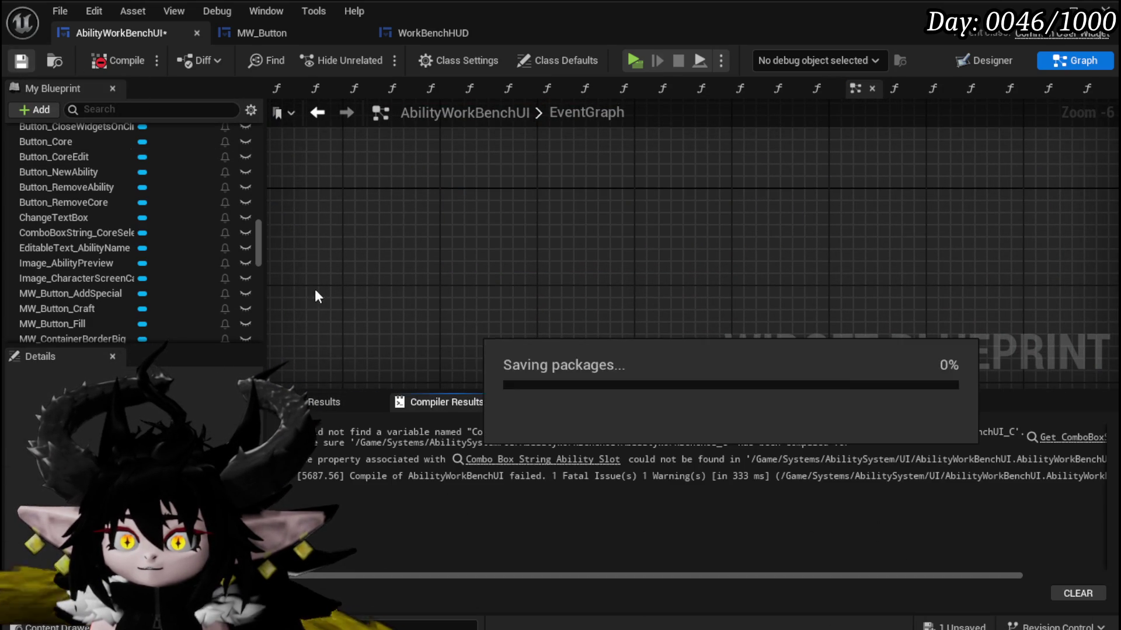
Go to the remaining ComboBox error and delete the AddAbilitys node network.
left_click(1072, 437)
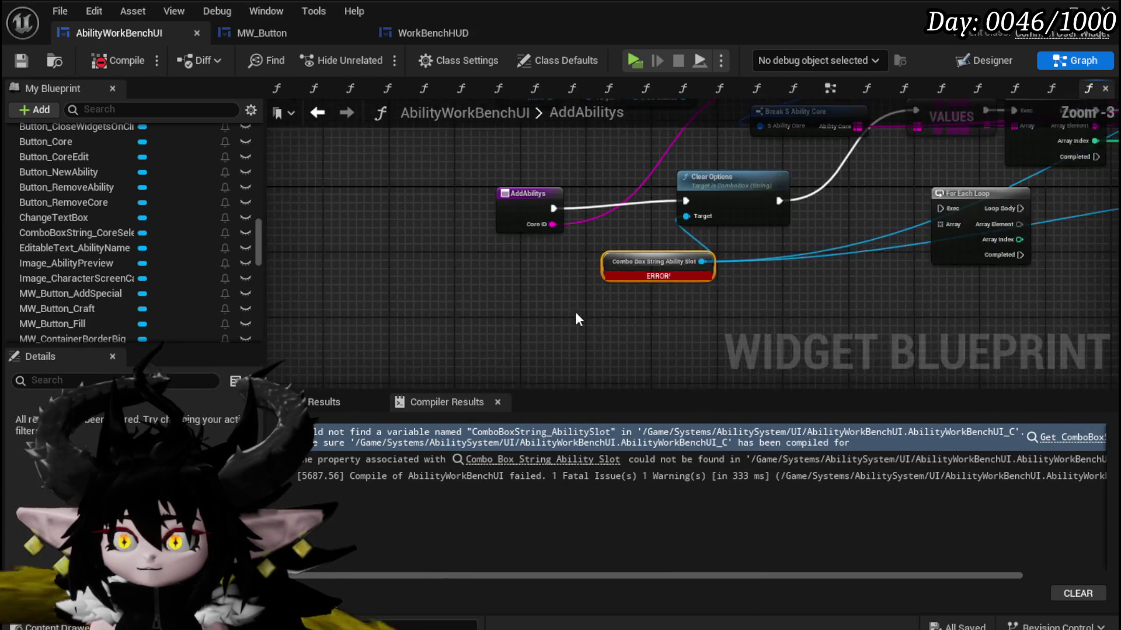
scroll(396, 349, "down", 3)
left_click_drag(360, 336, 902, 169)
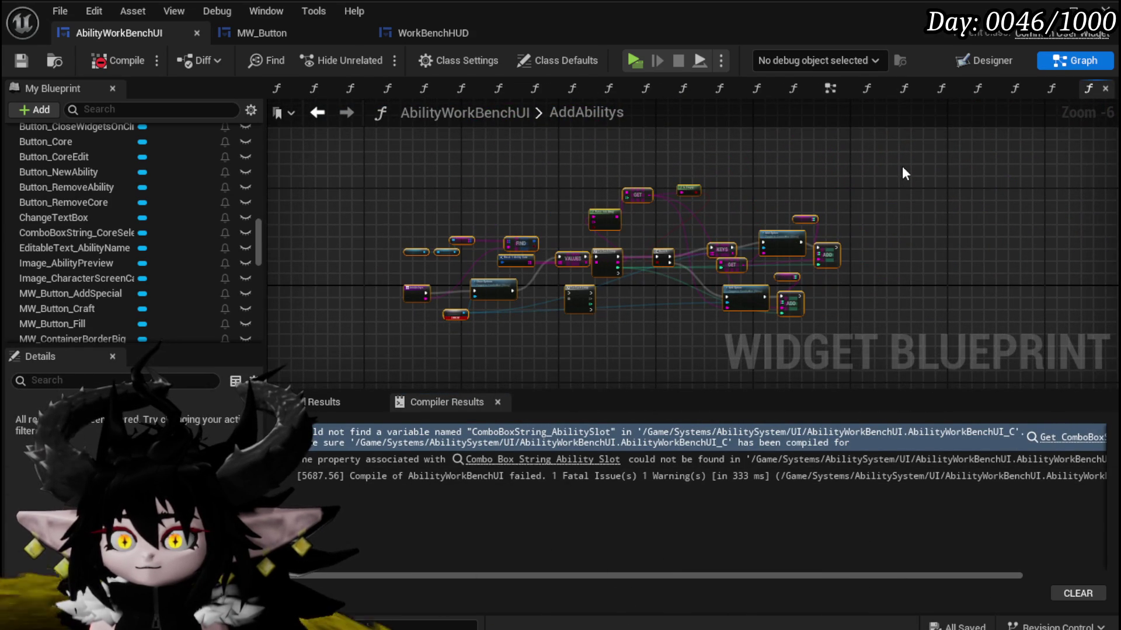
key("Delete")
scroll(409, 317, "up", 5)
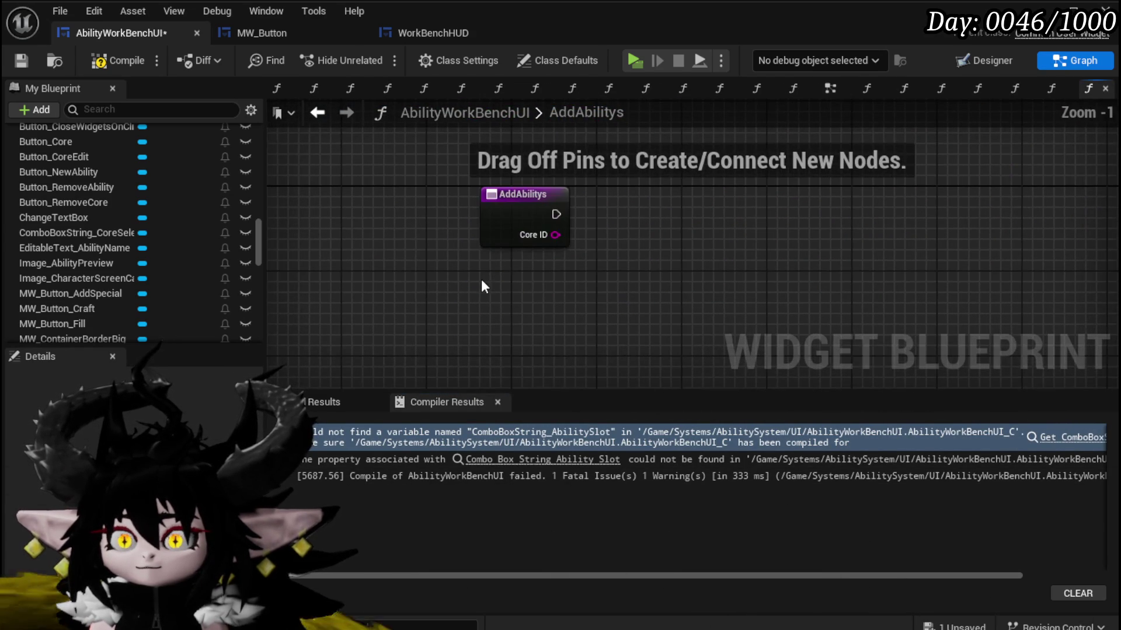
scroll(217, 191, "up", 6)
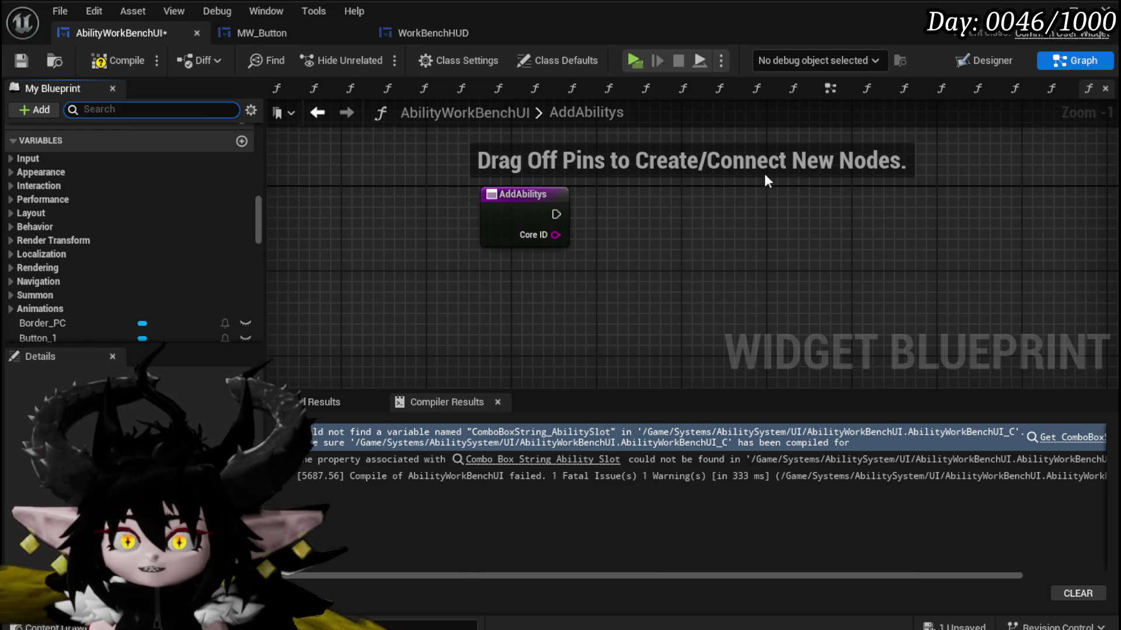
Filter members by 'AddAbi' and cancel deleting the AddAbilitys function.
type("AddAbi")
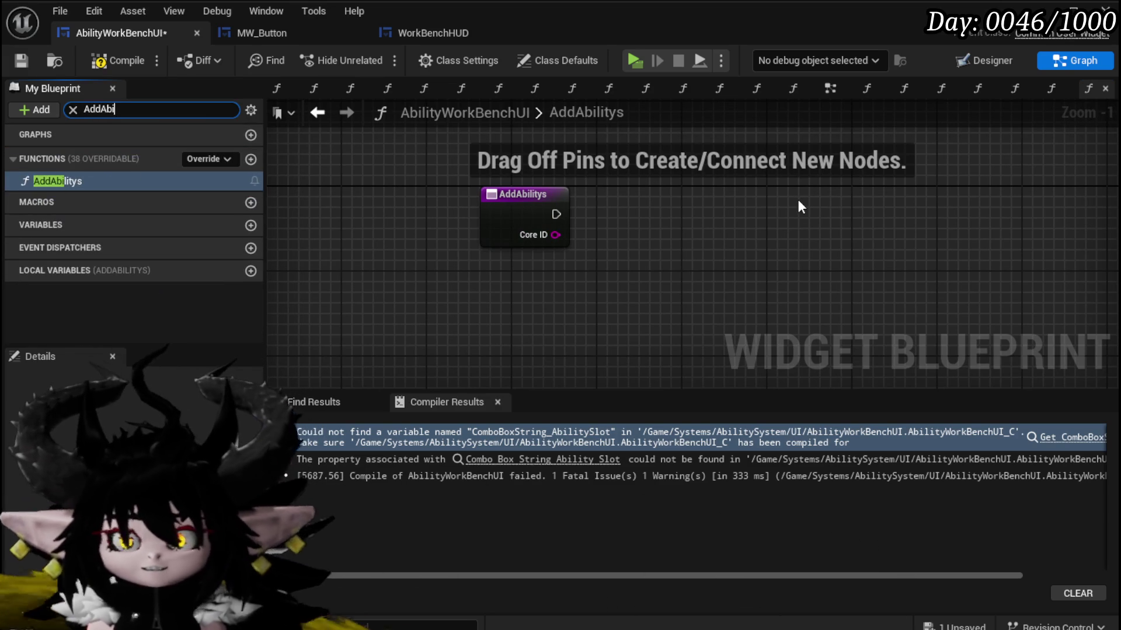
left_click(56, 183)
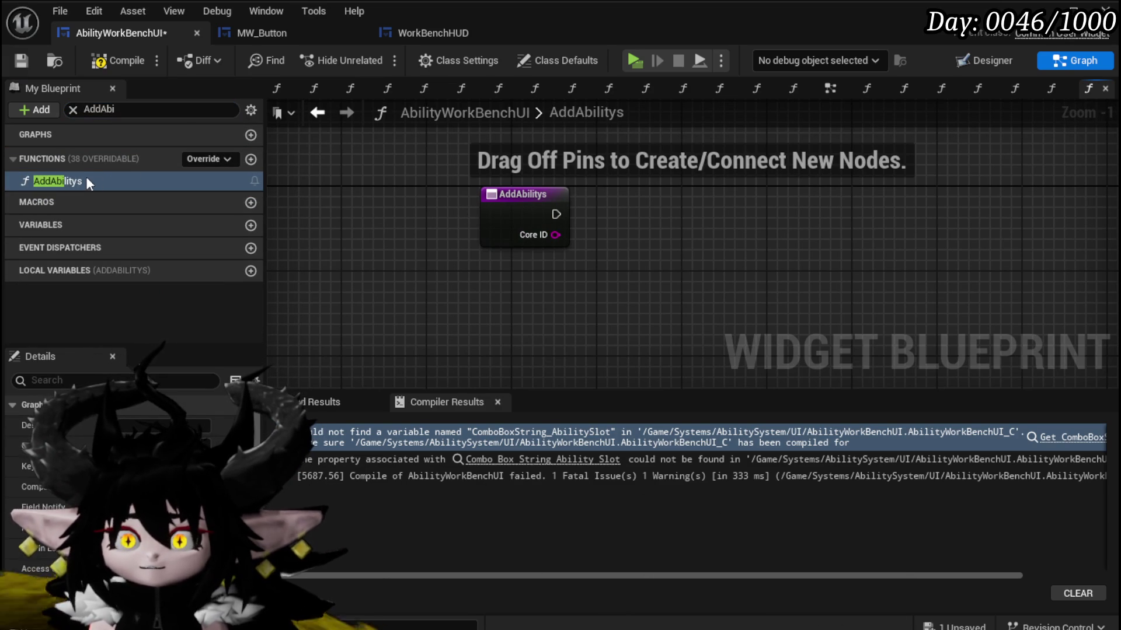
key("Delete")
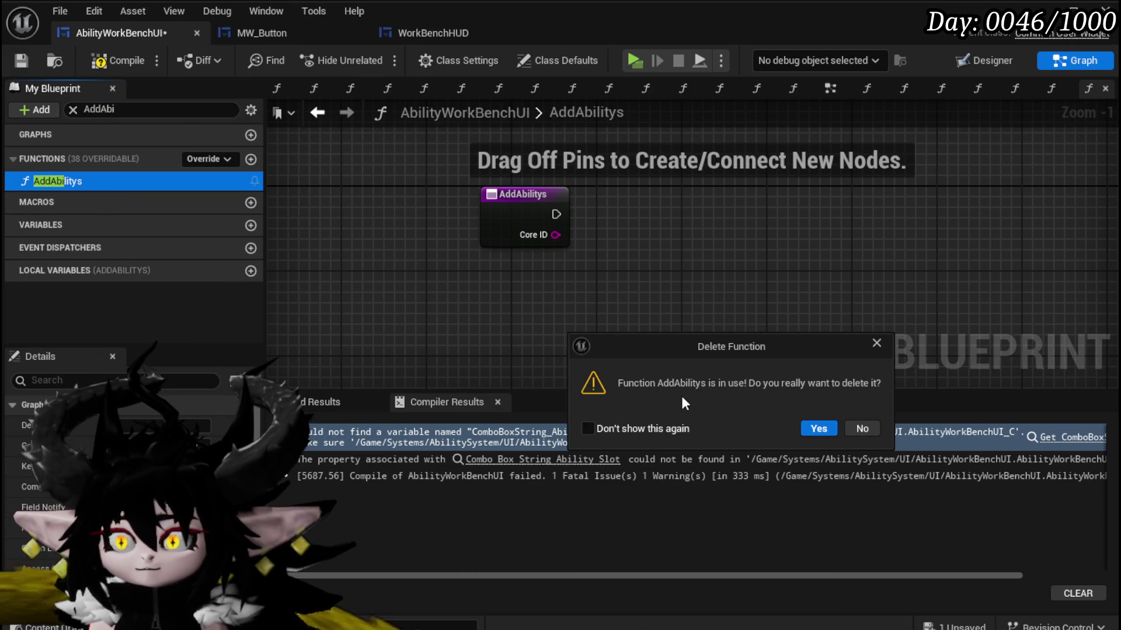
left_click(862, 428)
key("F2")
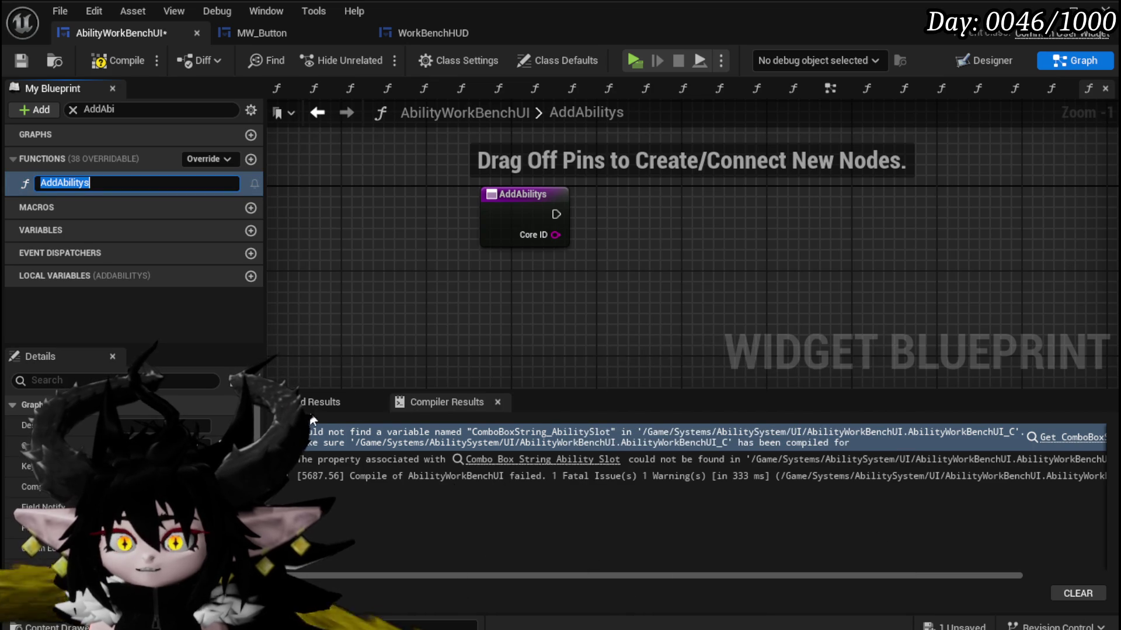
Save the blueprint and inspect the Branch, KEYS, GET and Add Option nodes.
scroll(408, 327, "down", 2)
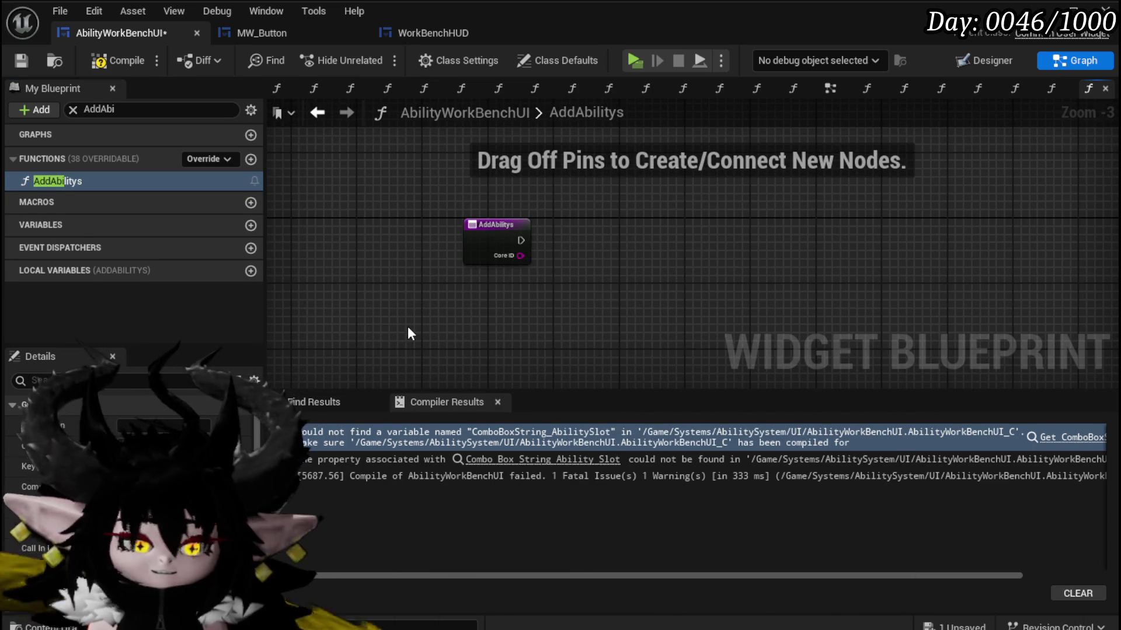
key("ctrl+s")
mouse_move(405, 310)
left_mouse_down()
mouse_move(236, 373)
mouse_move(84, 372)
left_mouse_up()
mouse_move(977, 272)
left_mouse_down()
mouse_move(689, 245)
mouse_move(590, 323)
mouse_move(1035, 309)
mouse_move(1118, 226)
left_mouse_up()
Search the blueprint for 'AddAbilitys' and jump to the Add Abilitys call in EventGraph.
left_click(327, 402)
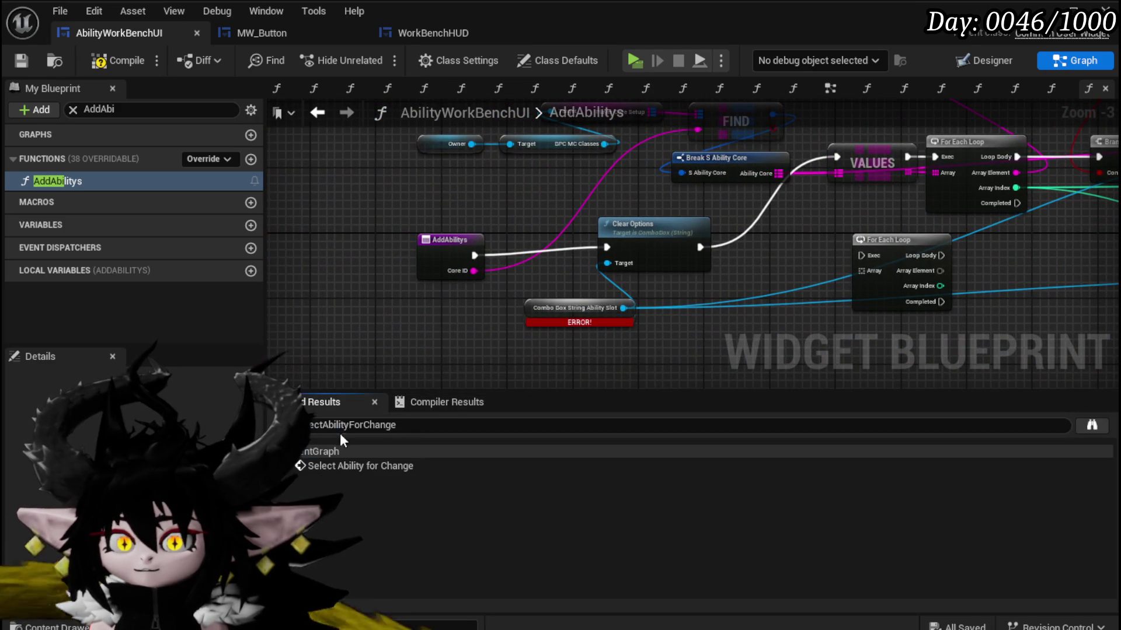
key("ctrl+a")
key("BackSpace")
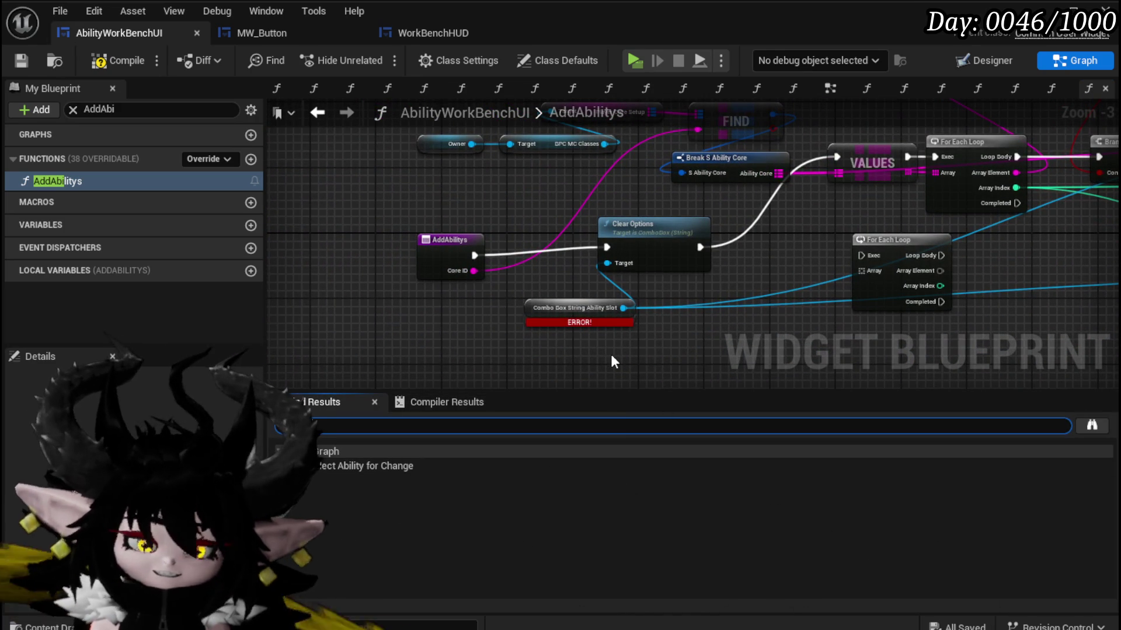
type("AddAbilitys")
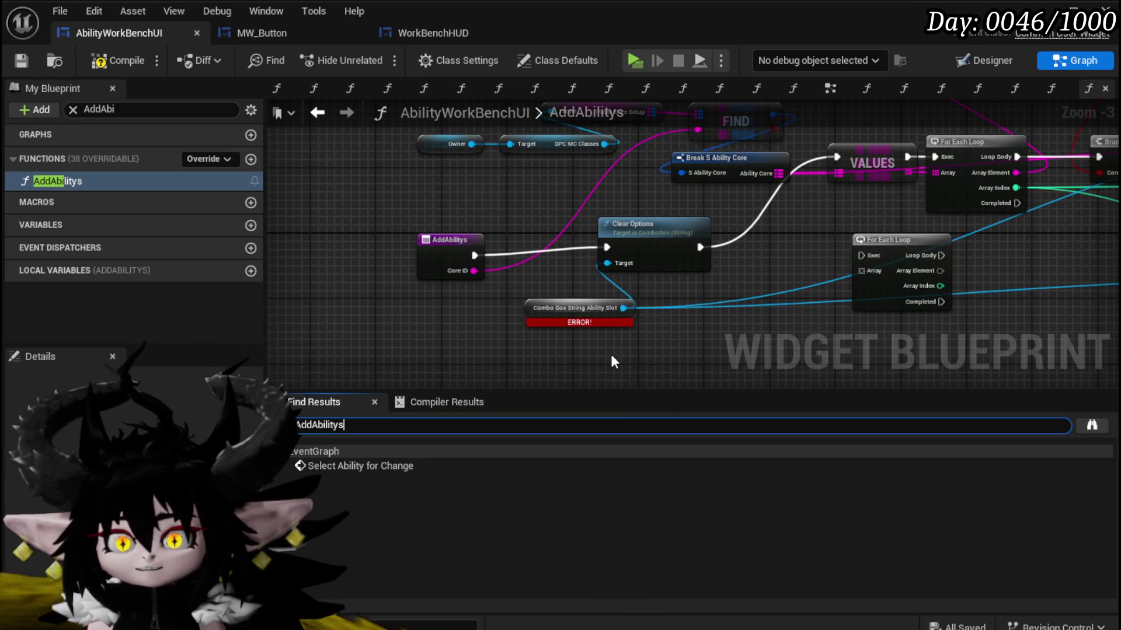
key("Return")
left_click(320, 465)
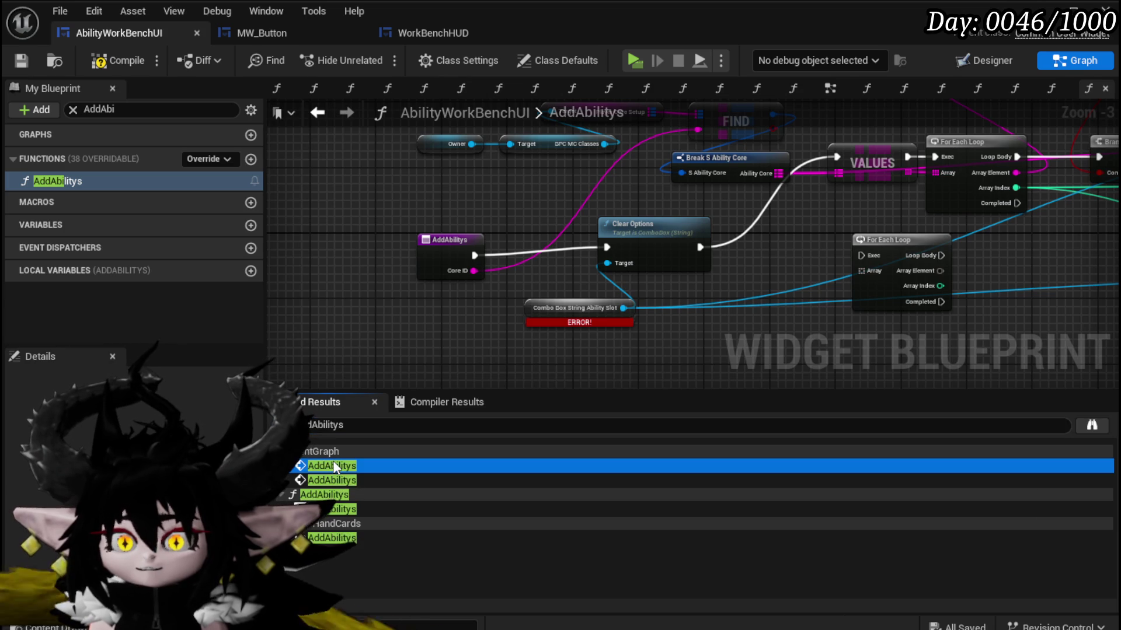
double_click(333, 465)
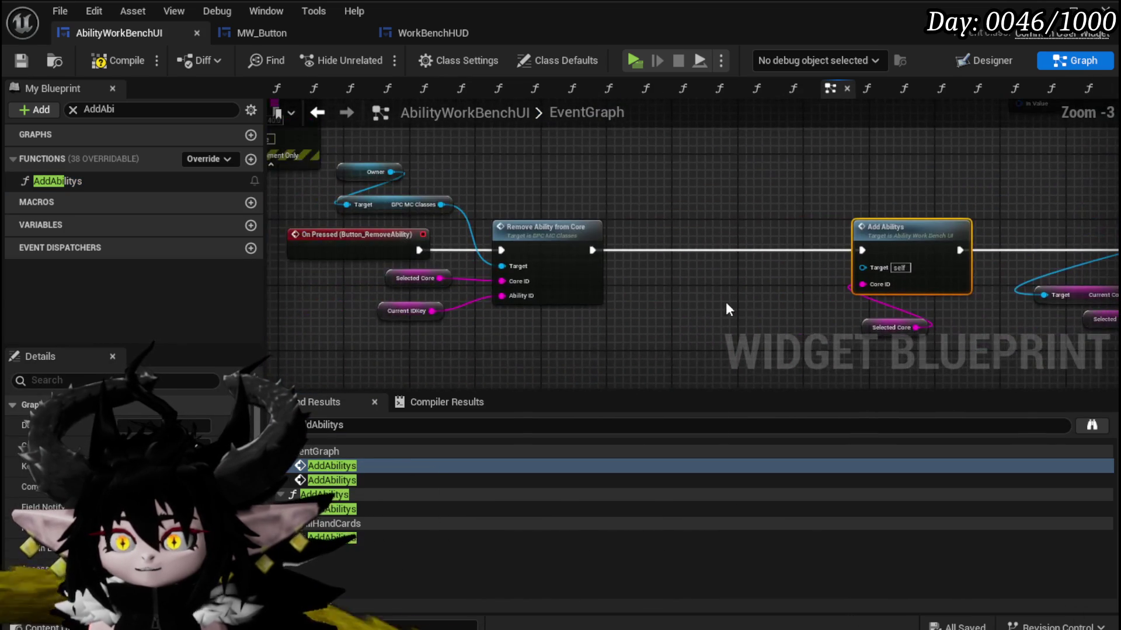
Wire the Add Abilitys call's execution output to the Branch node's input.
left_click_drag(670, 299, 358, 298)
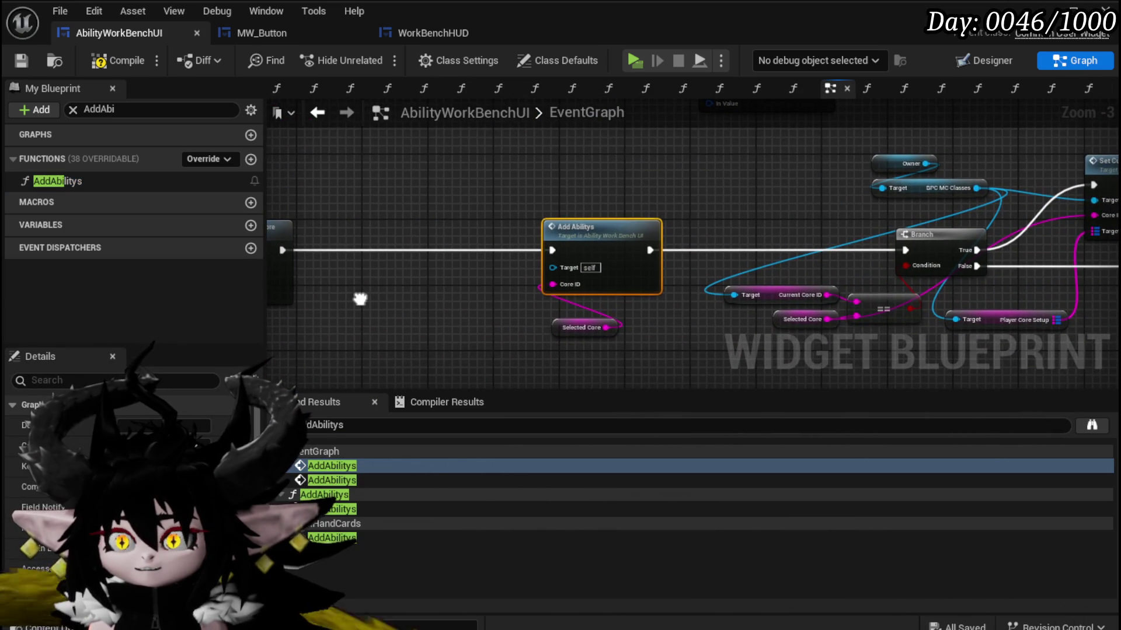
mouse_move(422, 311)
left_mouse_down()
mouse_move(188, 299)
mouse_move(707, 316)
mouse_move(23, 316)
mouse_move(52, 303)
mouse_move(593, 300)
left_mouse_up()
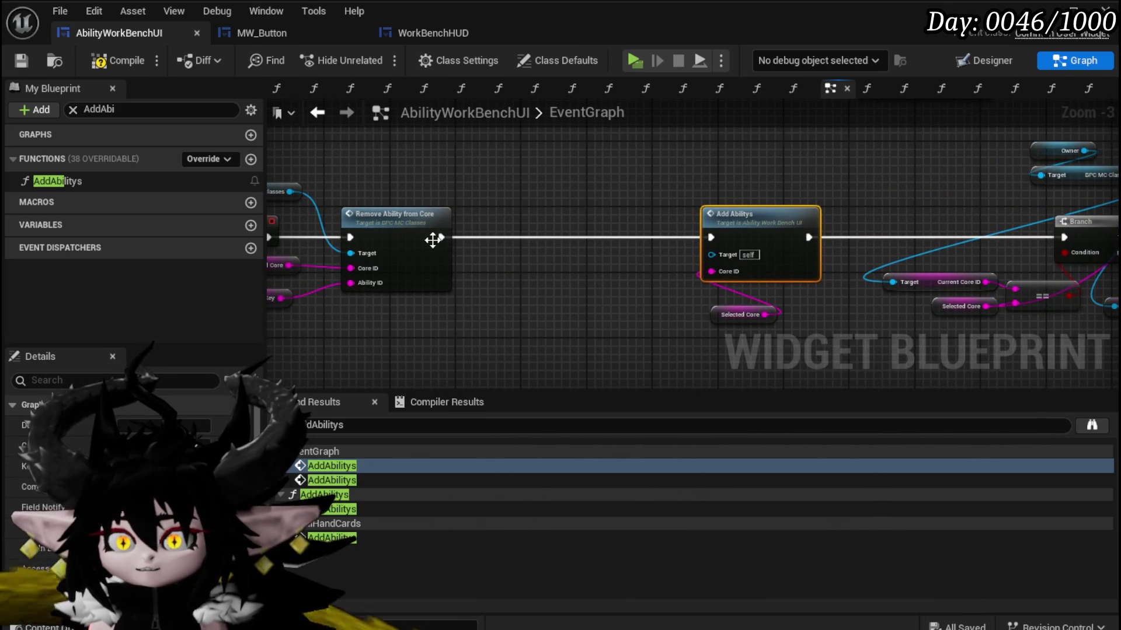
left_click_drag(809, 237, 1001, 239)
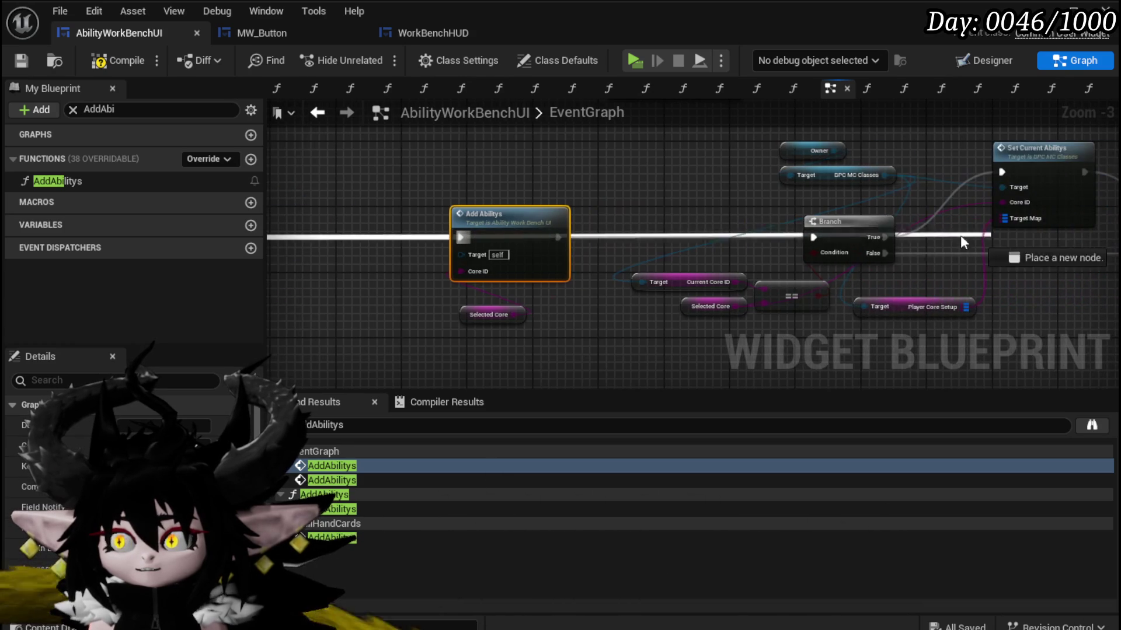
mouse_move(829, 243)
left_mouse_down()
mouse_move(813, 237)
mouse_move(702, 282)
mouse_move(187, 294)
left_mouse_up()
Review the AddAbilitys function's FIND, VALUES and Clear Options nodes, then return to EventGraph.
double_click(496, 227)
left_click_drag(287, 294, 293, 241)
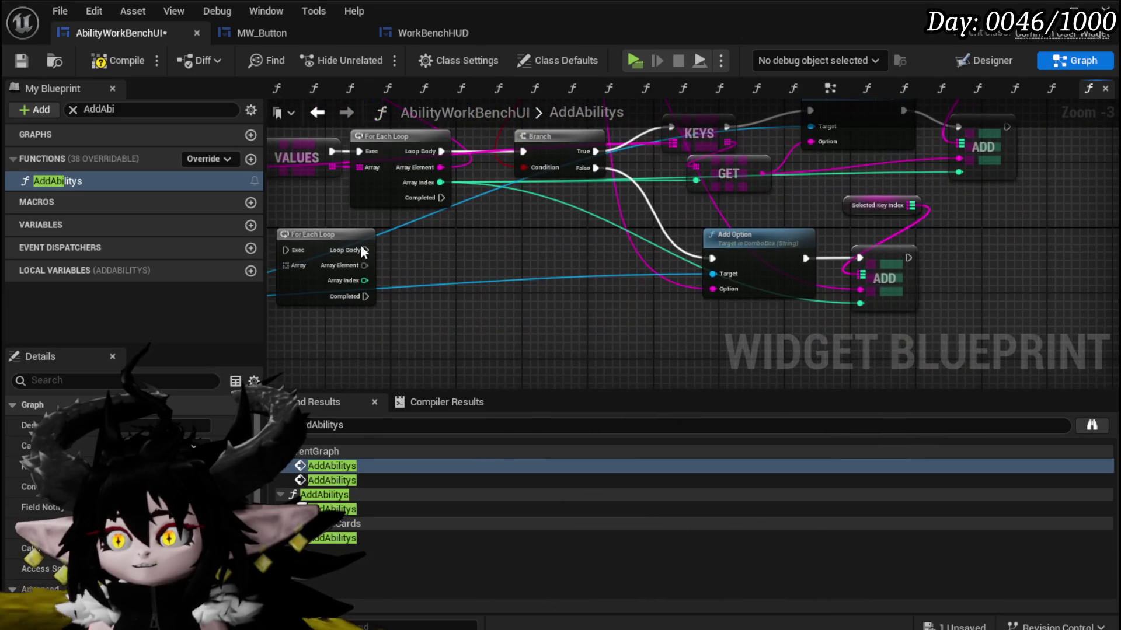
left_click_drag(665, 214, 1064, 262)
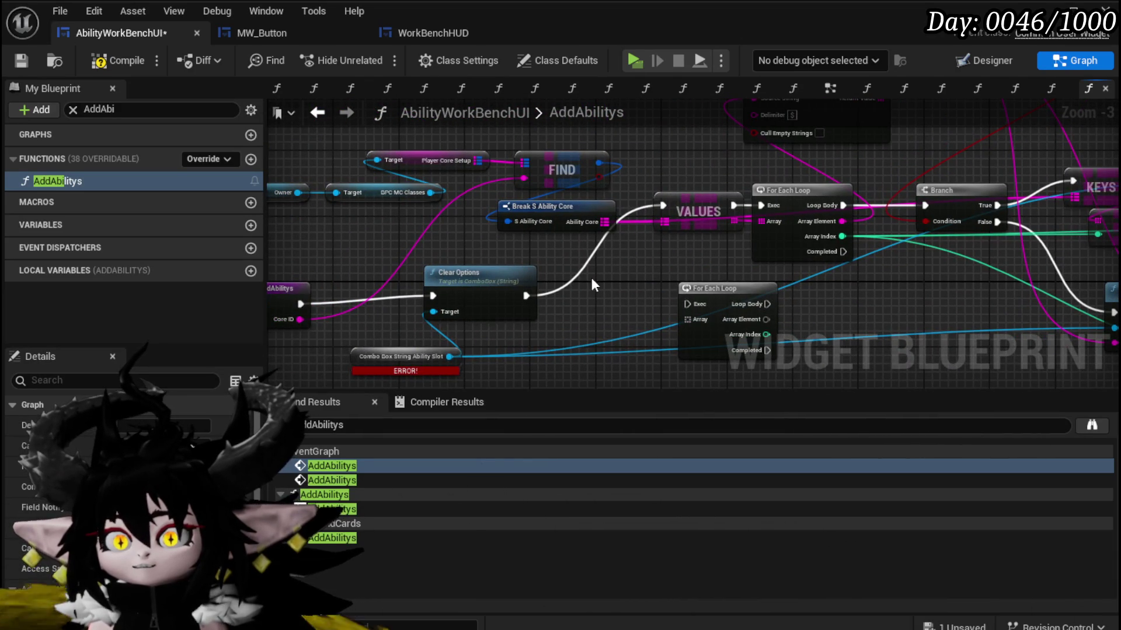
mouse_move(610, 276)
left_mouse_down()
mouse_move(300, 282)
mouse_move(593, 279)
left_mouse_up()
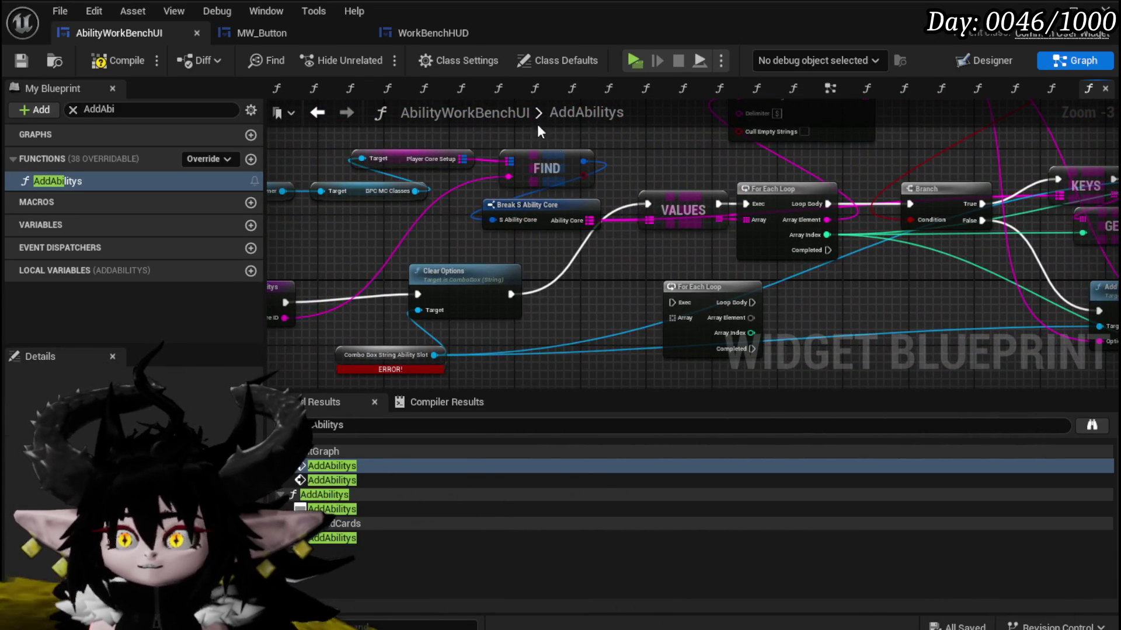
left_click(318, 112)
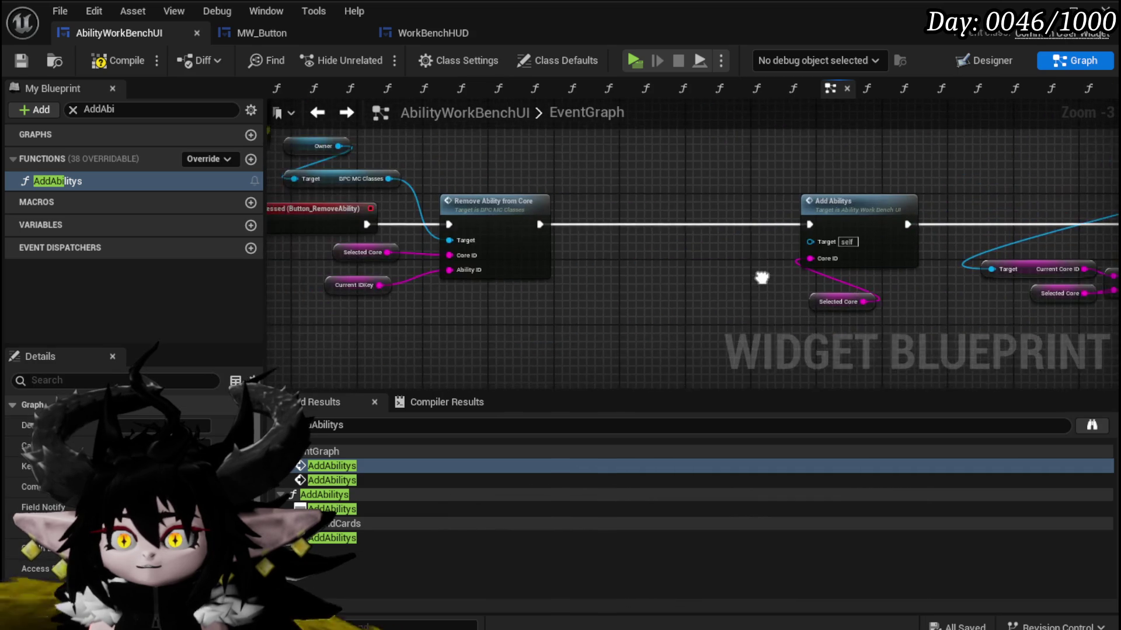
In AddAbilitys, wire the entry node straight to VALUES and delete Clear Options.
double_click(818, 217)
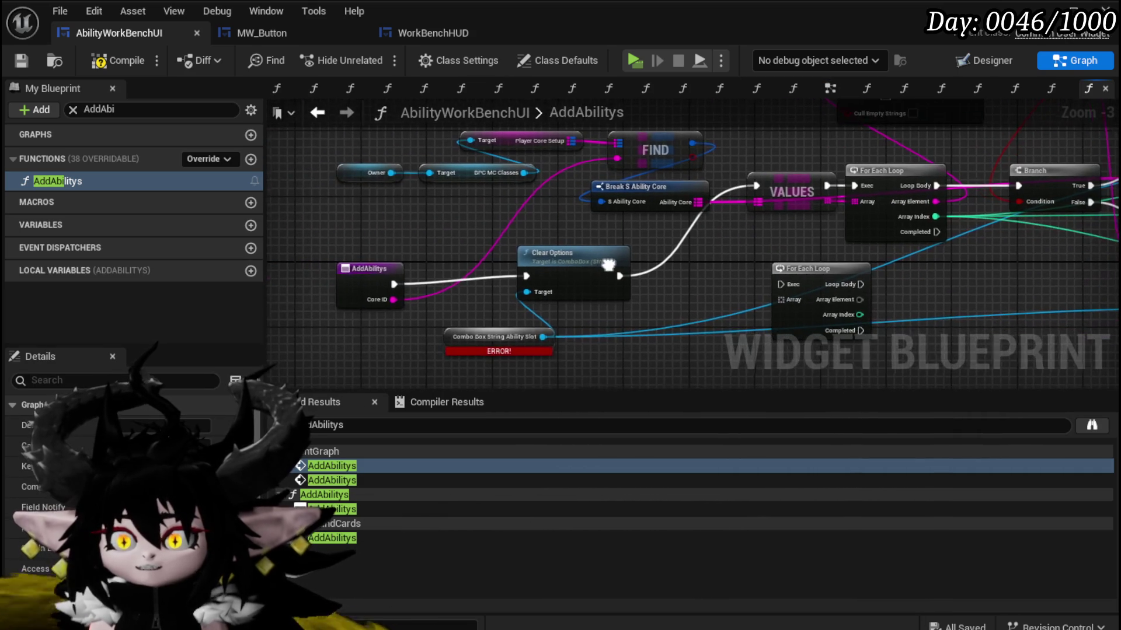
mouse_move(392, 276)
left_mouse_down()
mouse_move(775, 187)
mouse_move(764, 184)
left_mouse_up()
left_click(578, 257)
key("Delete")
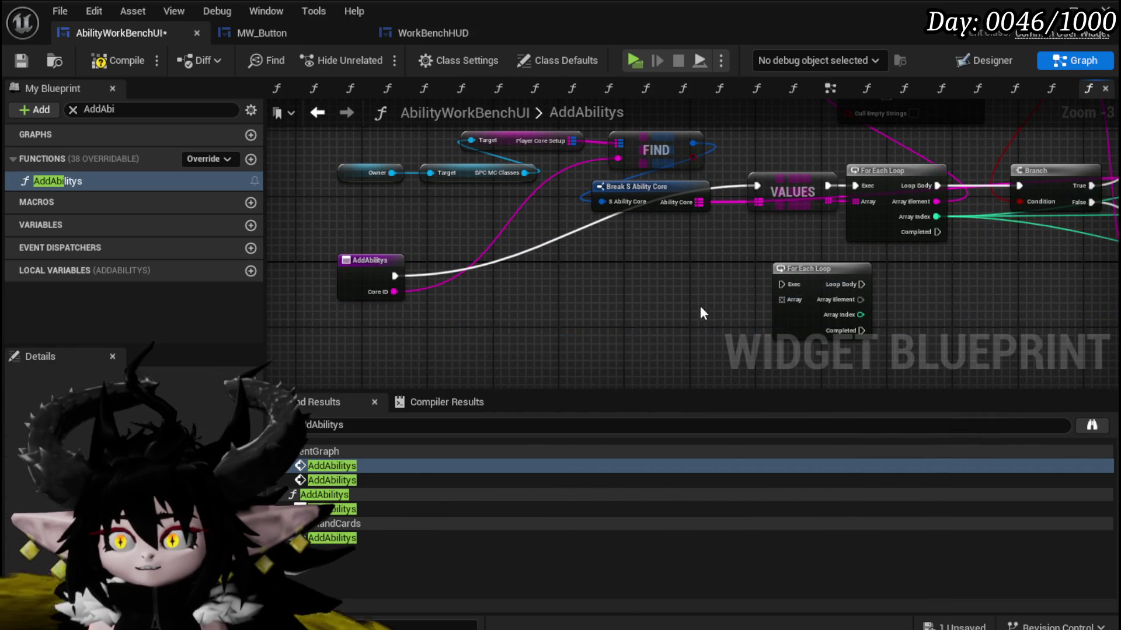
Route Branch False to the lower ADD, KEYS to the upper ADD, and delete the leftover Add Option.
left_click_drag(699, 306, 454, 314)
left_click_drag(665, 305, 534, 324)
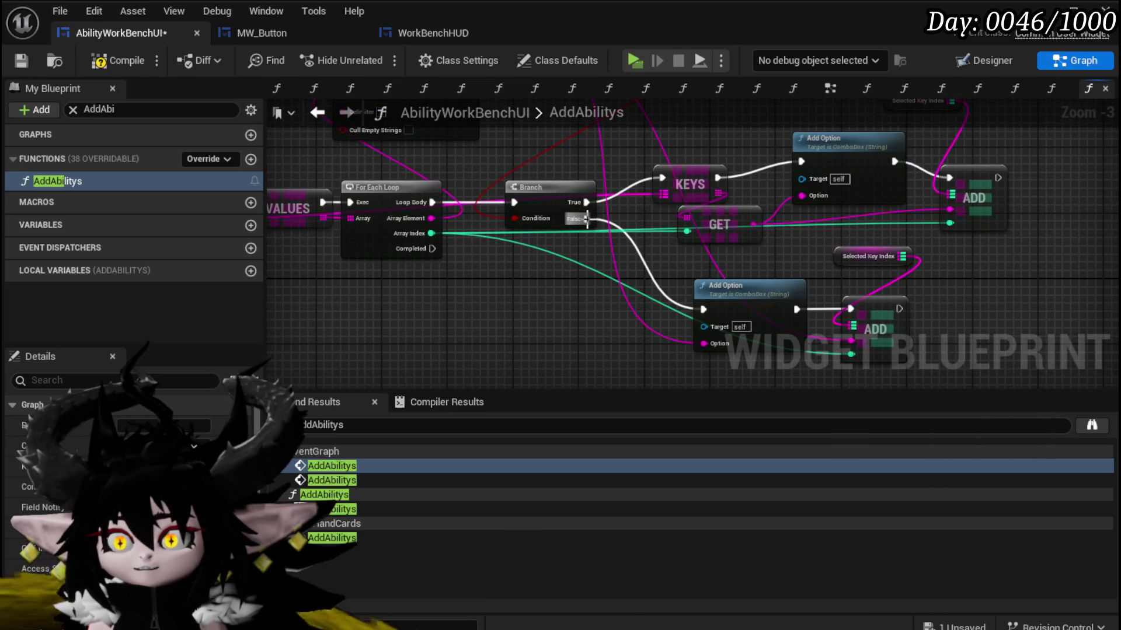
left_click_drag(797, 296, 849, 307)
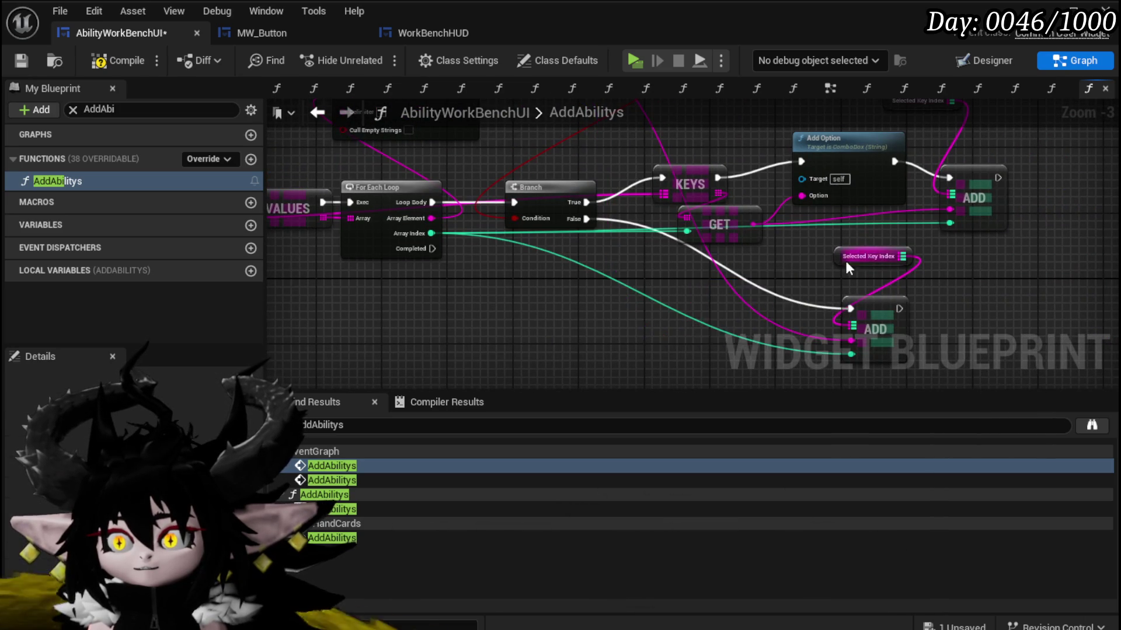
left_click_drag(858, 189, 797, 270)
left_click_drag(654, 257, 887, 258)
key("Delete")
Compile, place the entry node beside VALUES, clear the 'AddAbi' filter, and save the blueprint.
mouse_move(751, 189)
left_mouse_down()
mouse_move(923, 275)
mouse_move(817, 257)
mouse_move(456, 248)
left_mouse_up()
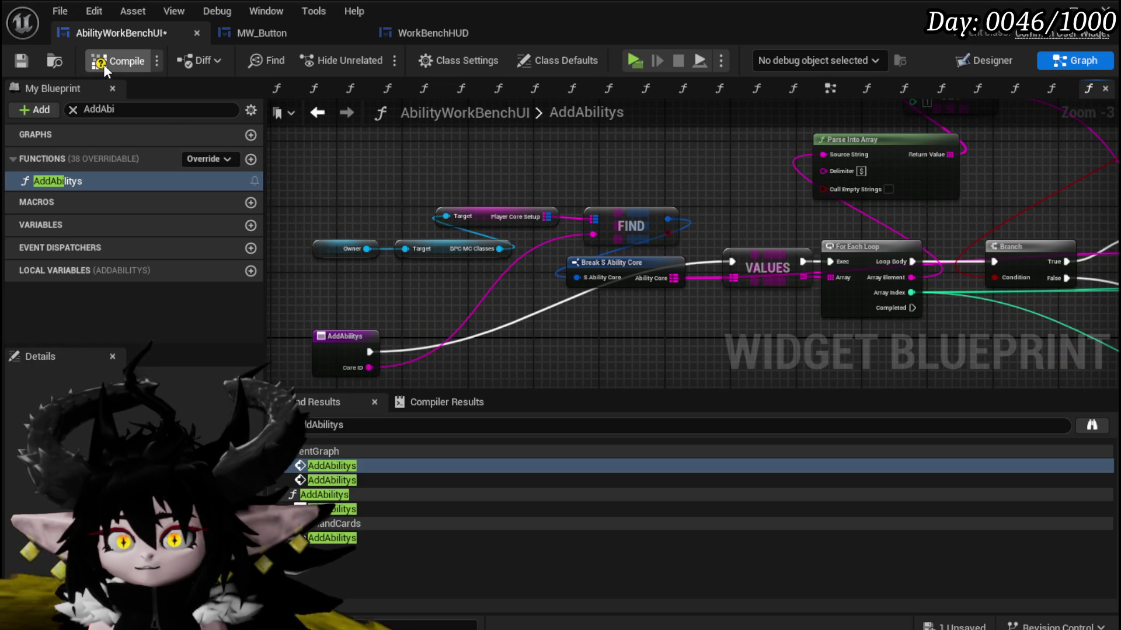
left_click(24, 60)
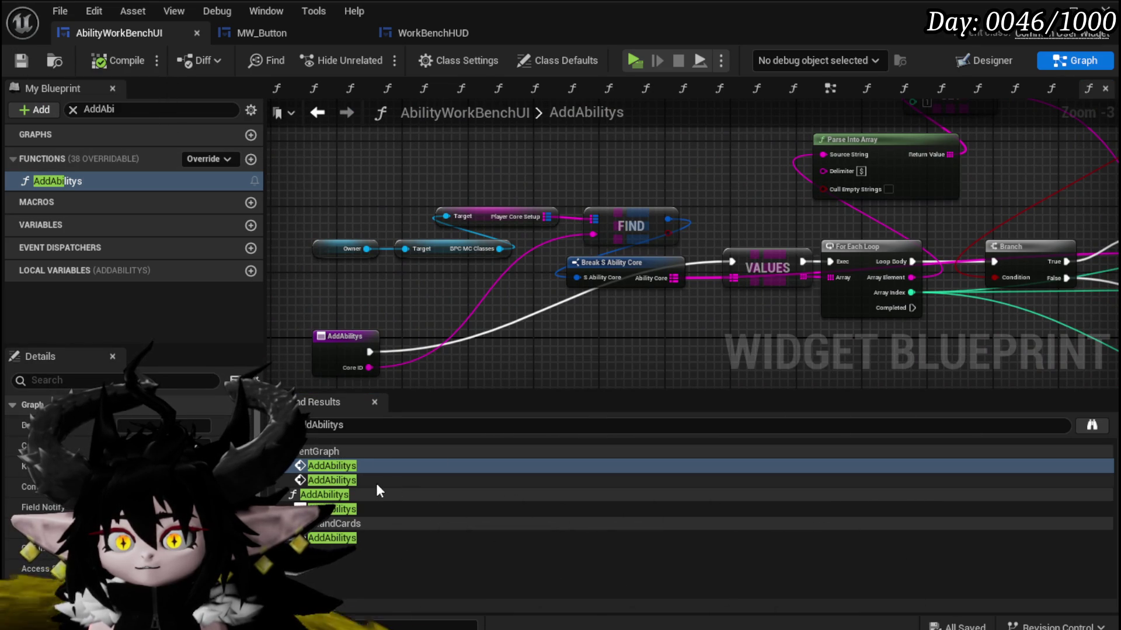
mouse_move(338, 334)
left_mouse_down()
mouse_move(445, 310)
mouse_move(603, 326)
left_mouse_up()
left_click(20, 63)
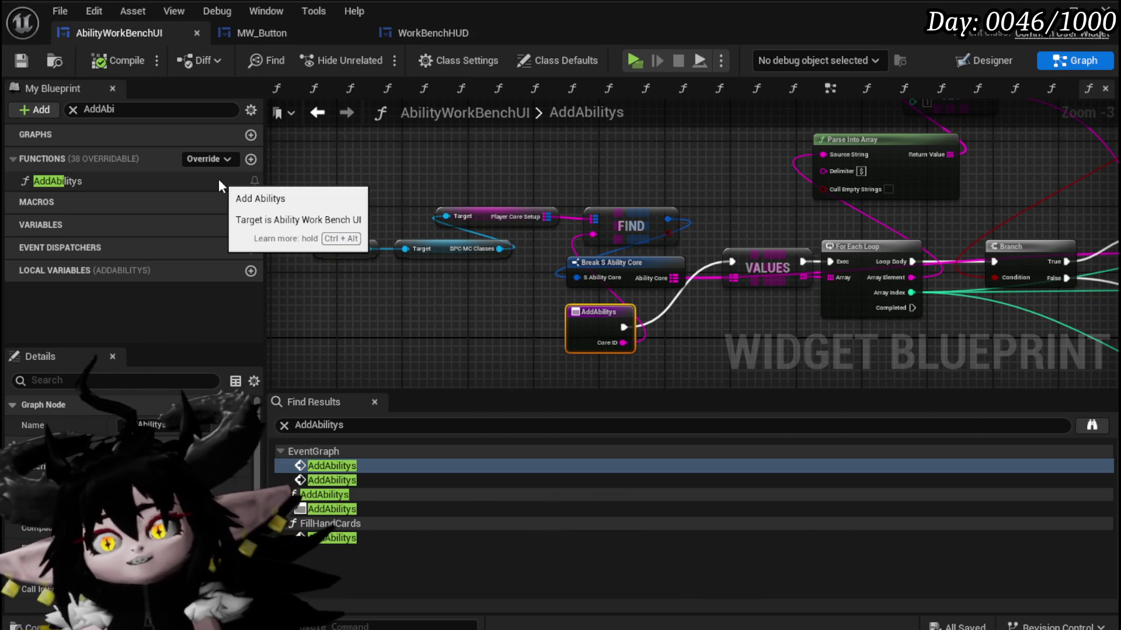
left_click(73, 110)
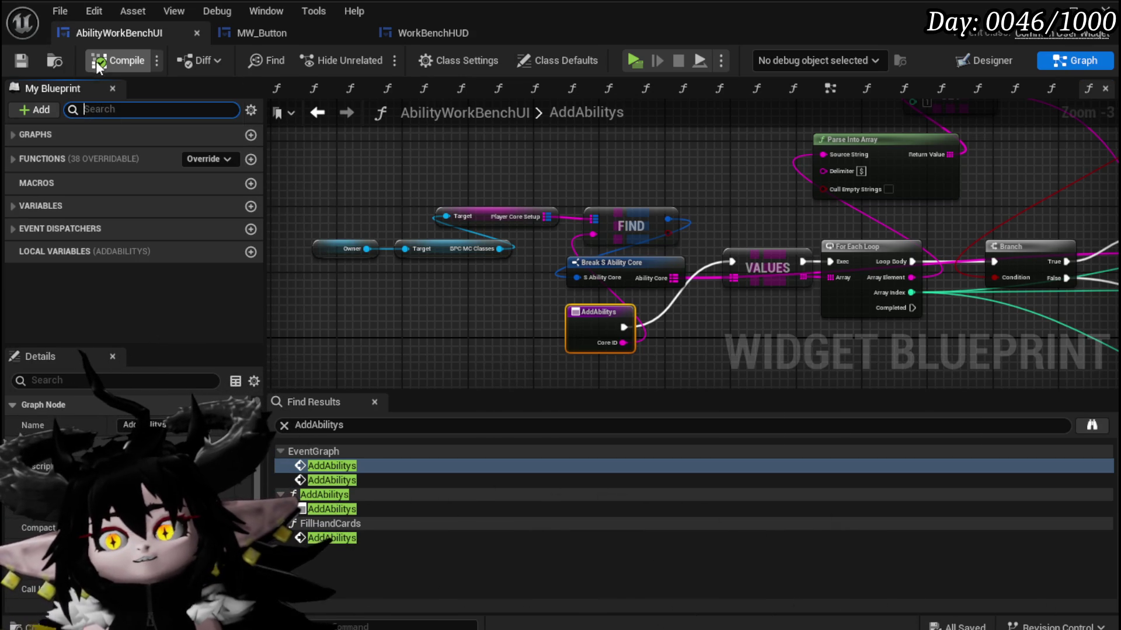
left_click(33, 59)
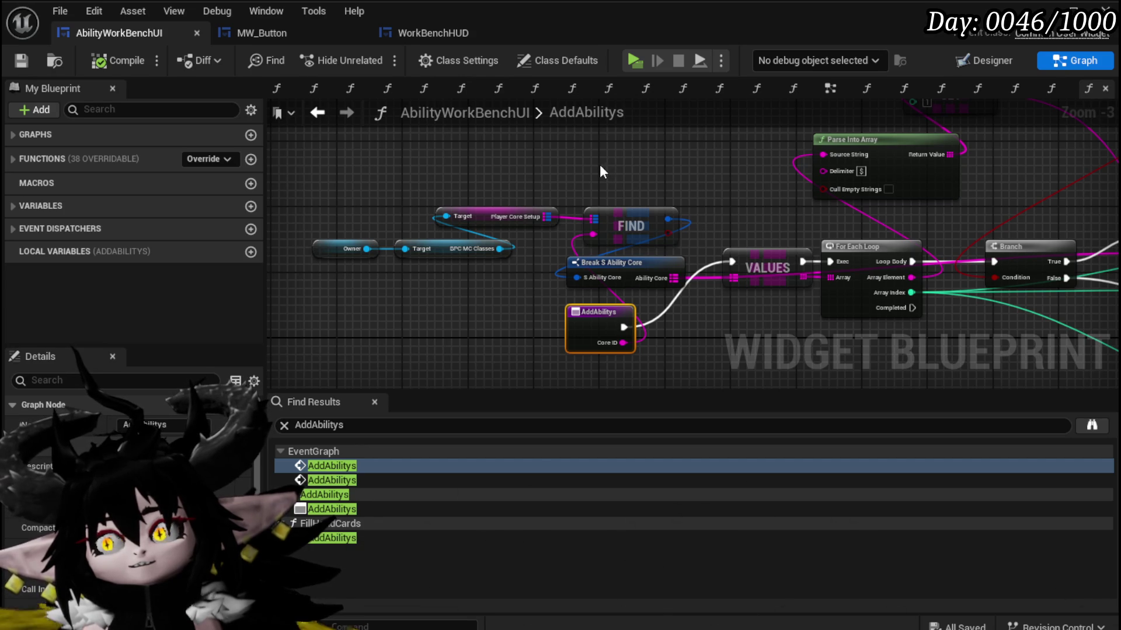
mouse_move(599, 165)
left_mouse_down()
mouse_move(298, 190)
mouse_move(265, 227)
mouse_move(270, 254)
mouse_move(160, 140)
mouse_move(452, 182)
left_mouse_up()
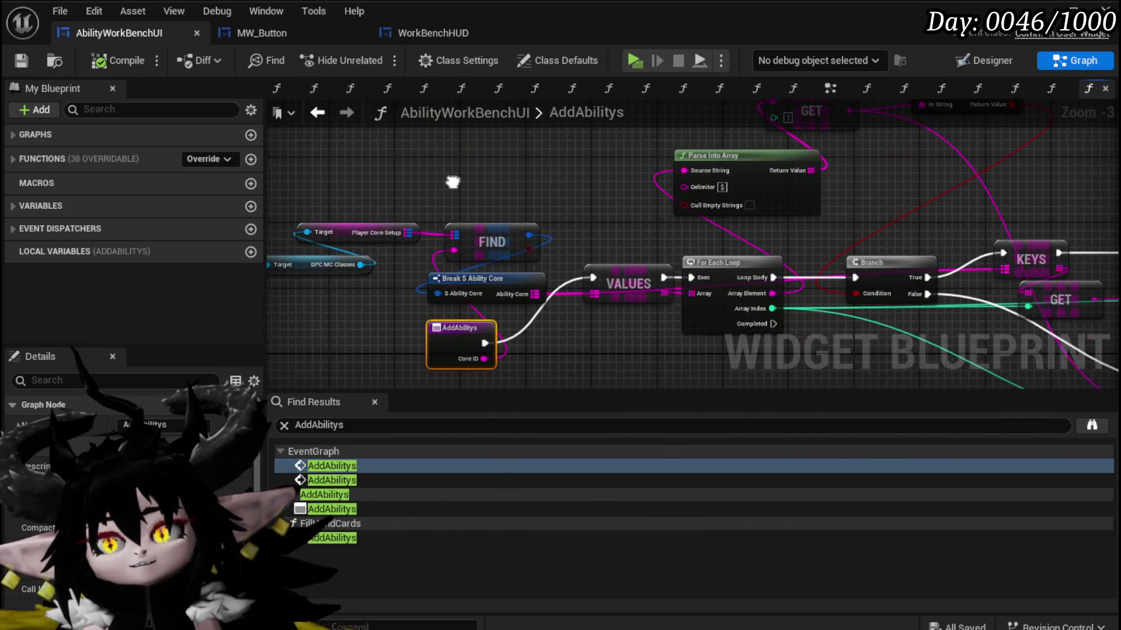
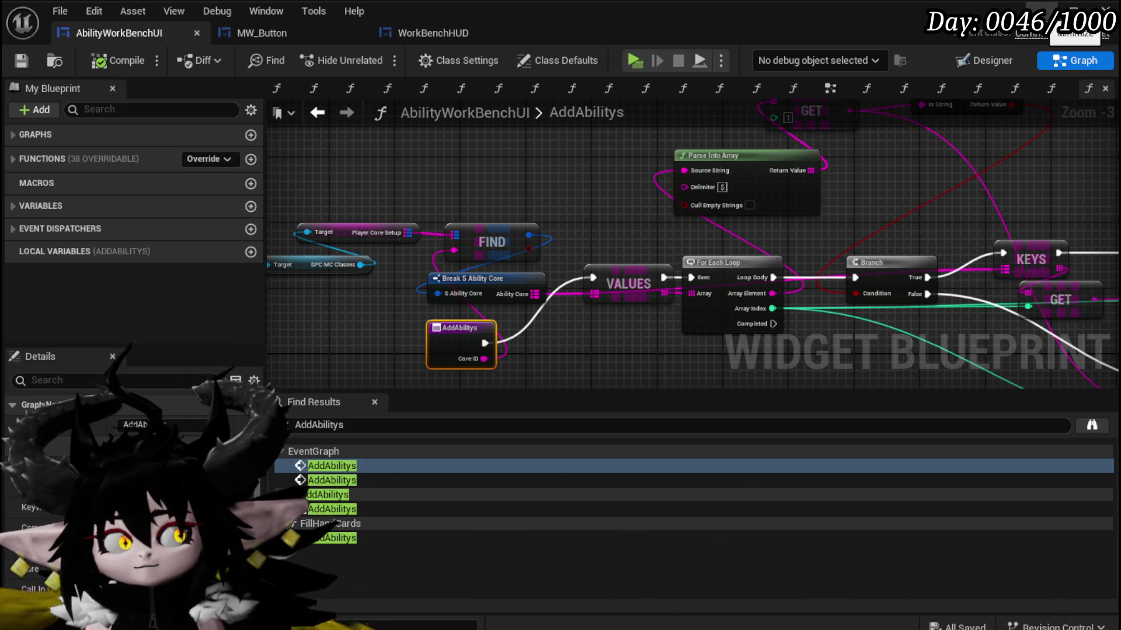
Start the level preview, walk to the workbench and open its ability editing panel.
left_click(1072, 10)
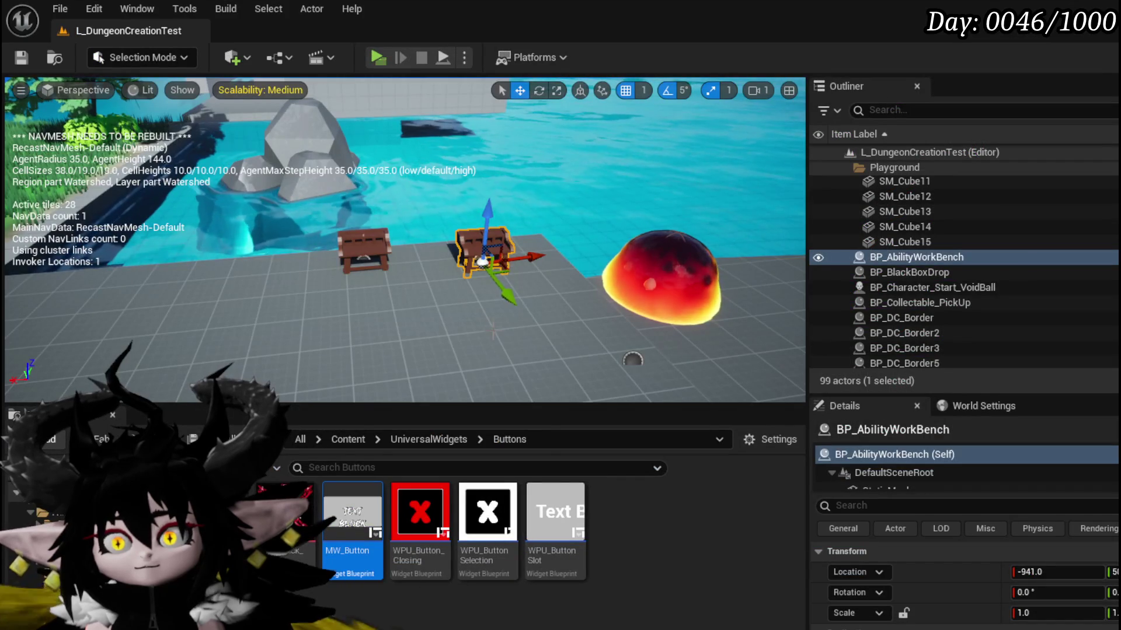
left_click(383, 55)
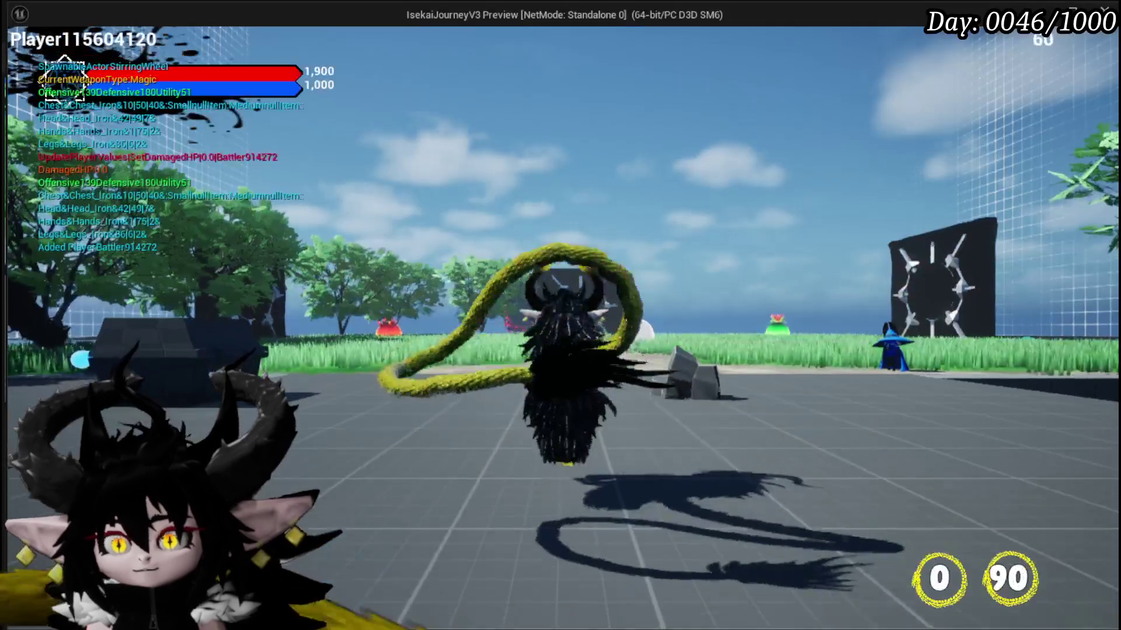
key("w")
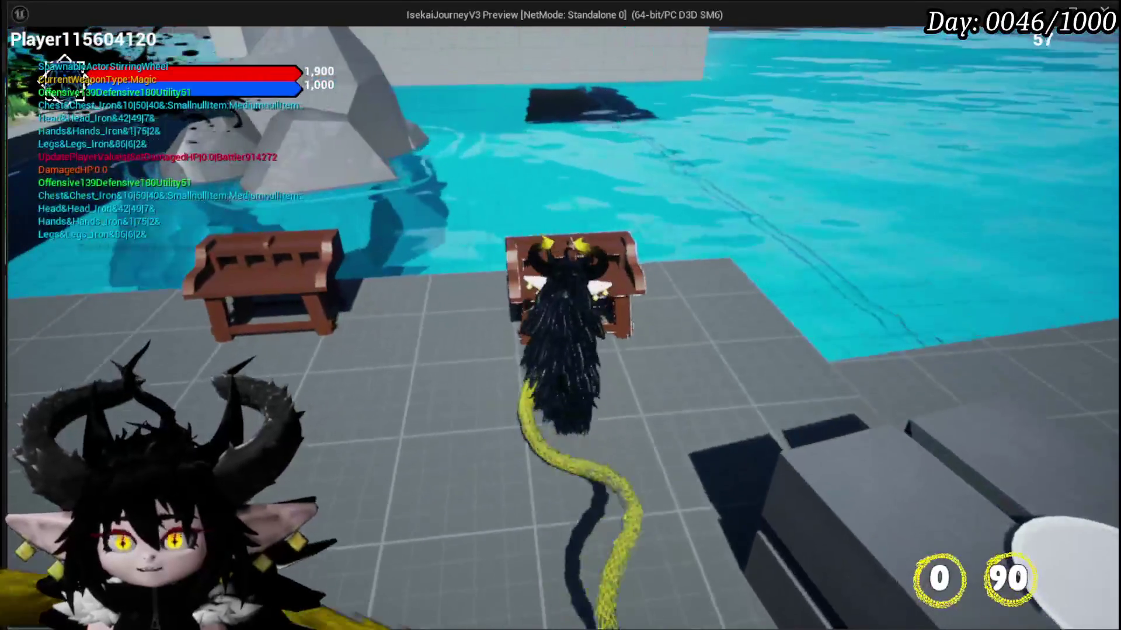
key("e")
left_click(54, 41)
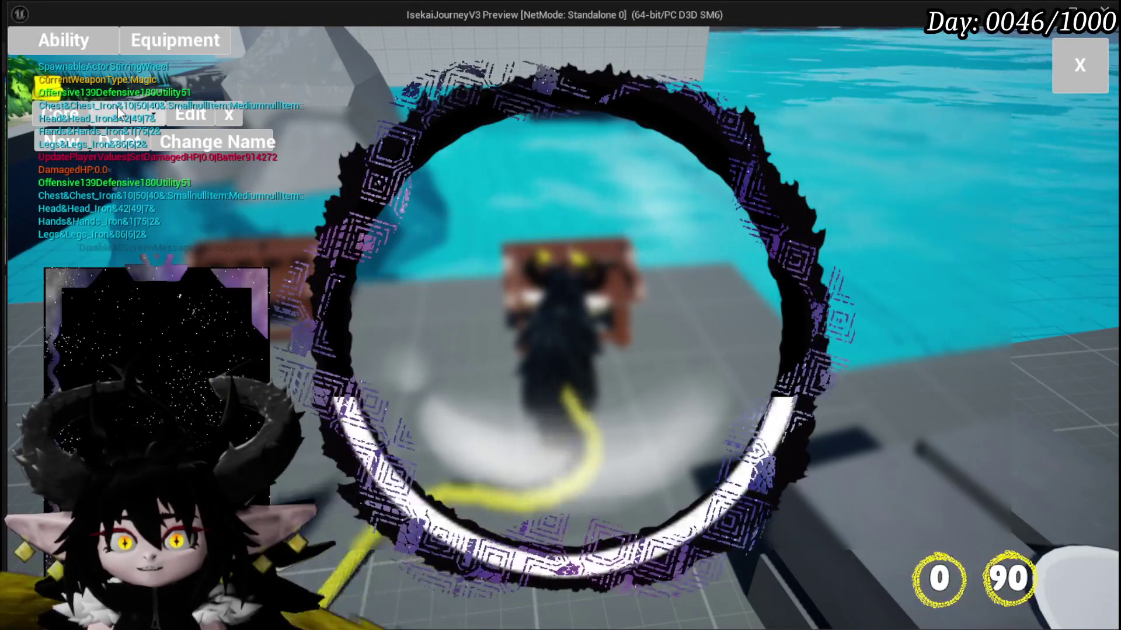
Select the Magic|ChuraMagicSummon deck and create an ability named AddingAbility01.
left_click(120, 111)
left_click(143, 148)
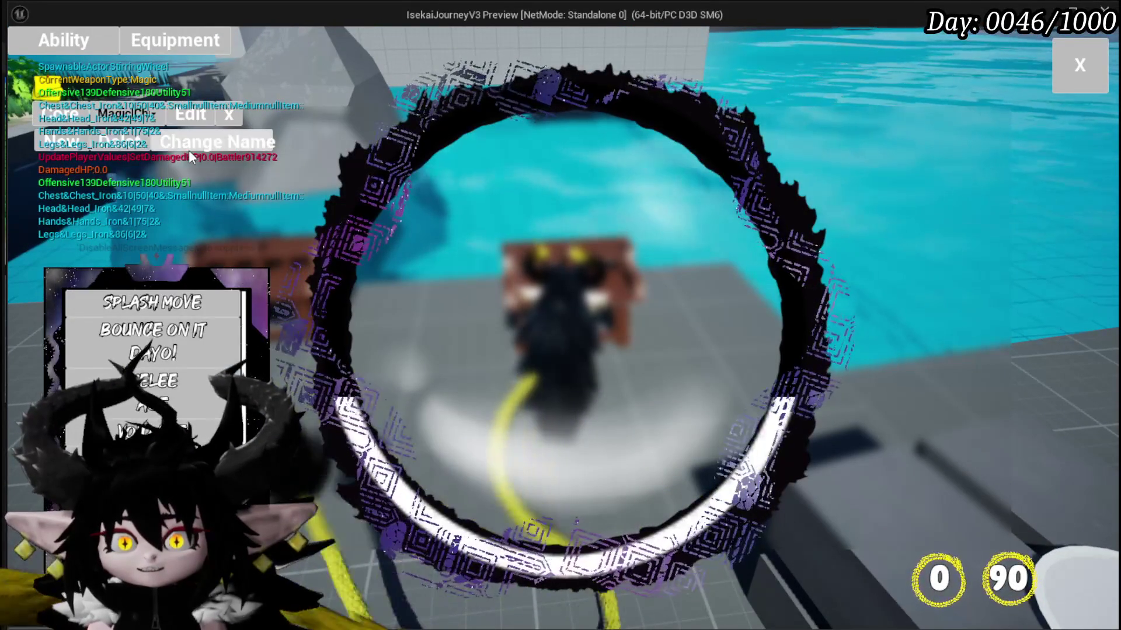
left_click(66, 143)
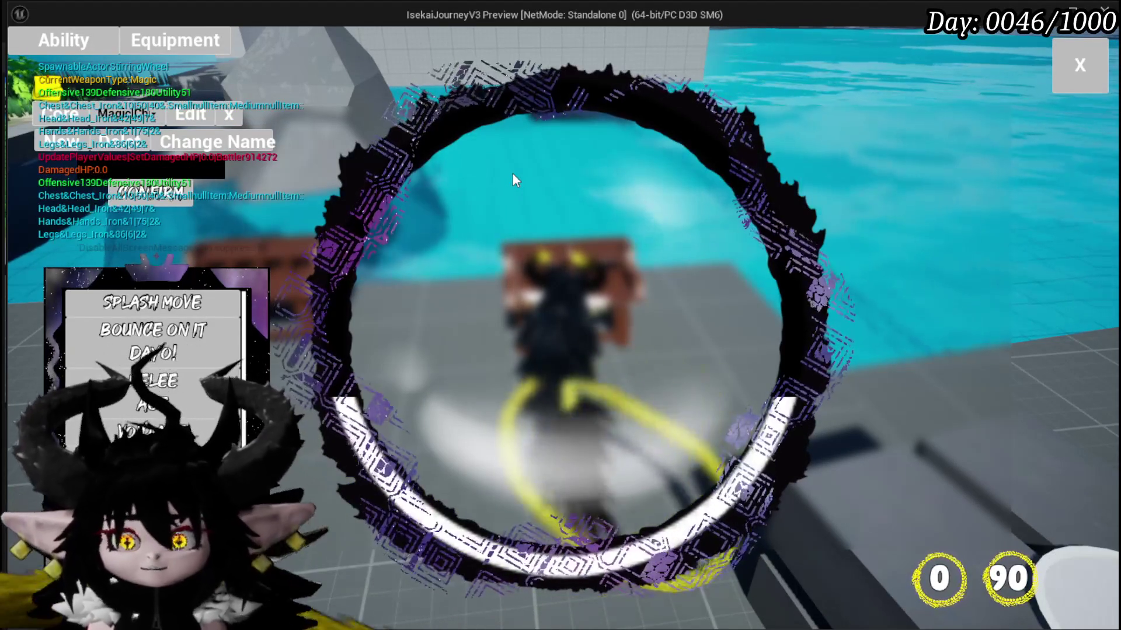
type("AddingAbil")
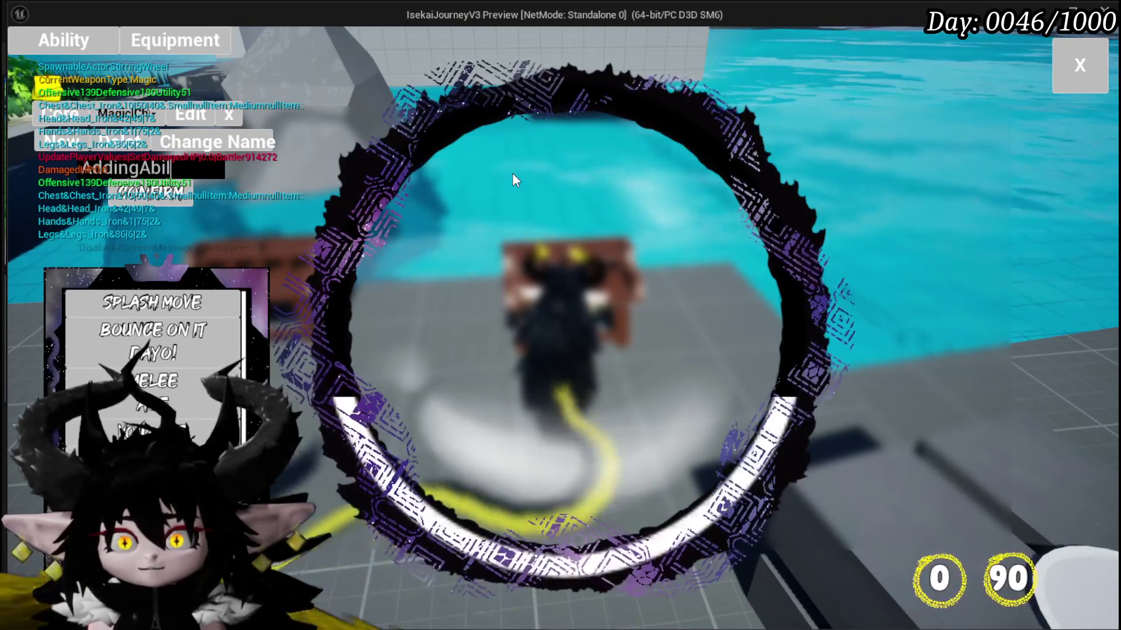
type("ity01")
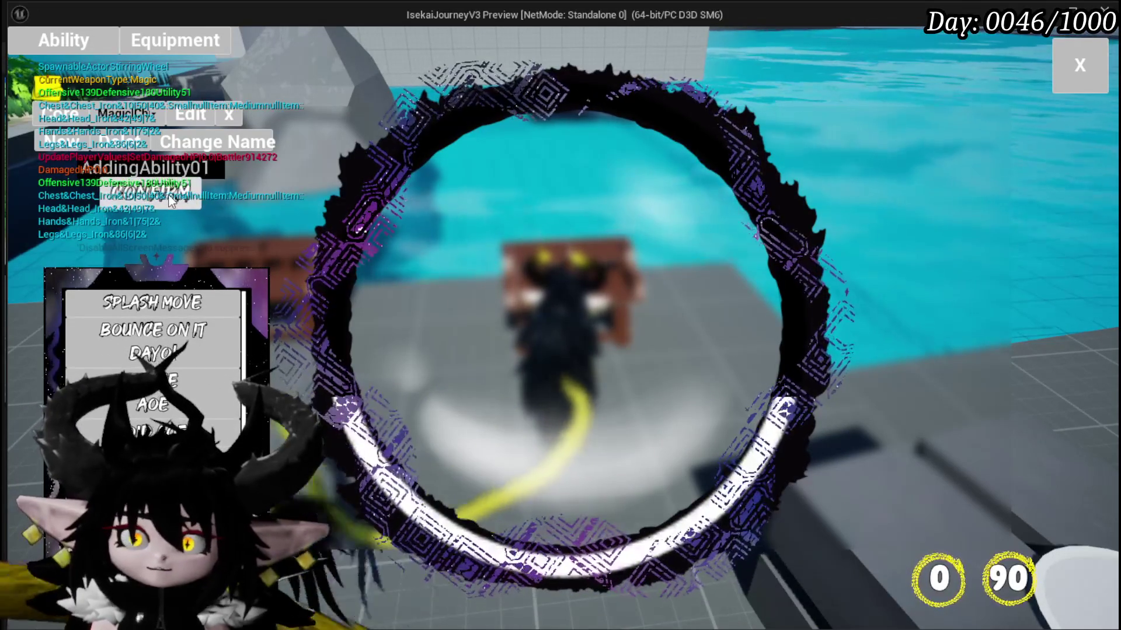
left_click(170, 200)
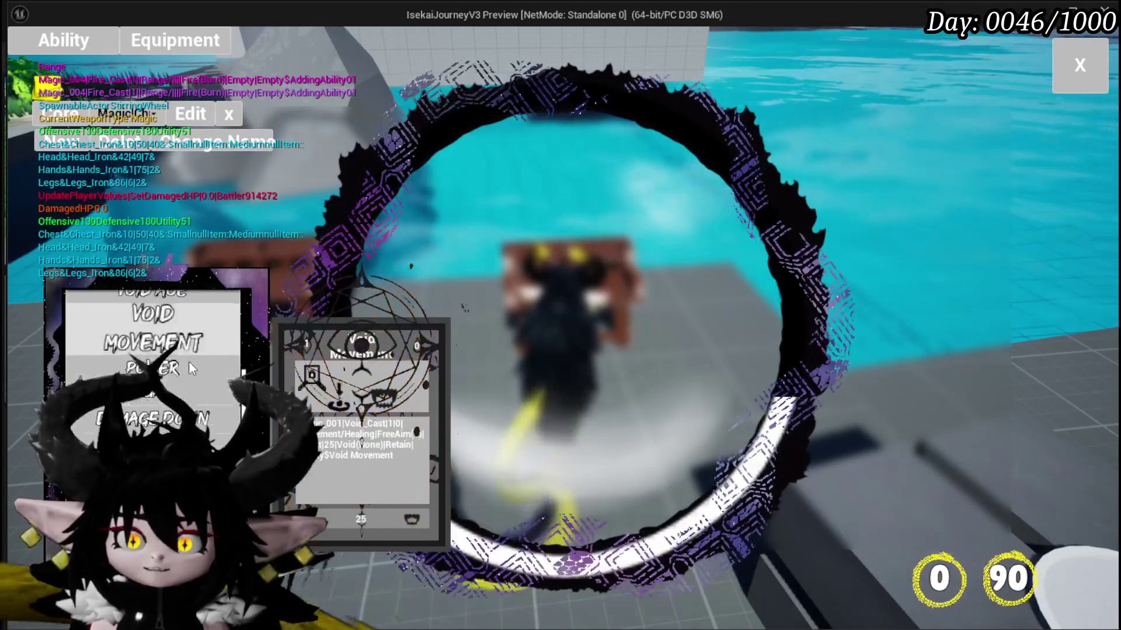
Switch the deck to GS|MAXAOEDamage|002, back to ChuraMagicSummon, then stop the preview.
left_click(151, 115)
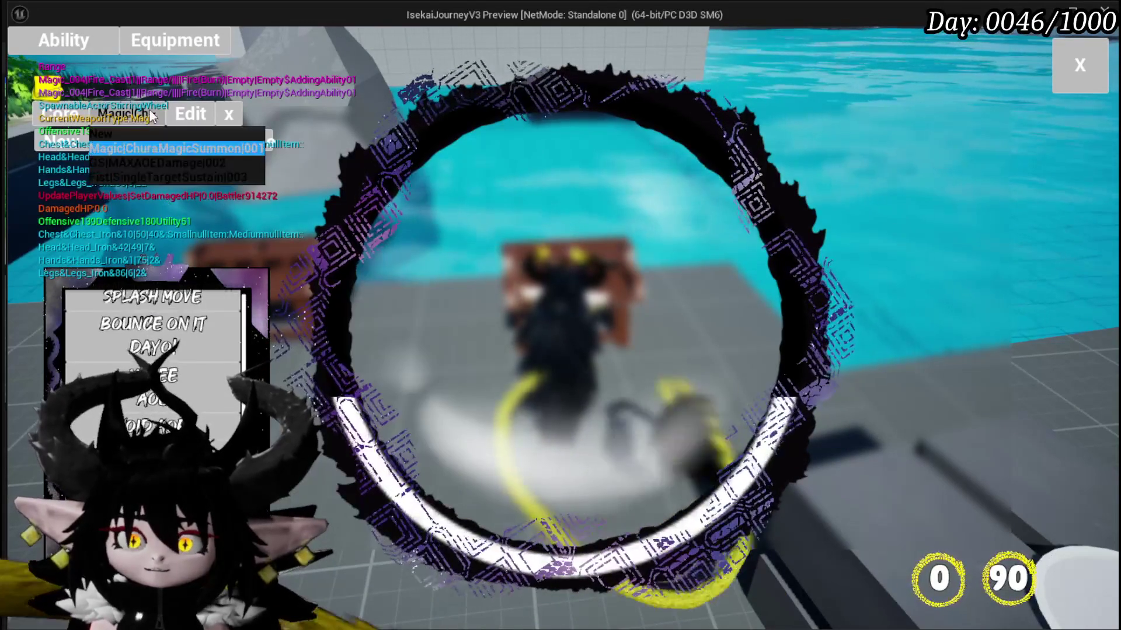
left_click(143, 164)
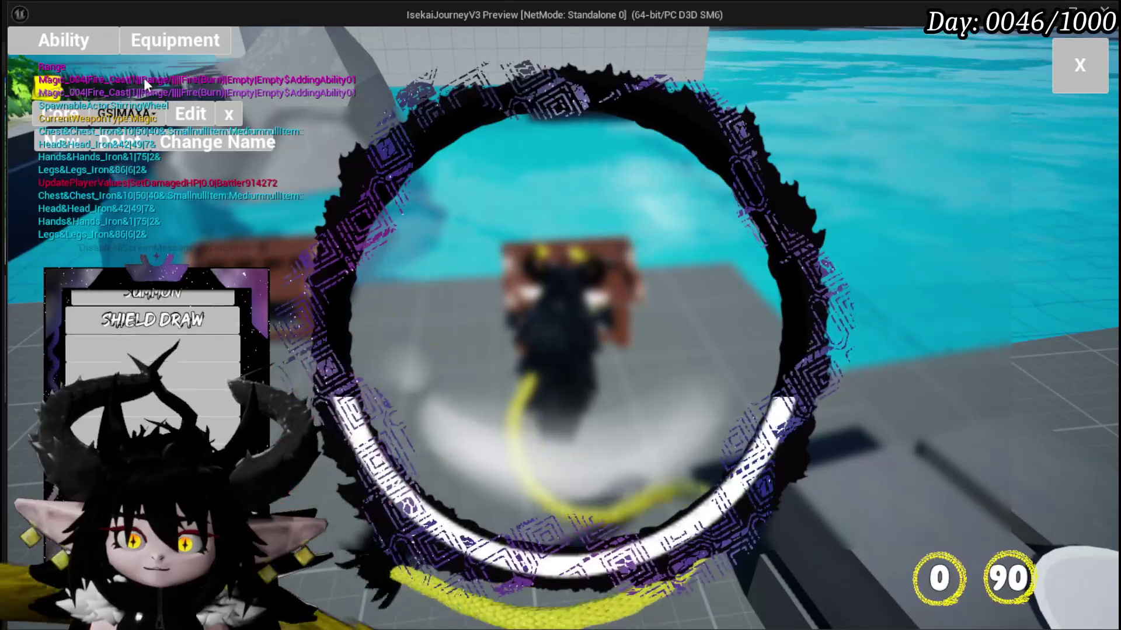
left_click(142, 117)
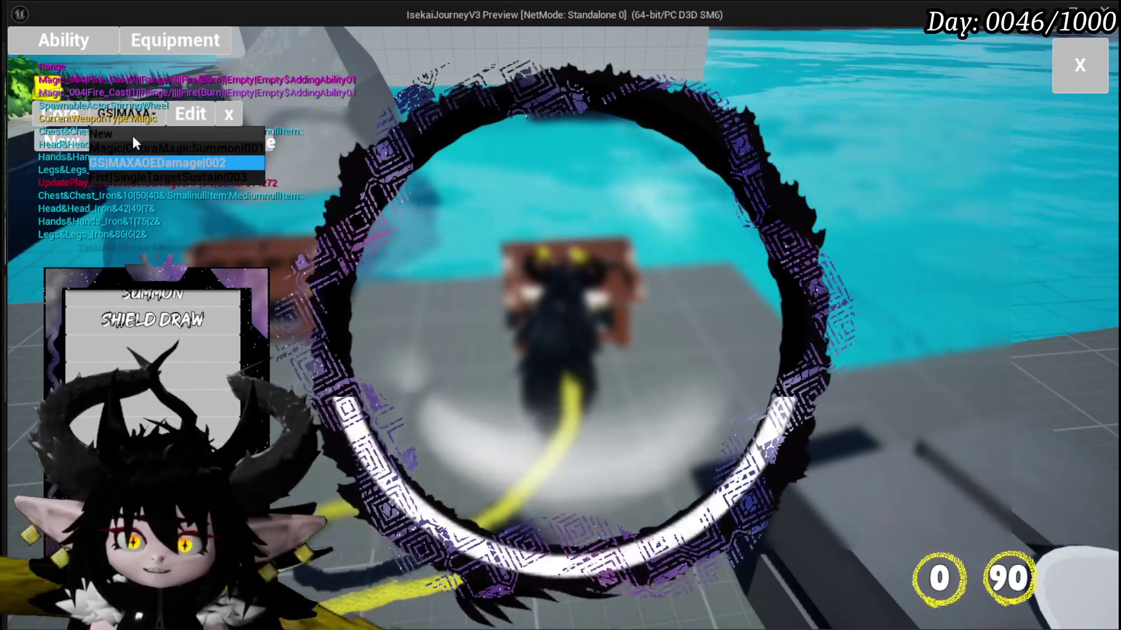
left_click(132, 146)
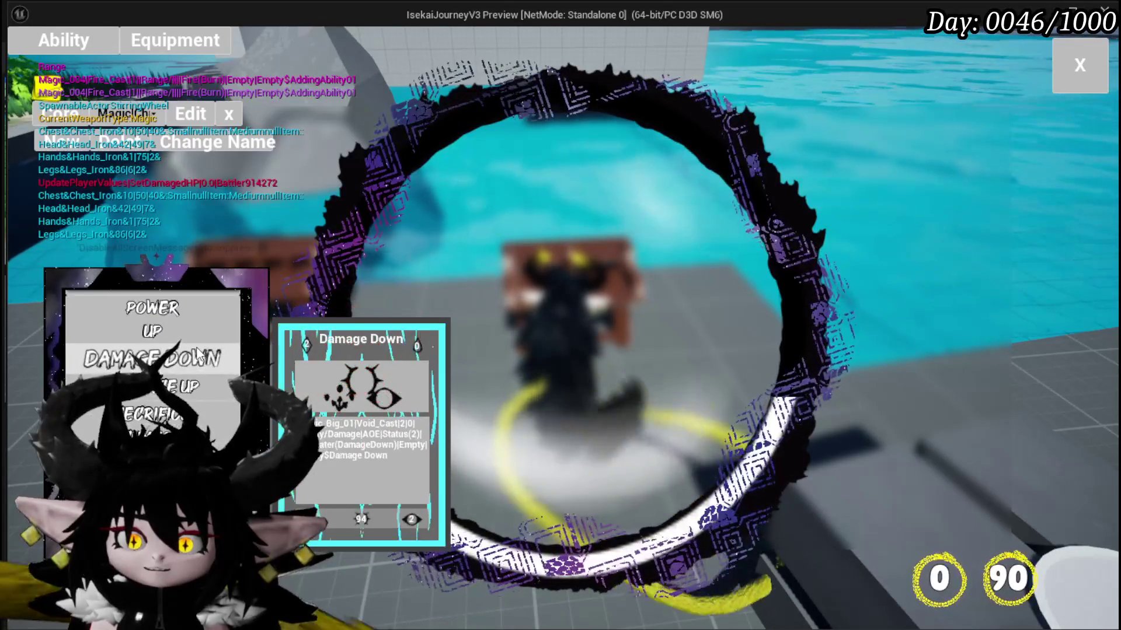
key("Escape")
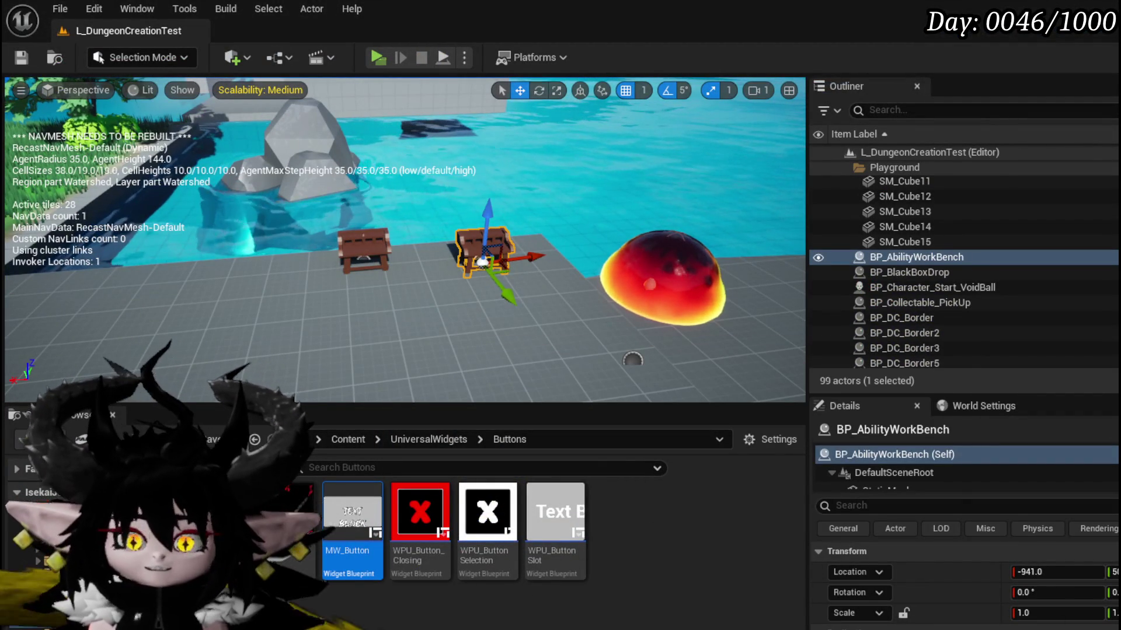
Open the FillCardDeckBox function graph in the AbilityWorkBenchUI blueprint.
key("alt+Tab")
mouse_move(373, 327)
left_mouse_down()
mouse_move(639, 138)
mouse_move(555, 227)
left_mouse_up()
scroll(555, 228, "down", 3)
scroll(487, 258, "up", 1)
scroll(487, 258, "up", 4)
double_click(752, 202)
mouse_move(520, 315)
left_mouse_down()
mouse_move(759, 164)
mouse_move(633, 167)
left_mouse_up()
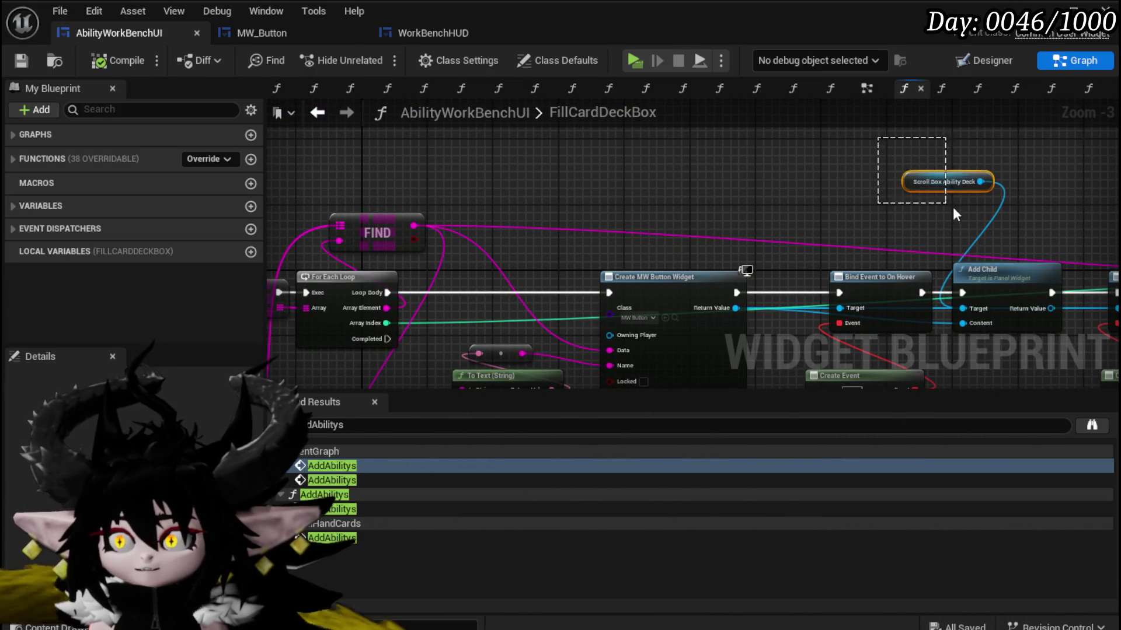
mouse_move(706, 175)
left_mouse_down()
mouse_move(489, 146)
mouse_move(411, 162)
left_mouse_up()
Add a Clear Children node on Scroll Box Ability Deck, wired between the entry and KEYS.
left_click_drag(491, 166, 559, 183)
type("Clear")
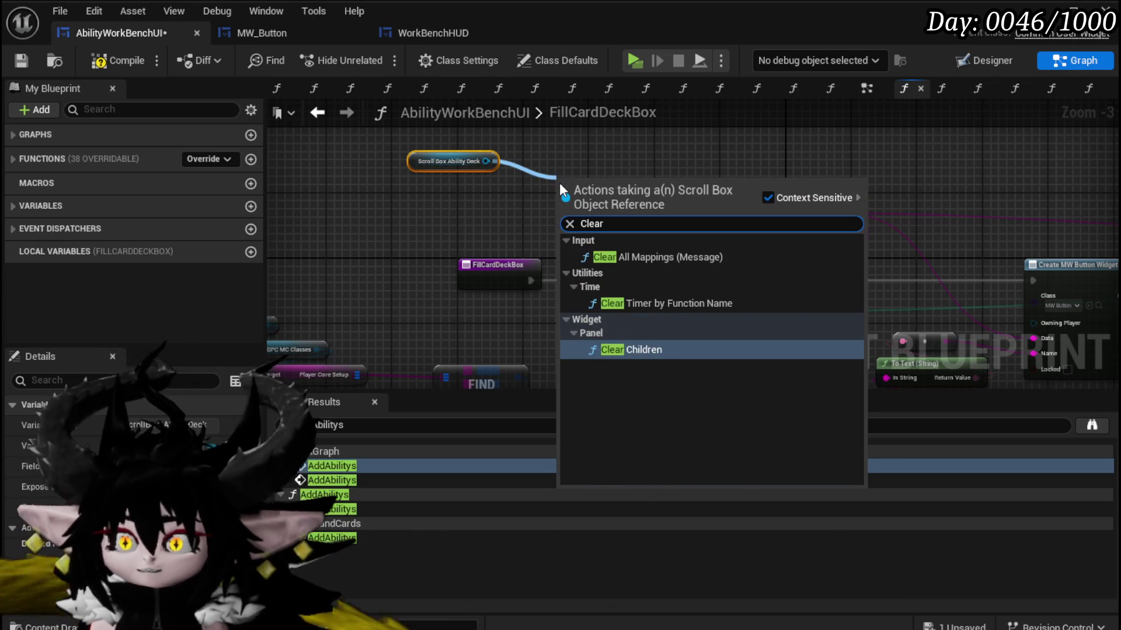
key("Return")
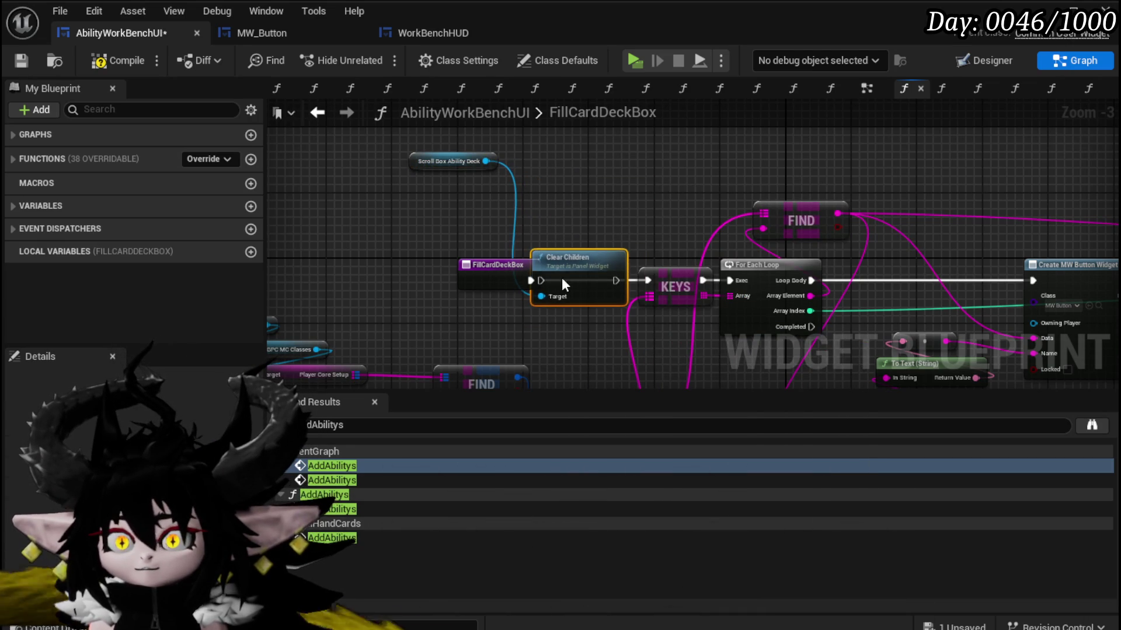
mouse_move(516, 274)
left_mouse_down()
mouse_move(497, 275)
mouse_move(535, 281)
left_mouse_up()
left_click_drag(616, 281, 649, 281)
left_click_drag(426, 170, 524, 226)
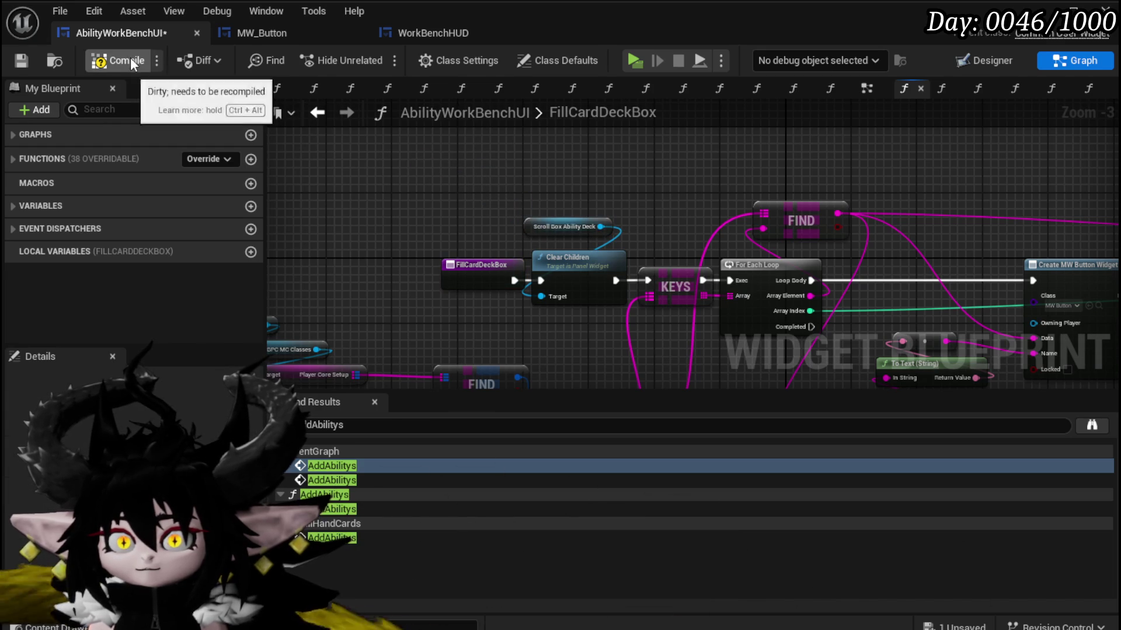
left_click(24, 62)
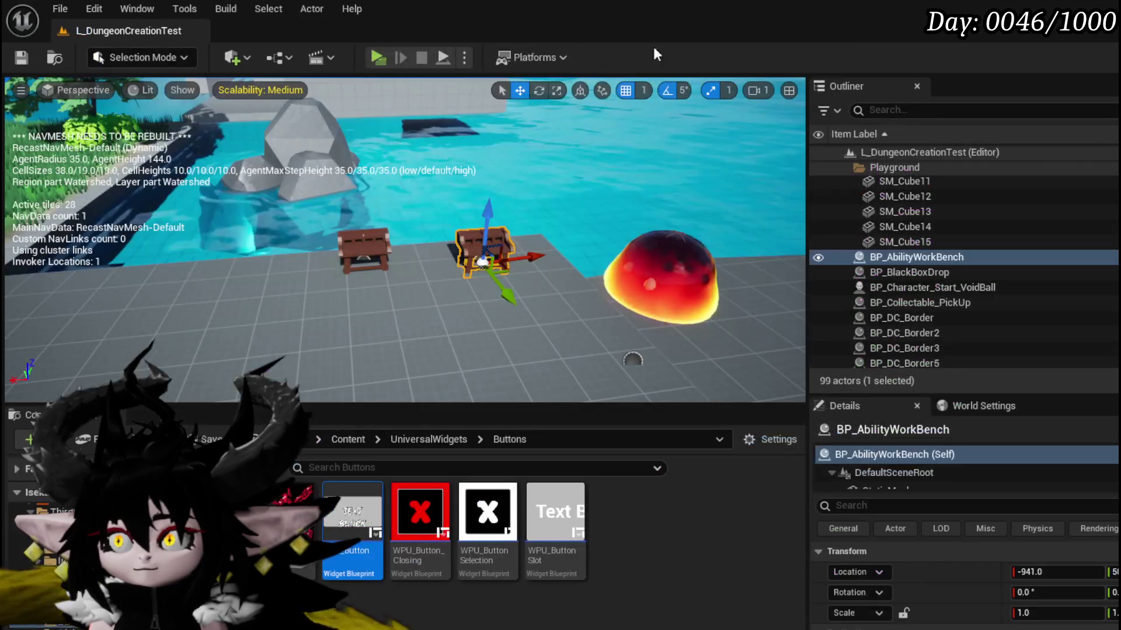
Restart the preview, open the workbench and load the ChuraMagicSummon deck.
left_click(384, 53)
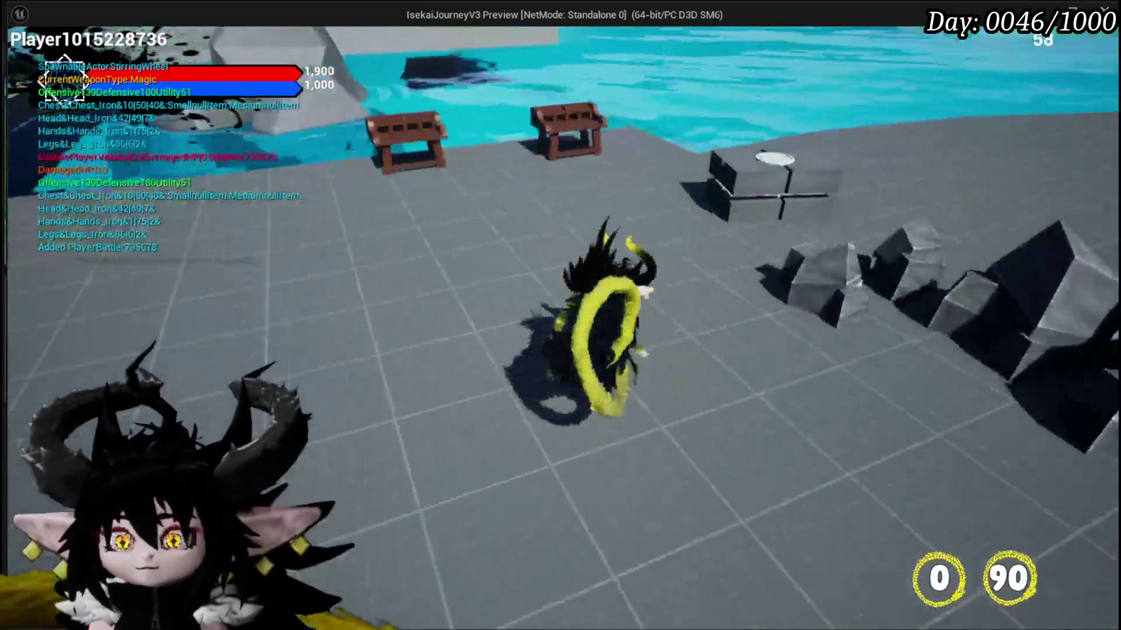
key("Tab")
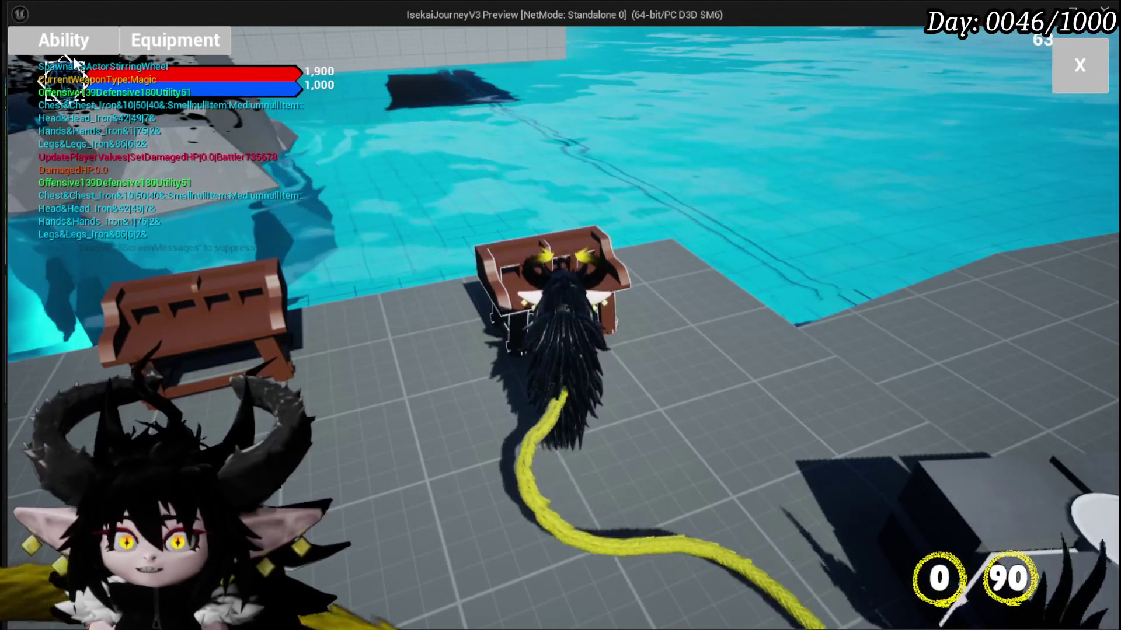
left_click(87, 42)
left_click(106, 113)
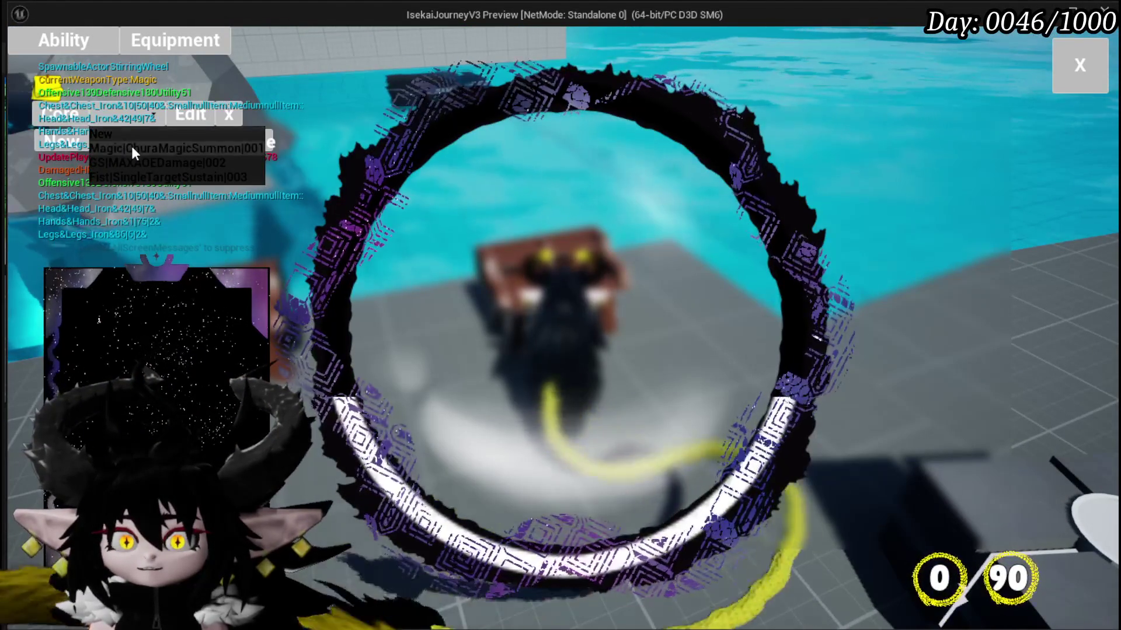
left_click(131, 146)
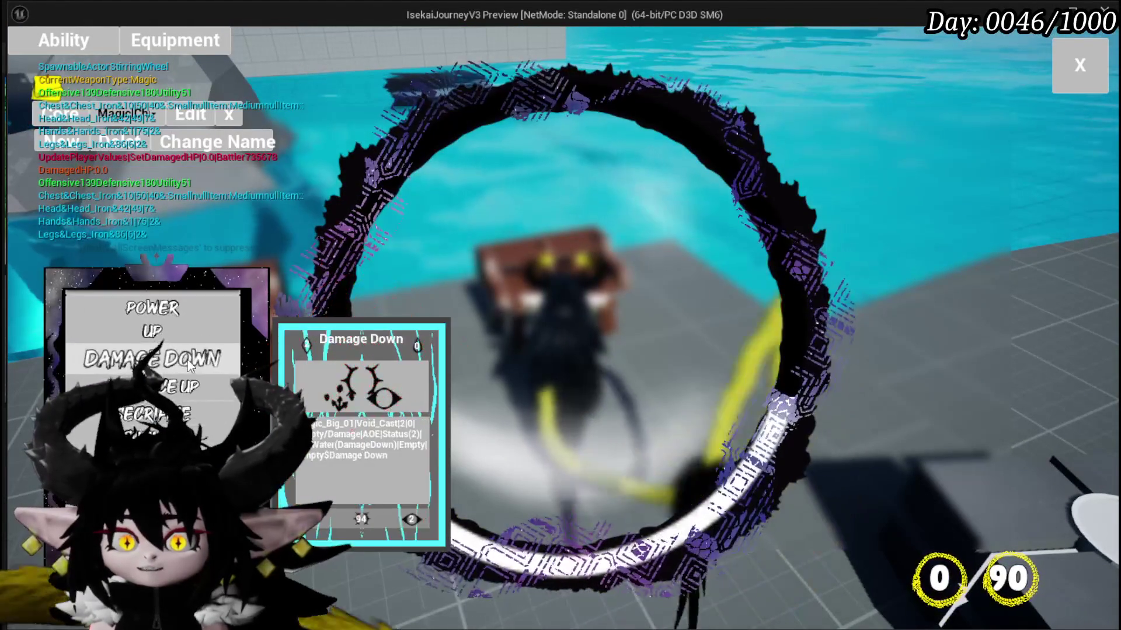
Switch through MAXAOEDamage and SingleTargetSustain back to ChuraMagicSummon, checking the card list refreshes.
left_click(126, 113)
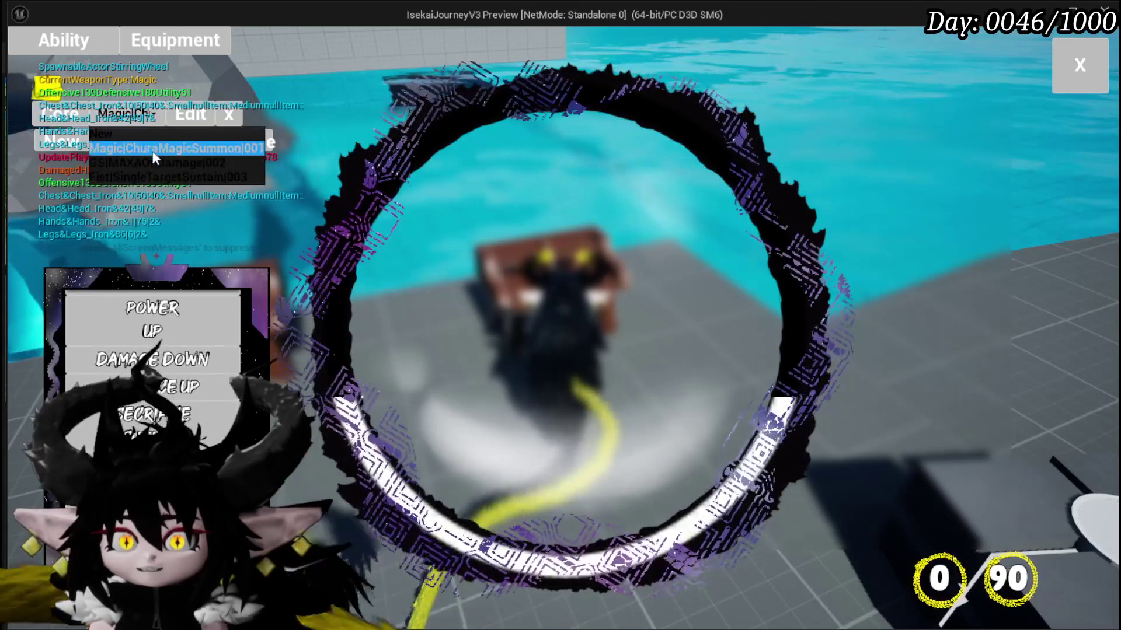
left_click(146, 163)
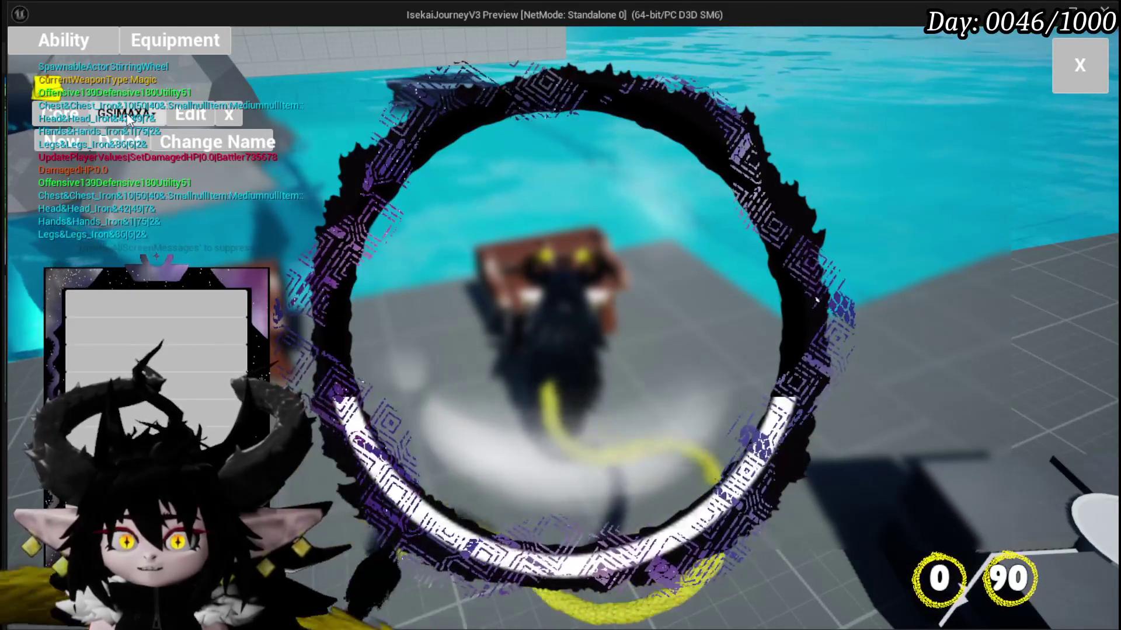
left_click(146, 178)
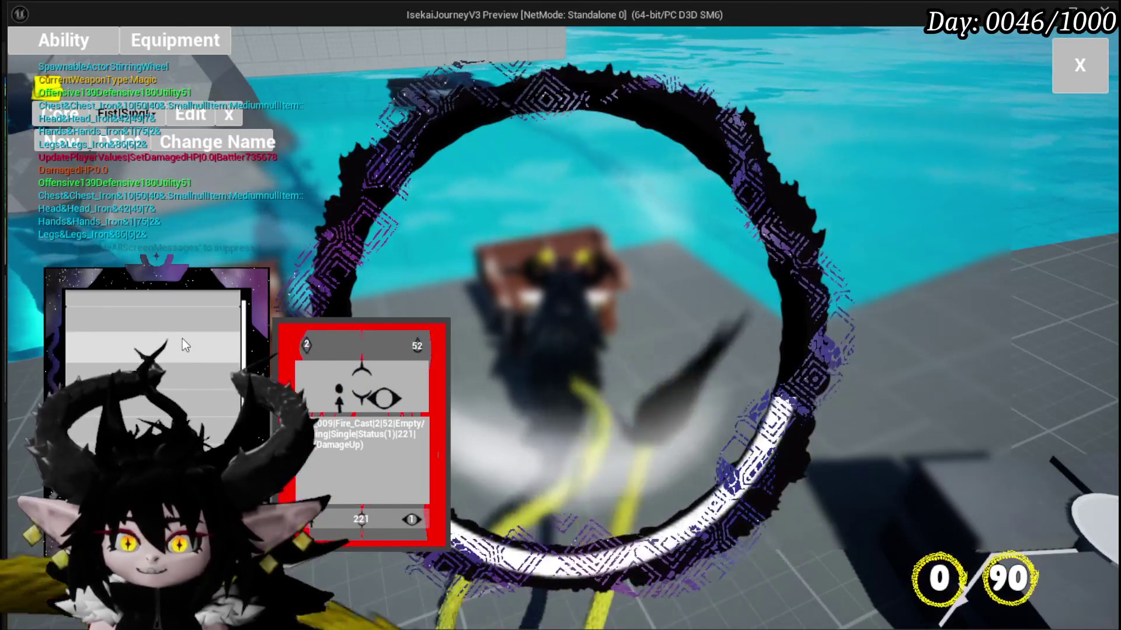
left_click(125, 113)
left_click(129, 143)
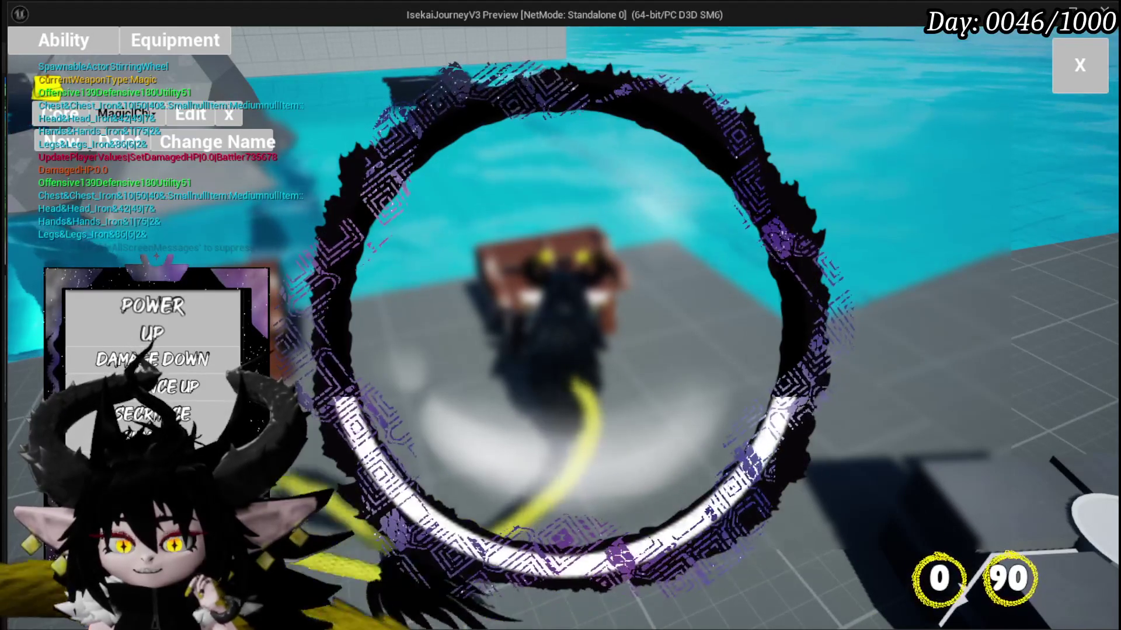
scroll(201, 362, "down", 5)
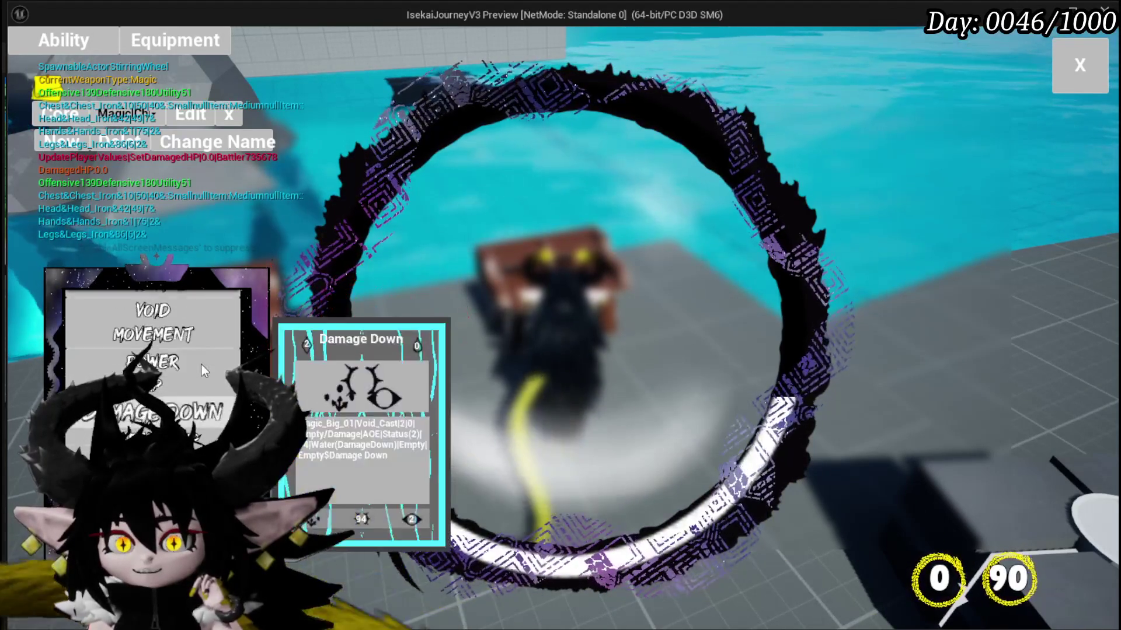
scroll(200, 350, "down", 3)
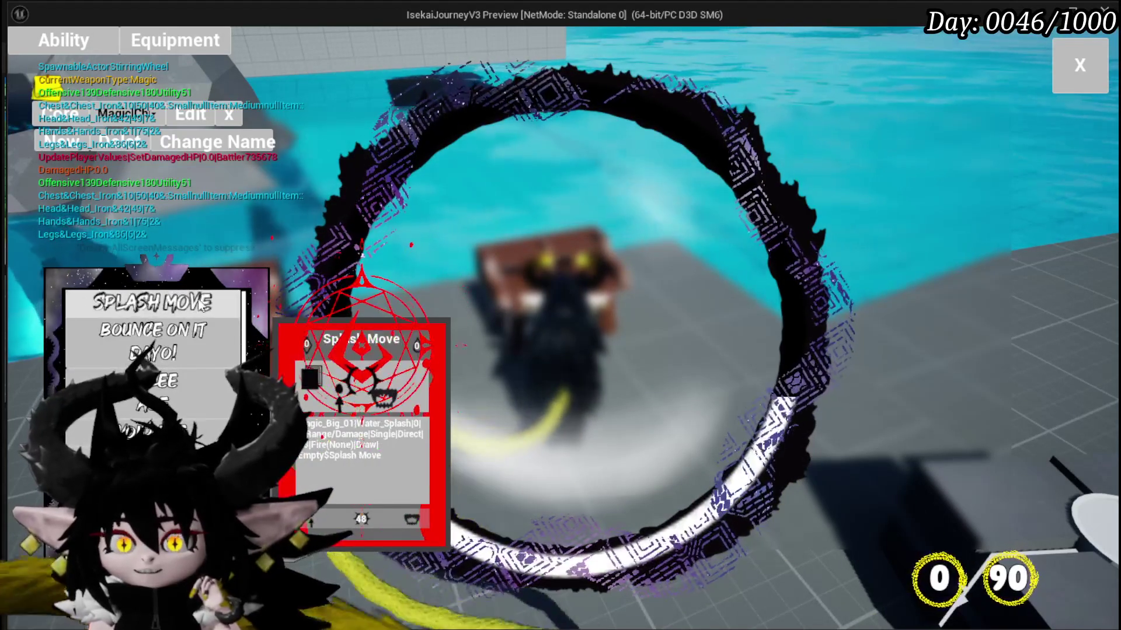
scroll(197, 353, "down", 4)
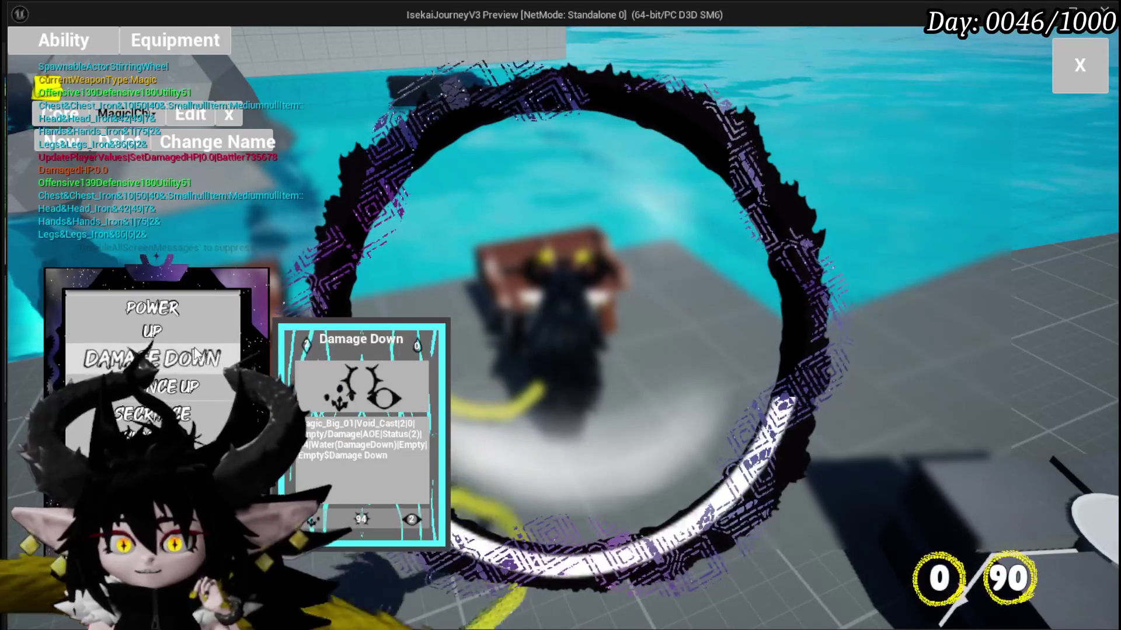
scroll(171, 371, "up", 7)
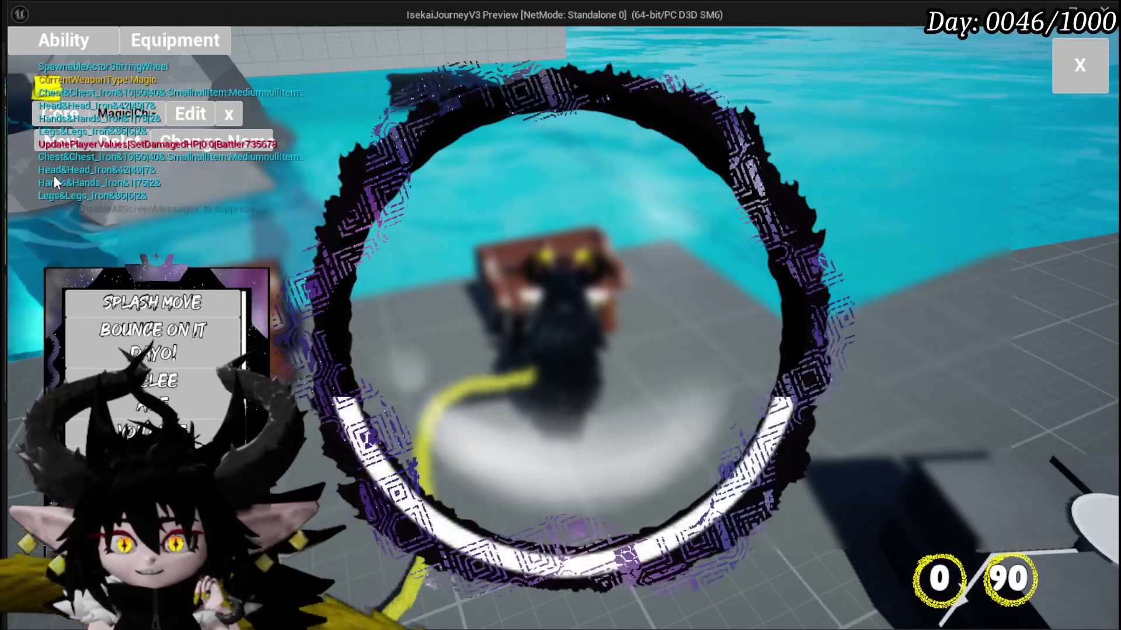
Create a new ability named Test01 via Change Name.
left_click(55, 150)
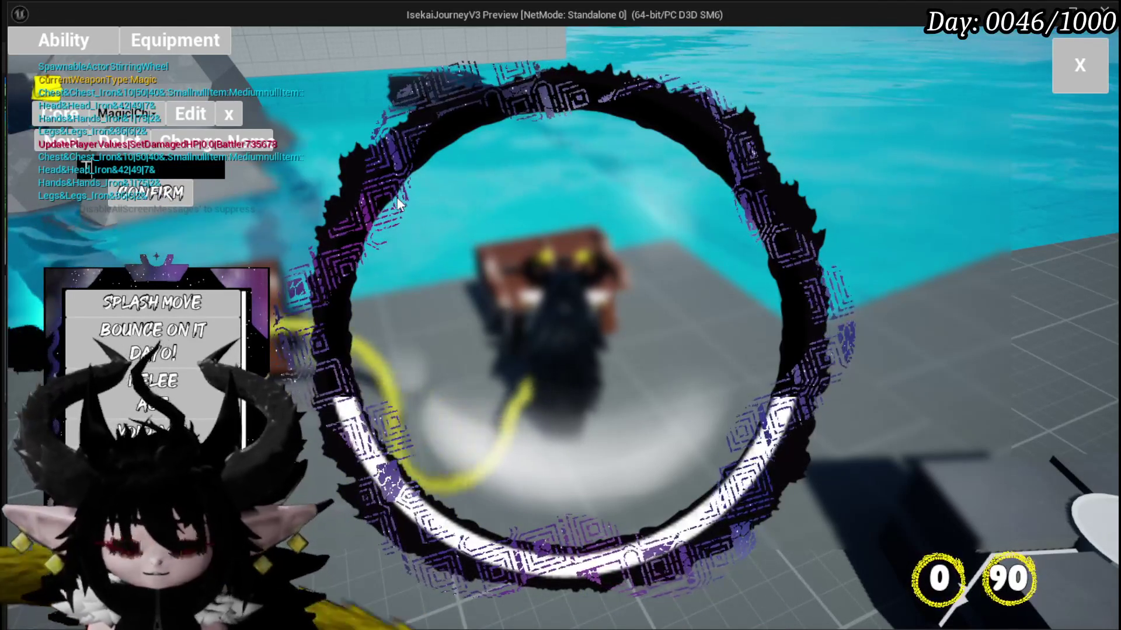
type("Test01")
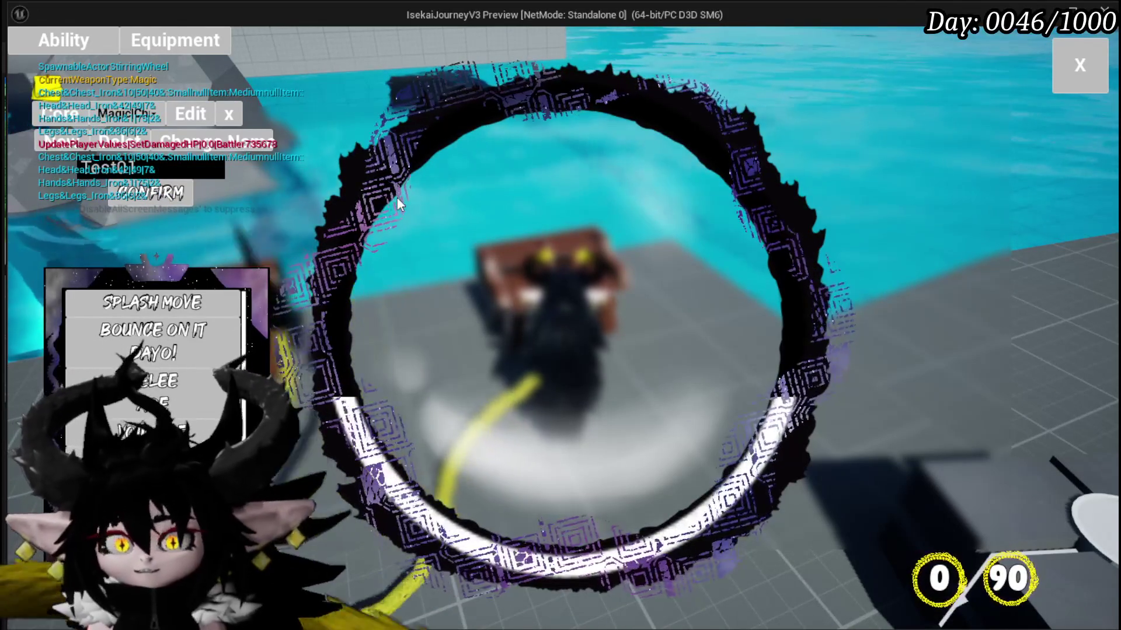
left_click(172, 196)
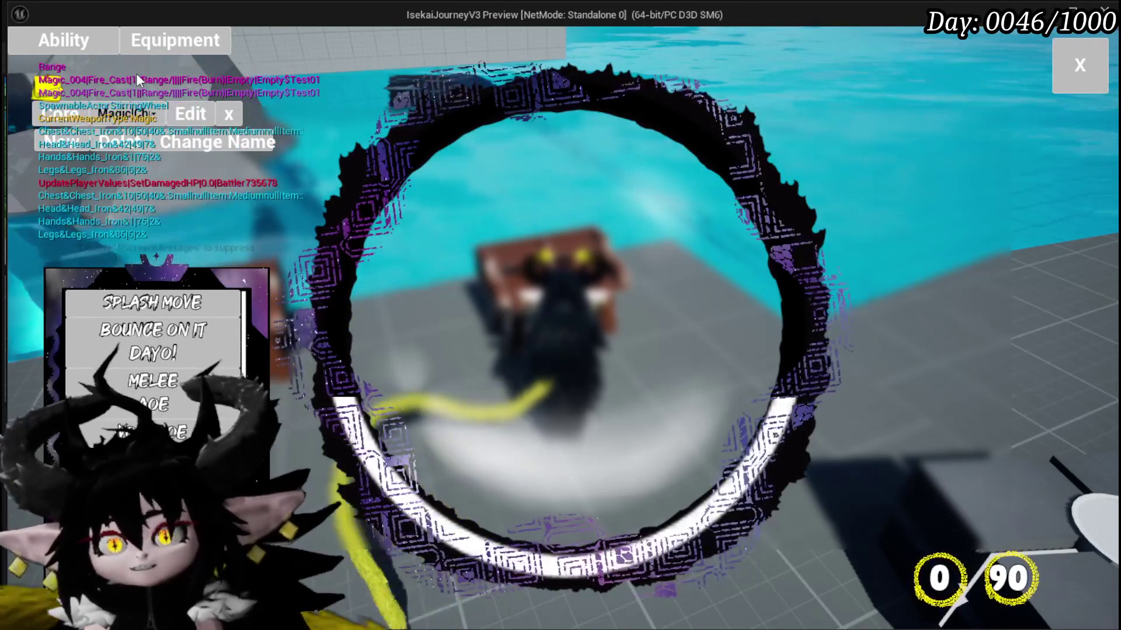
Review the card list, end the play session and save the level.
scroll(151, 361, "down", 3)
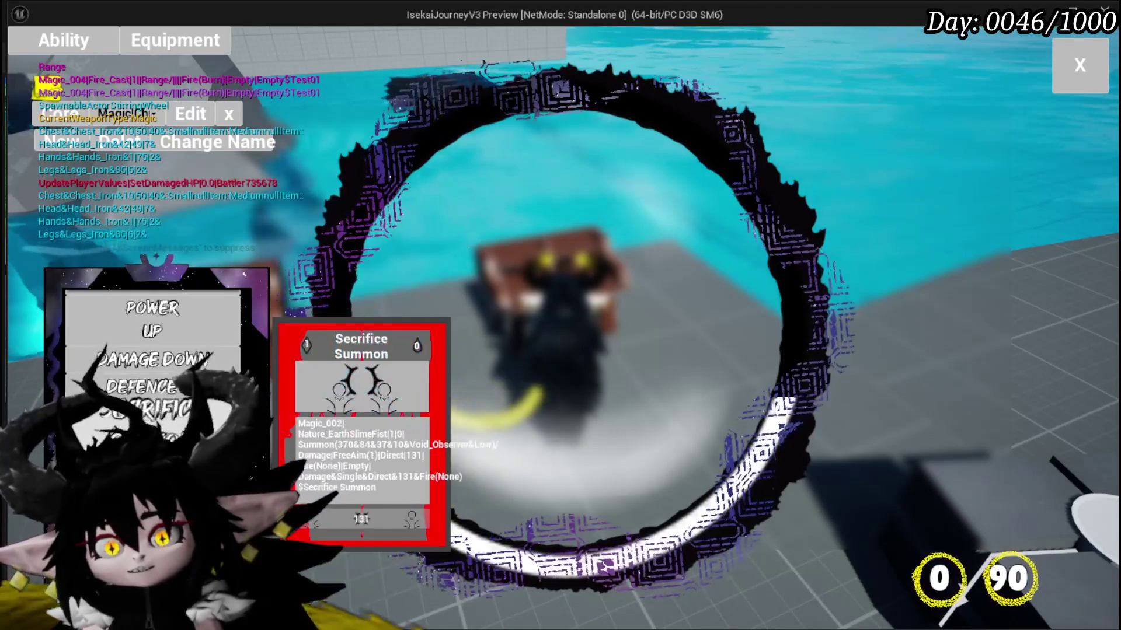
scroll(151, 362, "down", 2)
scroll(151, 362, "up", 2)
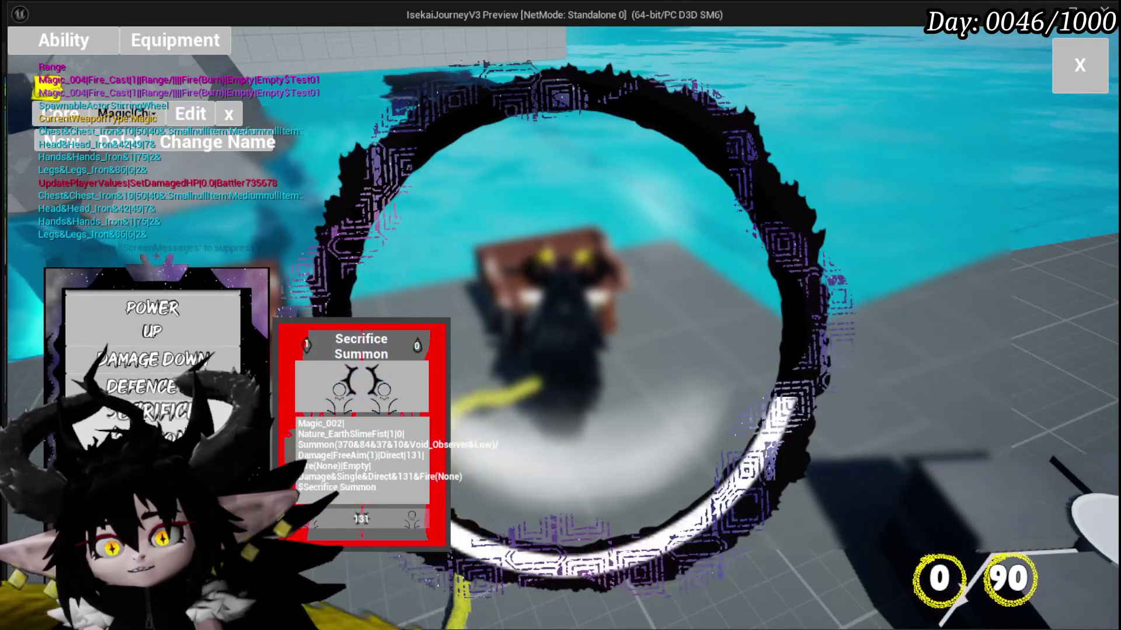
scroll(152, 362, "up", 3)
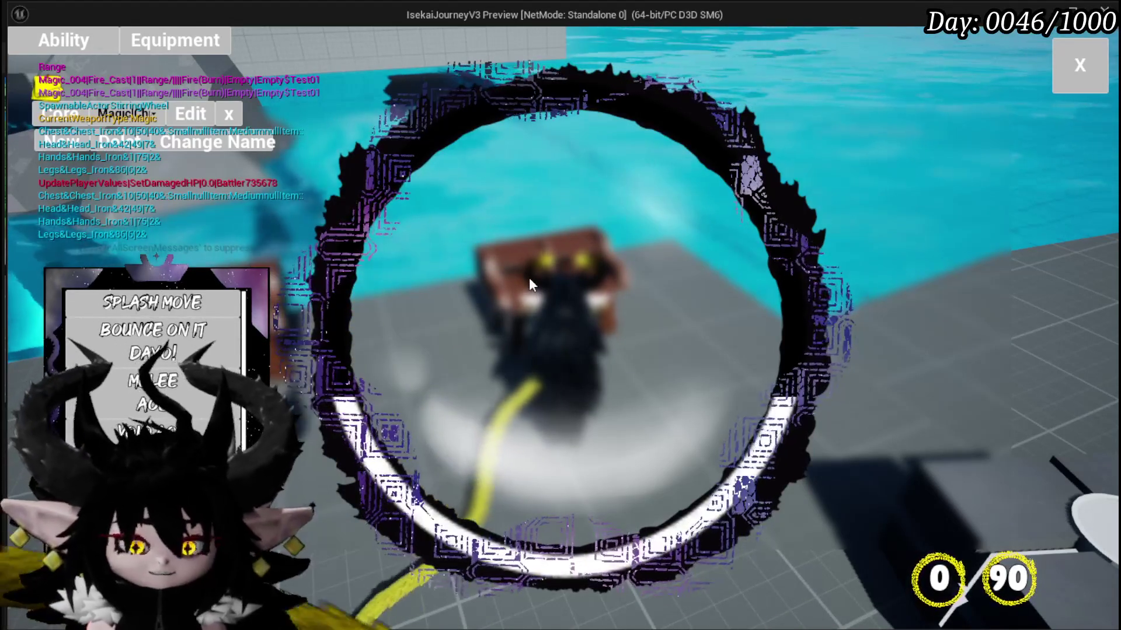
key("Escape")
left_click(21, 57)
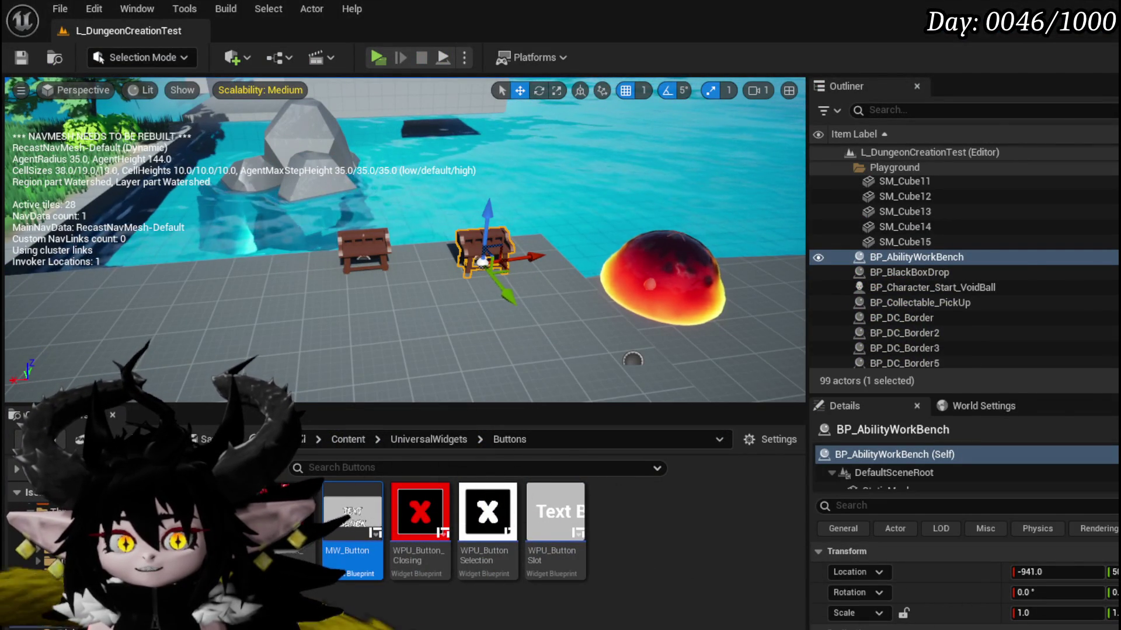
Move the EventGraph tab first and close all other graph tabs to its right.
key("alt+Tab")
scroll(611, 268, "down", 6)
scroll(326, 333, "down", 3)
scroll(464, 321, "up", 4)
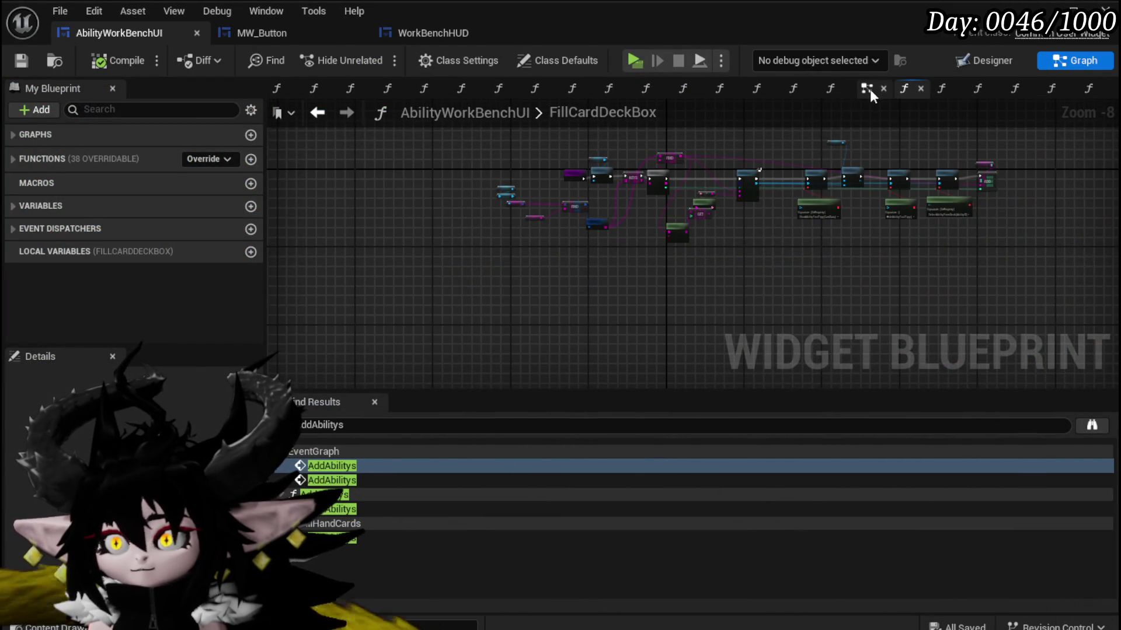
left_click(870, 89)
mouse_move(866, 89)
left_mouse_down()
mouse_move(912, 90)
mouse_move(288, 91)
left_mouse_up()
right_click(287, 89)
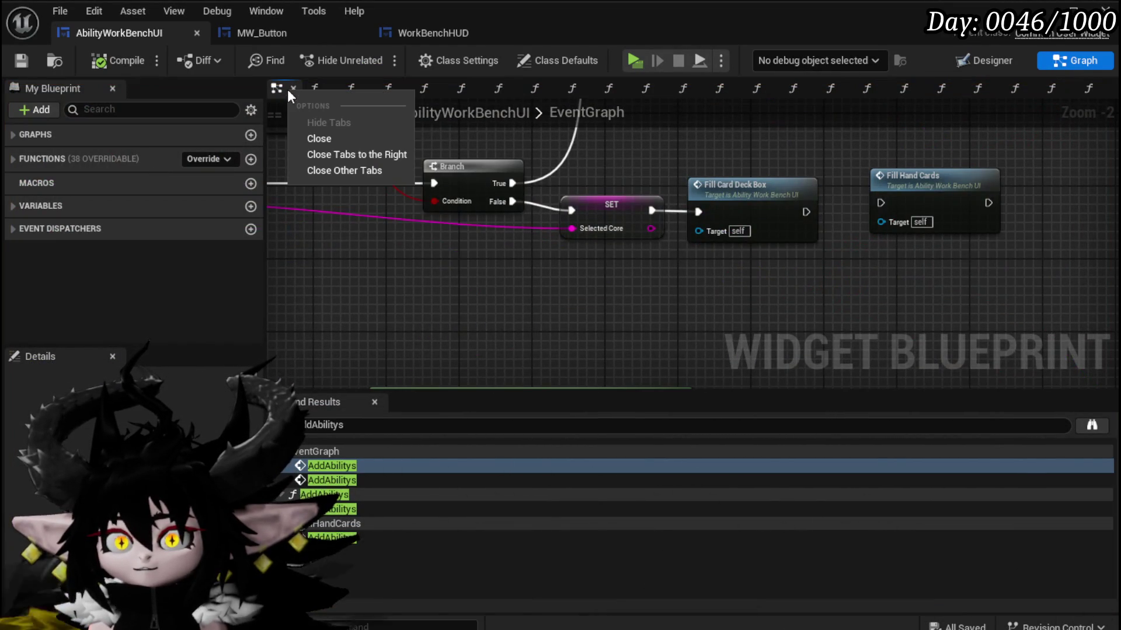
left_click(327, 151)
Search the blueprint for 'New' and review the find results.
scroll(341, 201, "down", 9)
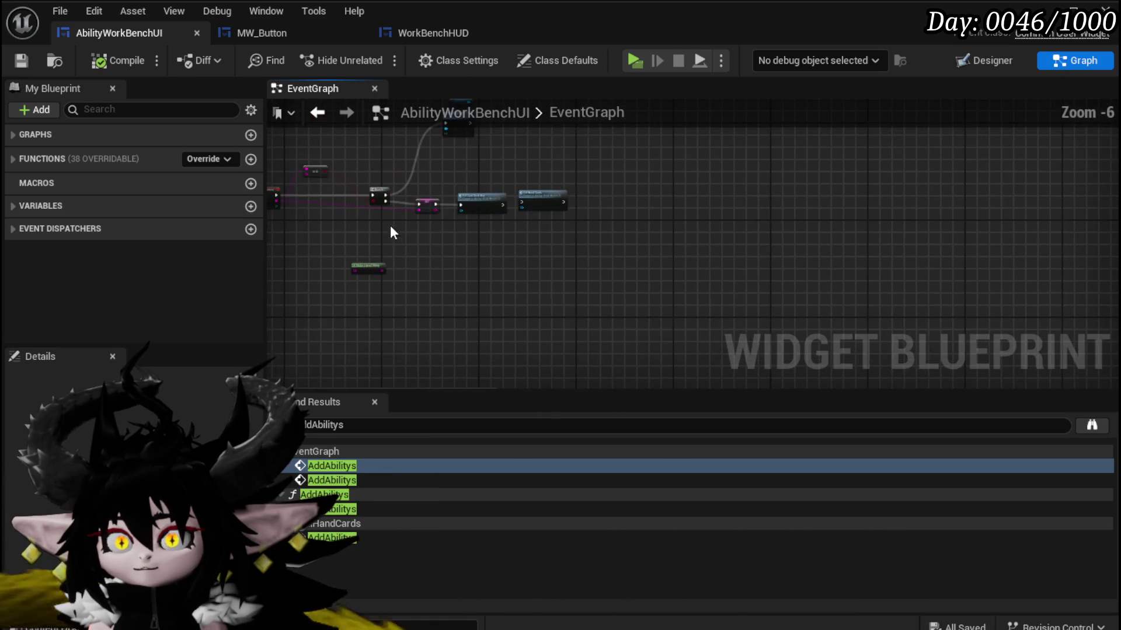
scroll(665, 209, "up", 10)
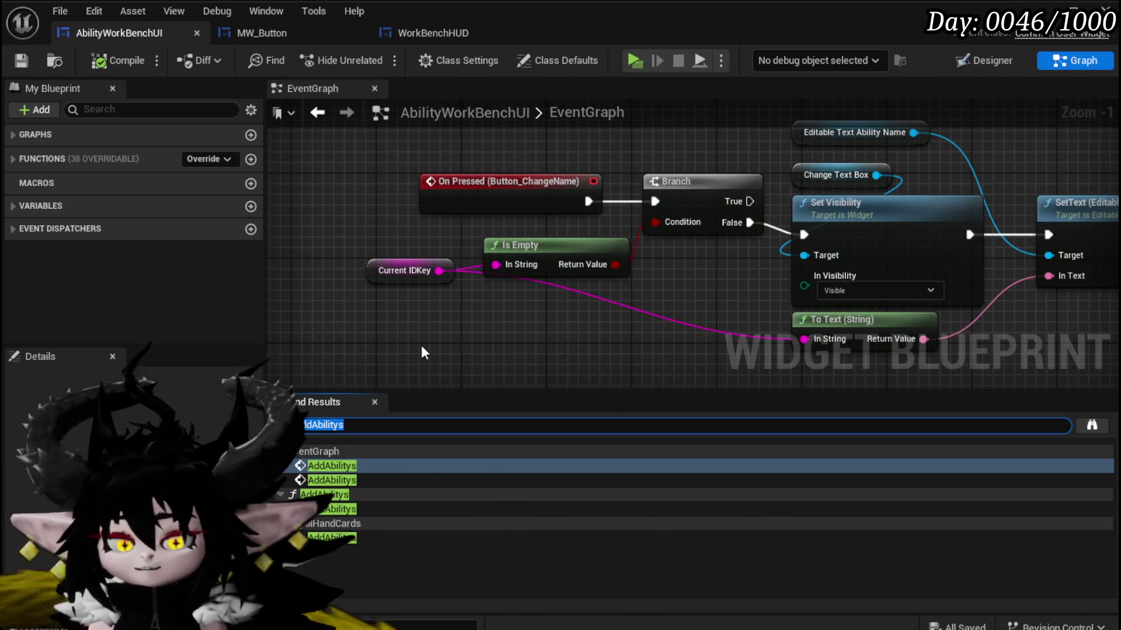
type("New")
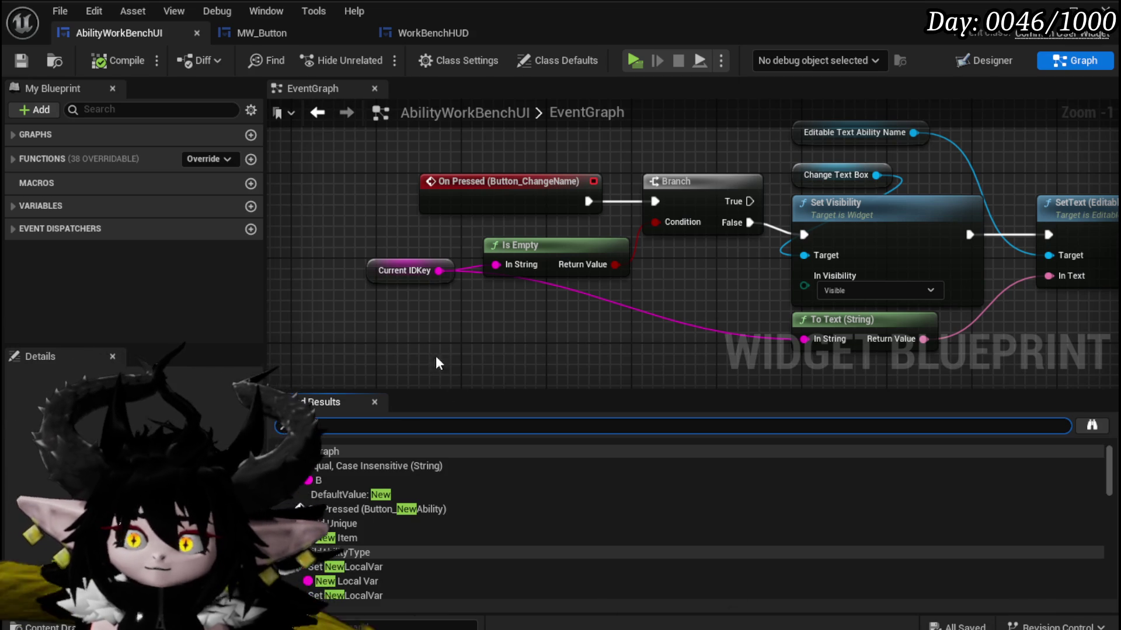
scroll(505, 480, "down", 10)
scroll(502, 474, "down", 10)
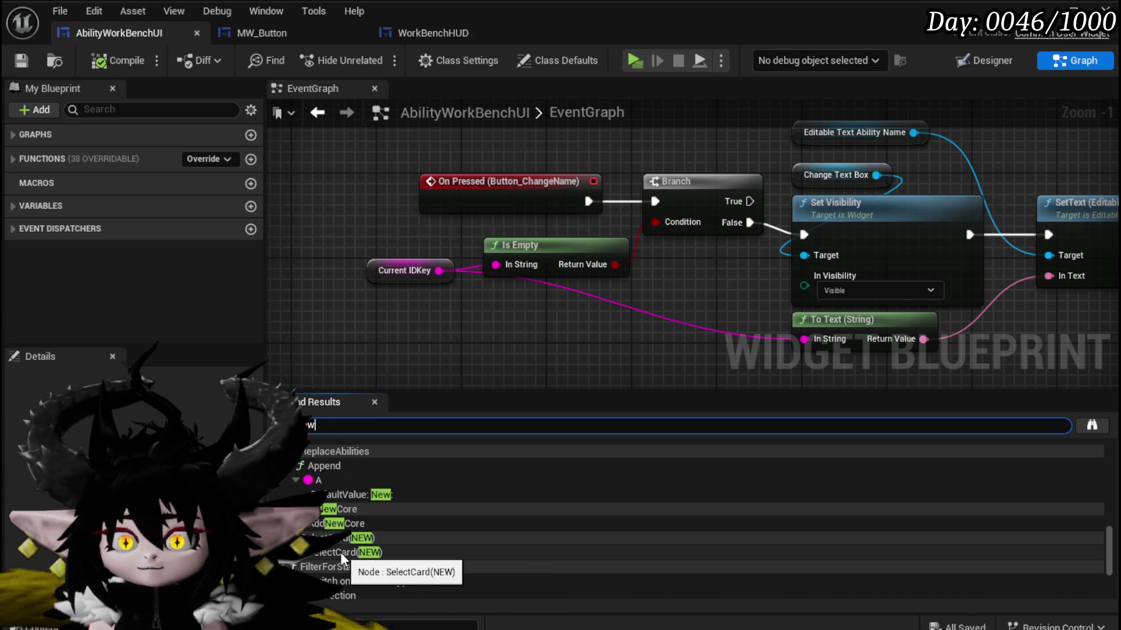
scroll(511, 570, "down", 5)
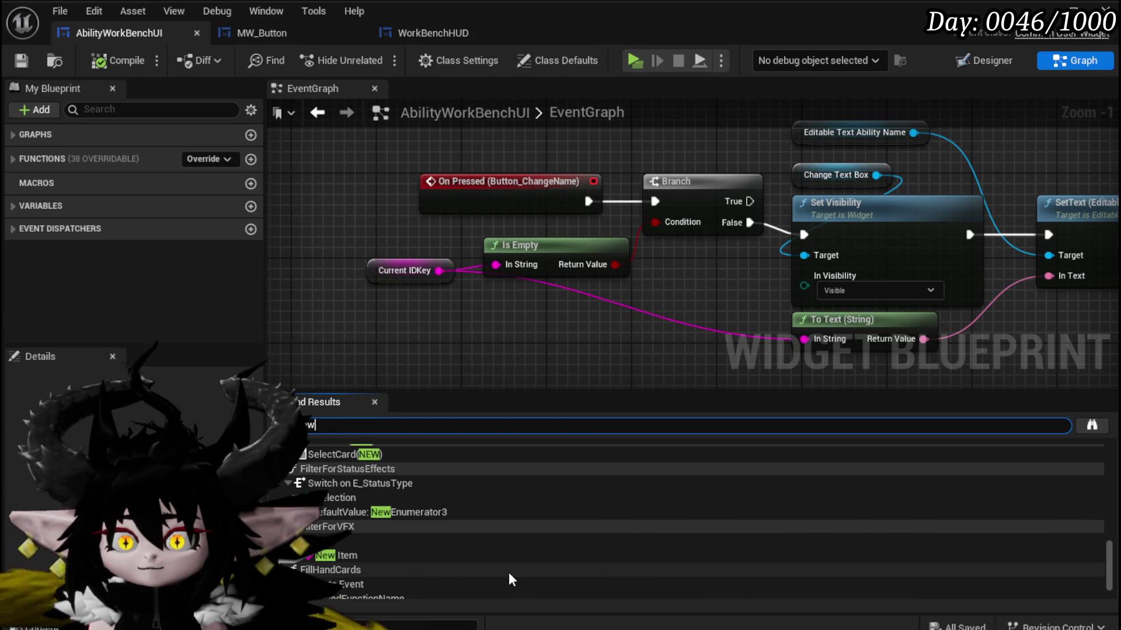
scroll(509, 574, "down", 2)
scroll(509, 575, "down", 2)
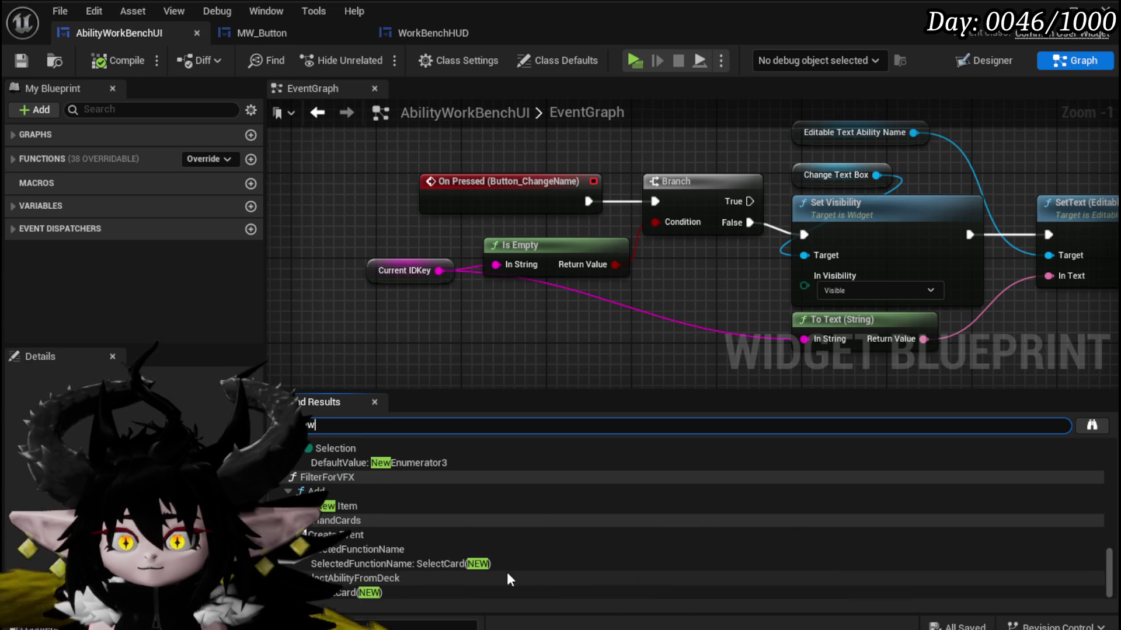
scroll(506, 572, "up", 5)
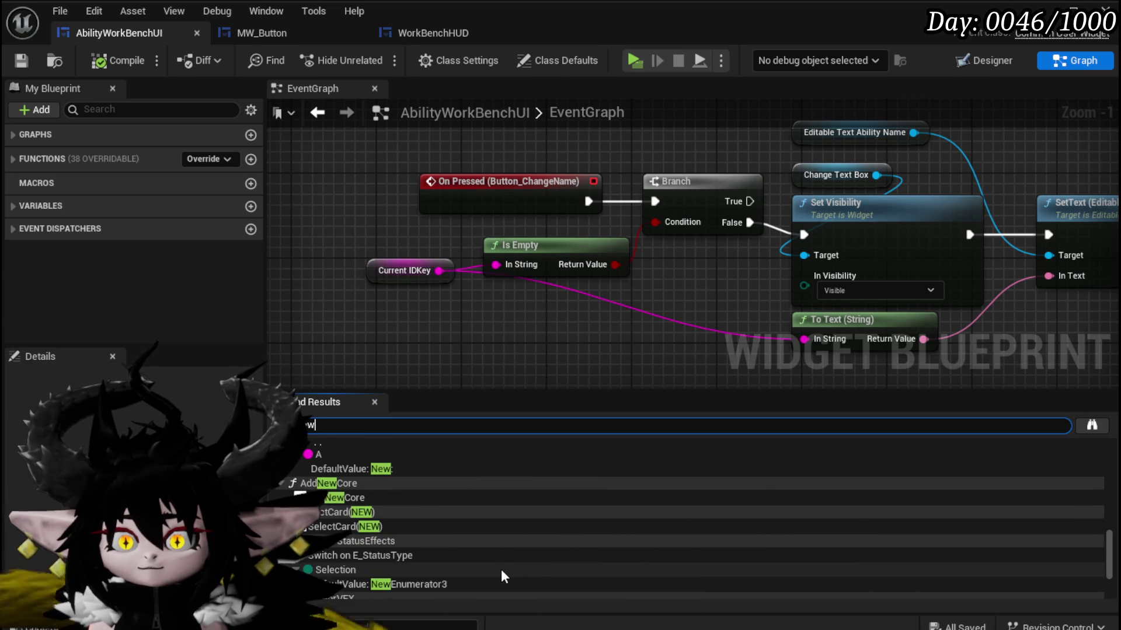
scroll(500, 569, "up", 5)
scroll(501, 569, "up", 5)
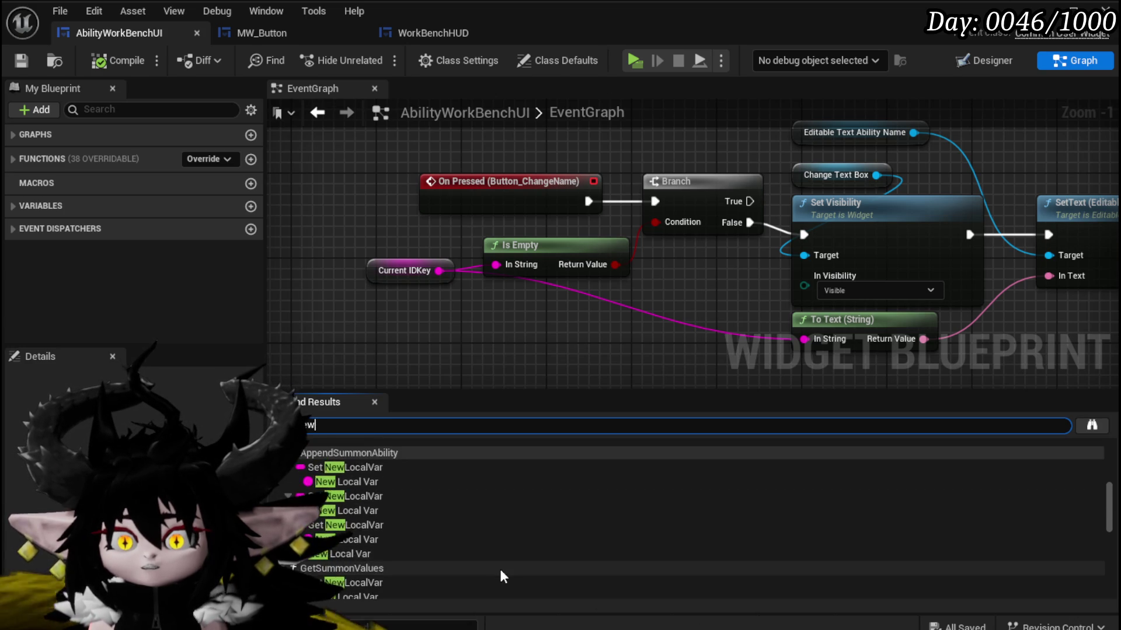
scroll(499, 570, "up", 5)
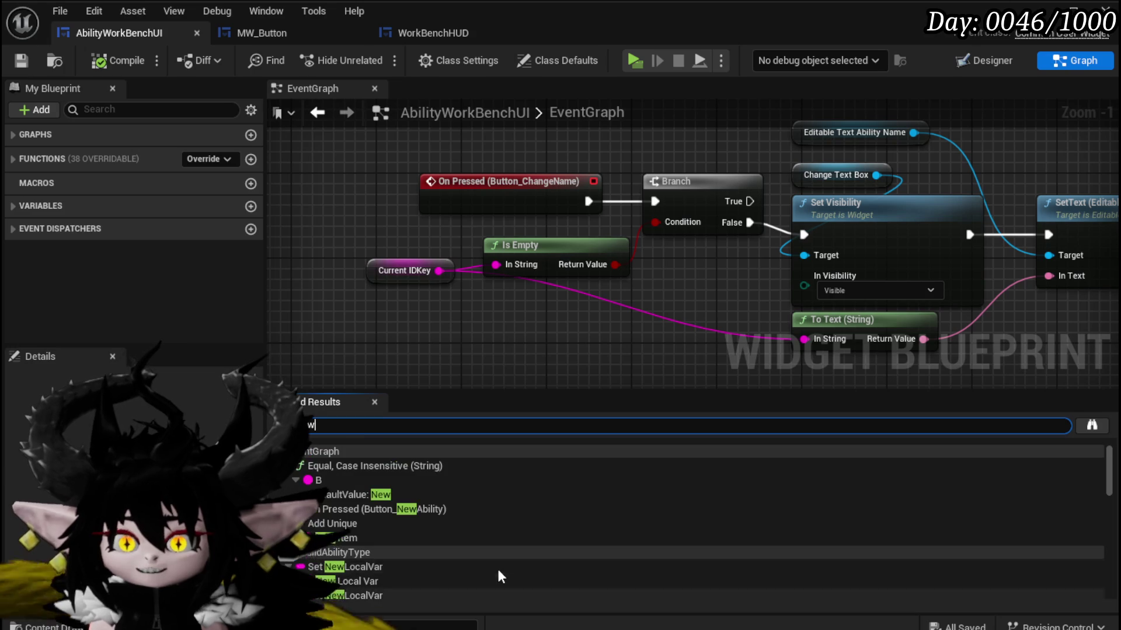
left_click(981, 61)
Select the WP_NameConfirm button in the Designer and add its On Pressed event.
scroll(327, 243, "up", 5)
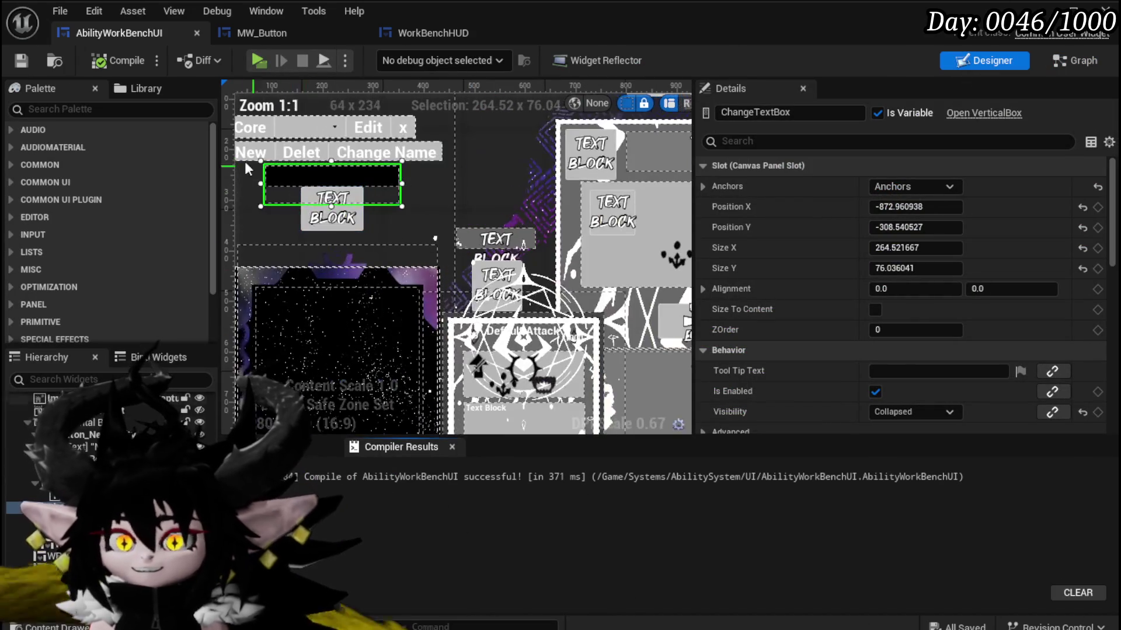
left_click(263, 150)
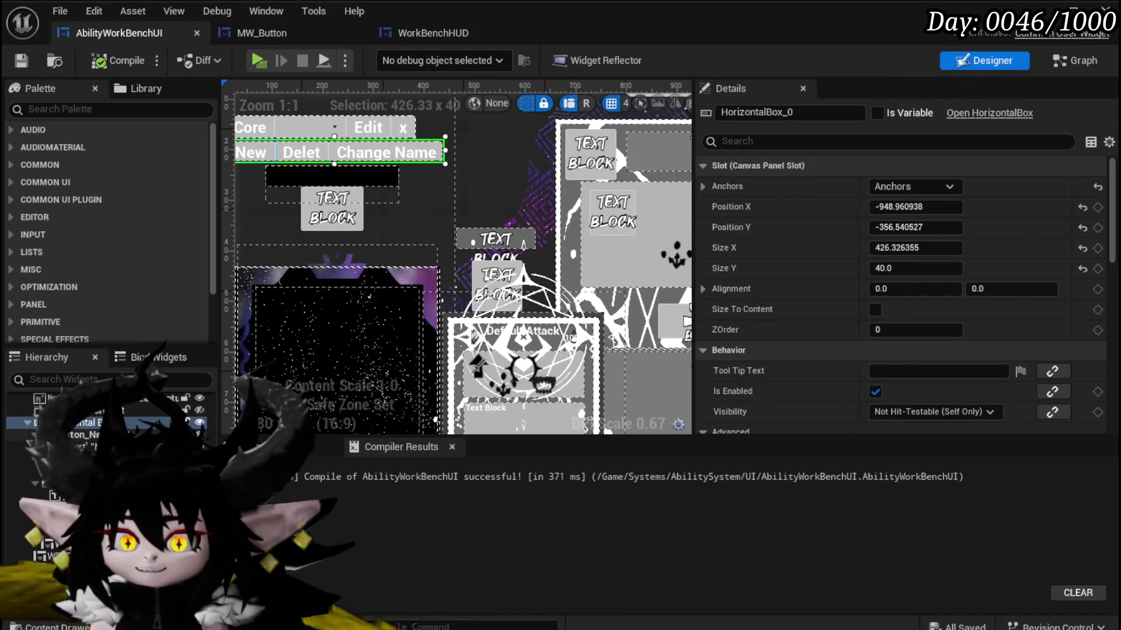
left_click(251, 152)
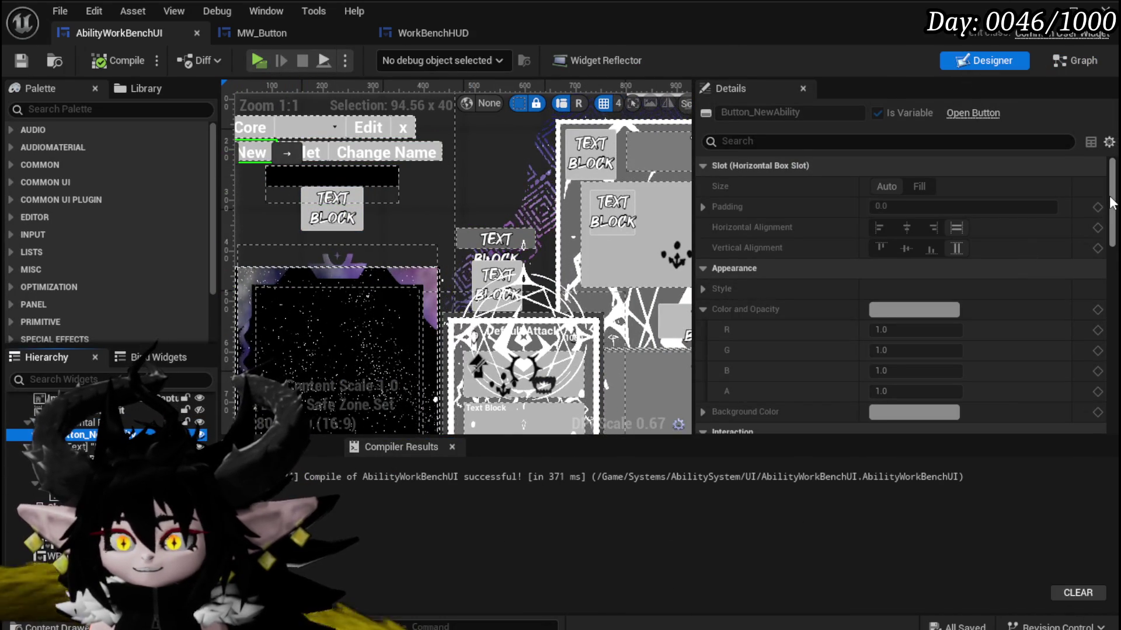
left_click(317, 223)
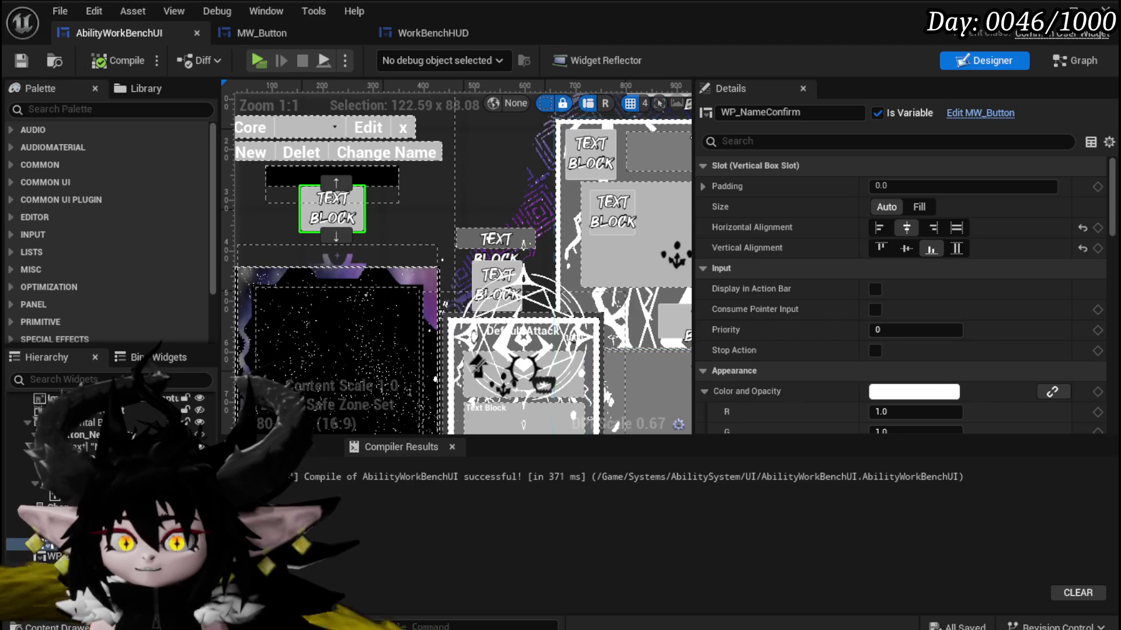
scroll(896, 330, "down", 15)
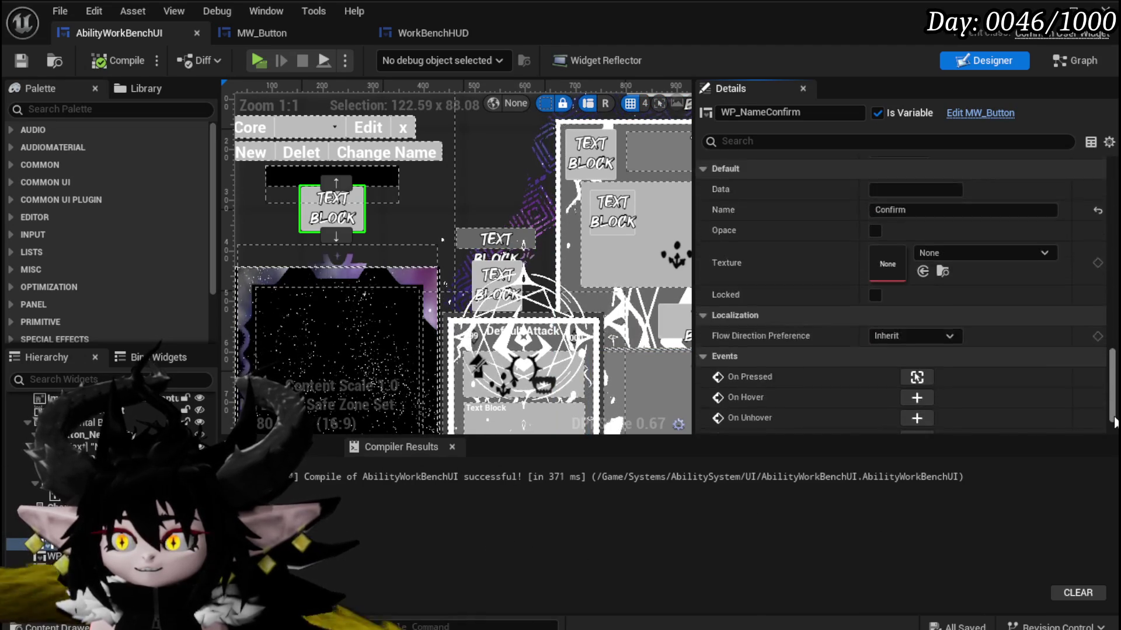
left_click(919, 320)
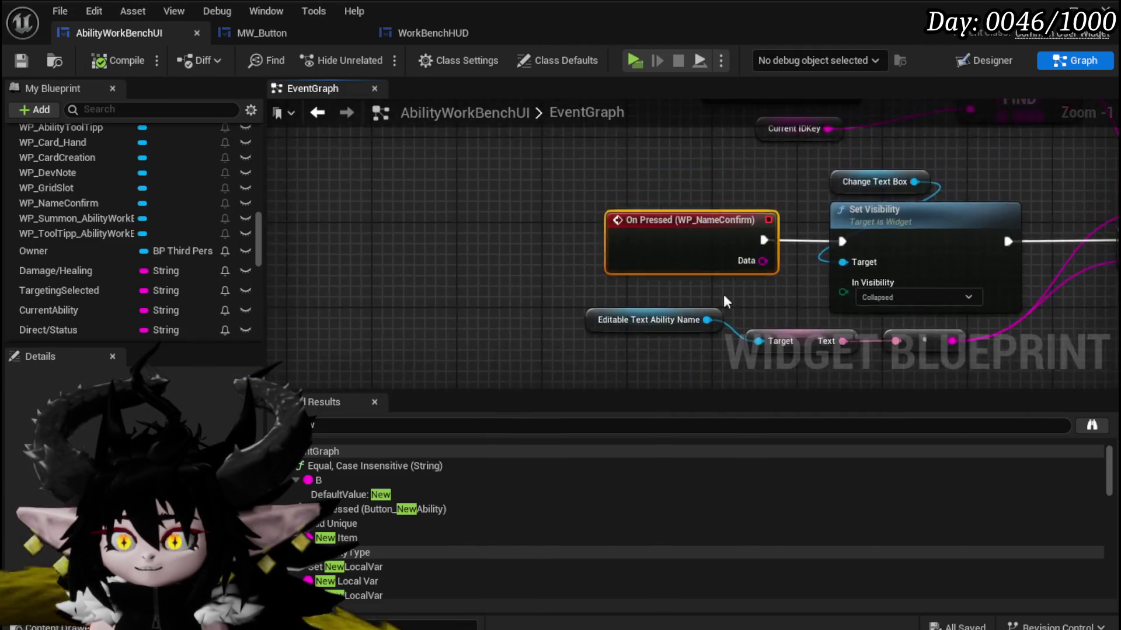
Jump to the BuildAbility event, inspect its Append and Print String nodes, and save.
scroll(639, 321, "down", 2)
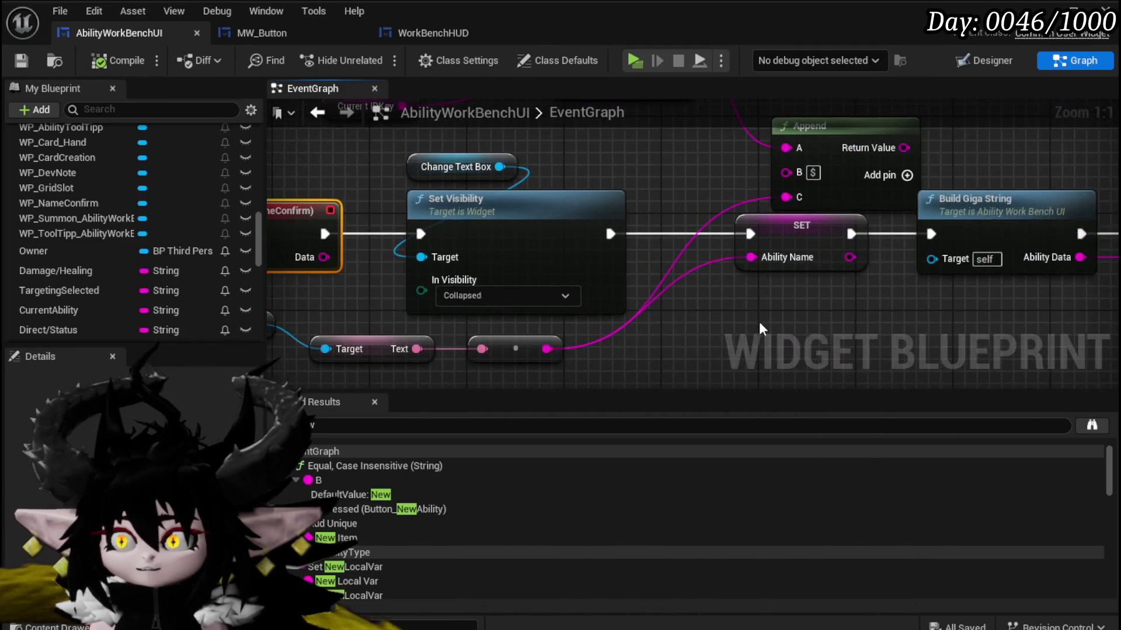
mouse_move(612, 274)
left_mouse_down()
mouse_move(584, 340)
mouse_move(503, 335)
left_mouse_up()
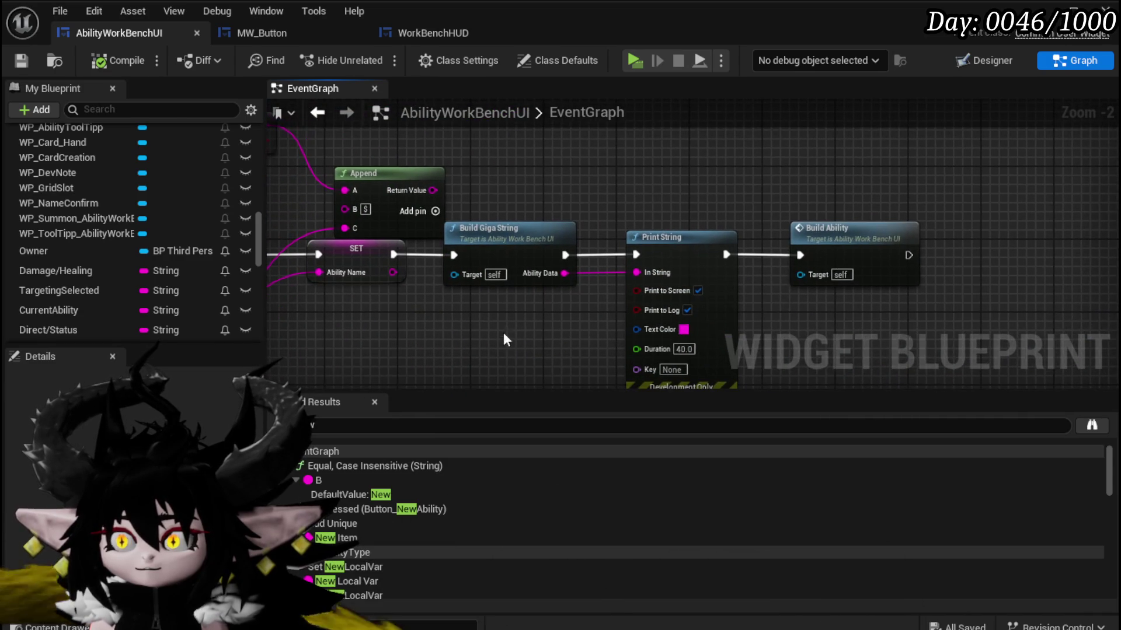
left_click(820, 245)
double_click(824, 251)
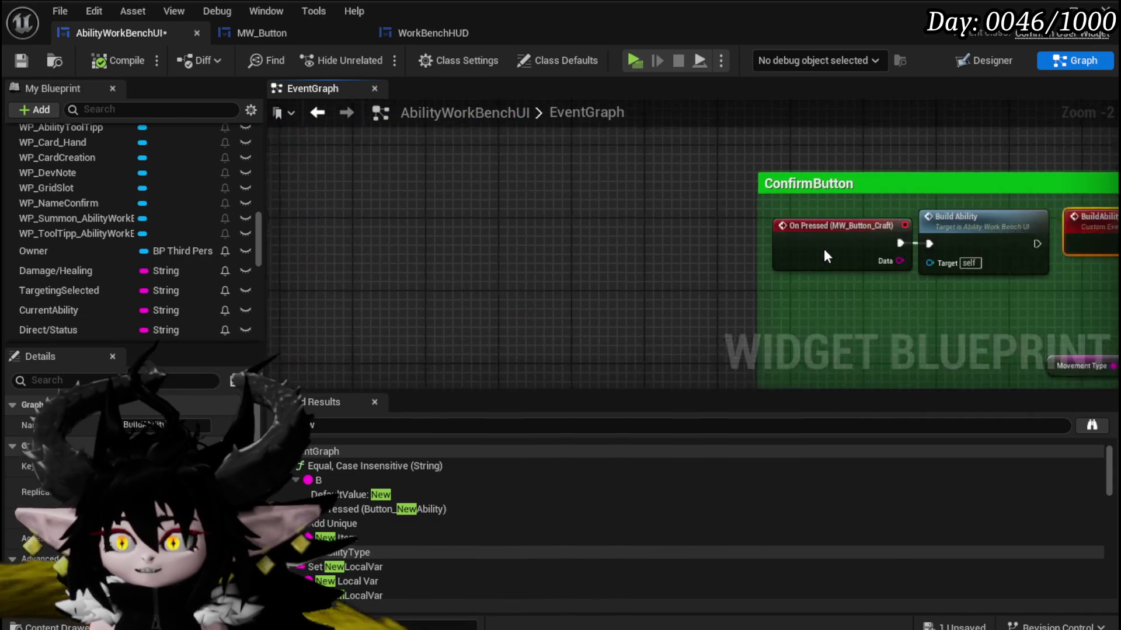
mouse_move(590, 292)
left_mouse_down()
mouse_move(436, 286)
mouse_move(276, 251)
mouse_move(582, 251)
mouse_move(555, 82)
mouse_move(463, 132)
mouse_move(500, 171)
mouse_move(639, 237)
left_mouse_up()
scroll(463, 132, "down", 2)
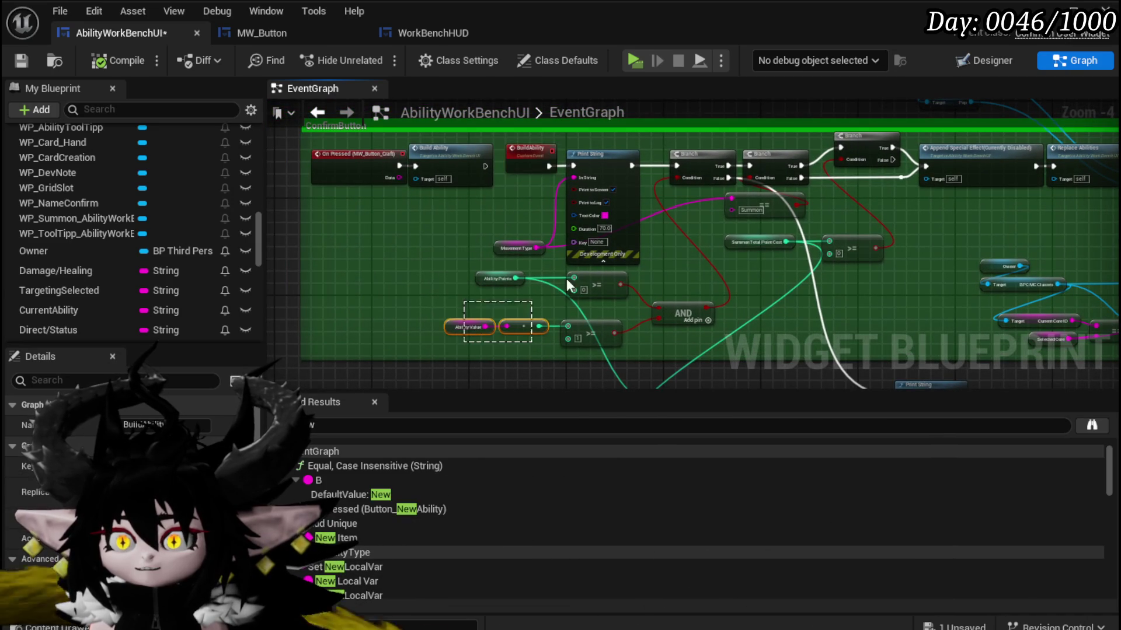
left_click_drag(765, 302, 691, 185)
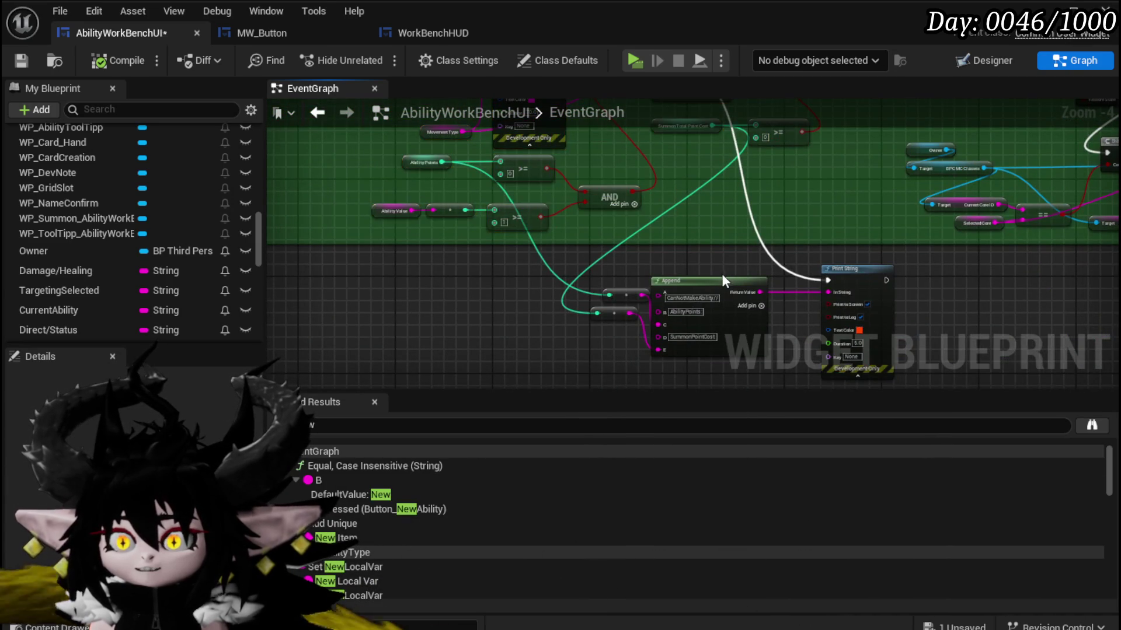
scroll(725, 280, "up", 3)
mouse_move(728, 241)
left_mouse_down()
mouse_move(723, 176)
mouse_move(762, 203)
mouse_move(754, 218)
left_mouse_up()
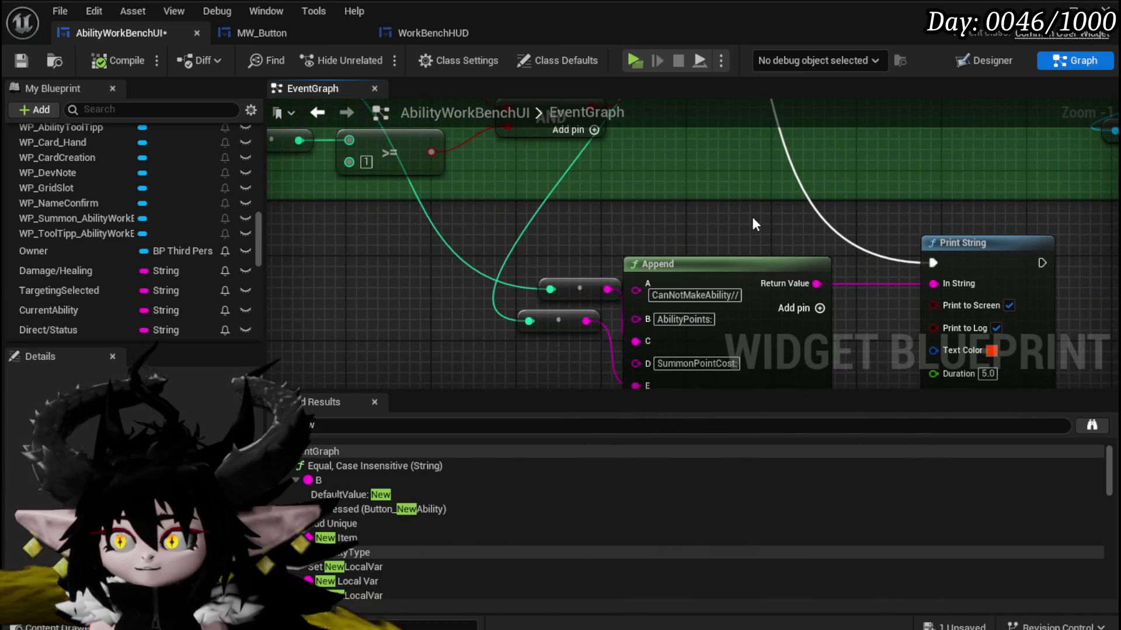
scroll(752, 216, "down", 3)
left_click(11, 62)
Shift the Text and reroute nodes right and open the Build Giga String function graph.
left_click(316, 112)
mouse_move(492, 202)
left_mouse_down()
mouse_move(676, 233)
mouse_move(798, 240)
mouse_move(774, 213)
mouse_move(573, 169)
mouse_move(823, 188)
left_mouse_up()
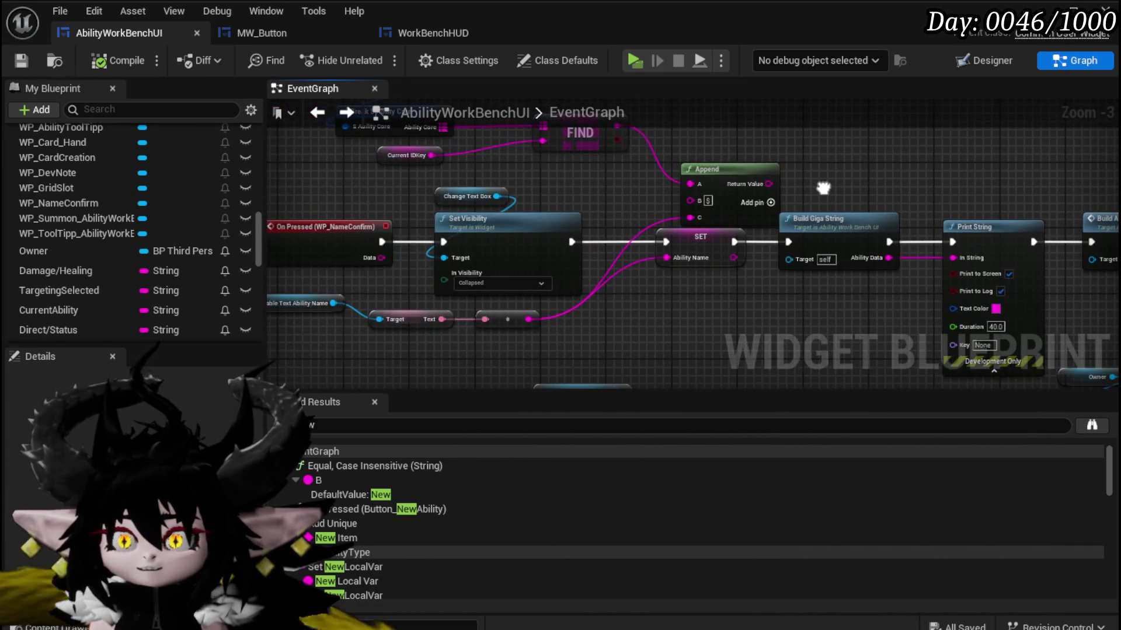
left_click_drag(511, 321, 562, 321)
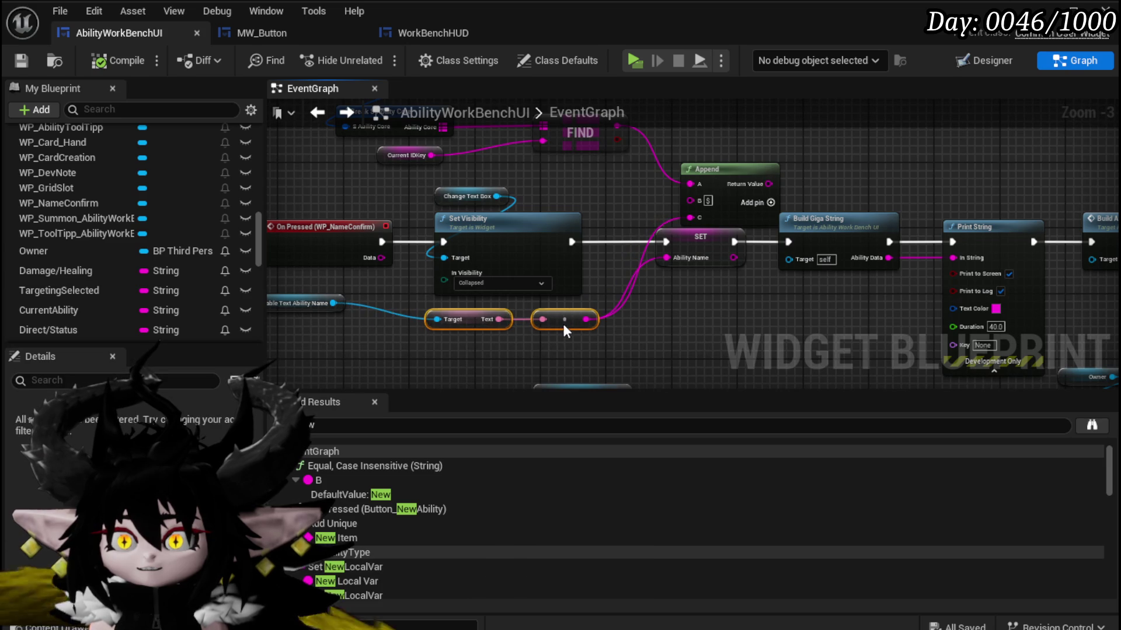
mouse_move(675, 320)
left_mouse_down()
mouse_move(458, 340)
mouse_move(596, 204)
mouse_move(660, 232)
left_mouse_up()
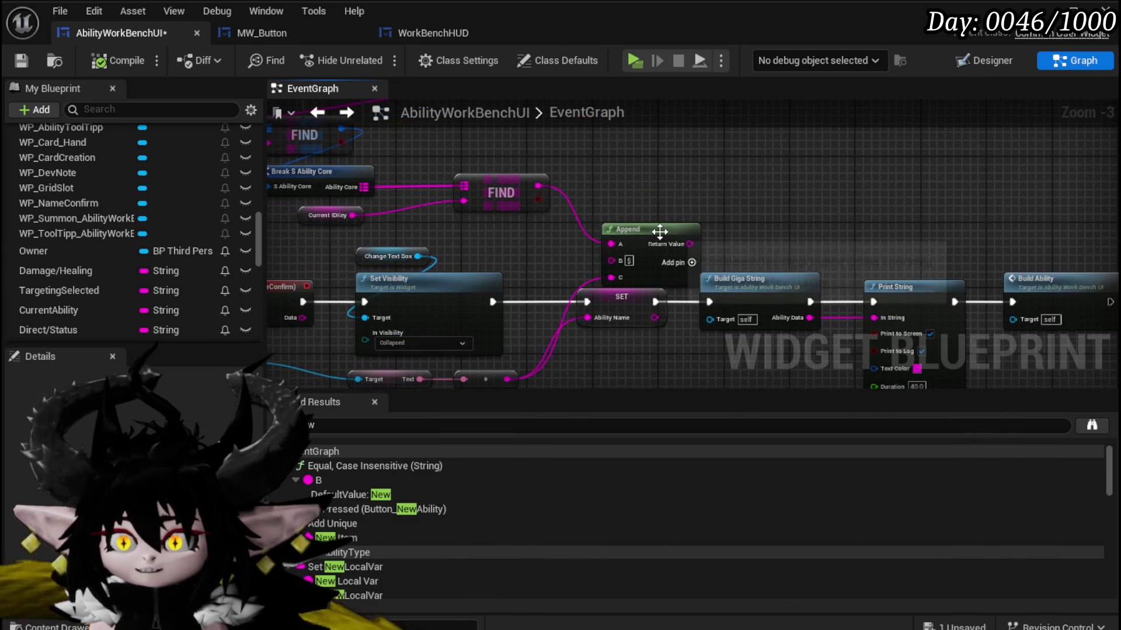
left_click_drag(759, 209, 596, 156)
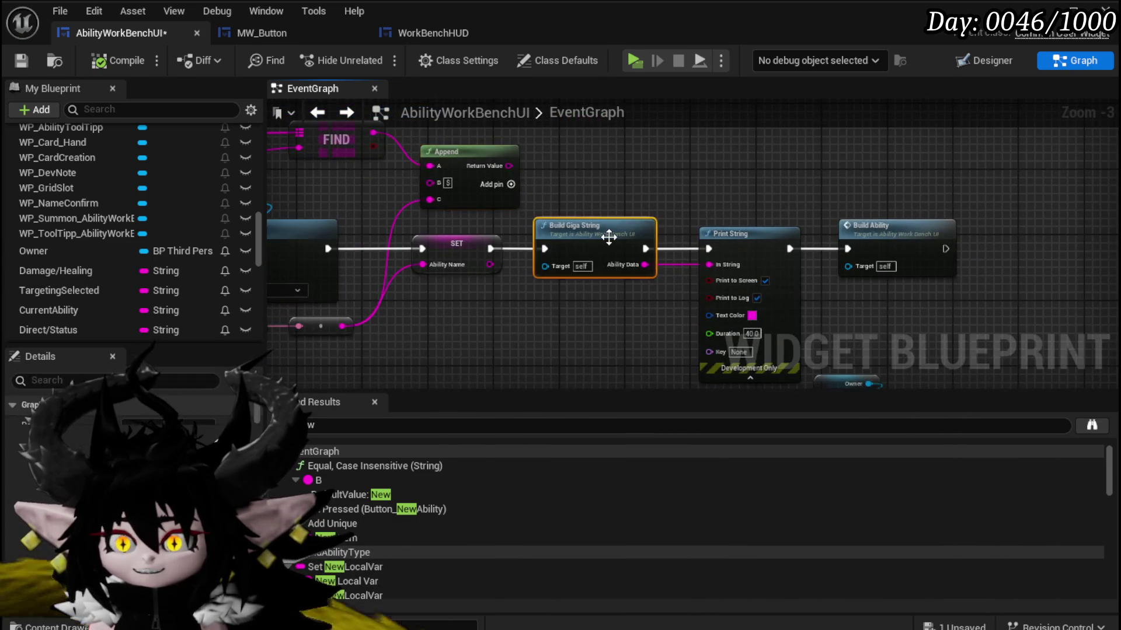
double_click(608, 235)
scroll(564, 197, "up", 3)
Review BuildGigaString's Ability Values section, then save the blueprint and all modified packages.
scroll(511, 164, "up", 1)
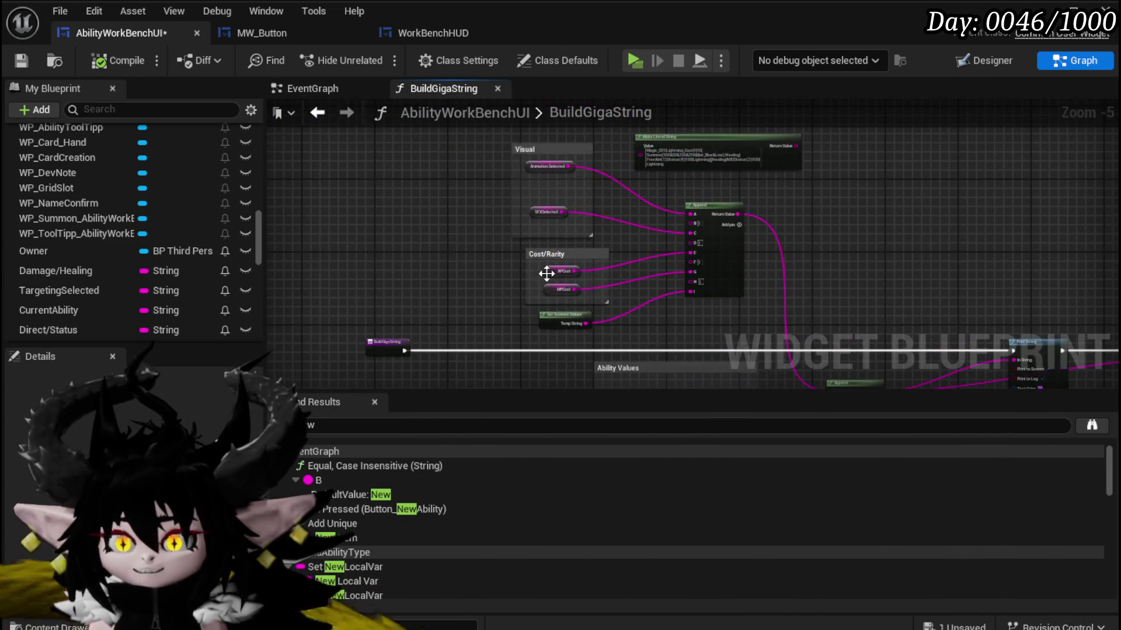
scroll(508, 227, "up", 2)
scroll(502, 250, "down", 1)
scroll(501, 248, "down", 2)
left_click_drag(493, 205, 491, 192)
scroll(481, 191, "up", 2)
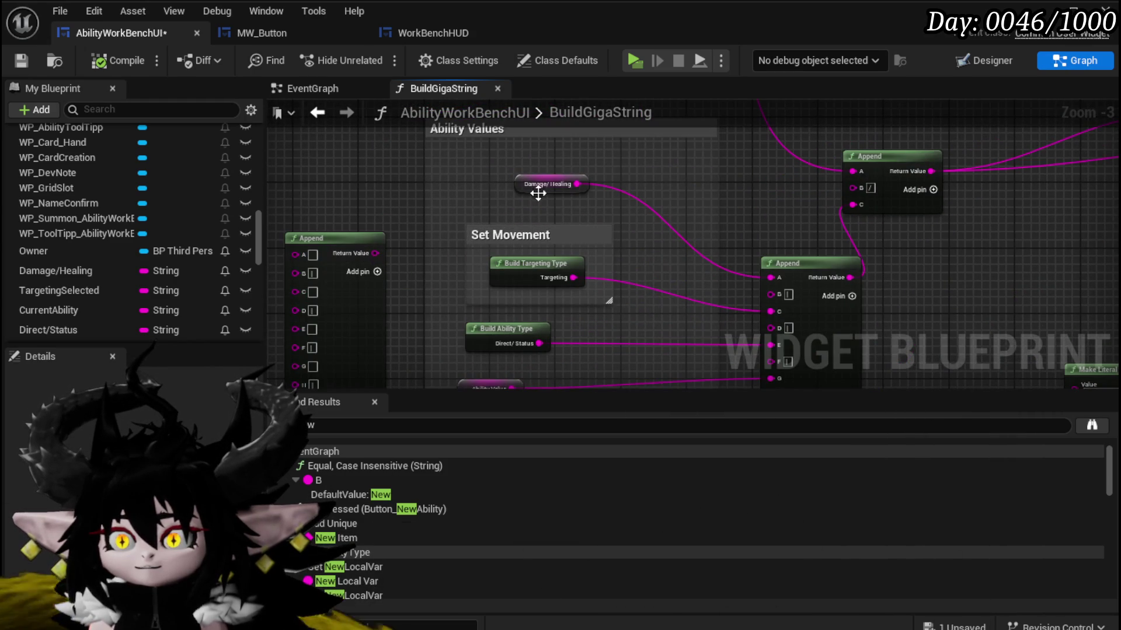
left_click_drag(425, 280, 448, 160)
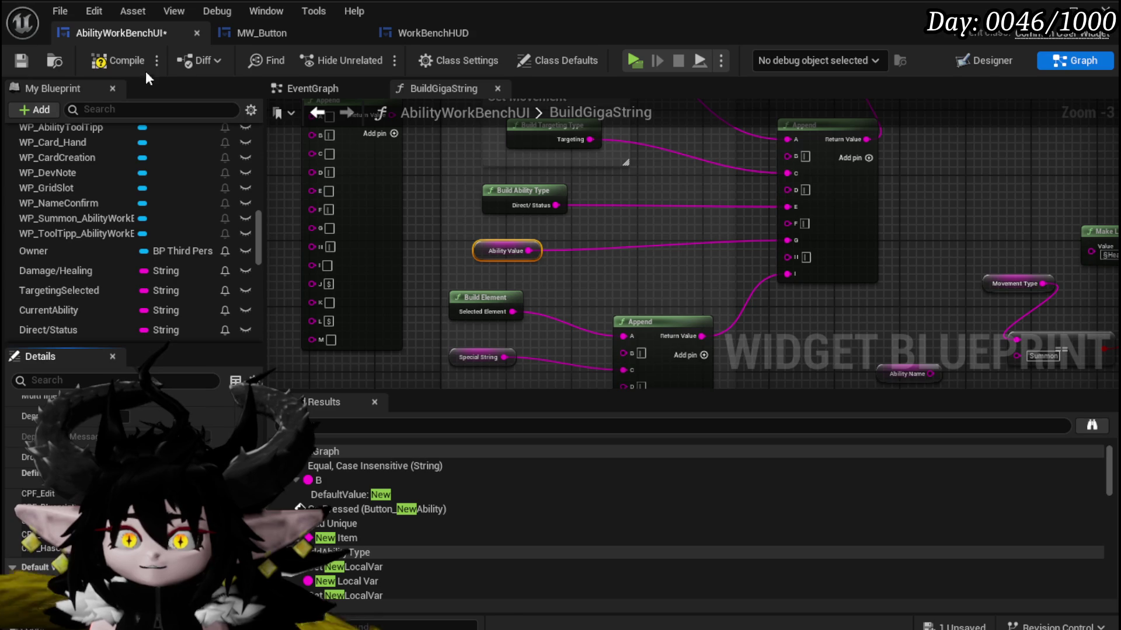
left_click(23, 64)
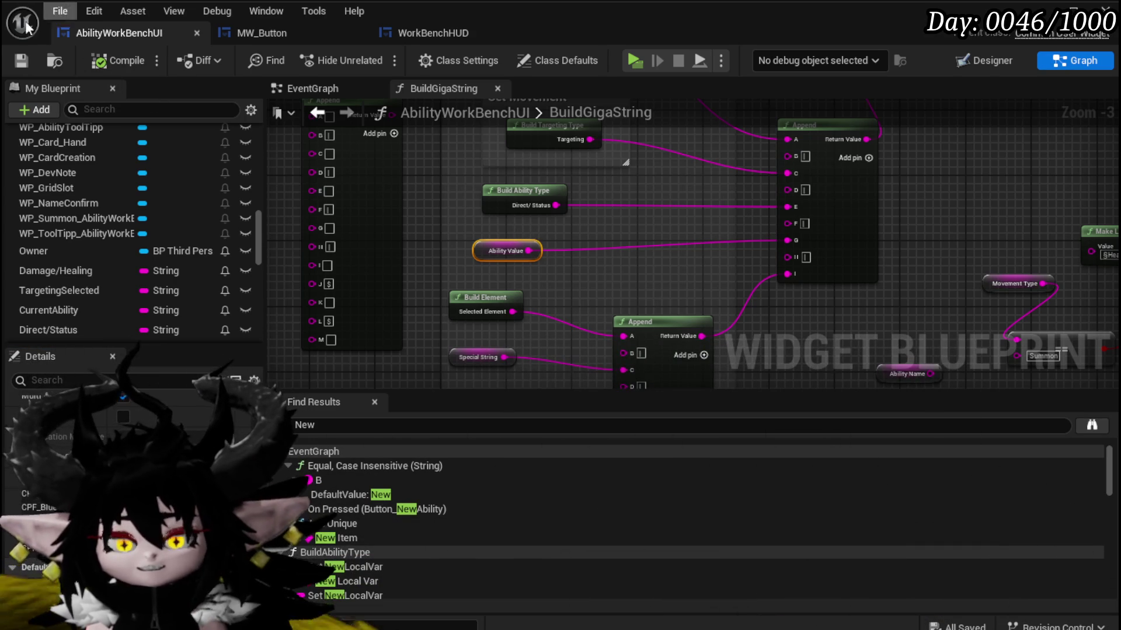
left_click(19, 63)
Start a test play, walk to the workbench and view the Splash Move card details.
key("alt+Tab")
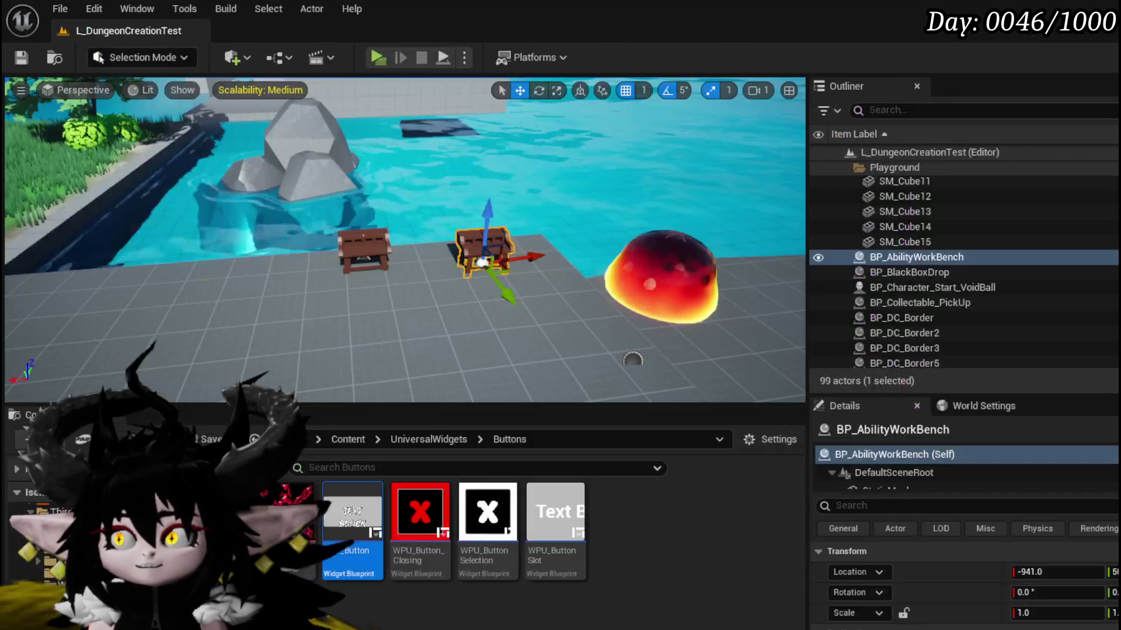
left_click(380, 53)
key("w")
key("e")
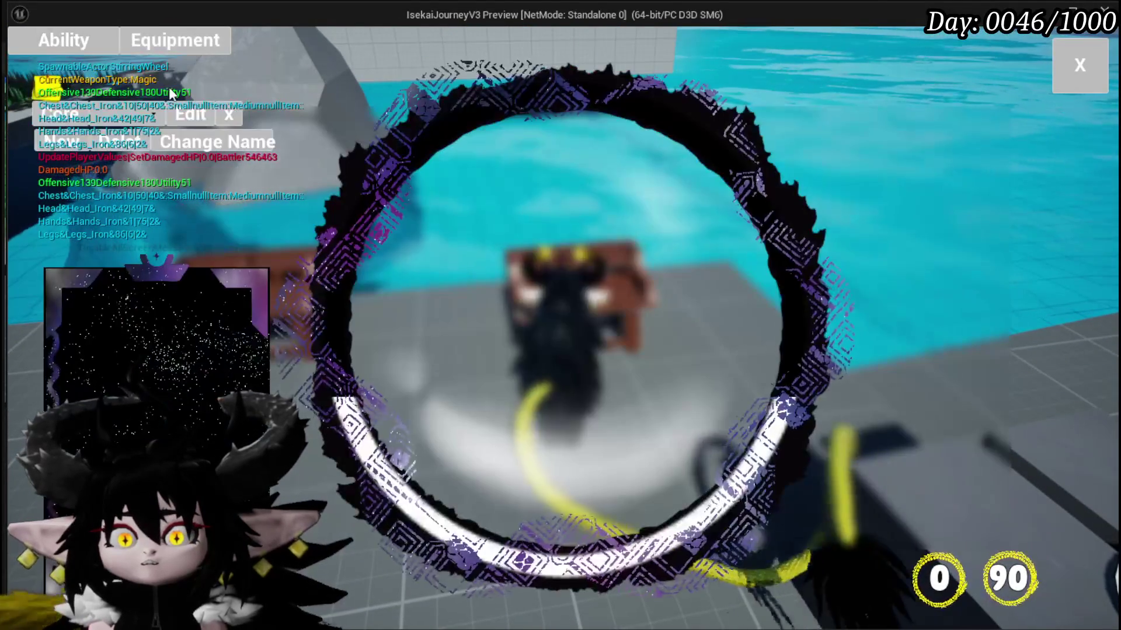
left_click(180, 153)
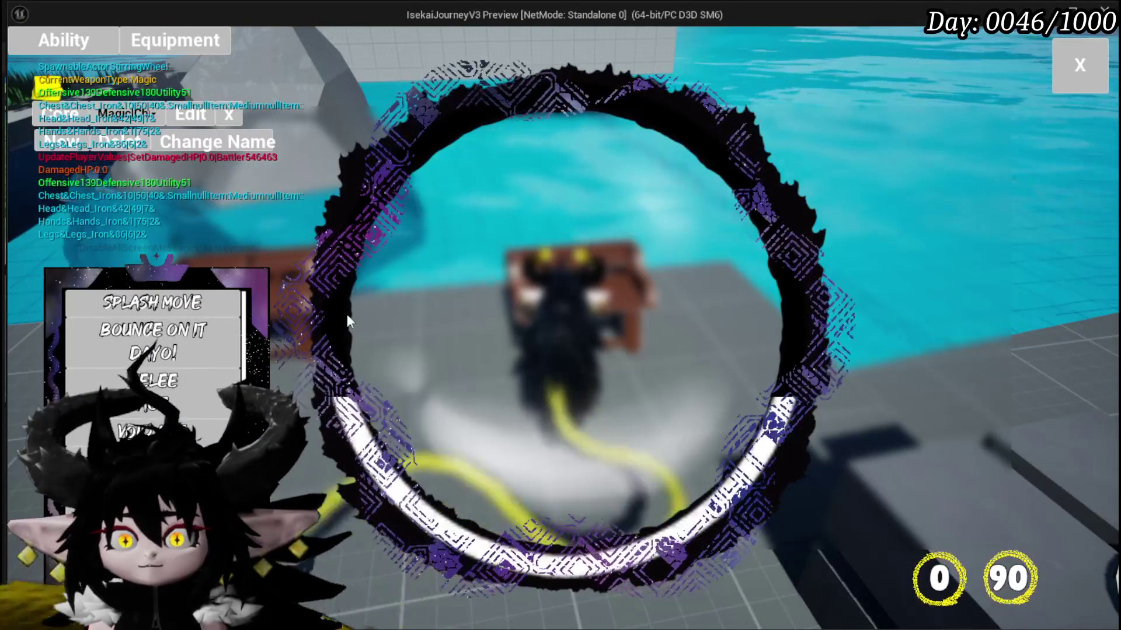
left_click(162, 298)
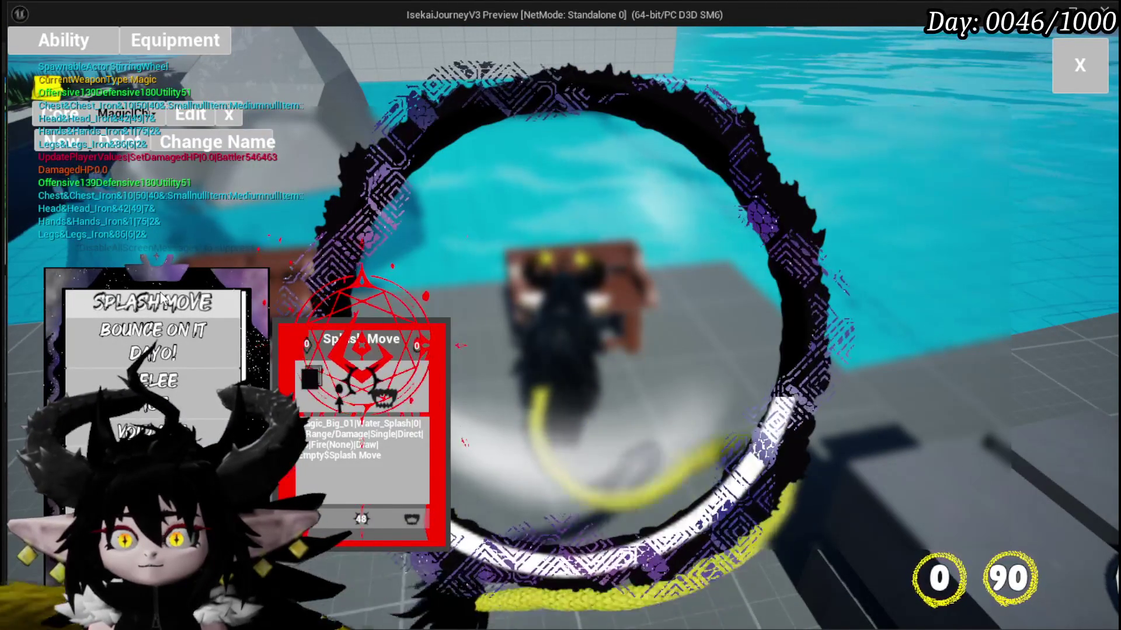
Rename the current ability to Test01 and confirm.
left_click(50, 140)
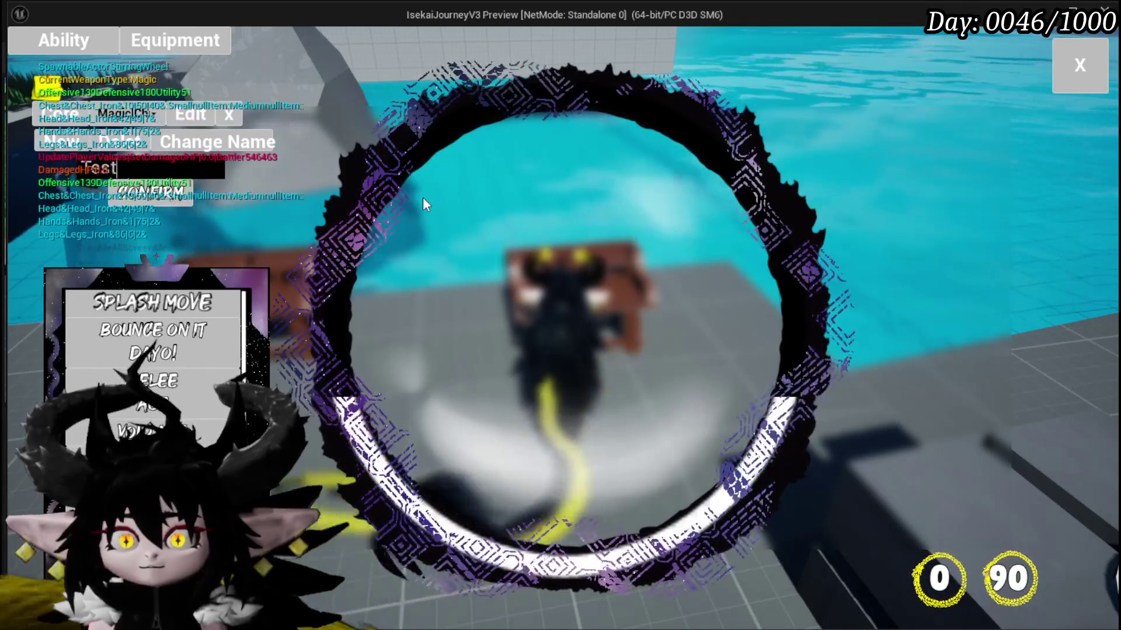
type("Test01")
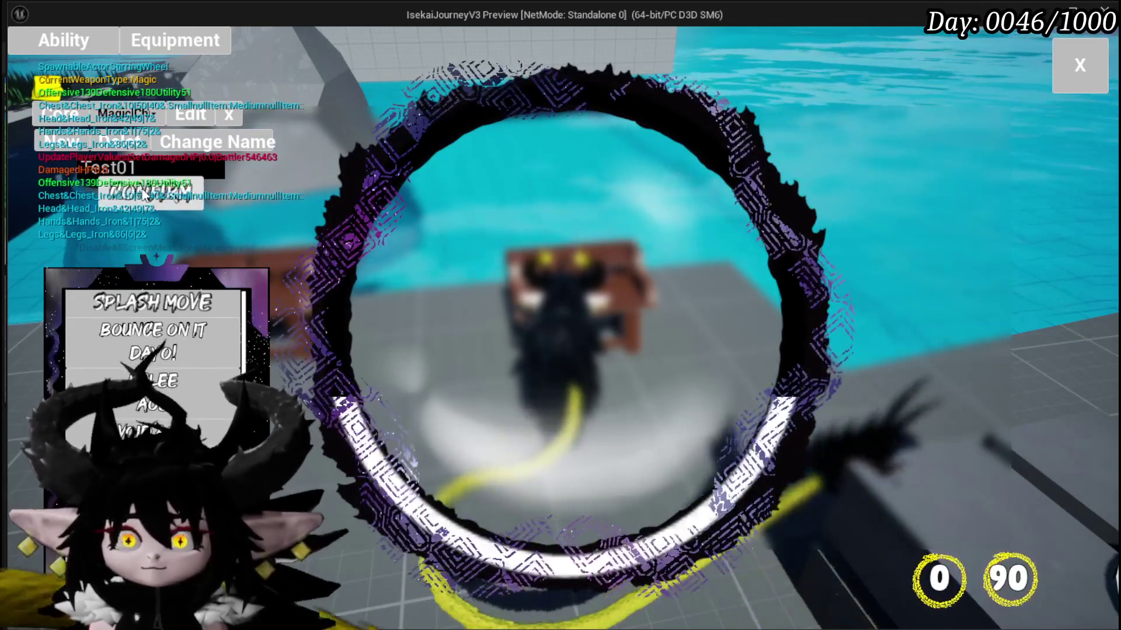
left_click(144, 194)
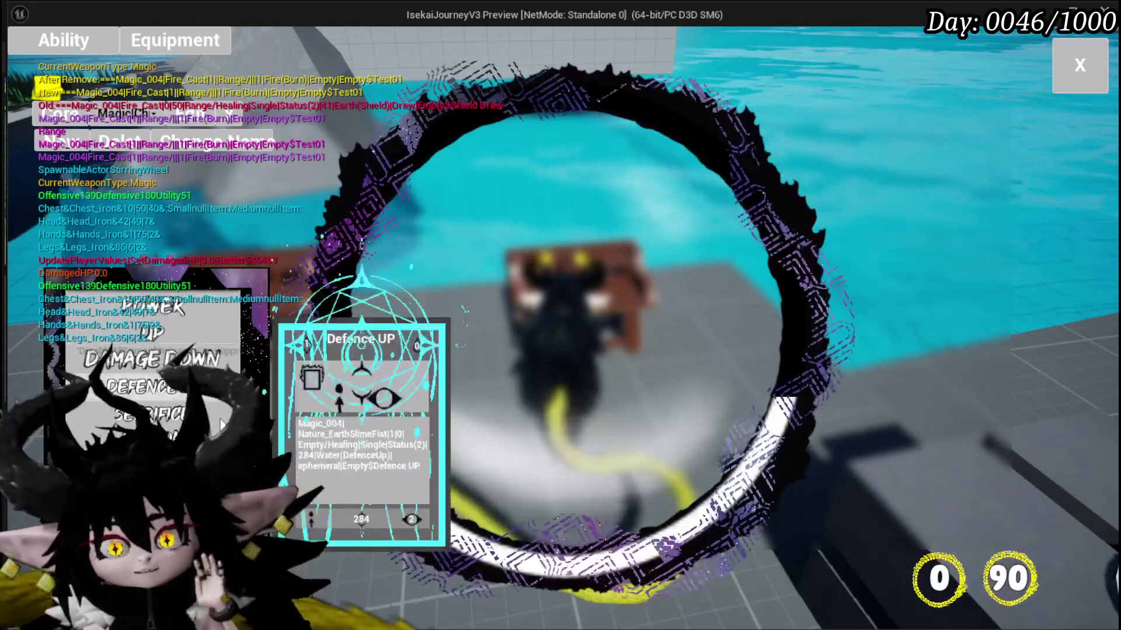
Switch between saved abilities, return to ChuraMagicSummon, then stop the preview and save.
left_click(154, 116)
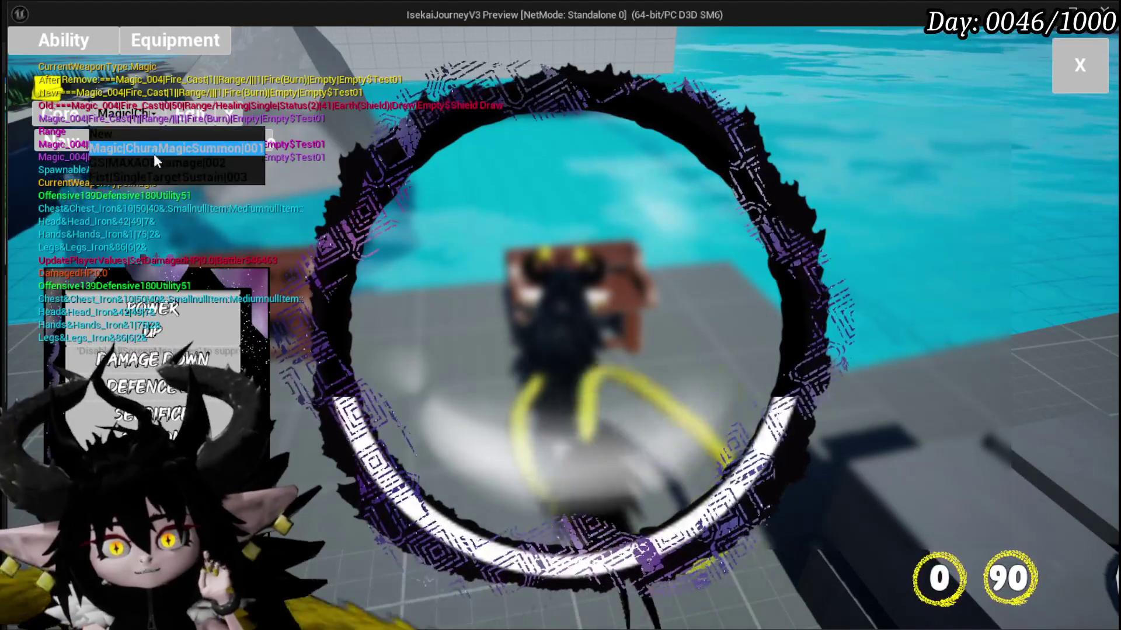
left_click(149, 149)
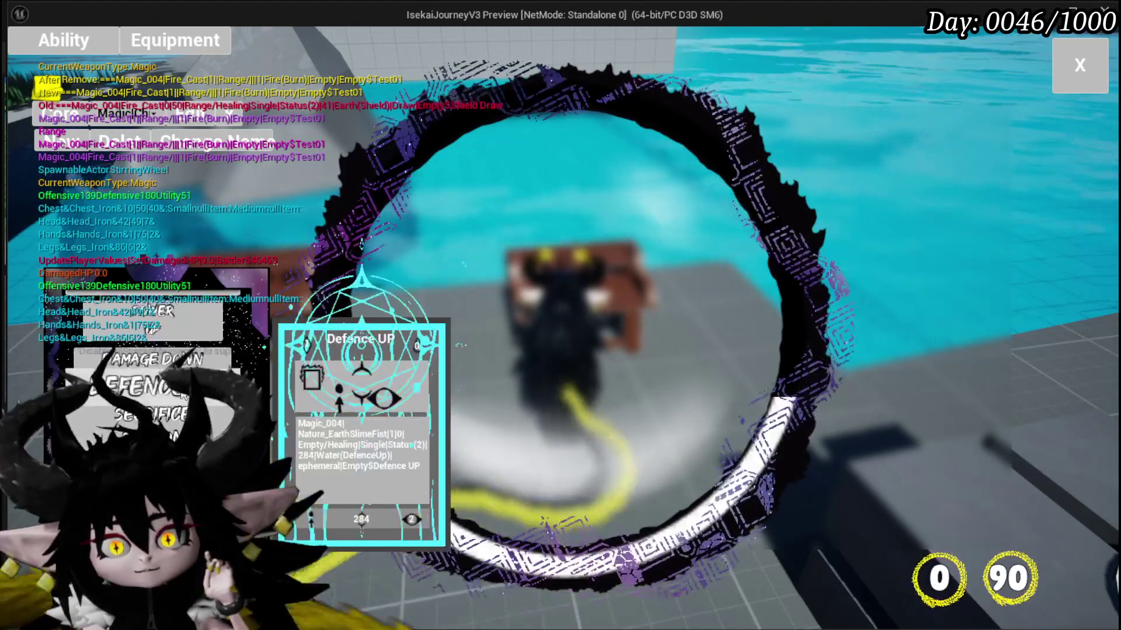
left_click(146, 114)
left_click(151, 152)
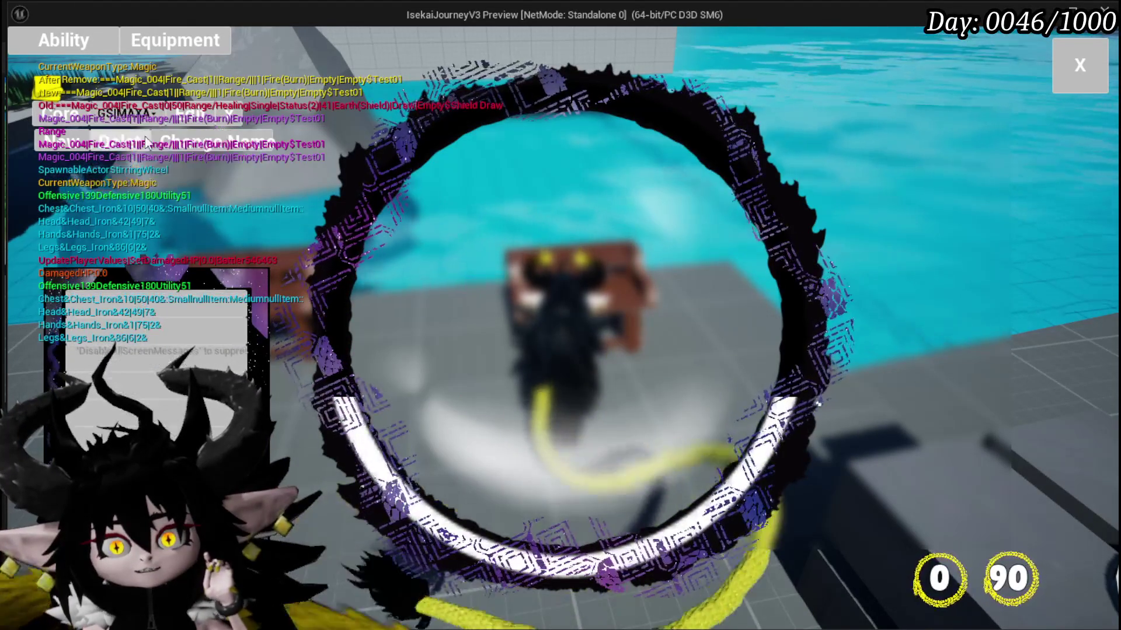
left_click(146, 114)
left_click(149, 141)
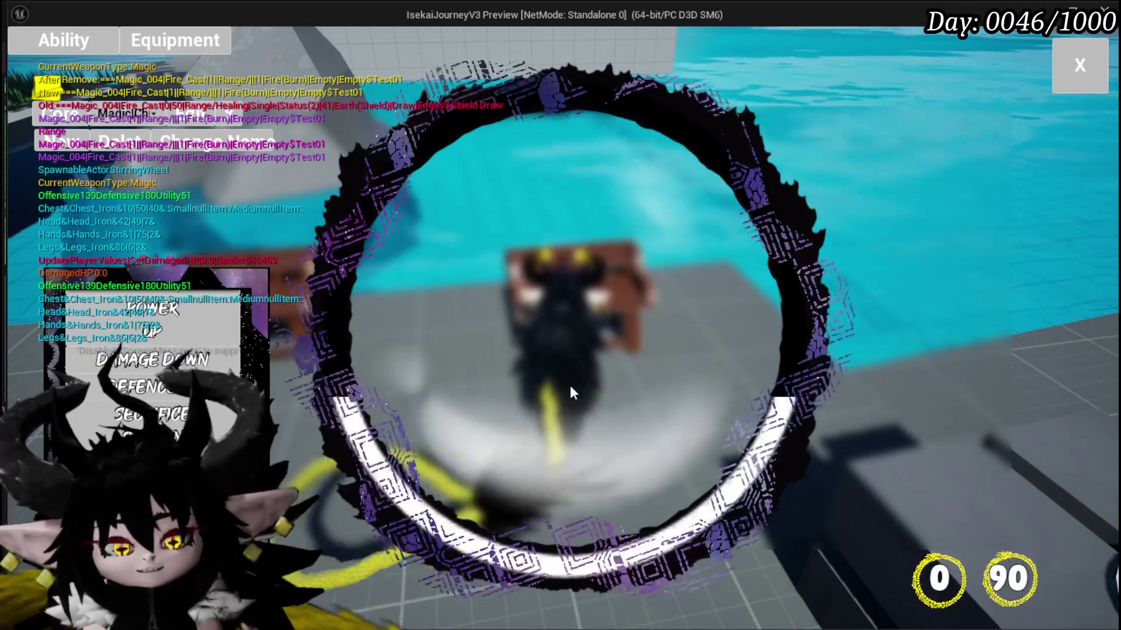
key("Escape")
key("ctrl+s")
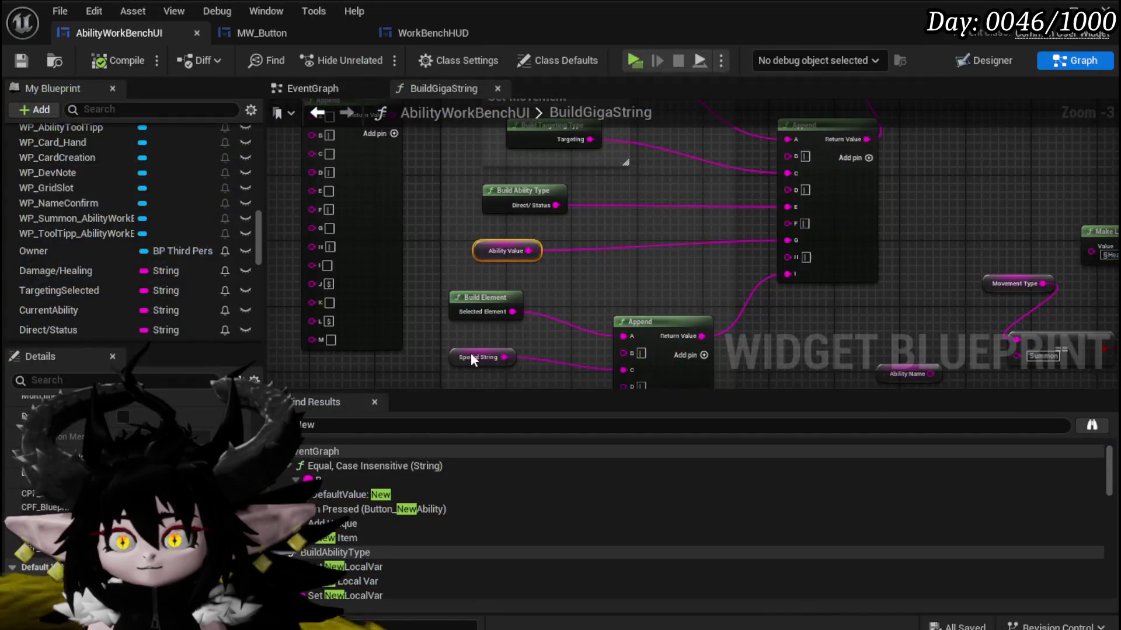
Review the BuildGigaString graph and the EventGraph's name-confirm chain, then save the blueprint.
scroll(443, 275, "down", 3)
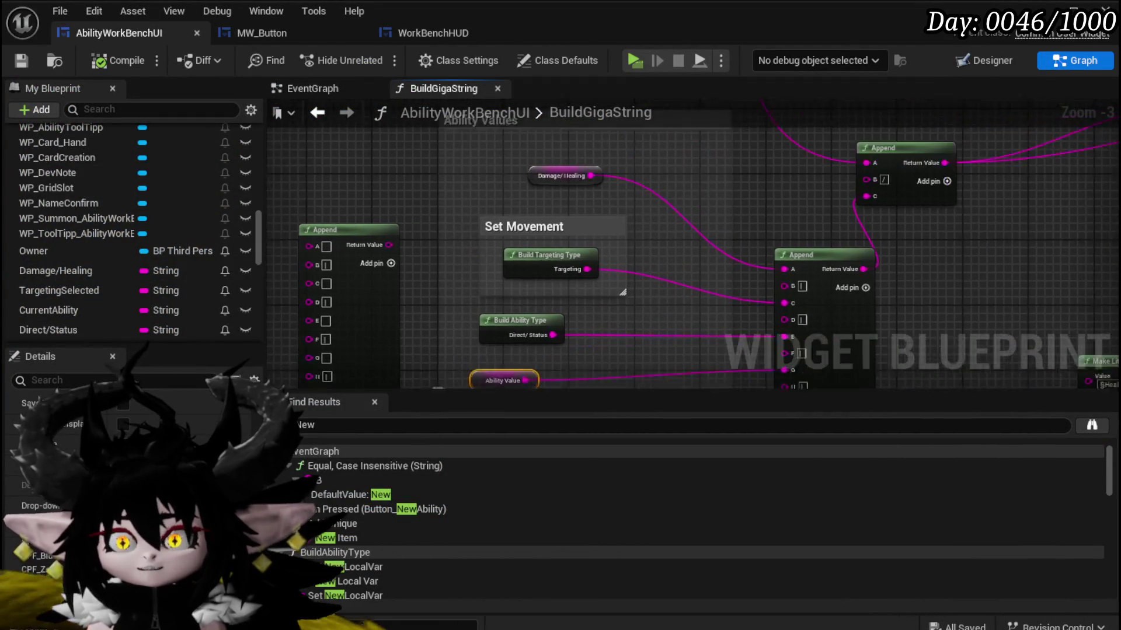
left_click_drag(430, 242, 552, 245)
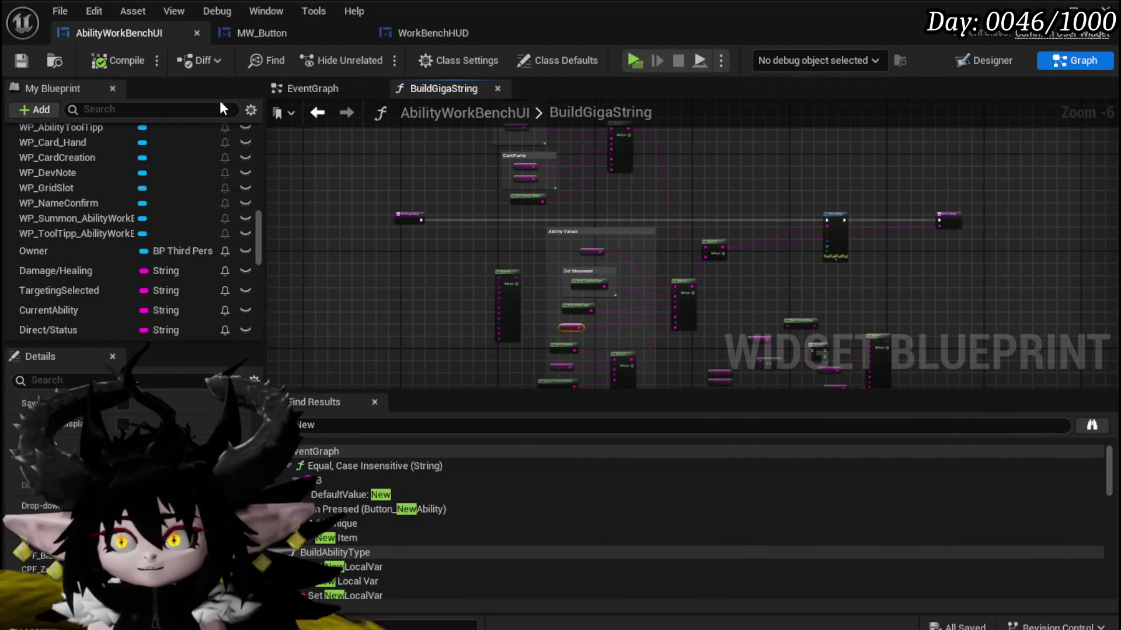
left_click(287, 86)
mouse_move(499, 318)
left_mouse_down()
mouse_move(636, 268)
mouse_move(547, 292)
left_mouse_up()
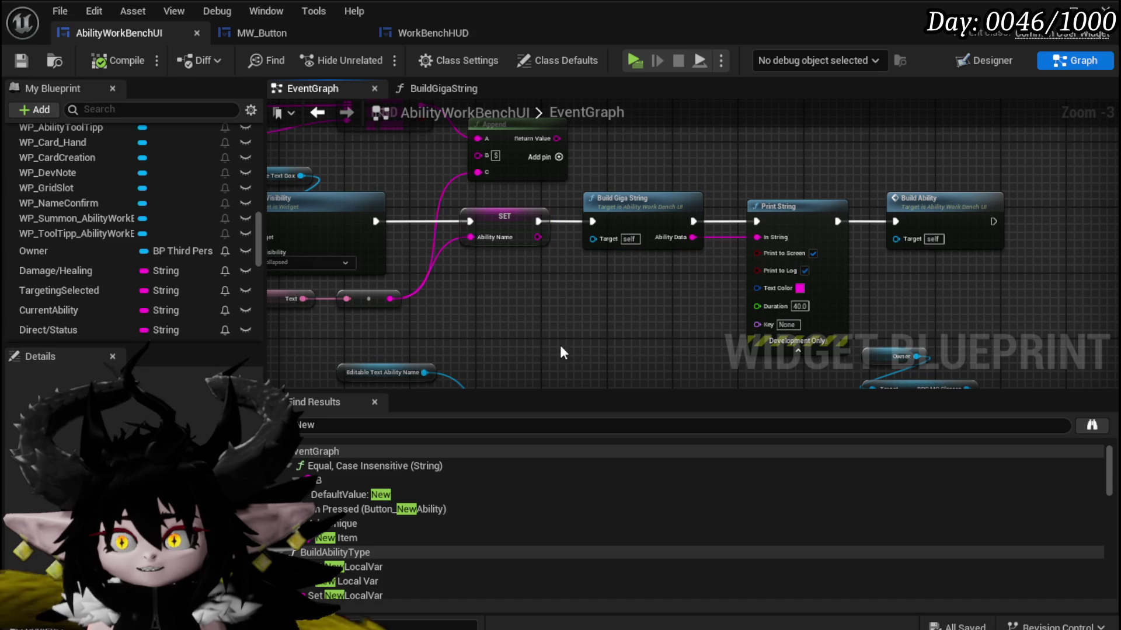
left_click_drag(611, 167, 642, 292)
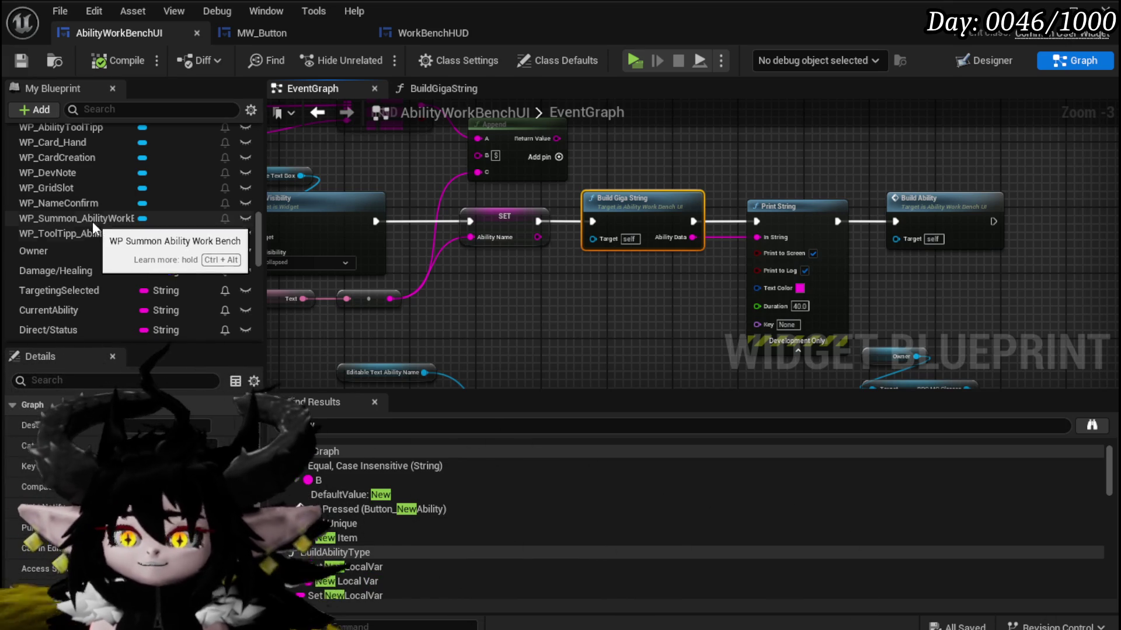
left_click_drag(499, 225, 625, 286)
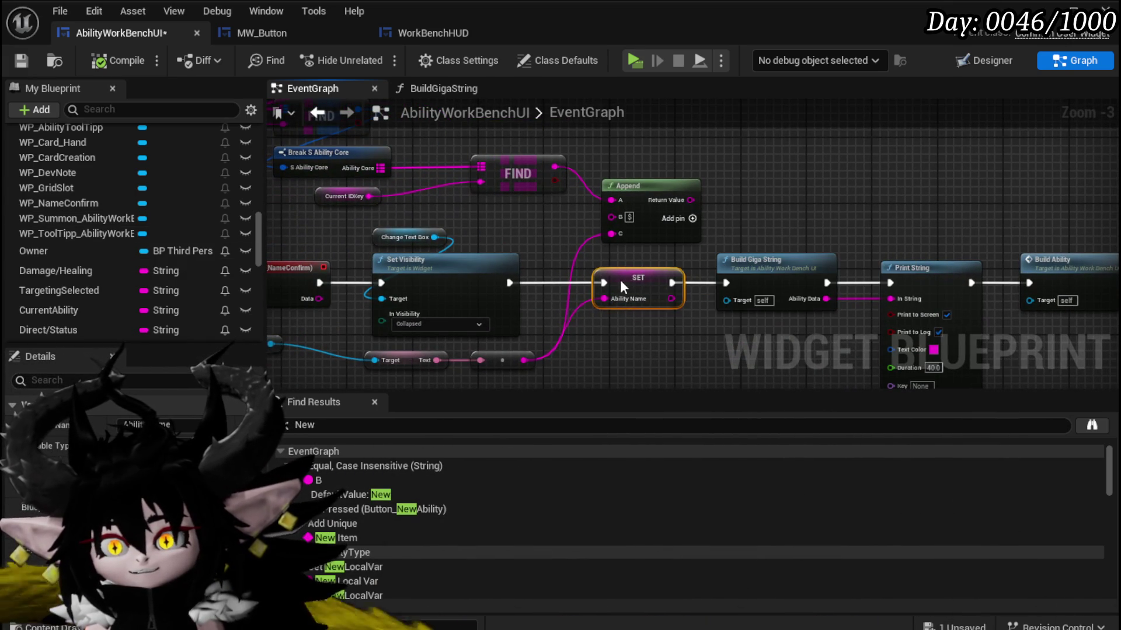
left_click_drag(498, 239, 623, 246)
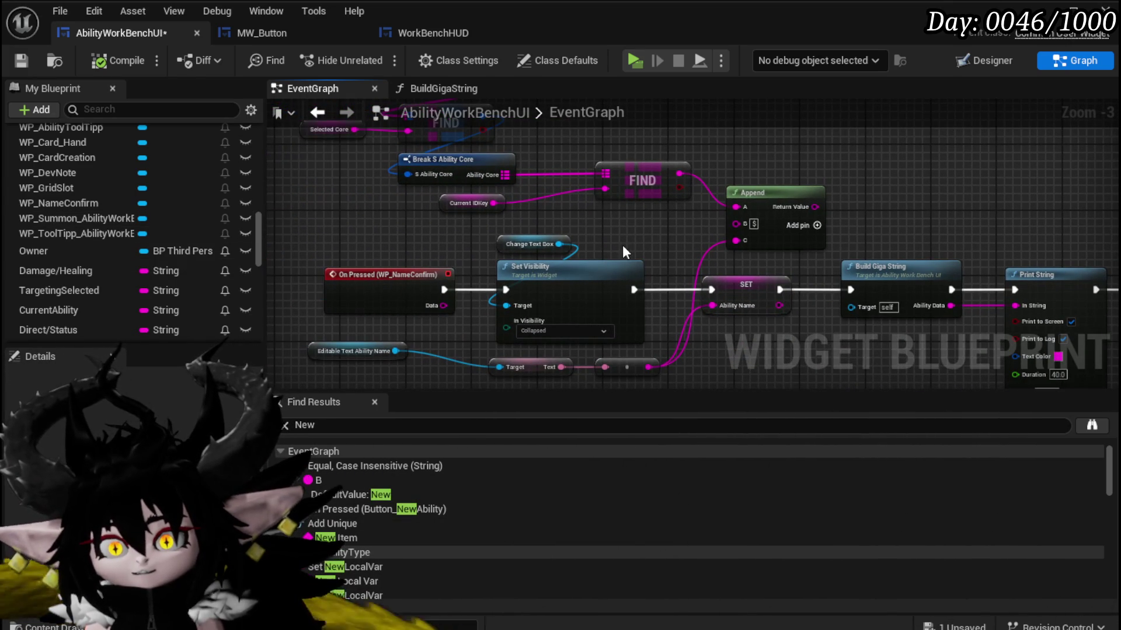
key("ctrl+s")
Drag FillCardDeckBox from the Functions list into the EventGraph beside Build Ability.
left_click_drag(869, 247, 530, 189)
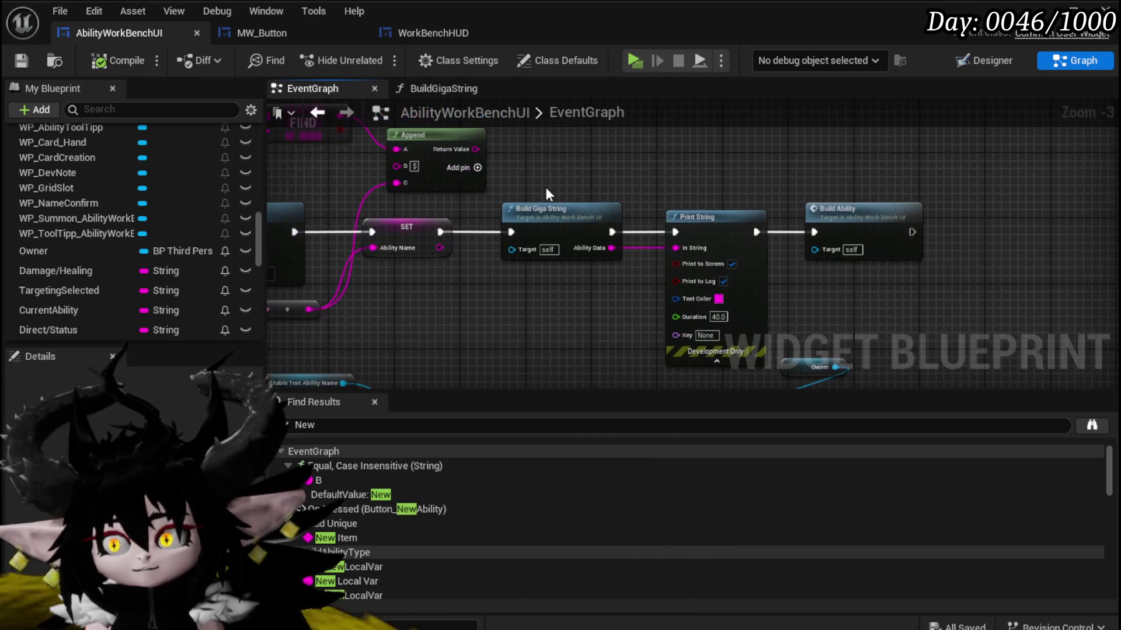
mouse_move(427, 270)
left_mouse_down()
mouse_move(592, 216)
mouse_move(450, 182)
left_mouse_up()
left_click(592, 178)
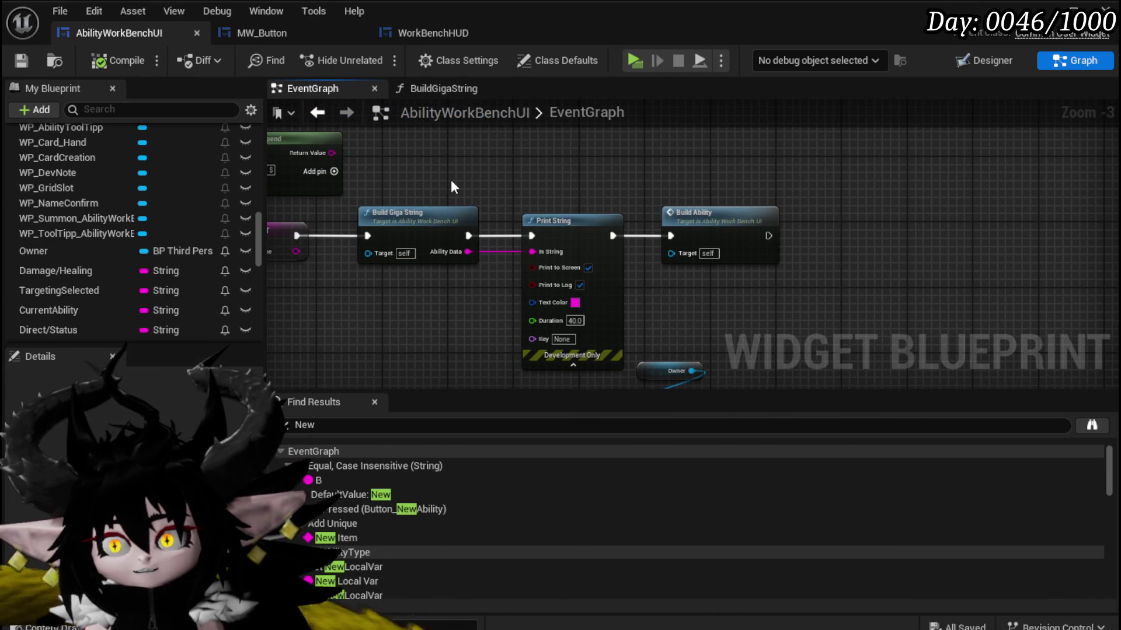
mouse_move(262, 242)
left_mouse_down()
mouse_move(269, 146)
mouse_move(269, 325)
mouse_move(278, 181)
mouse_move(267, 134)
left_mouse_up()
left_click(13, 152)
scroll(125, 238, "down", 10)
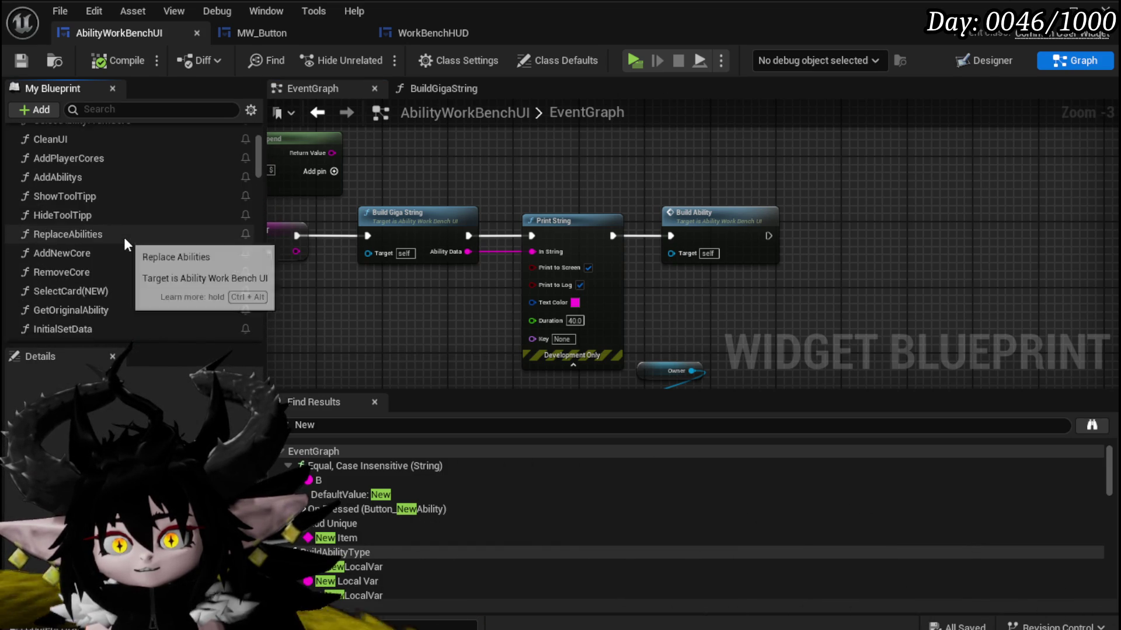
scroll(124, 237, "down", 10)
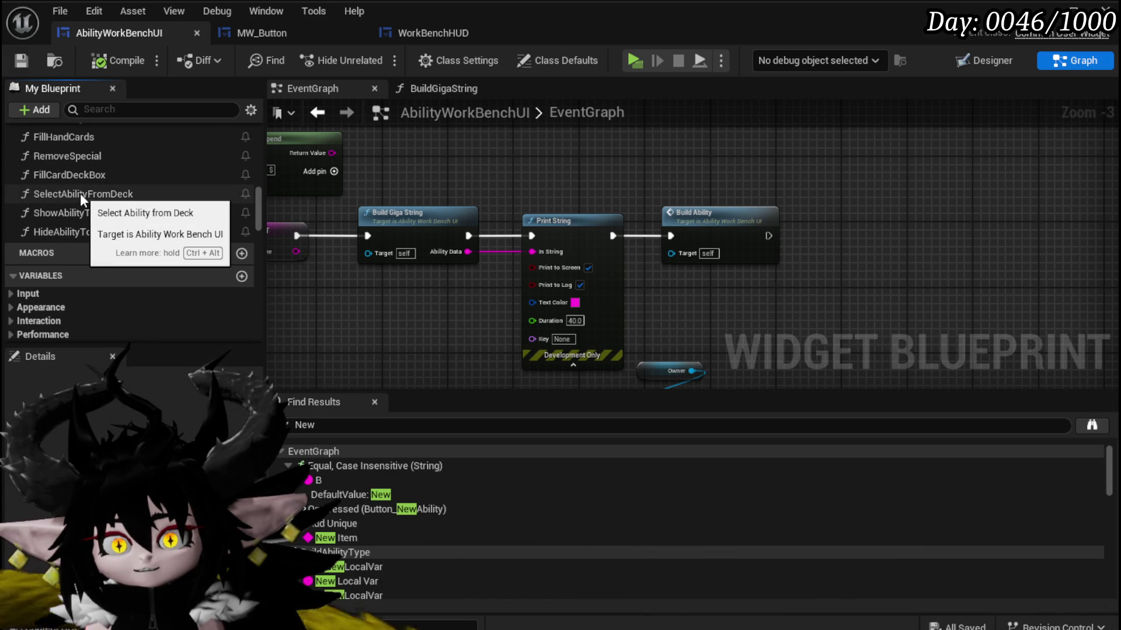
mouse_move(76, 175)
left_mouse_down()
mouse_move(837, 238)
mouse_move(541, 278)
left_mouse_up()
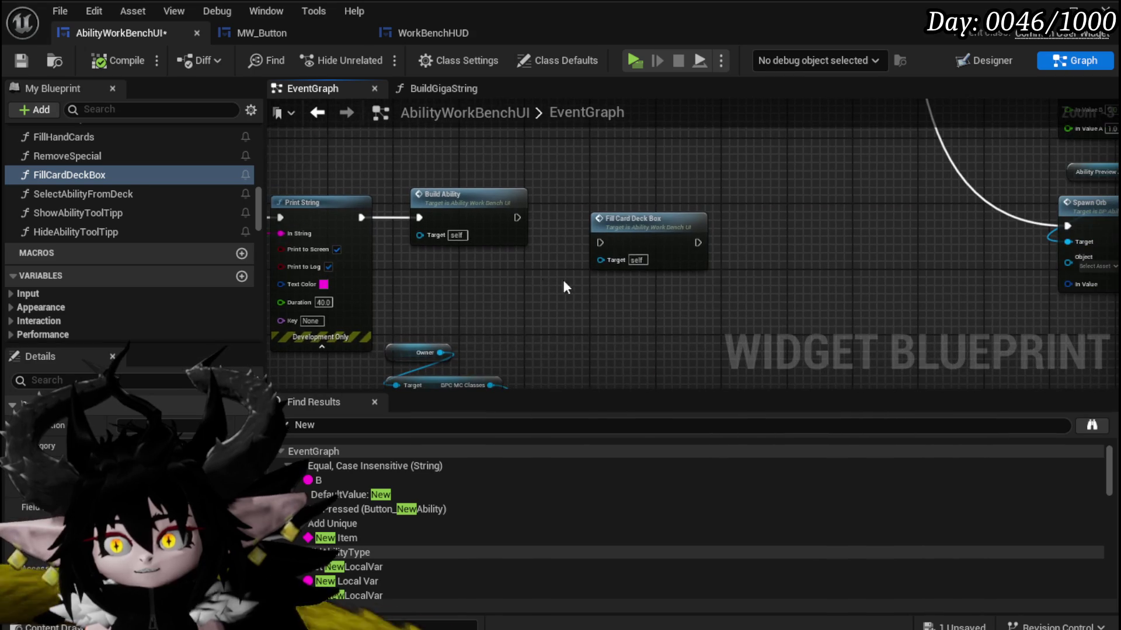
Open the FillCardDeckBox function and review its Clear Children, button-creation and ADD nodes.
double_click(628, 224)
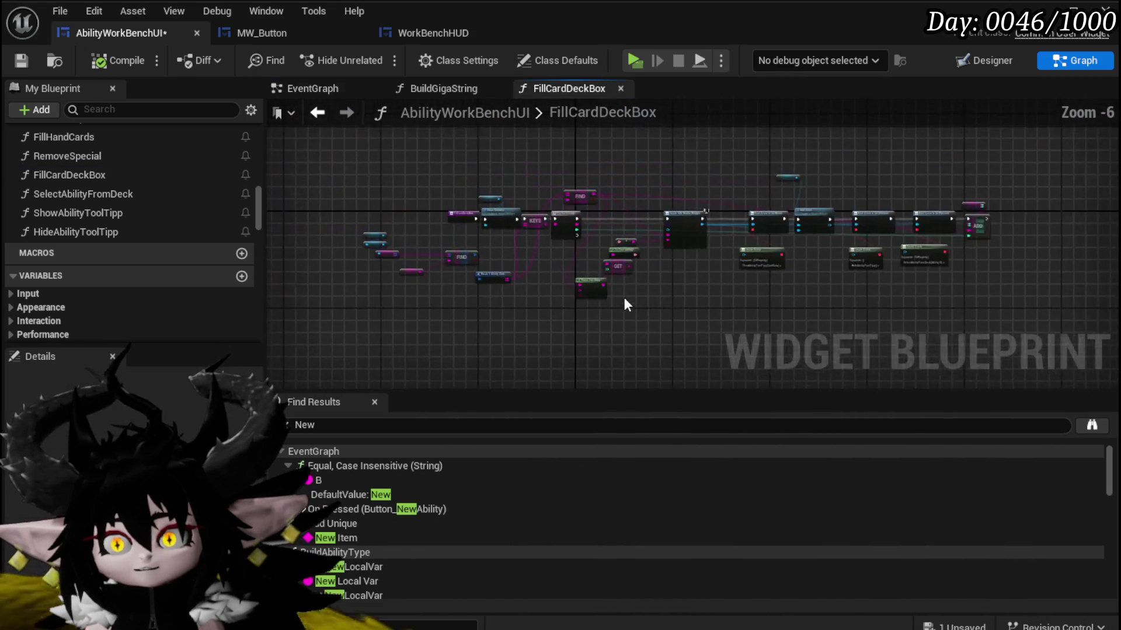
scroll(622, 286, "up", 3)
scroll(552, 254, "up", 2)
left_click_drag(312, 127, 437, 219)
left_click_drag(498, 308, 527, 143)
scroll(526, 146, "down", 2)
left_click_drag(829, 205, 514, 197)
left_click_drag(801, 188, 579, 155)
scroll(639, 159, "down", 2)
scroll(834, 209, "up", 3)
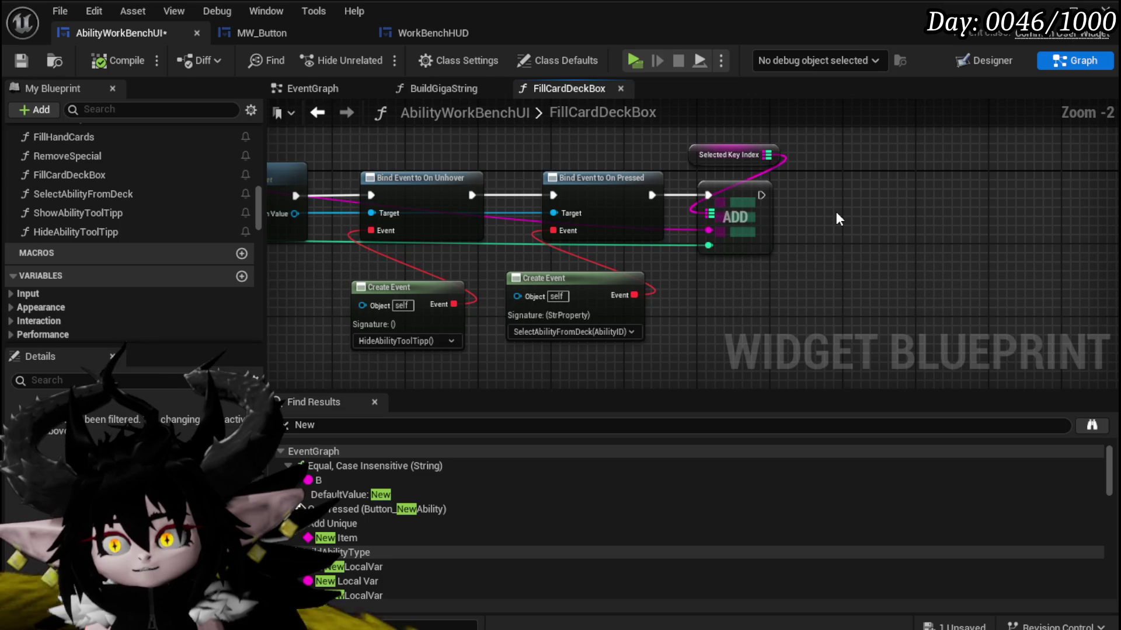
Inspect the Selected Key Index node, save the blueprint and return to the EventGraph.
left_click_drag(666, 129, 825, 171)
left_click(848, 191)
scroll(848, 189, "down", 2)
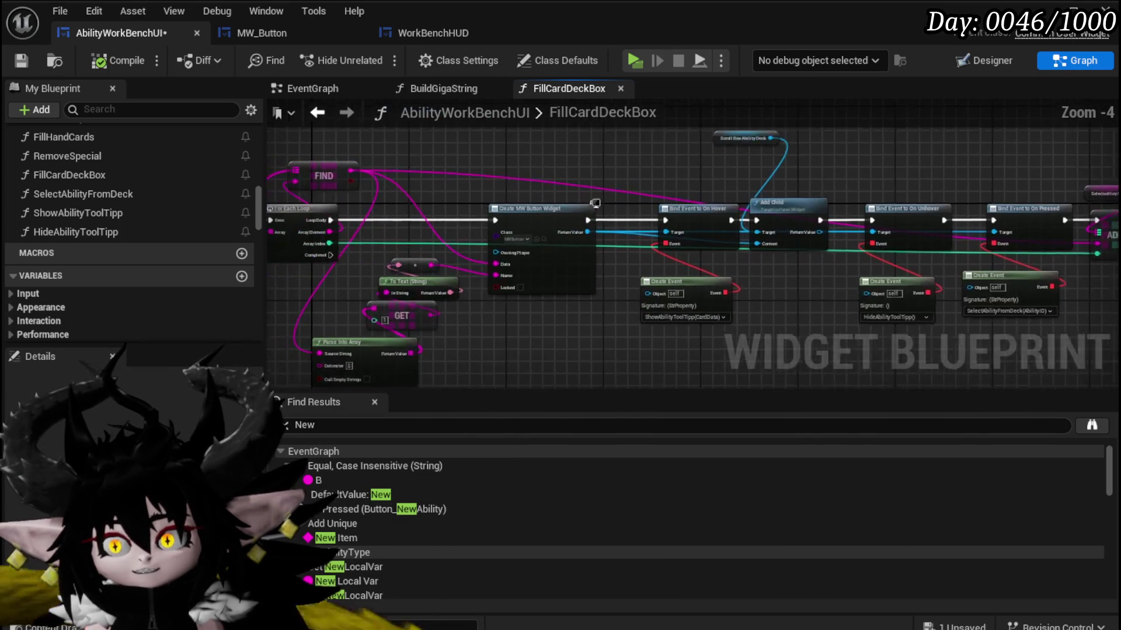
left_click(23, 68)
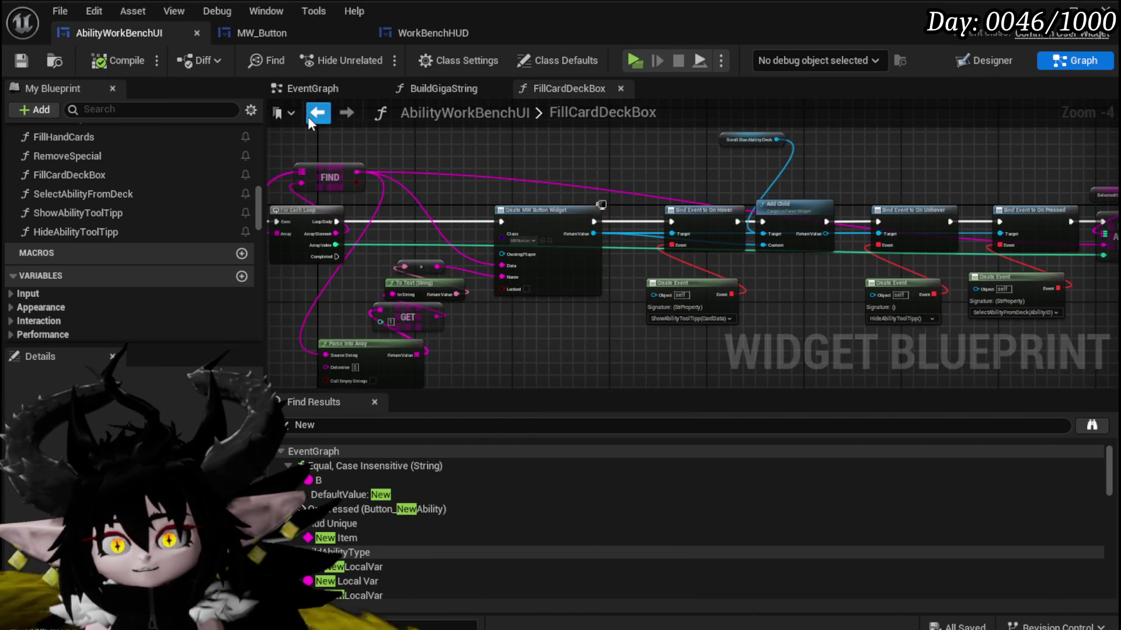
left_click(312, 88)
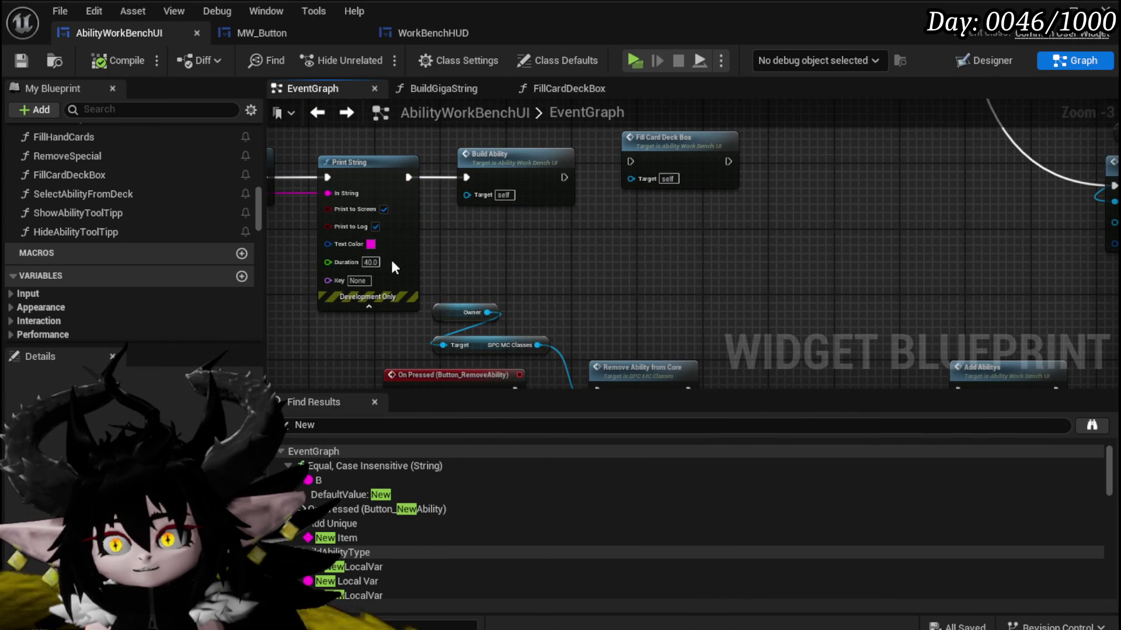
Place a Select Ability from Deck call in the EventGraph.
left_click(73, 197)
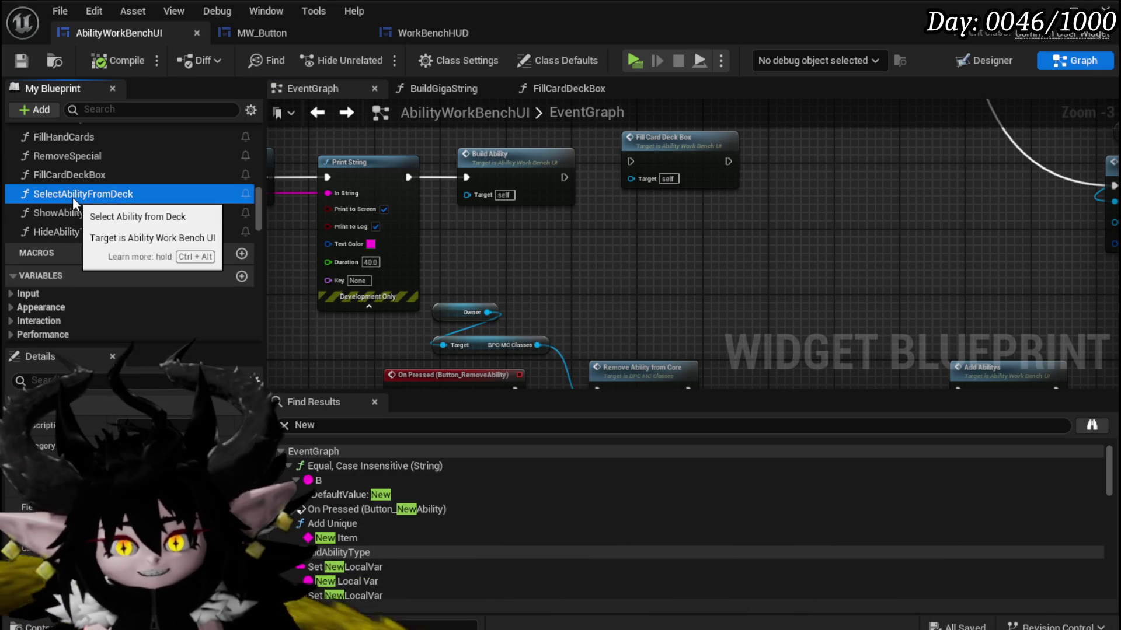
mouse_move(72, 197)
left_mouse_down()
mouse_move(601, 242)
mouse_move(663, 222)
left_mouse_up()
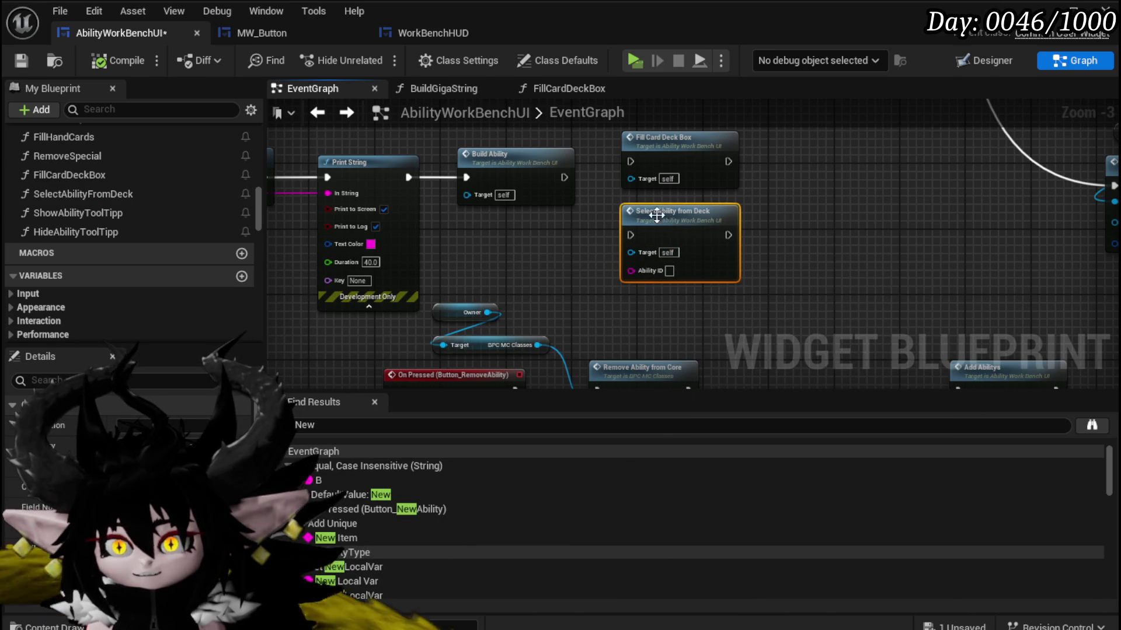
left_click(484, 295)
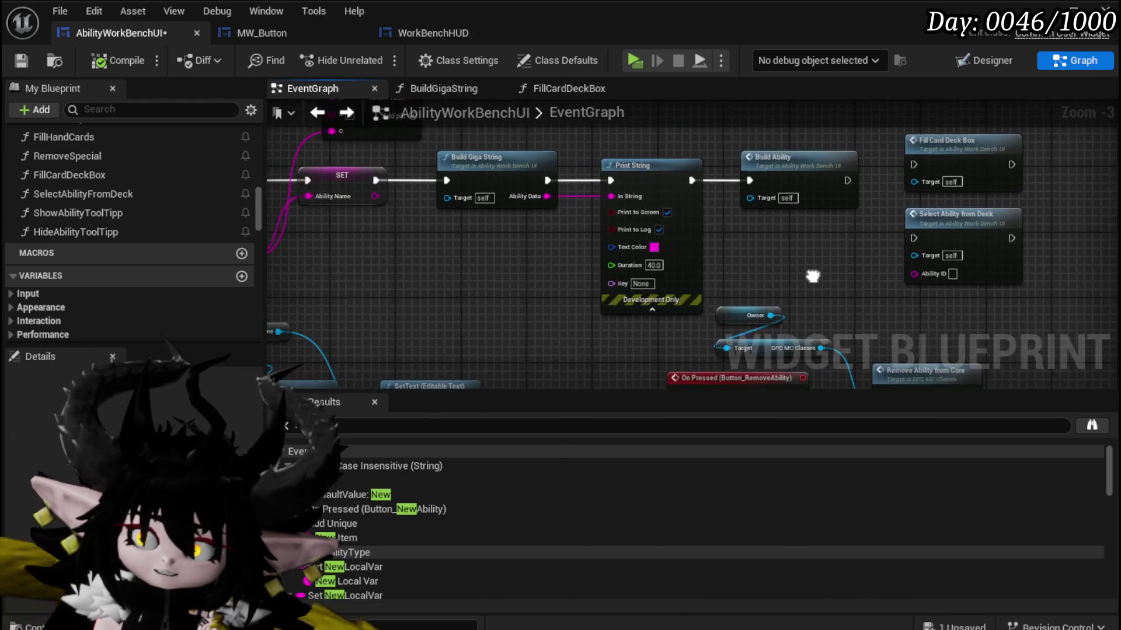
Rearrange Print String, Build Ability, Fill Card Deck Box and Select Ability from Deck nodes.
left_click_drag(532, 280, 445, 274)
scroll(445, 274, "down", 2)
scroll(444, 273, "down", 1)
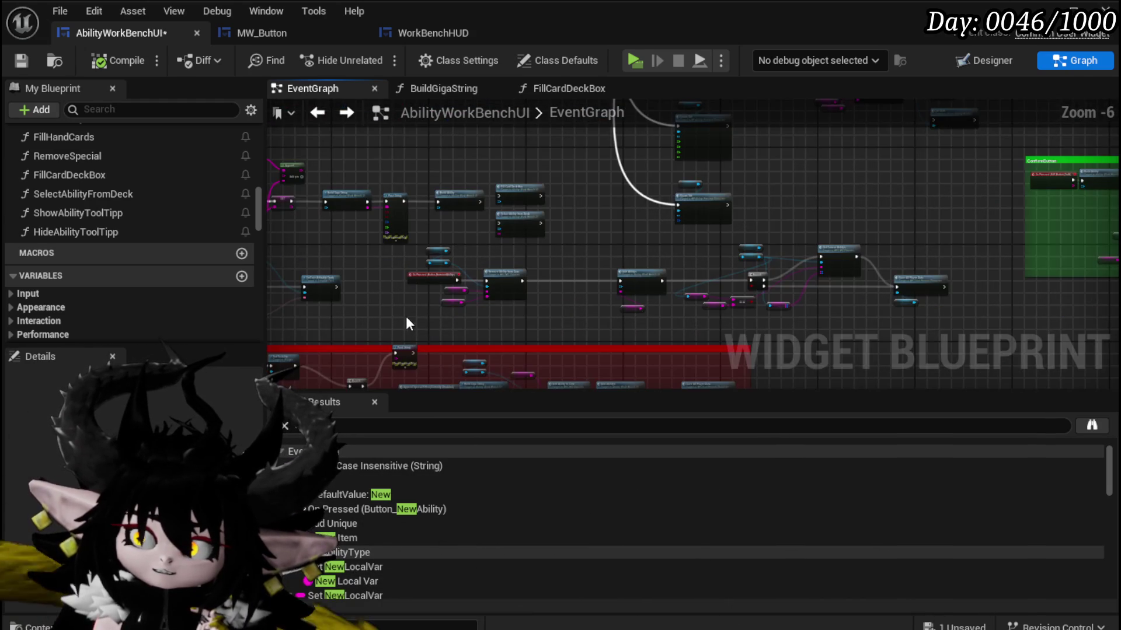
scroll(460, 249, "up", 6)
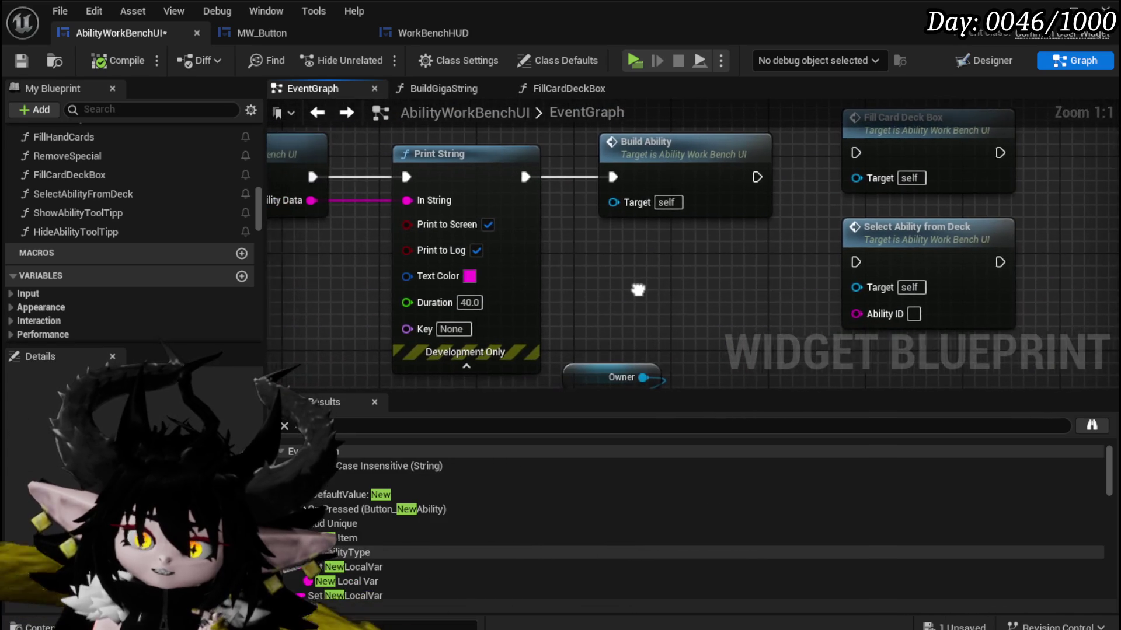
left_click_drag(501, 240, 462, 241)
mouse_move(540, 254)
left_mouse_down()
mouse_move(486, 261)
mouse_move(522, 314)
mouse_move(544, 233)
mouse_move(384, 161)
mouse_move(344, 157)
left_mouse_up()
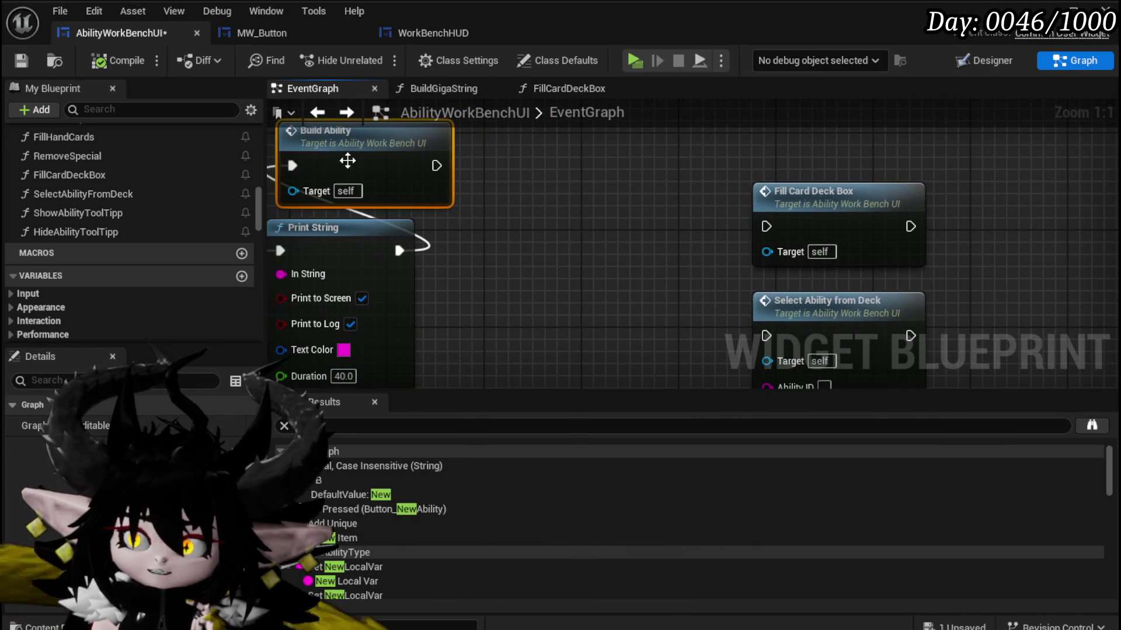
left_click_drag(839, 218, 626, 153)
mouse_move(828, 326)
left_mouse_down()
mouse_move(572, 252)
mouse_move(611, 252)
left_mouse_up()
mouse_move(577, 325)
left_mouse_down()
mouse_move(580, 305)
mouse_move(730, 261)
mouse_move(842, 243)
mouse_move(1089, 268)
mouse_move(603, 227)
left_mouse_up()
scroll(580, 306, "down", 3)
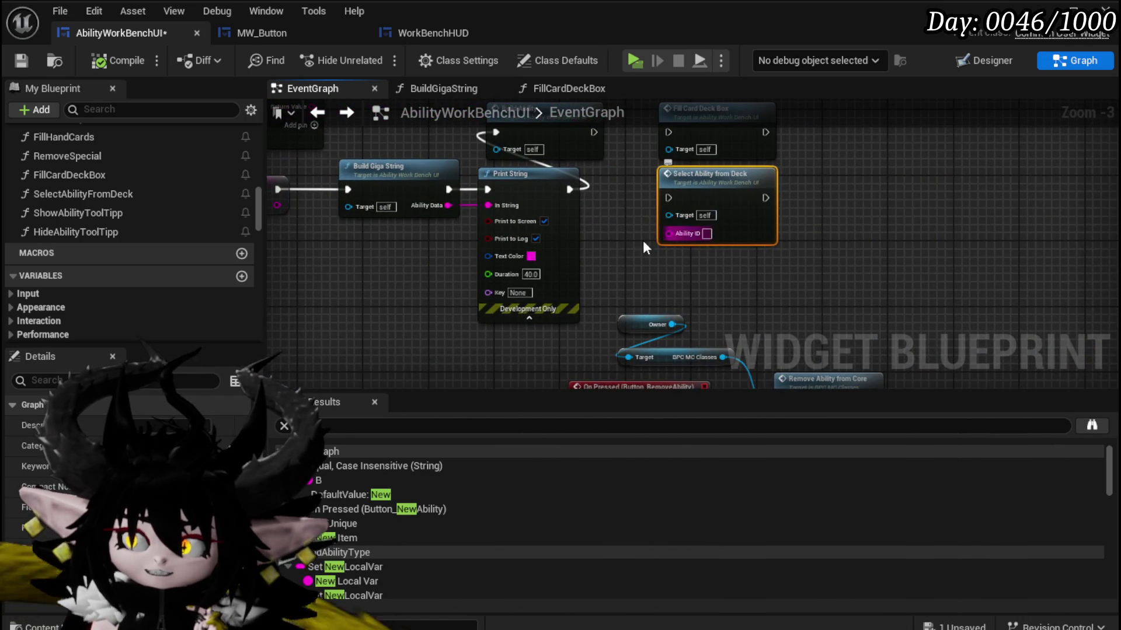
mouse_move(418, 225)
left_mouse_down()
mouse_move(525, 289)
mouse_move(384, 303)
left_mouse_up()
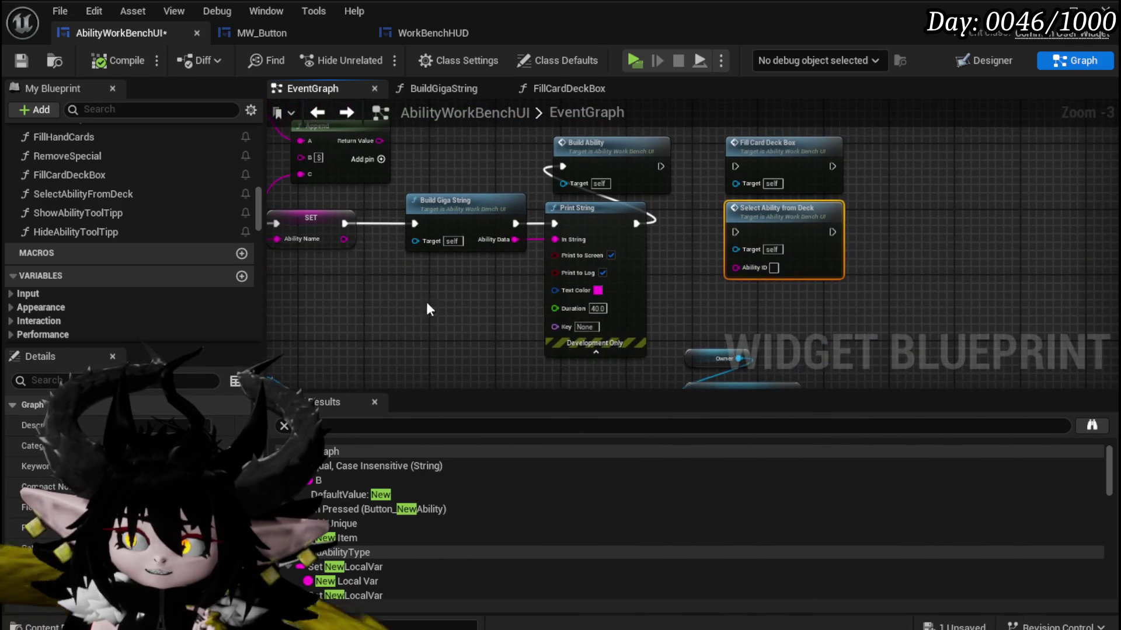
left_click_drag(524, 293, 609, 292)
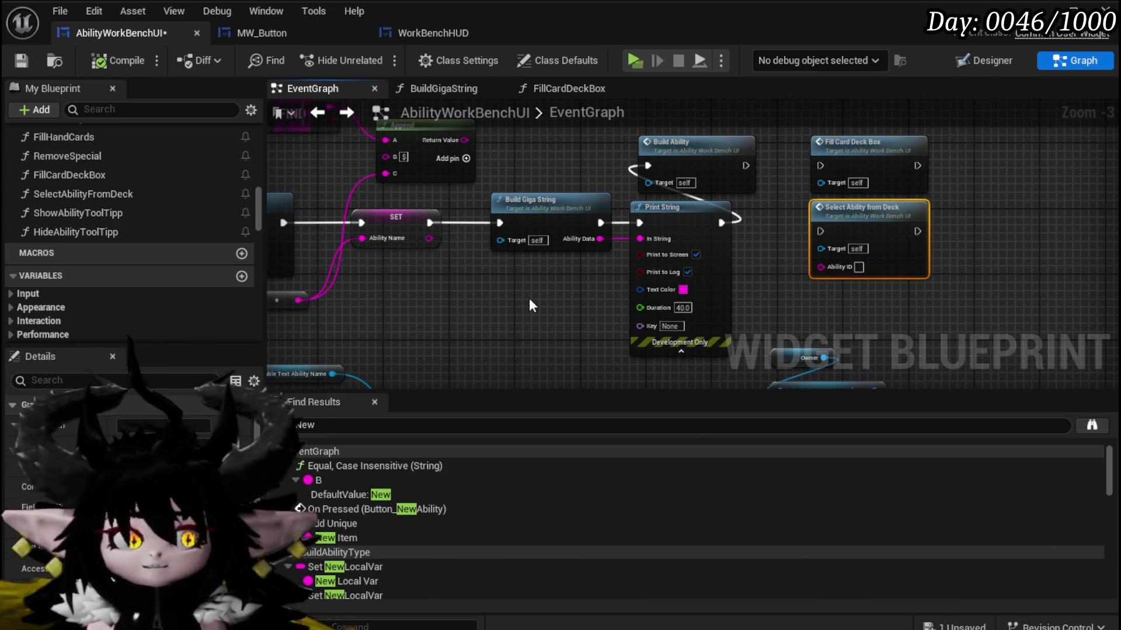
Wire Build Ability's exec output into Fill Card Deck Box, then save and compile.
left_click(21, 60)
left_click_drag(746, 165, 824, 169)
left_click_drag(866, 143, 832, 141)
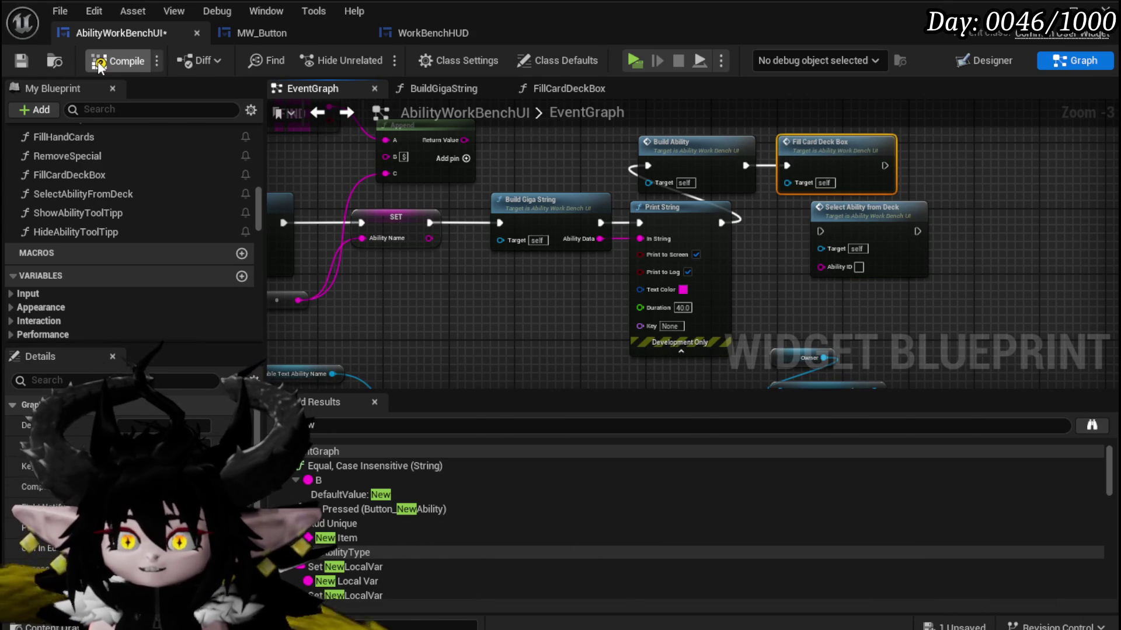
left_click(21, 61)
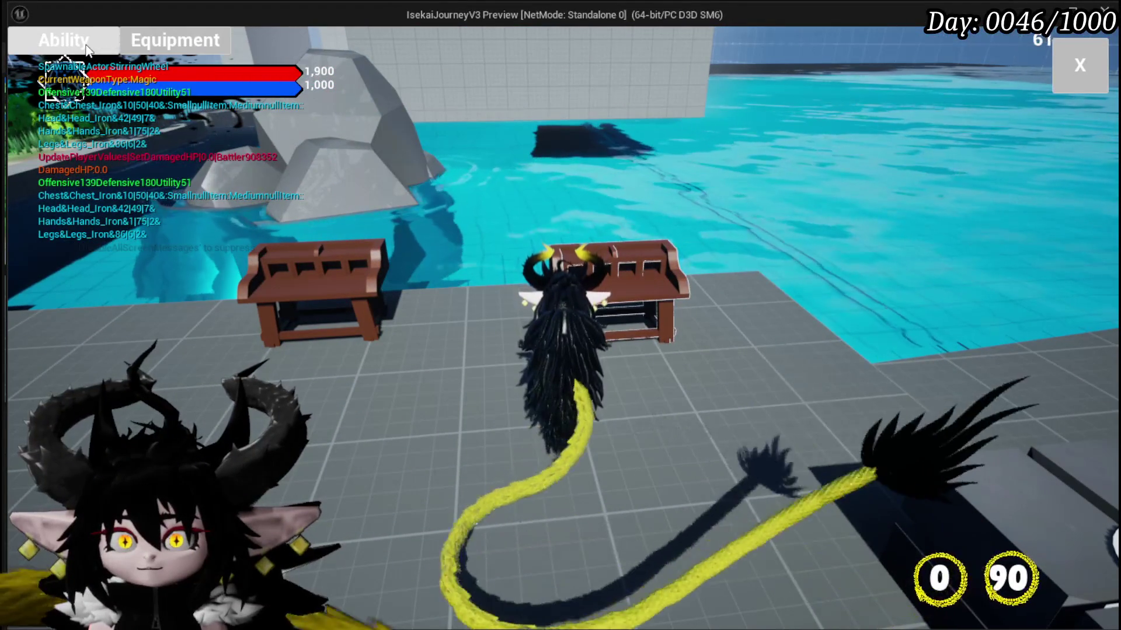
In the workbench, choose the Magic|ChuraMagicSummon|001 ability and select a card from the deck.
left_click(87, 47)
left_click(146, 115)
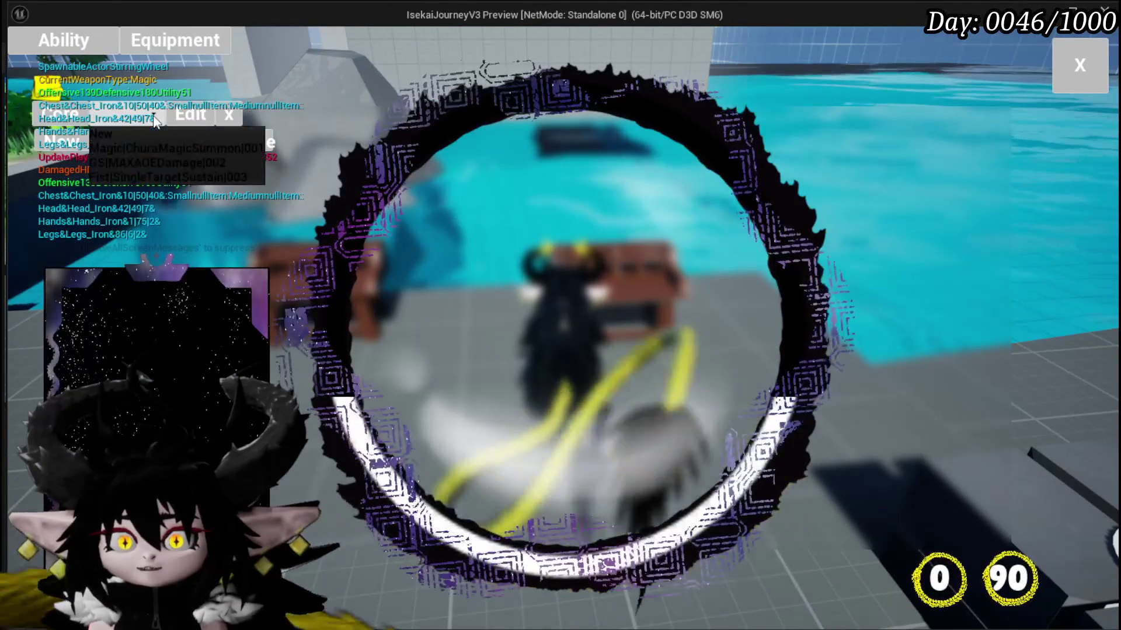
left_click(153, 149)
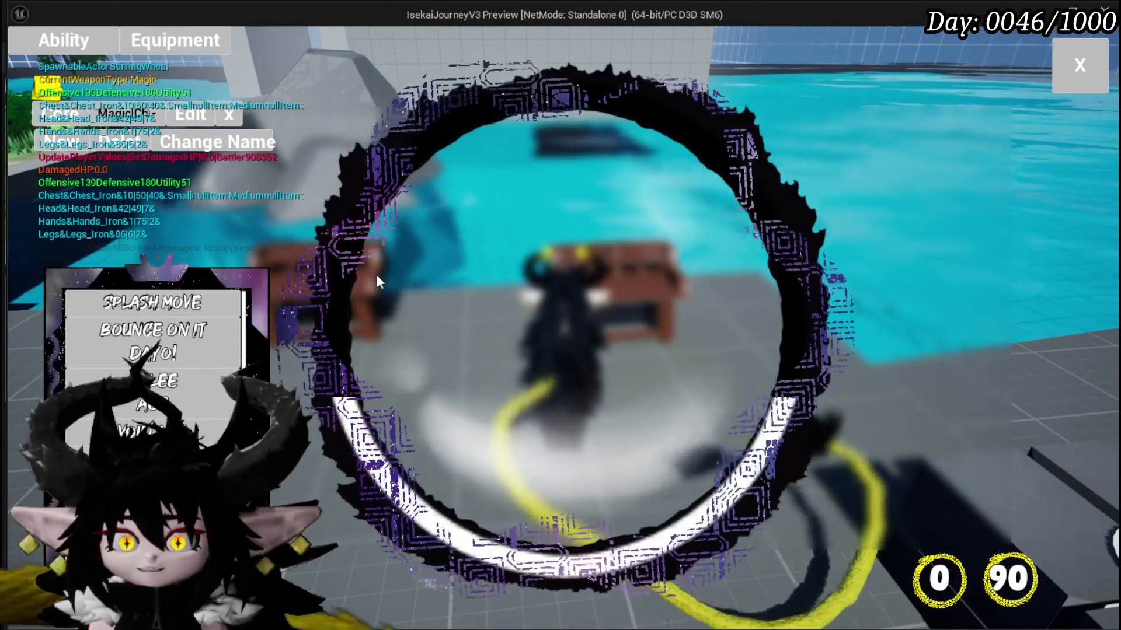
scroll(167, 373, "down", 3)
left_click(362, 409)
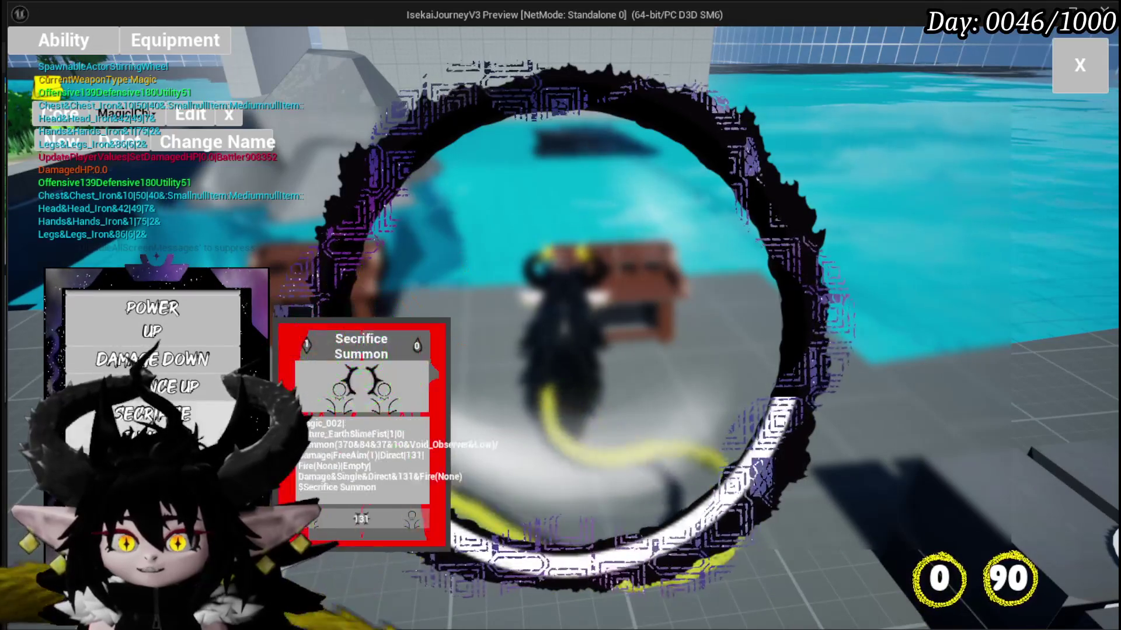
Rename the ability to Test01, confirm, and open the Test01 card for editing.
left_click(117, 173)
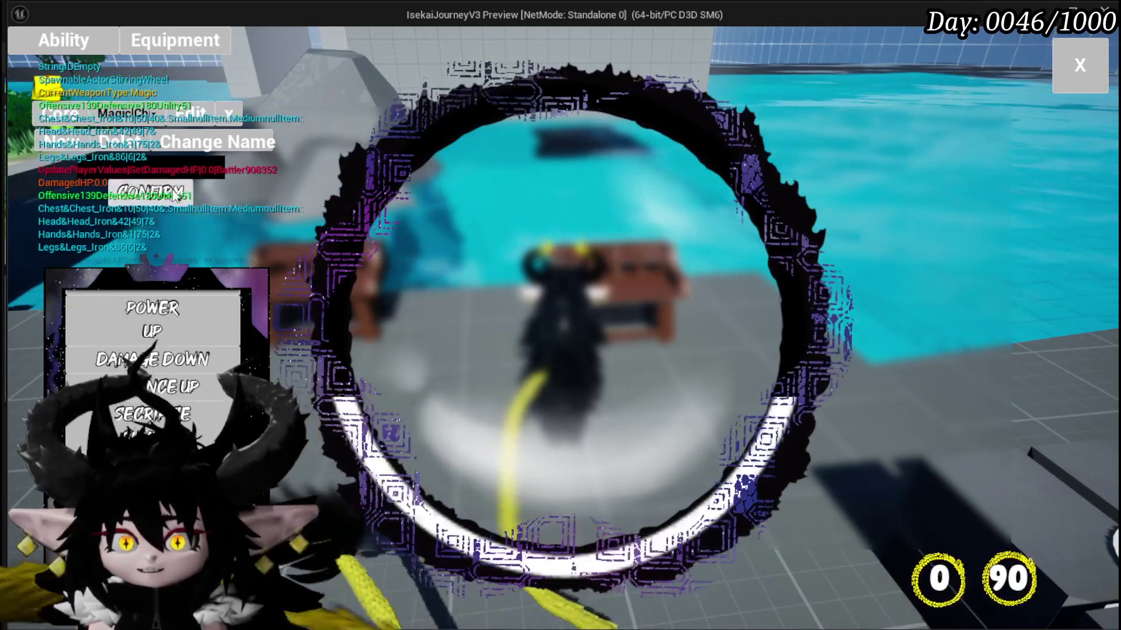
type("Test01")
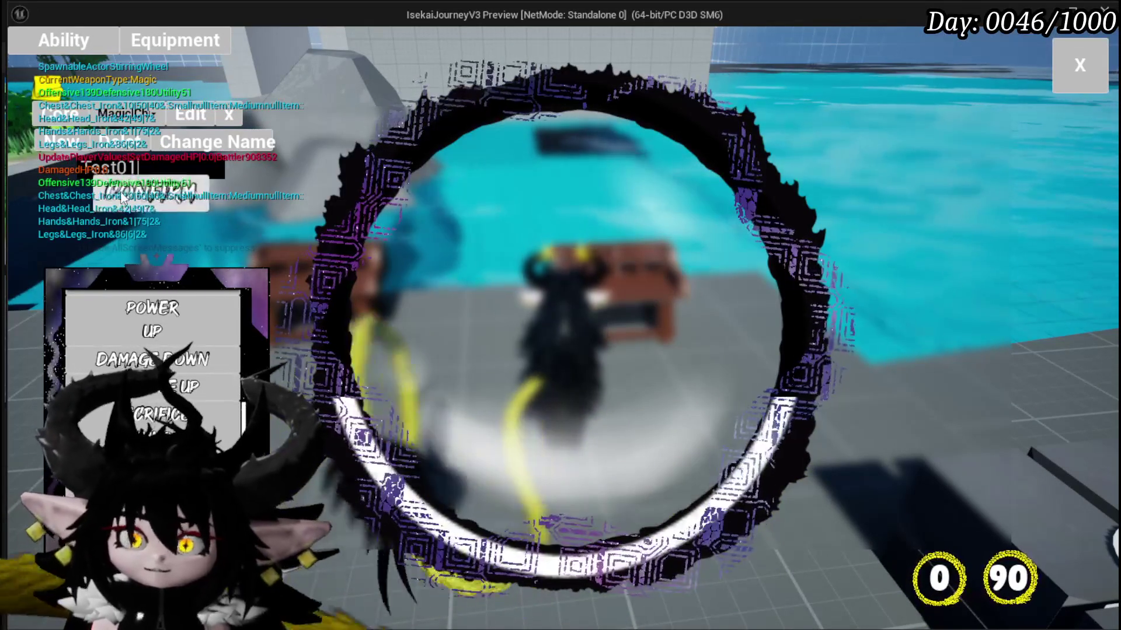
left_click(150, 191)
mouse_move(250, 371)
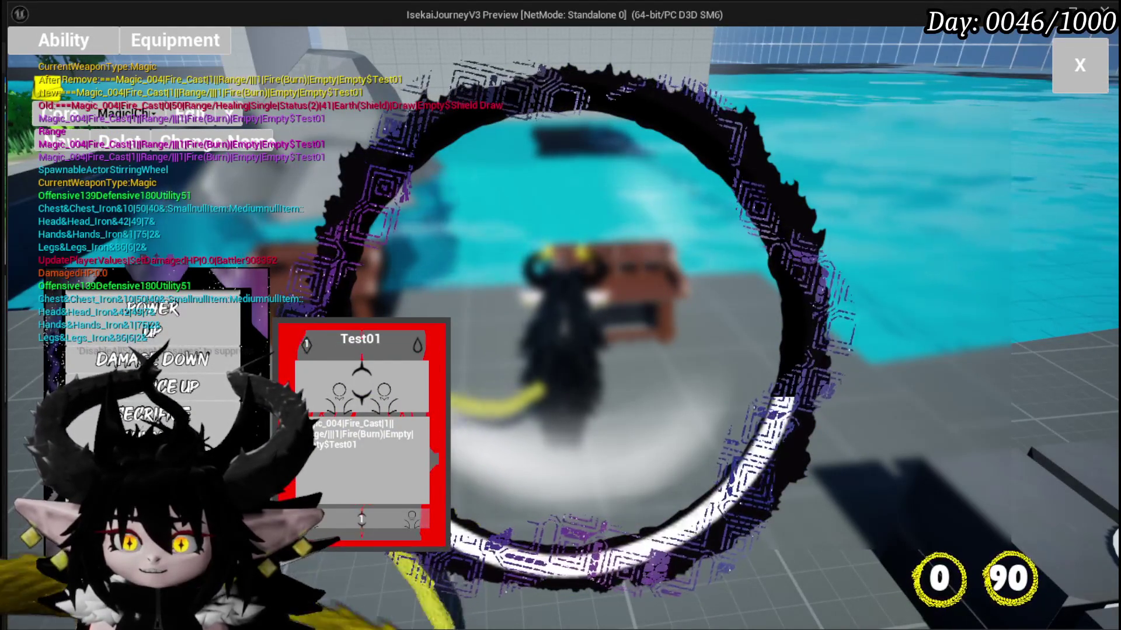
left_click(250, 370)
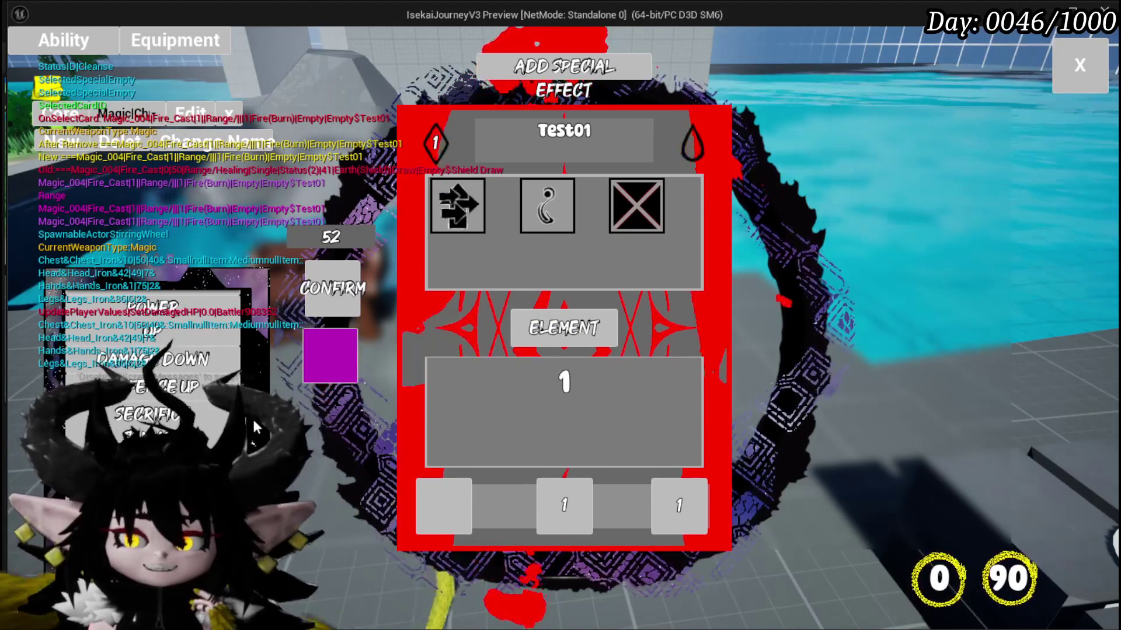
Switch through Secrifice Summon, Defence UP and back to Test01, then stop the preview and save.
left_click(482, 452)
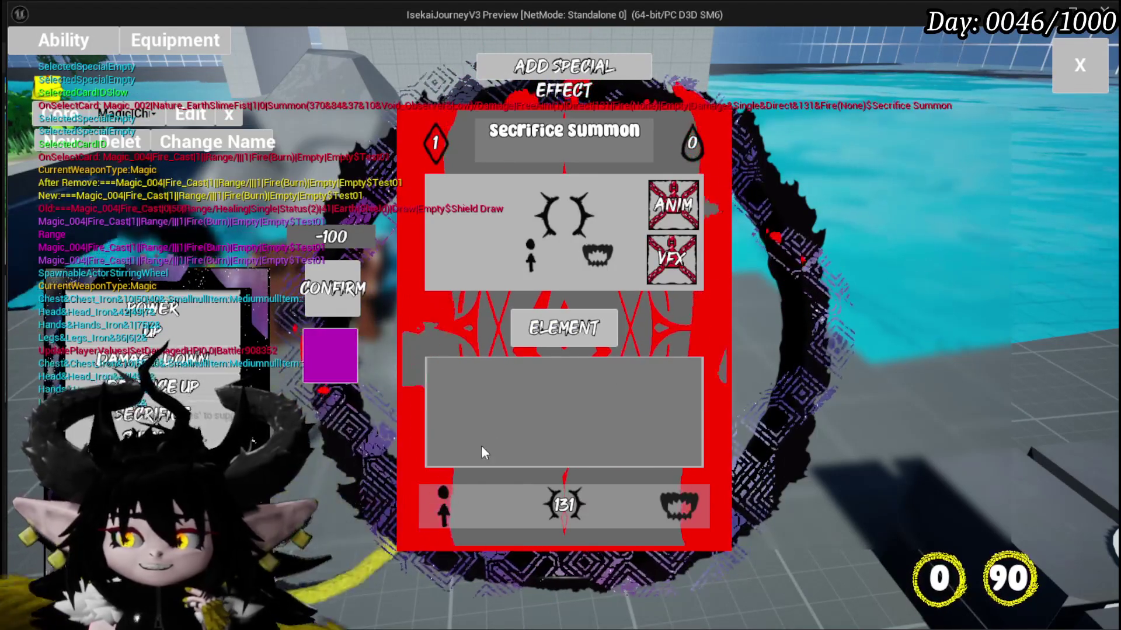
left_click(482, 452)
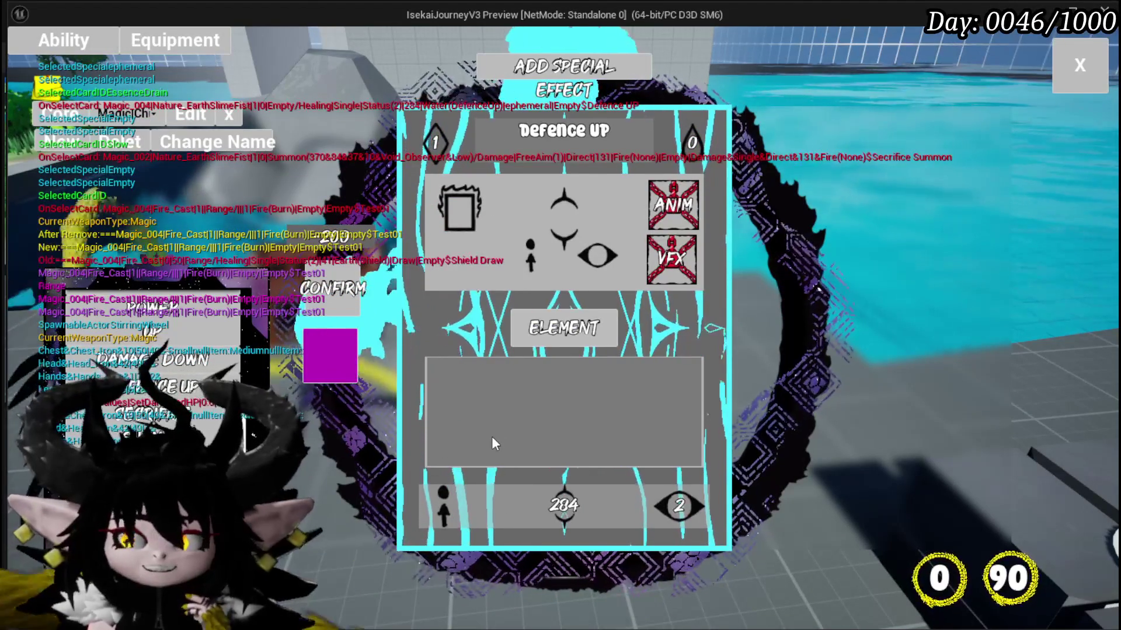
mouse_move(212, 419)
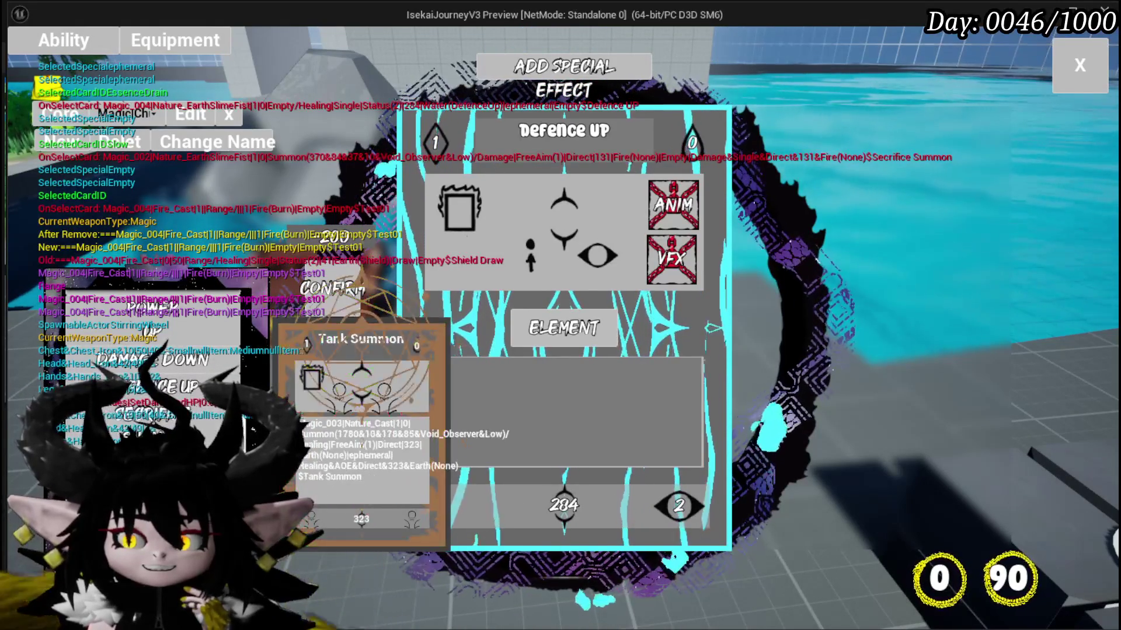
left_click(253, 429)
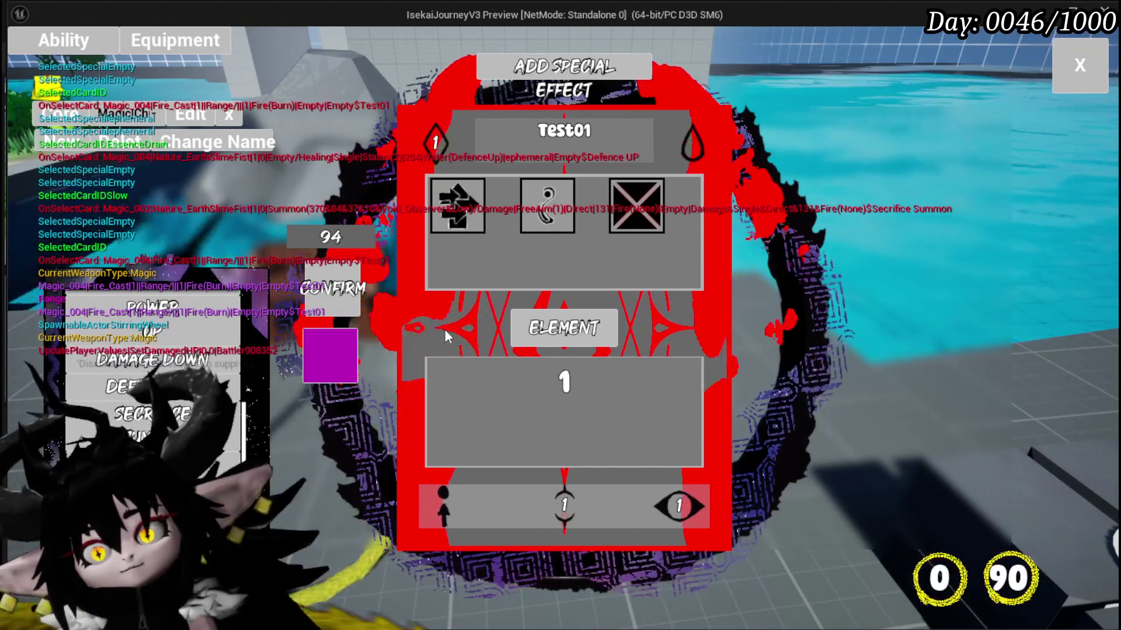
left_click(467, 318)
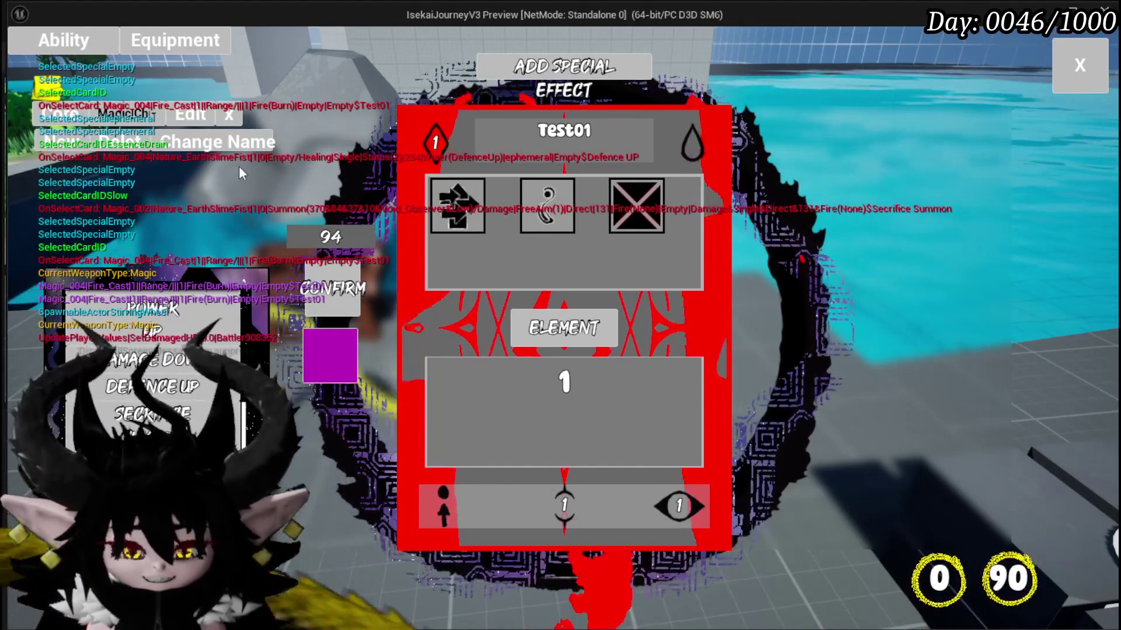
key("Escape")
key("ctrl+s")
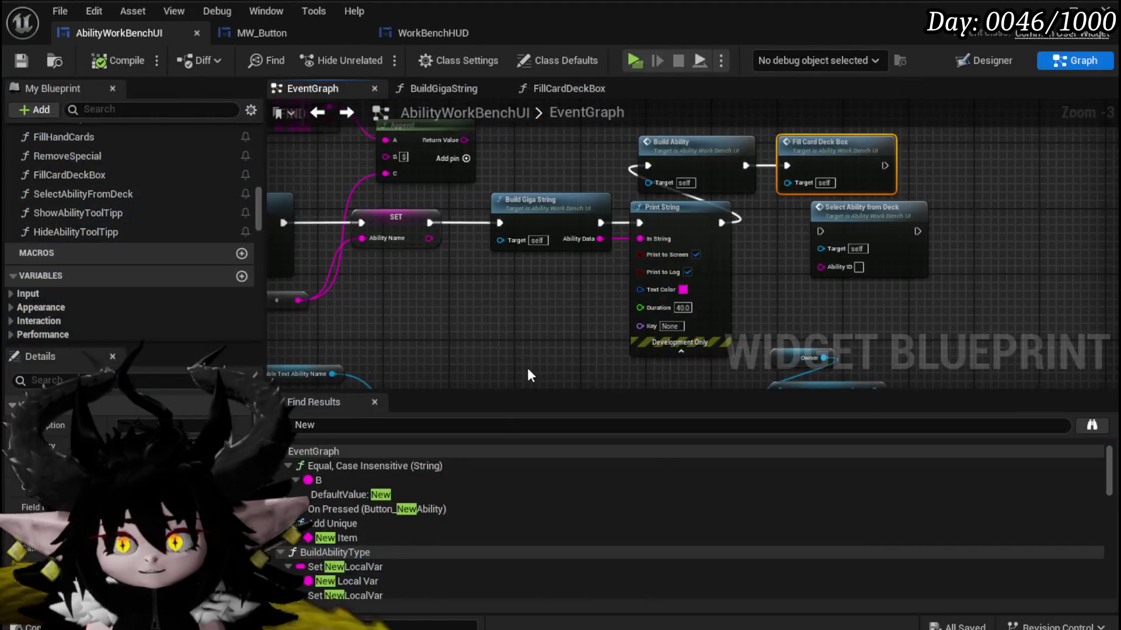
Search for SelectCard and open the SelectCard(NEW) function graph.
left_click_drag(530, 374, 659, 341)
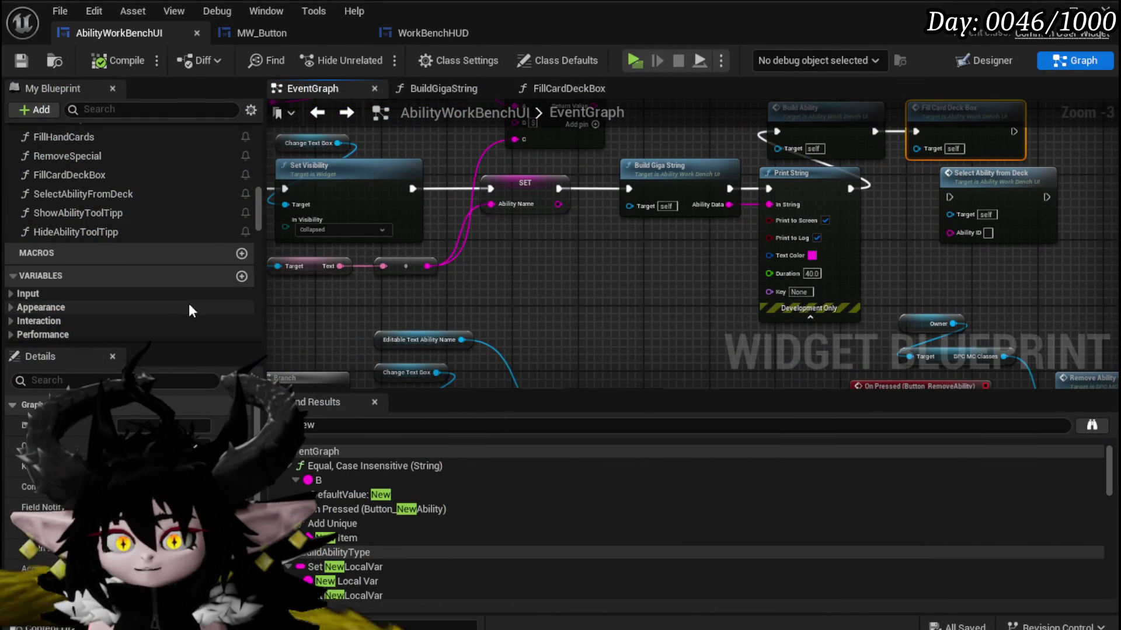
left_click(338, 429)
type("SelectCard")
key("Return")
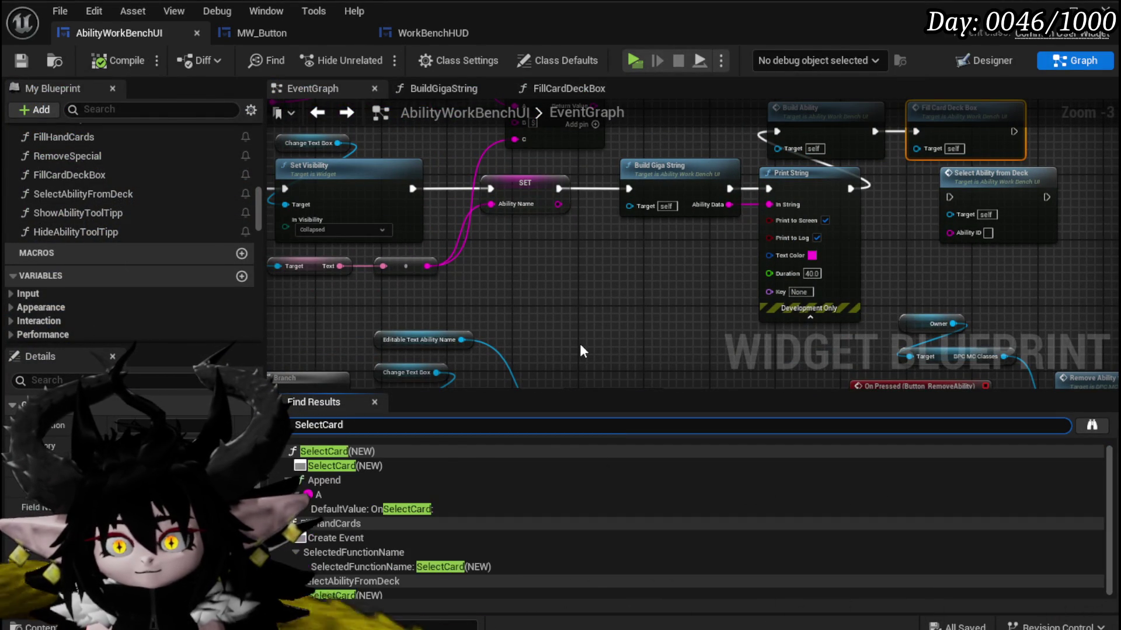
left_click(340, 466)
double_click(340, 466)
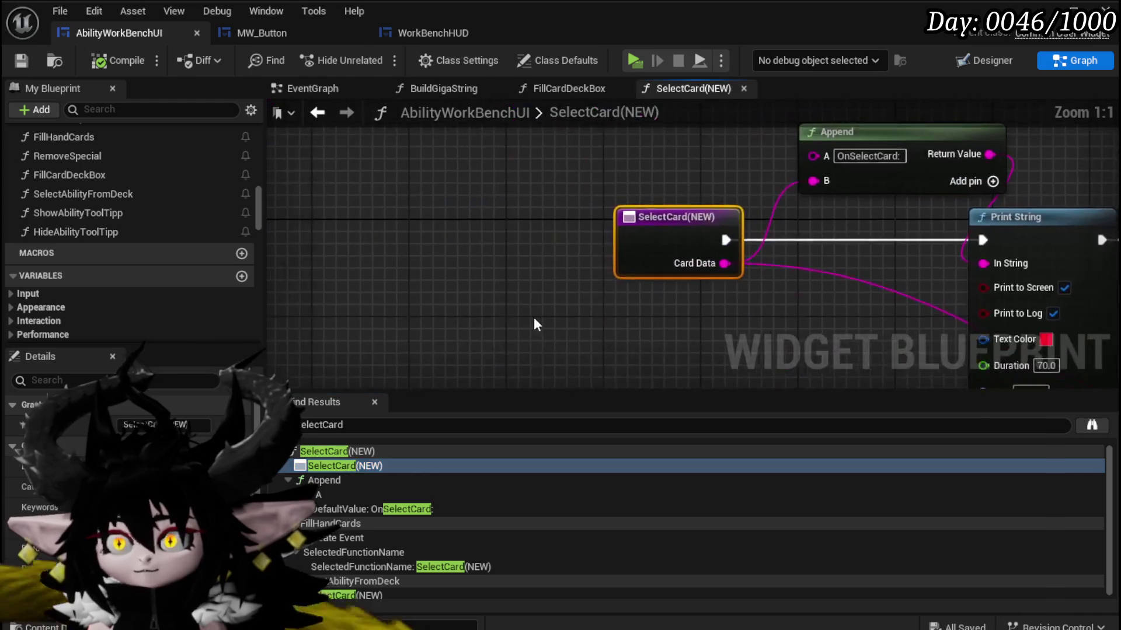
left_click_drag(680, 256, 494, 260)
mouse_move(586, 299)
left_mouse_down()
mouse_move(347, 296)
mouse_move(352, 253)
left_mouse_up()
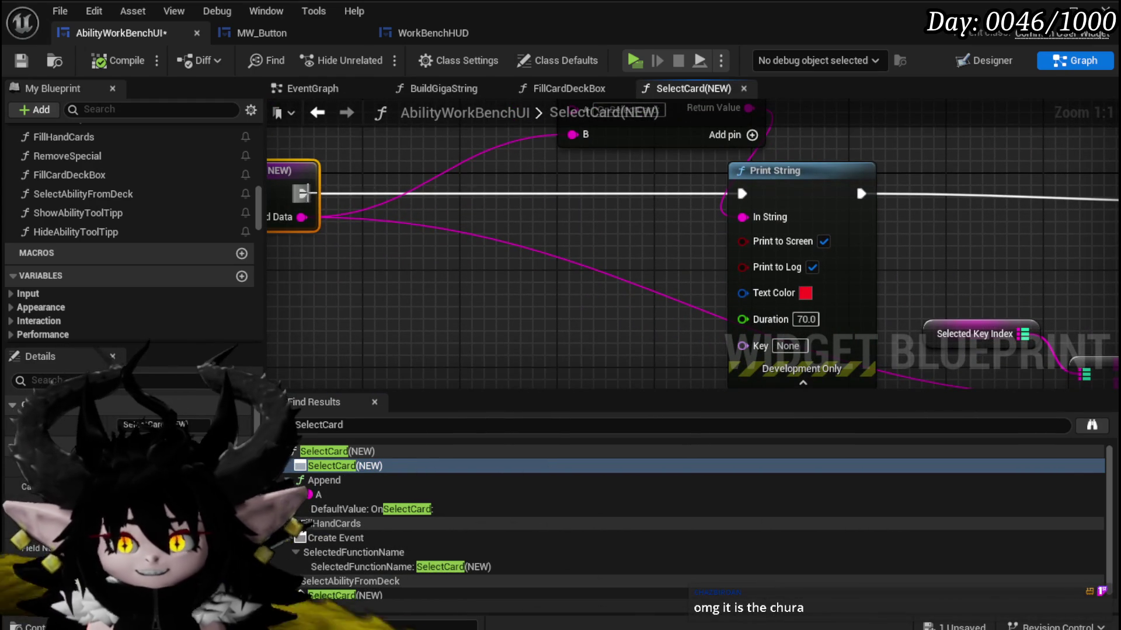
Add a Print String fed by Card Data, with magenta text and 100-second duration.
left_click_drag(415, 206, 415, 205)
type("print")
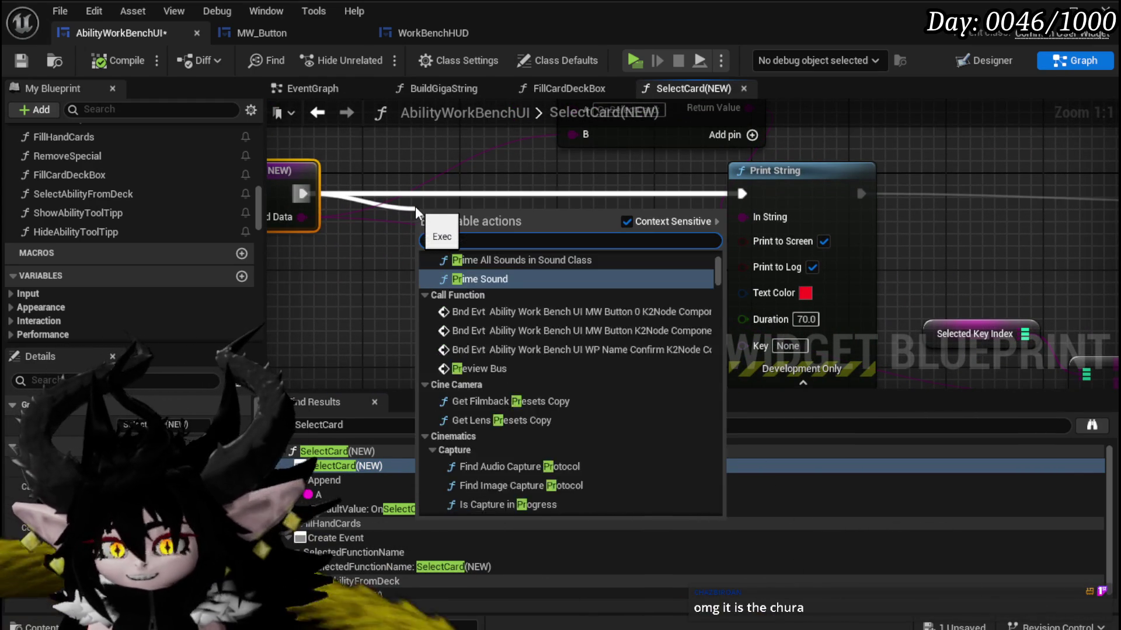
type(" string")
key("Return")
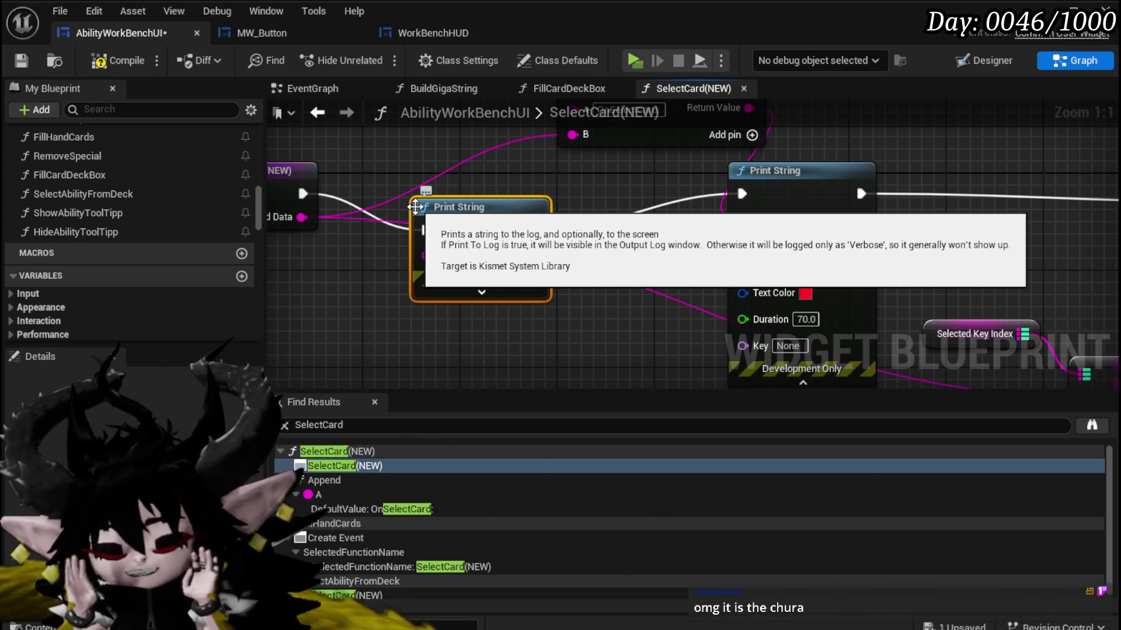
mouse_move(463, 212)
left_mouse_down()
mouse_move(486, 165)
mouse_move(486, 175)
left_mouse_up()
left_click_drag(302, 217, 451, 219)
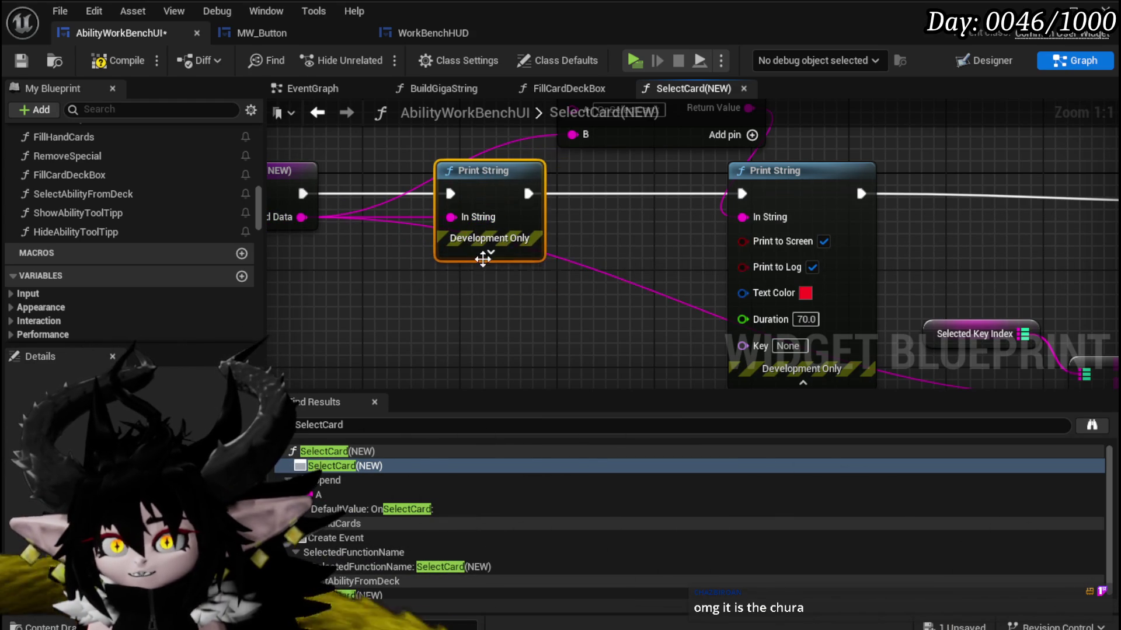
left_click(506, 255)
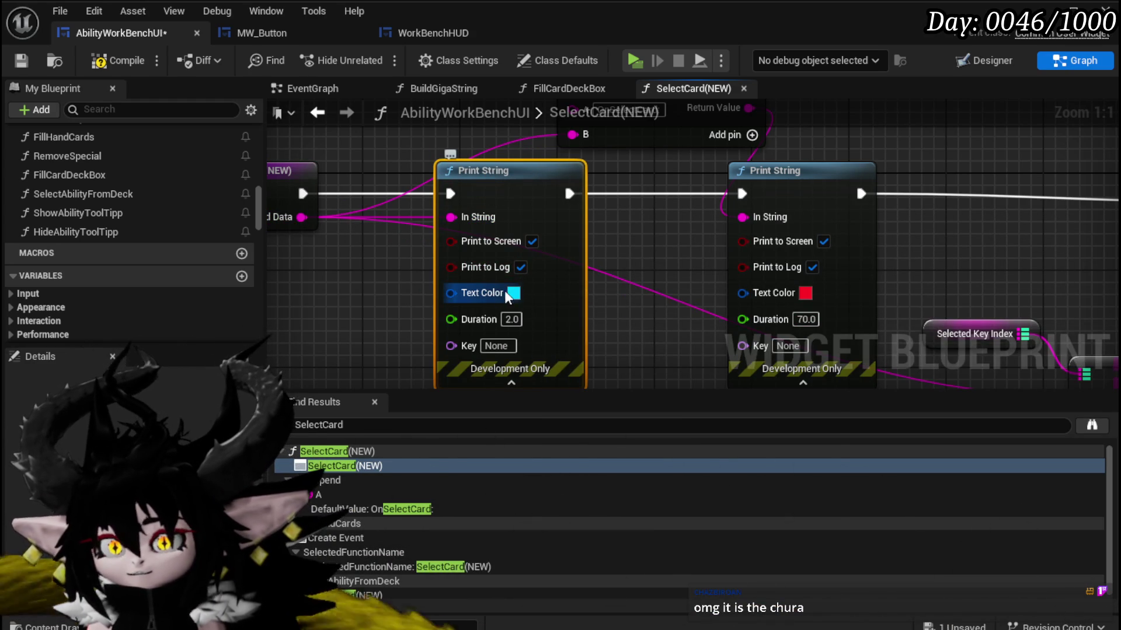
left_click(510, 294)
left_click(657, 376)
key("Return")
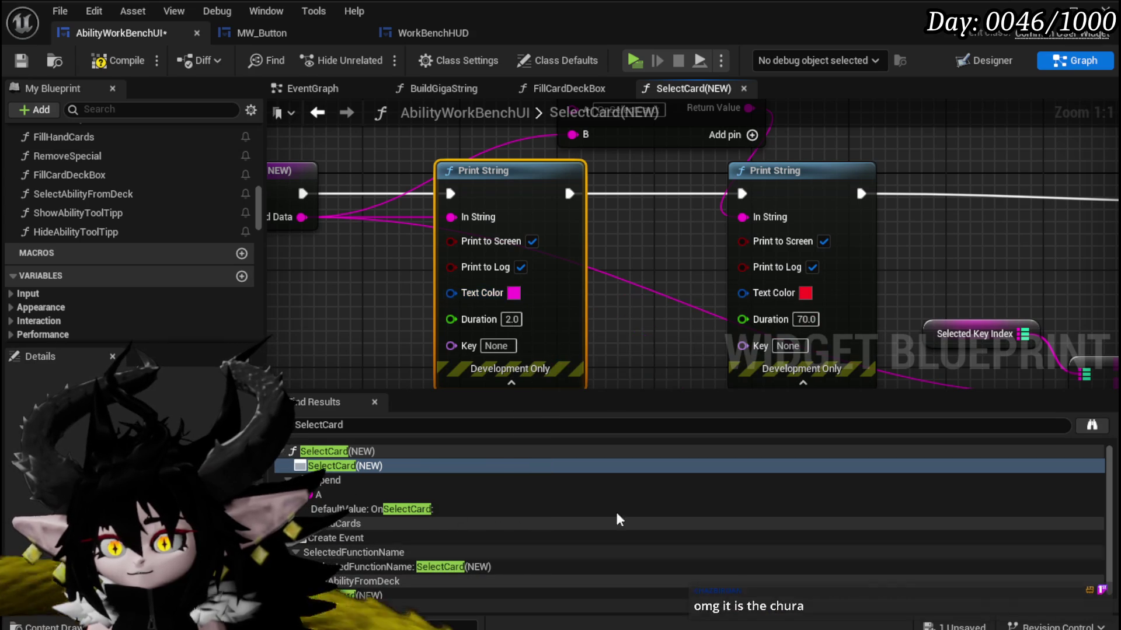
left_click(512, 319)
type("100")
left_click(652, 331)
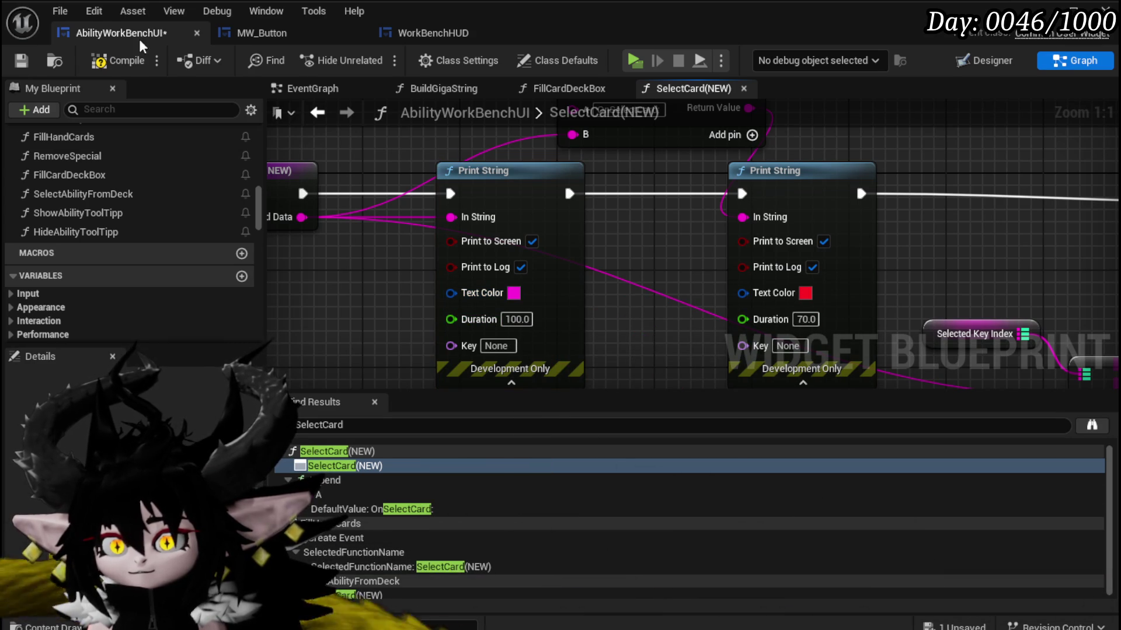
Reroute the entry's exec to the red Print String, delete the magenta one, and save.
left_click_drag(555, 284, 541, 284)
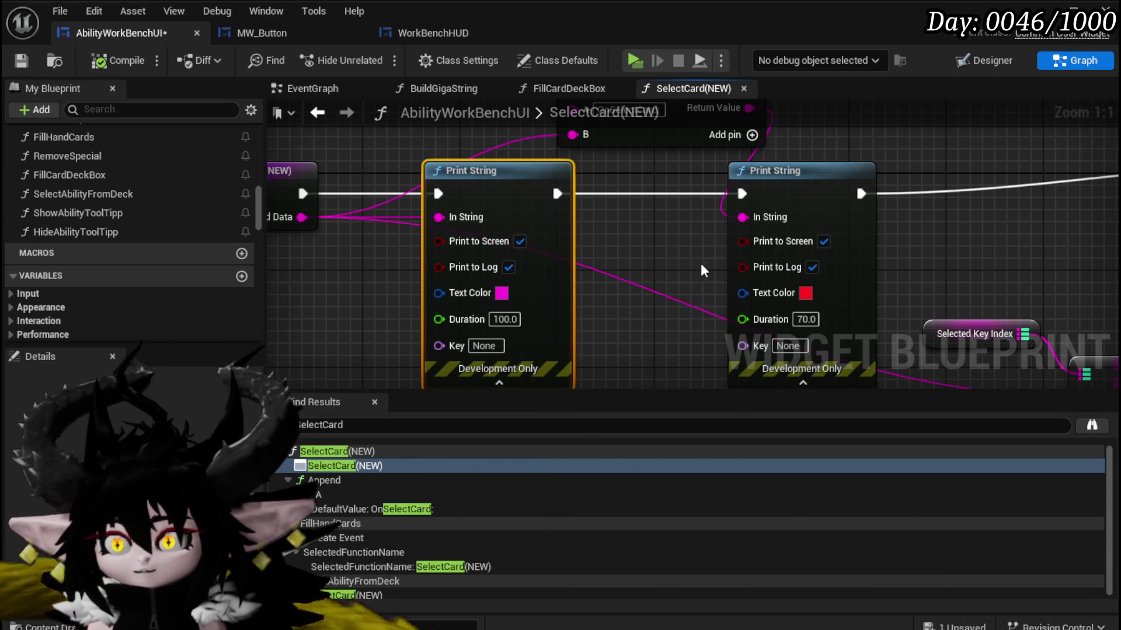
scroll(541, 284, "down", 2)
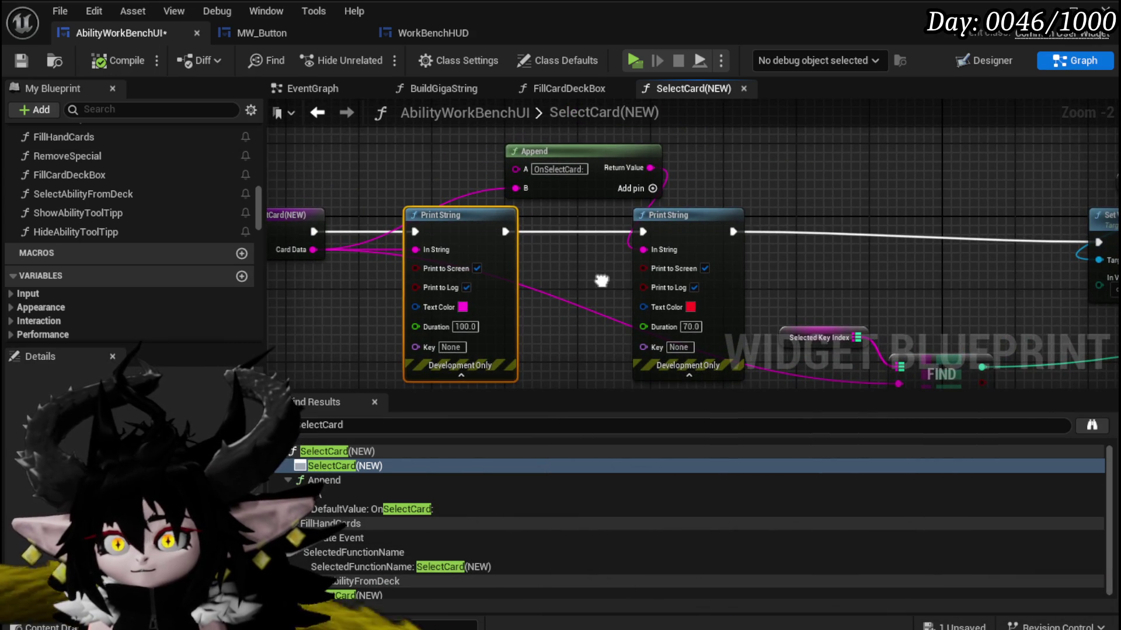
left_click_drag(320, 231, 645, 233)
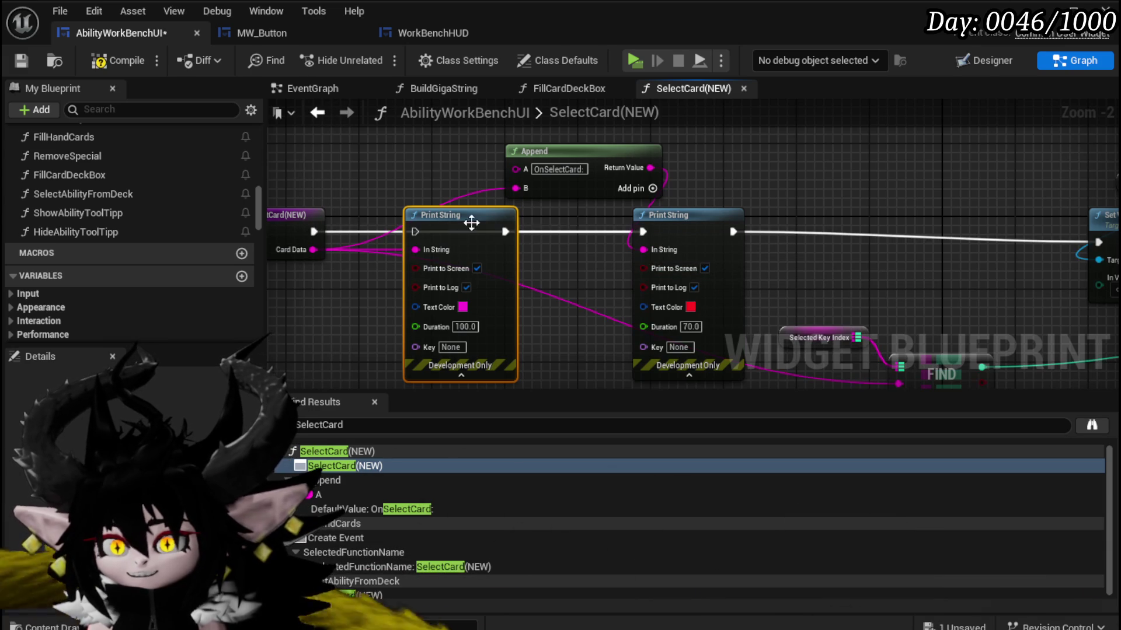
key("Delete")
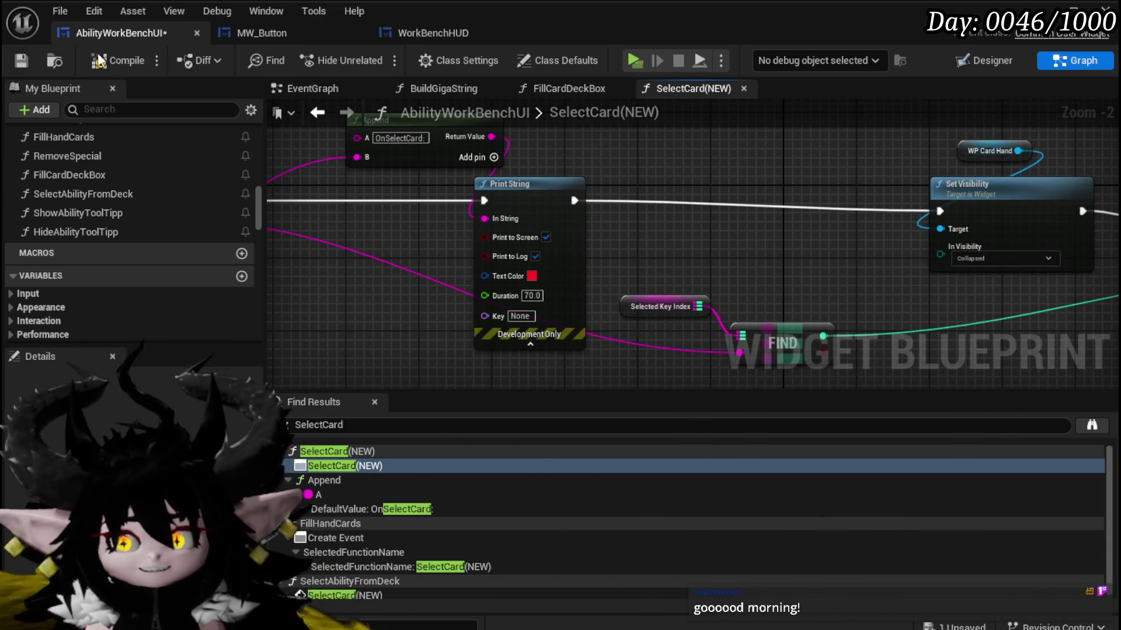
left_click(27, 58)
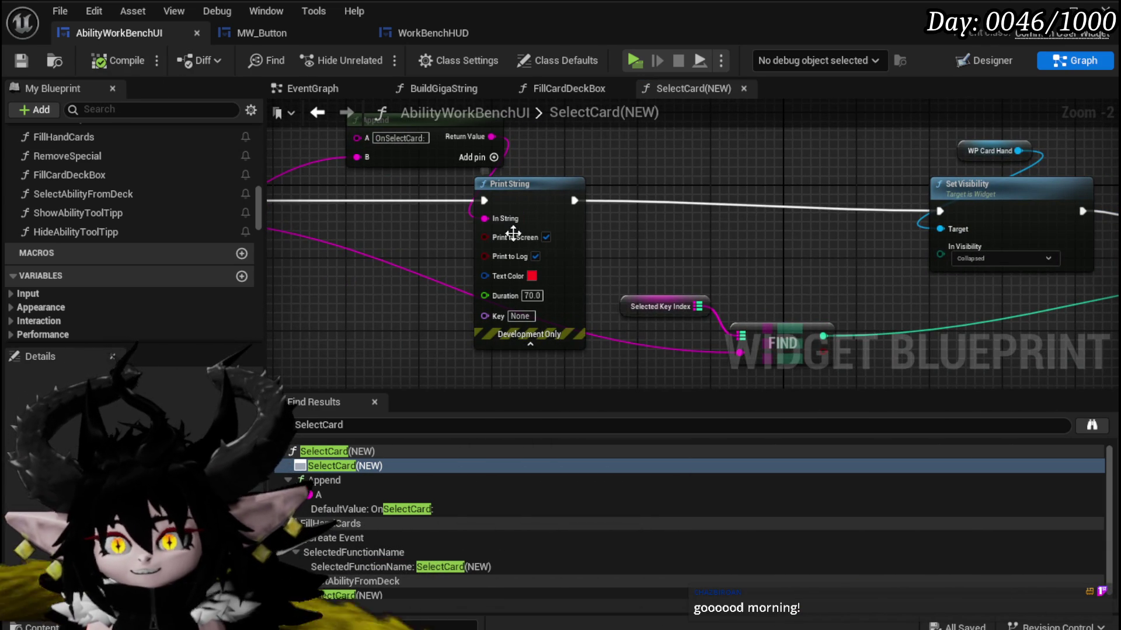
mouse_move(521, 239)
left_mouse_down()
mouse_move(551, 250)
mouse_move(303, 201)
mouse_move(478, 238)
left_mouse_up()
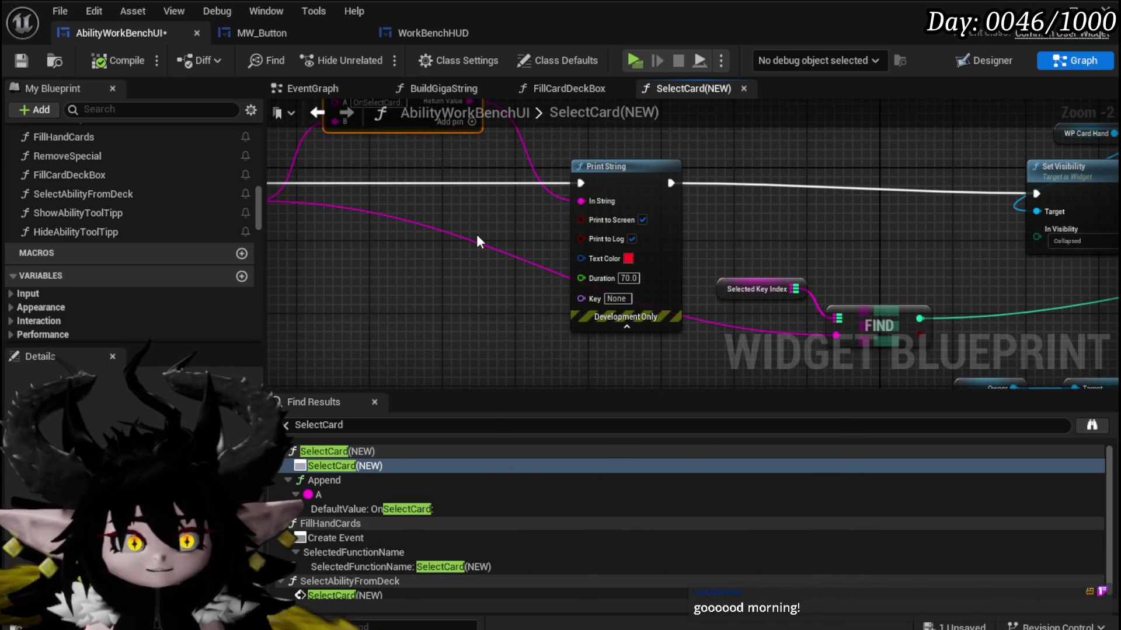
Start a play test, load the Magic ability in the workbench and open the Void AOE card.
left_click(1073, 9)
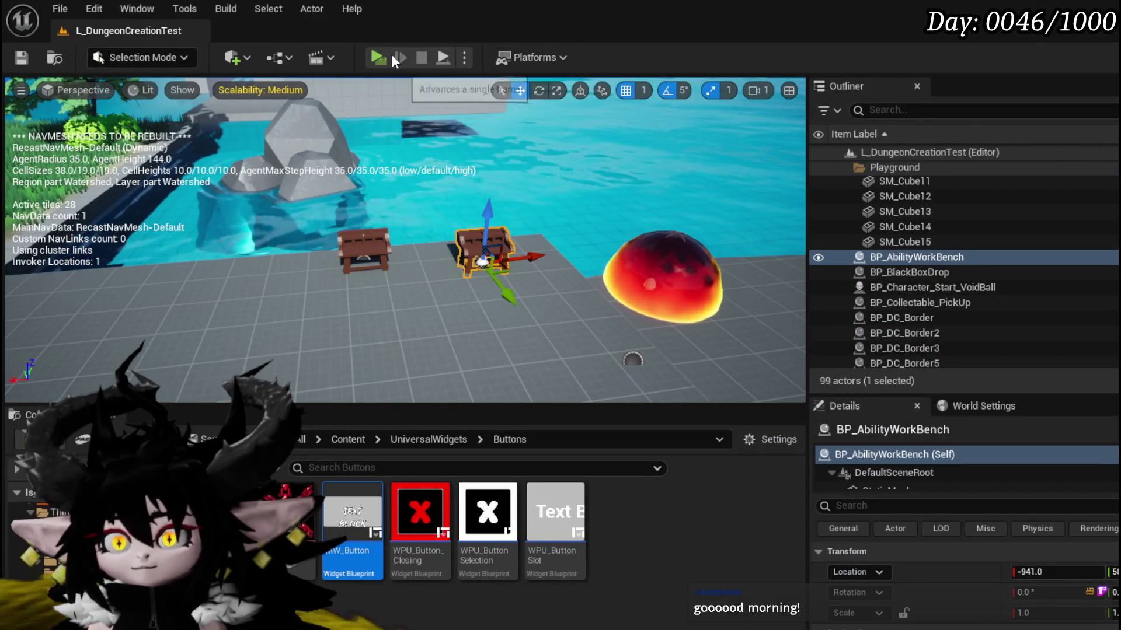
left_click(378, 55)
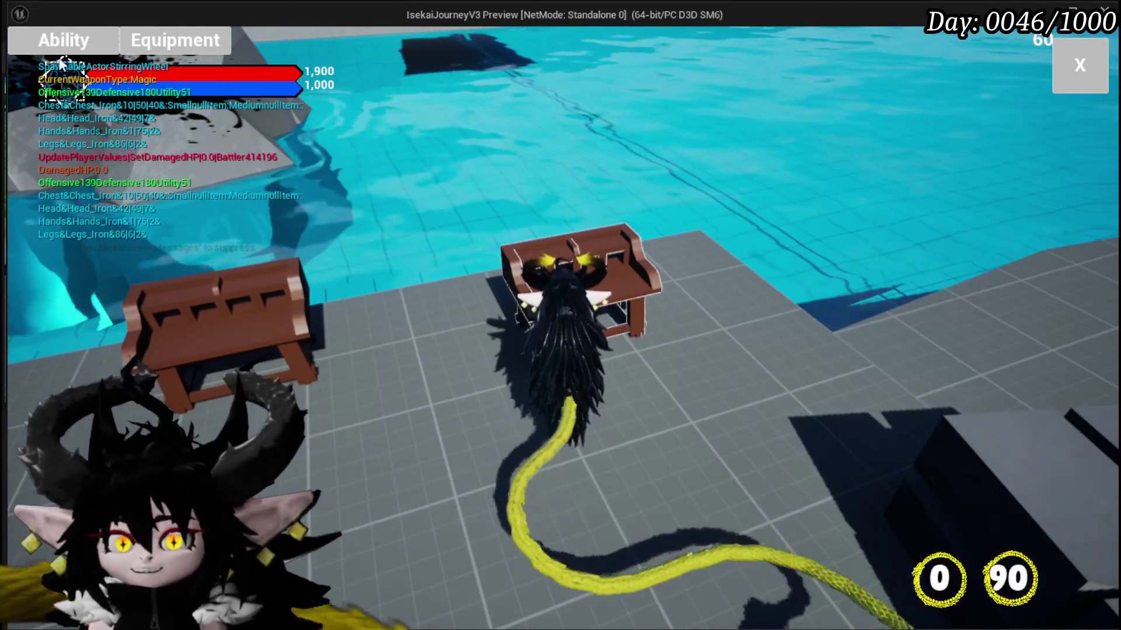
left_click(61, 47)
left_click(118, 121)
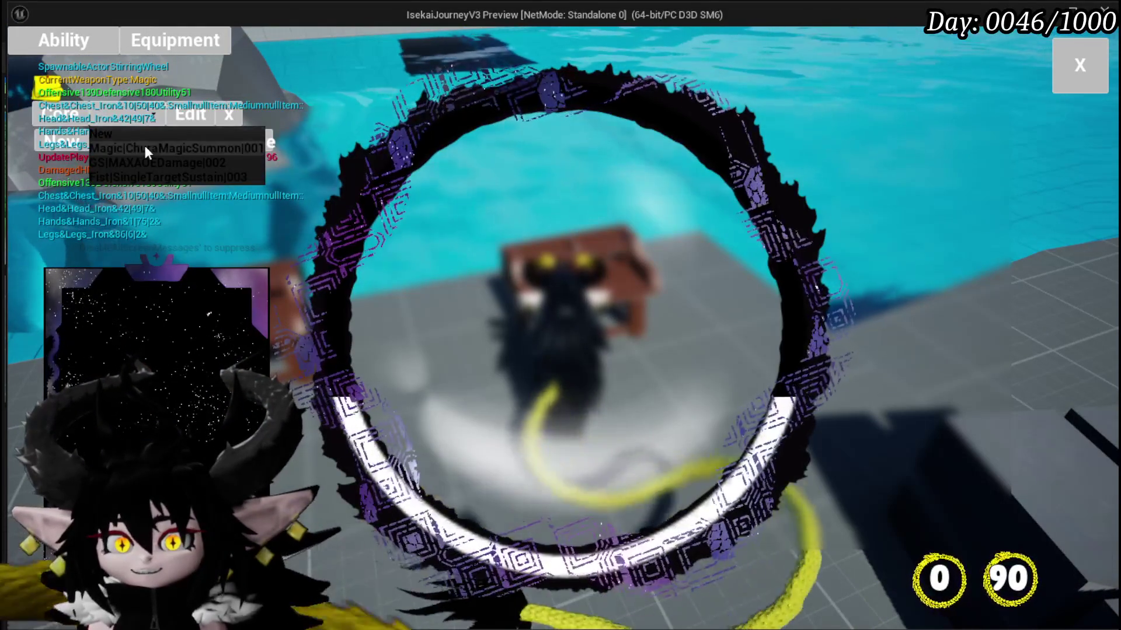
left_click(145, 150)
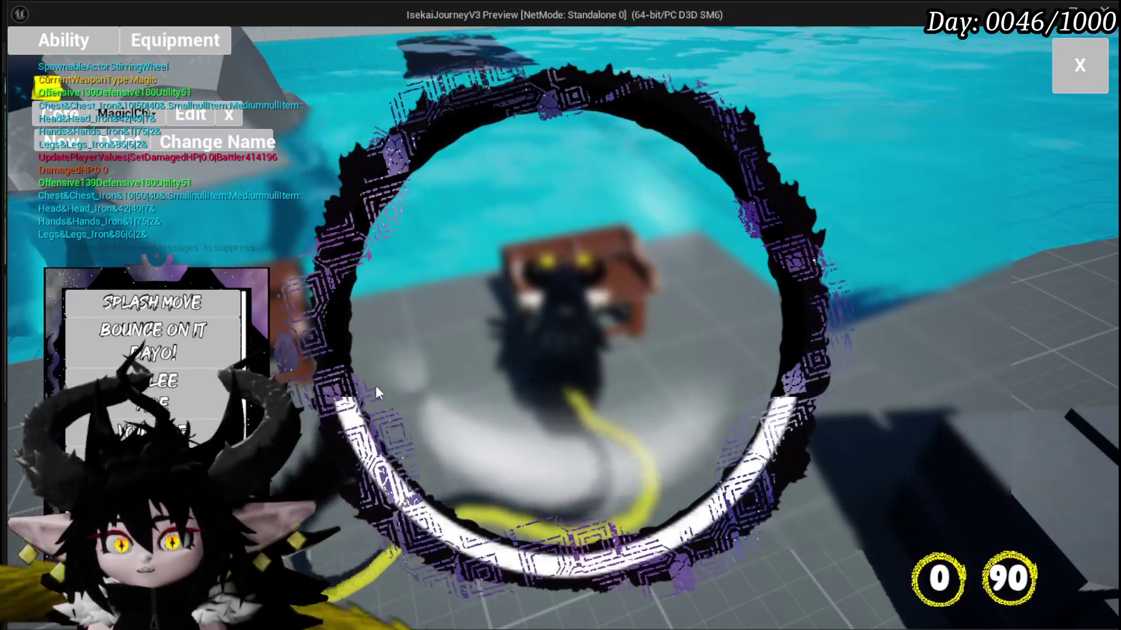
left_click(435, 375)
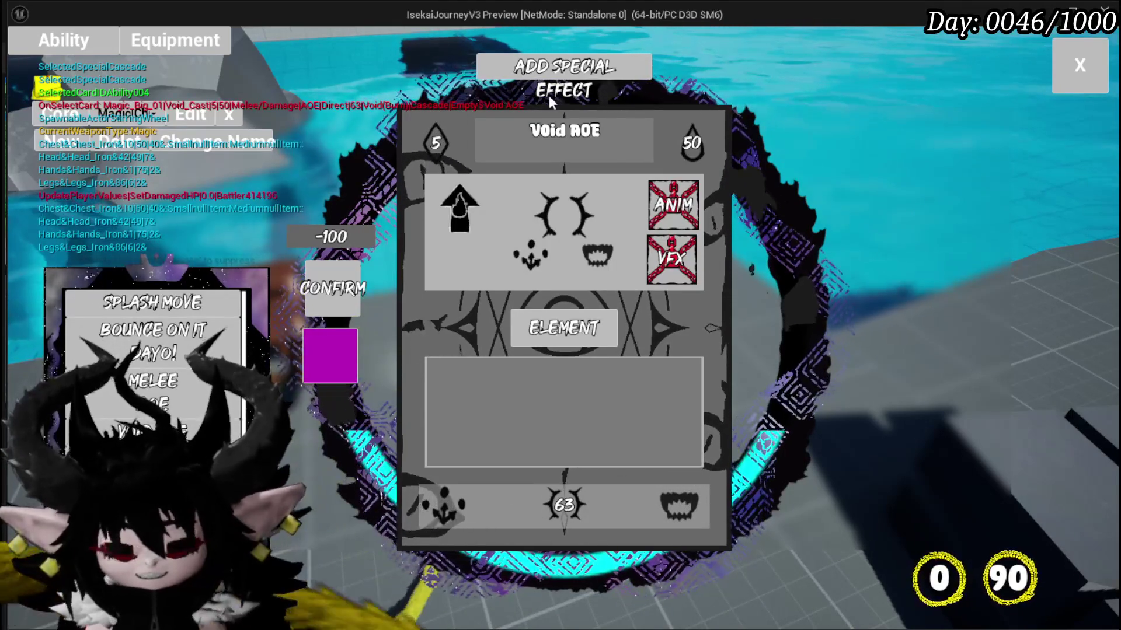
Browse the card editor's list, then stop the play session.
mouse_move(464, 146)
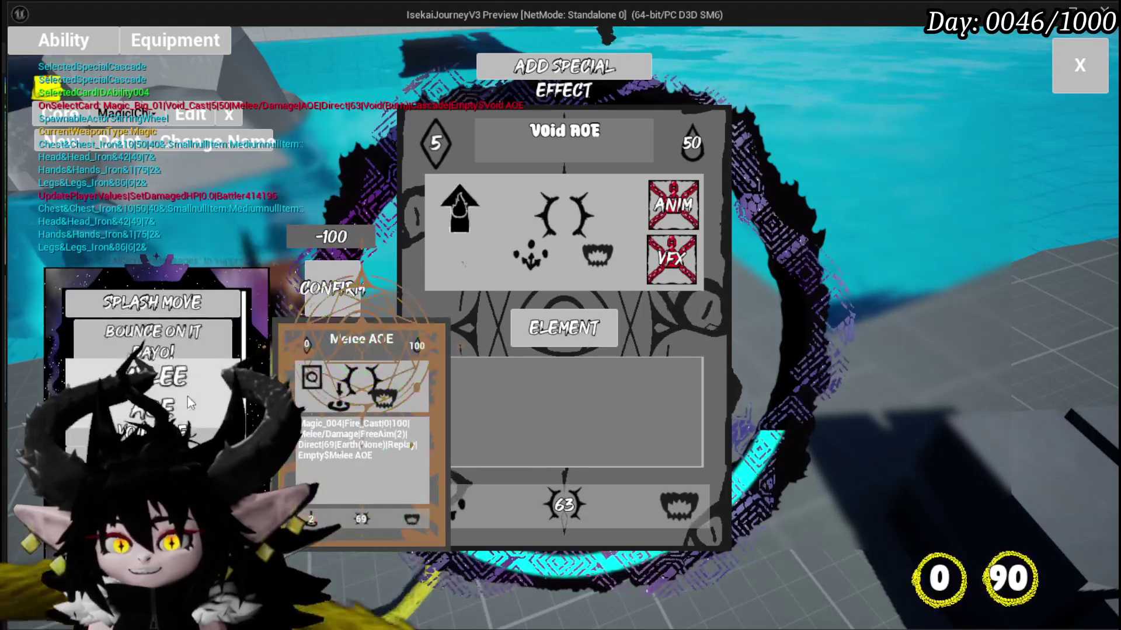
mouse_move(180, 309)
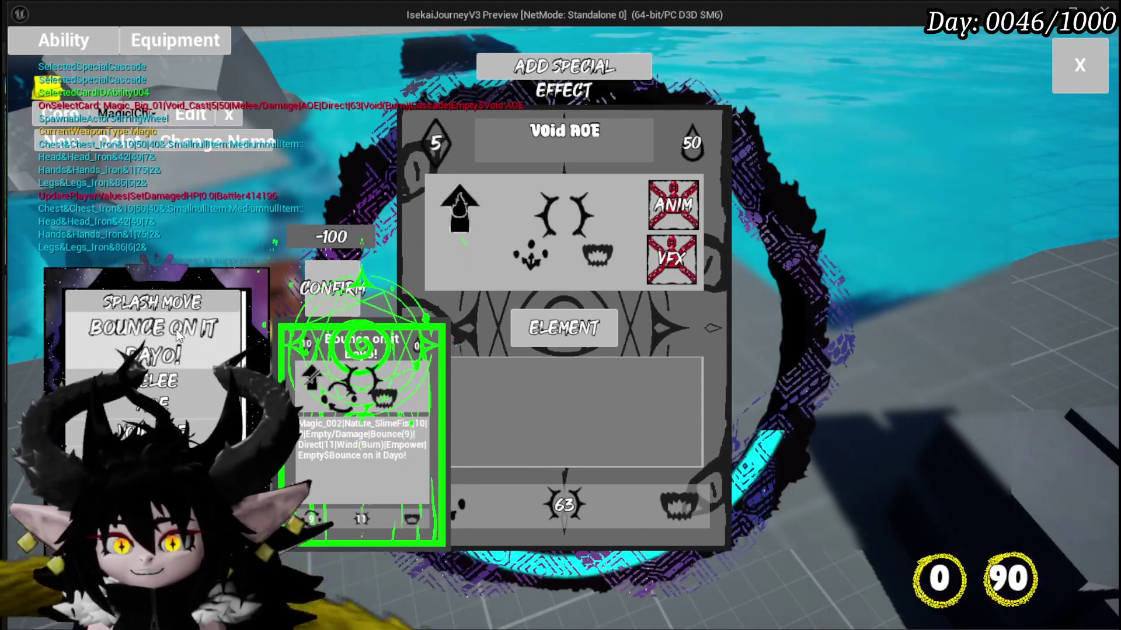
scroll(180, 366, "down", 5)
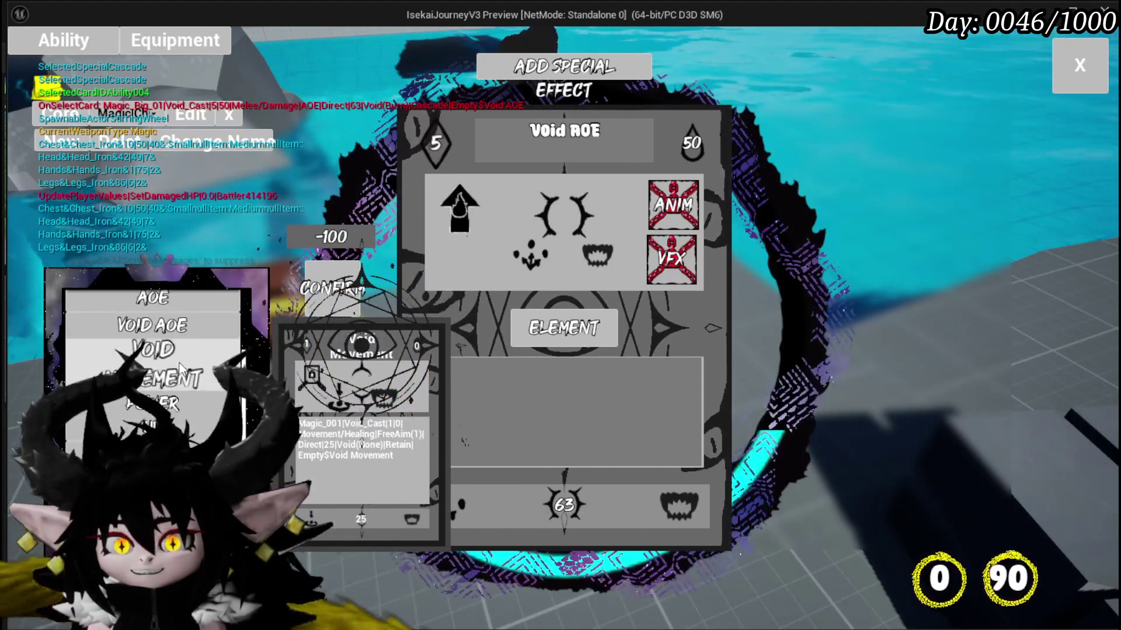
scroll(181, 369, "down", 3)
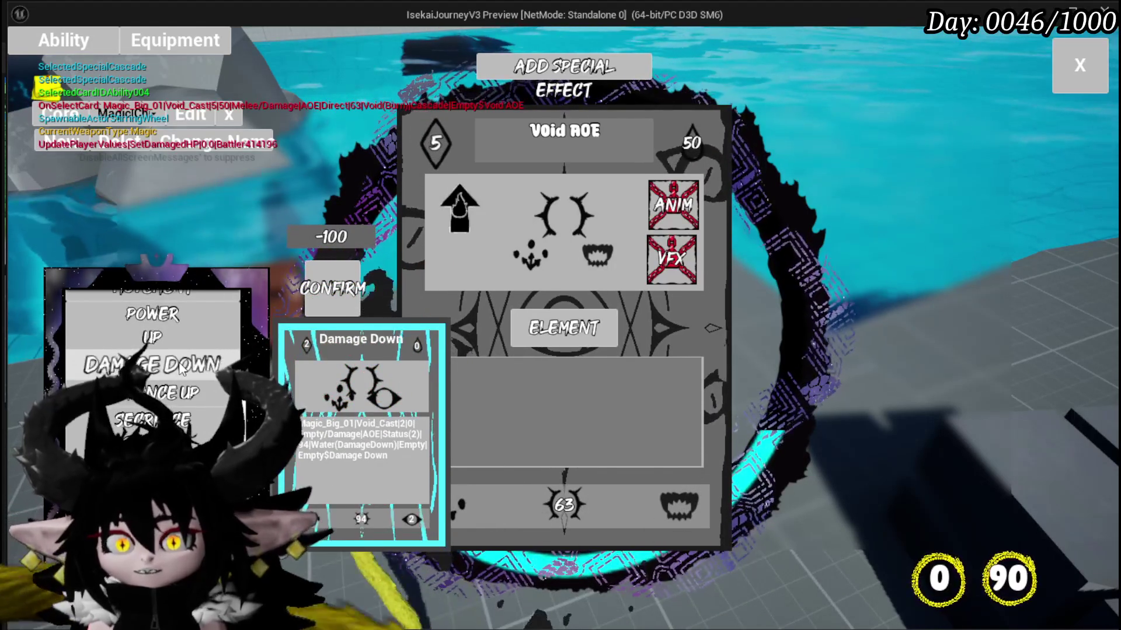
scroll(181, 369, "up", 1)
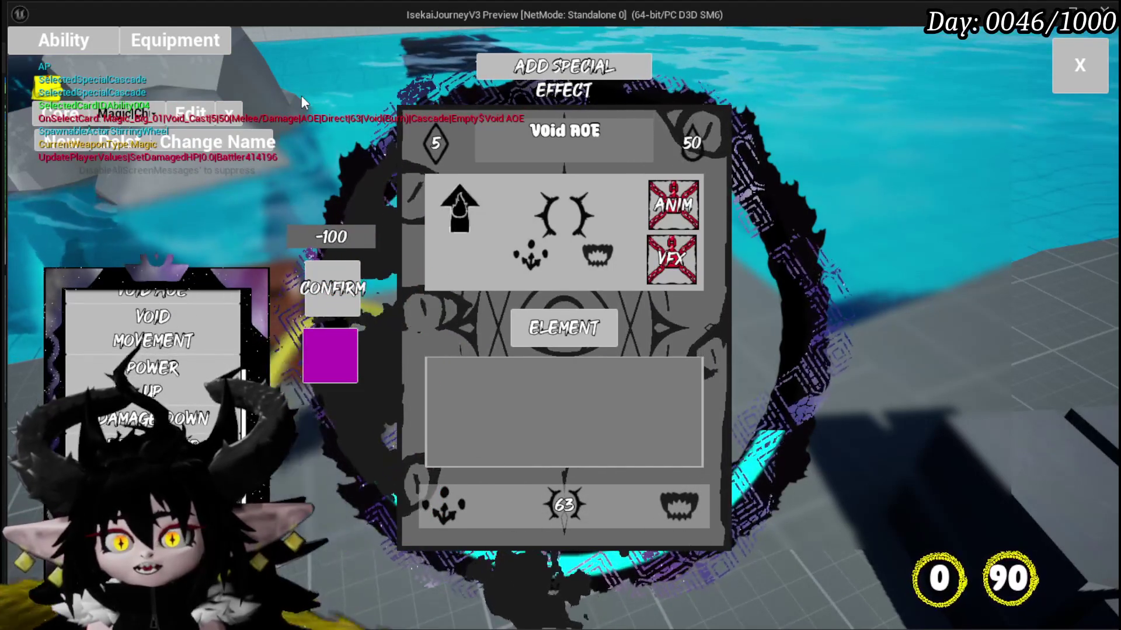
key("alt+Tab")
key("Escape")
Save the level, then feed Ability Data into Select Ability from Deck placed after Fill Card Deck Box.
left_click(21, 58)
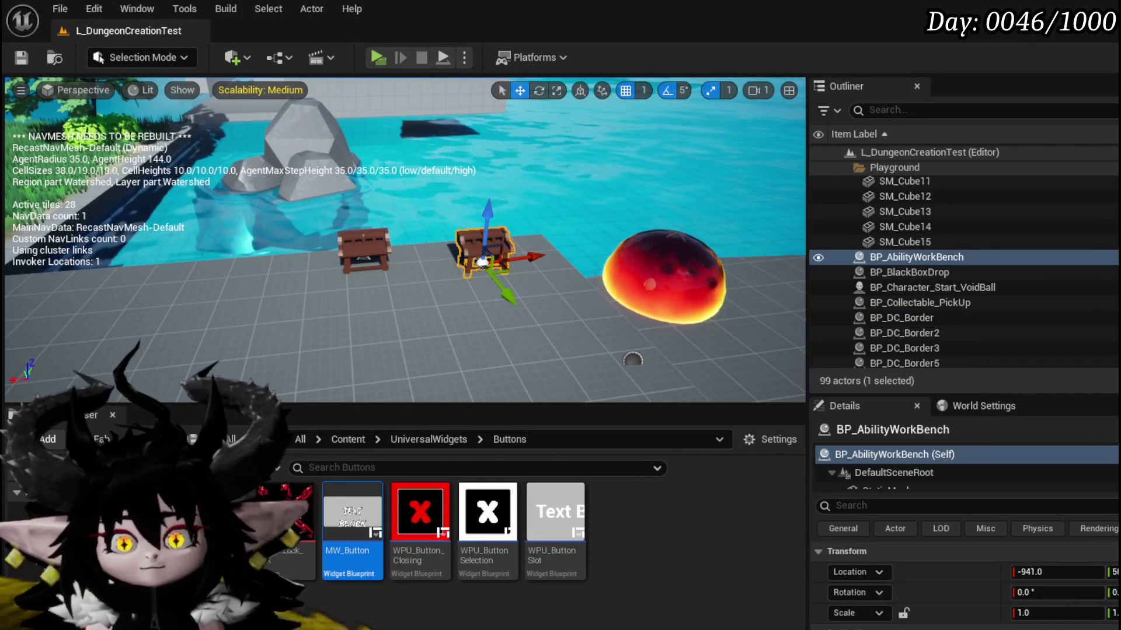
key("alt+Tab")
scroll(491, 292, "down", 3)
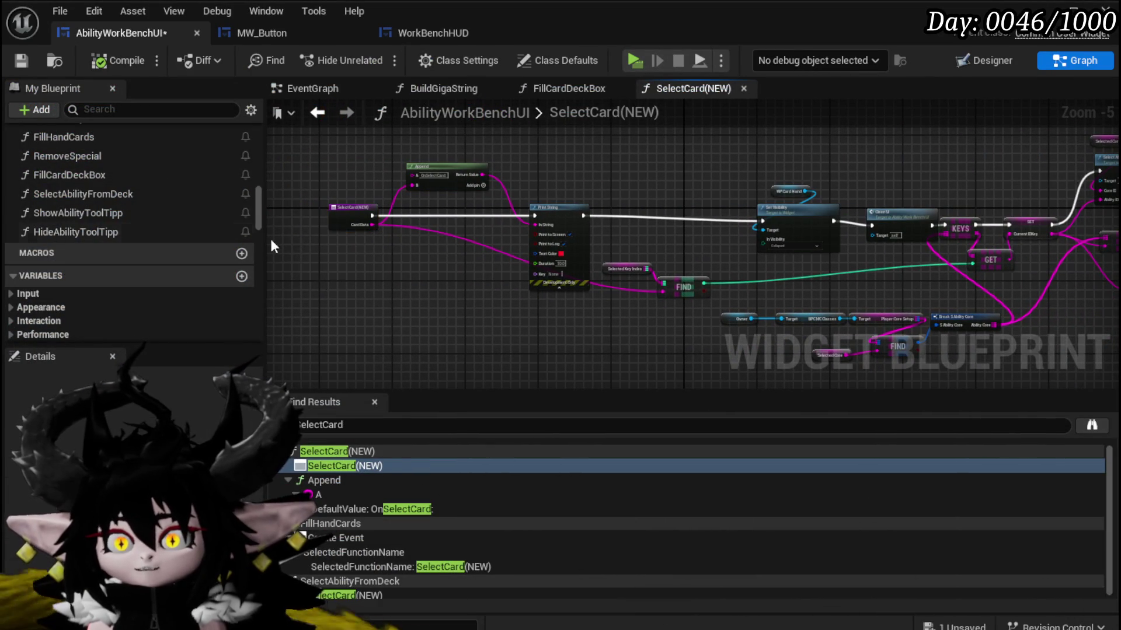
left_click(315, 114)
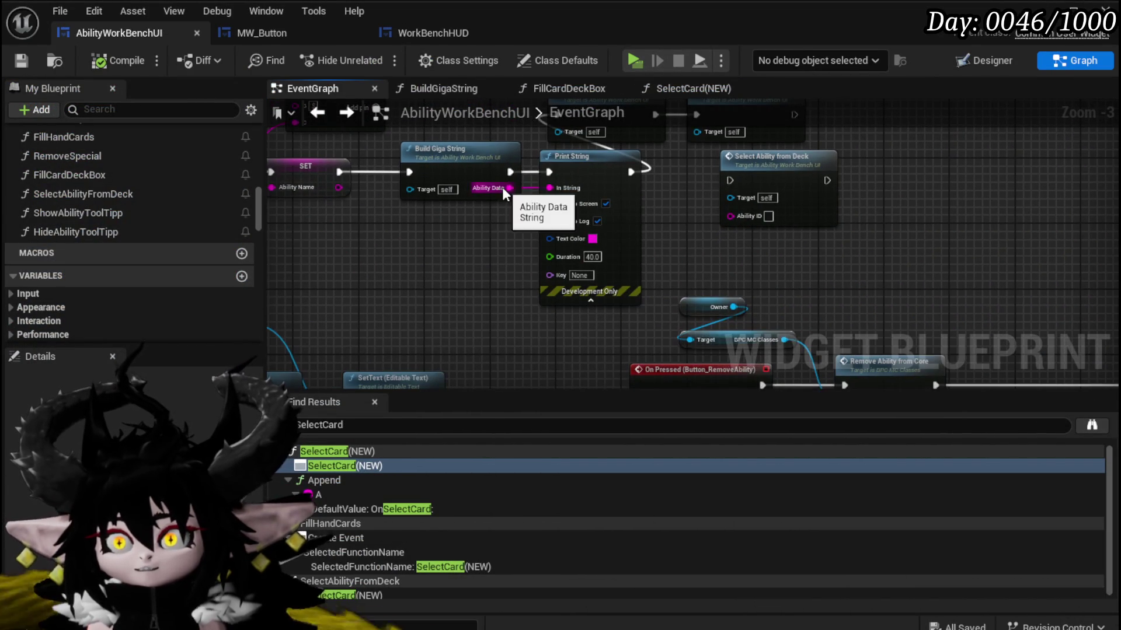
mouse_move(680, 243)
left_mouse_down()
mouse_move(741, 214)
mouse_move(744, 171)
left_mouse_up()
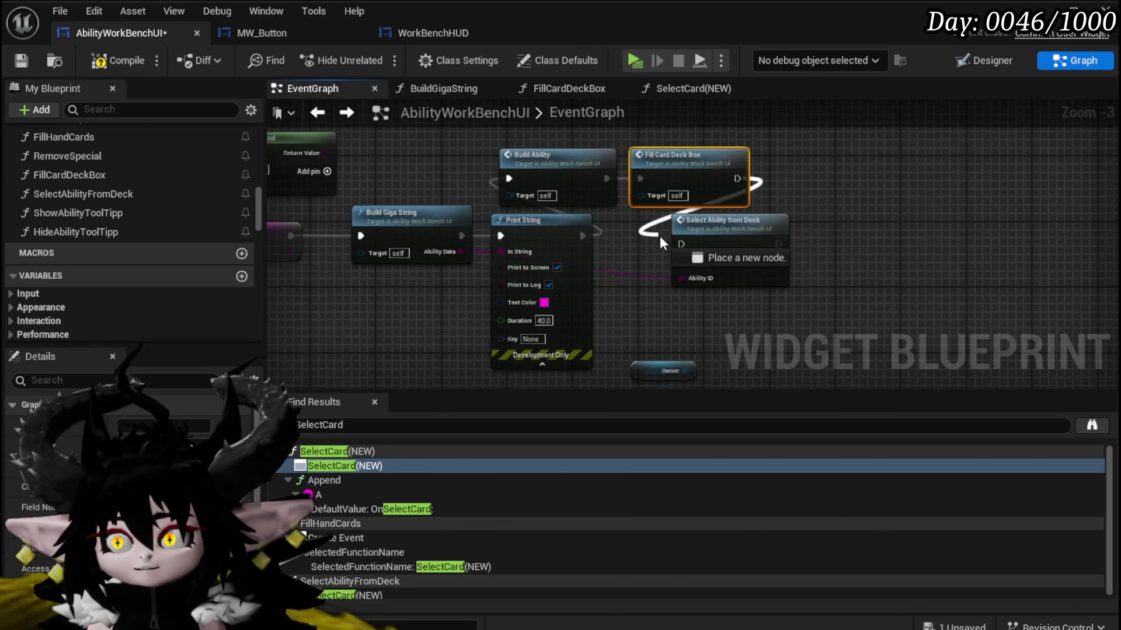
left_click_drag(694, 243, 833, 238)
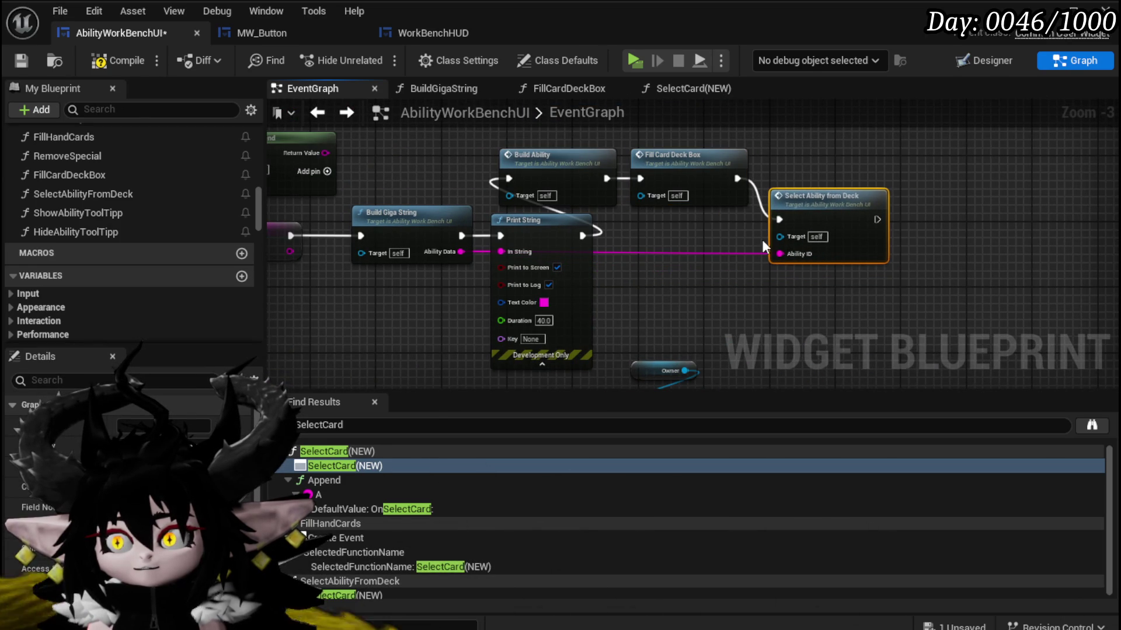
left_click(671, 240)
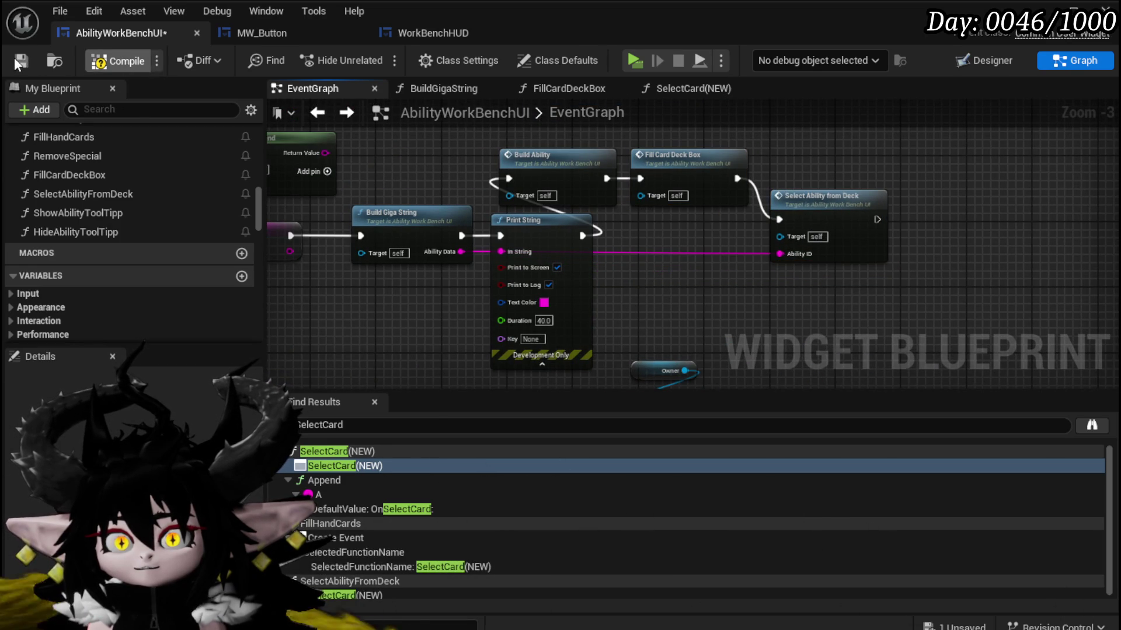
Save and close the blueprint editor, then start another play test.
left_click(15, 59)
left_click(1105, 8)
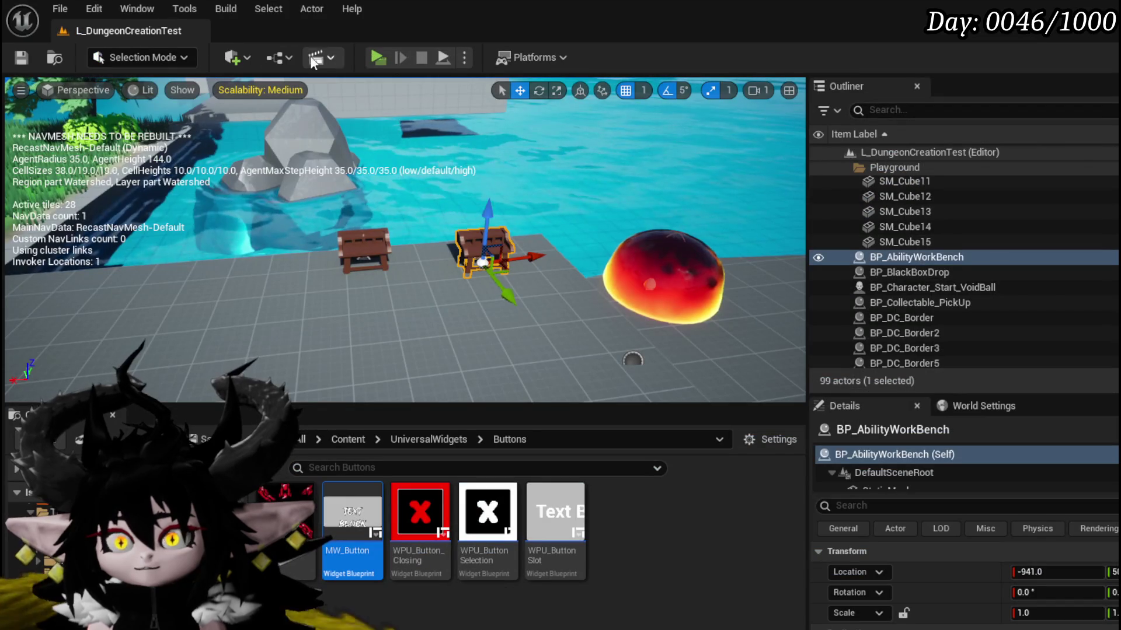
left_click(374, 57)
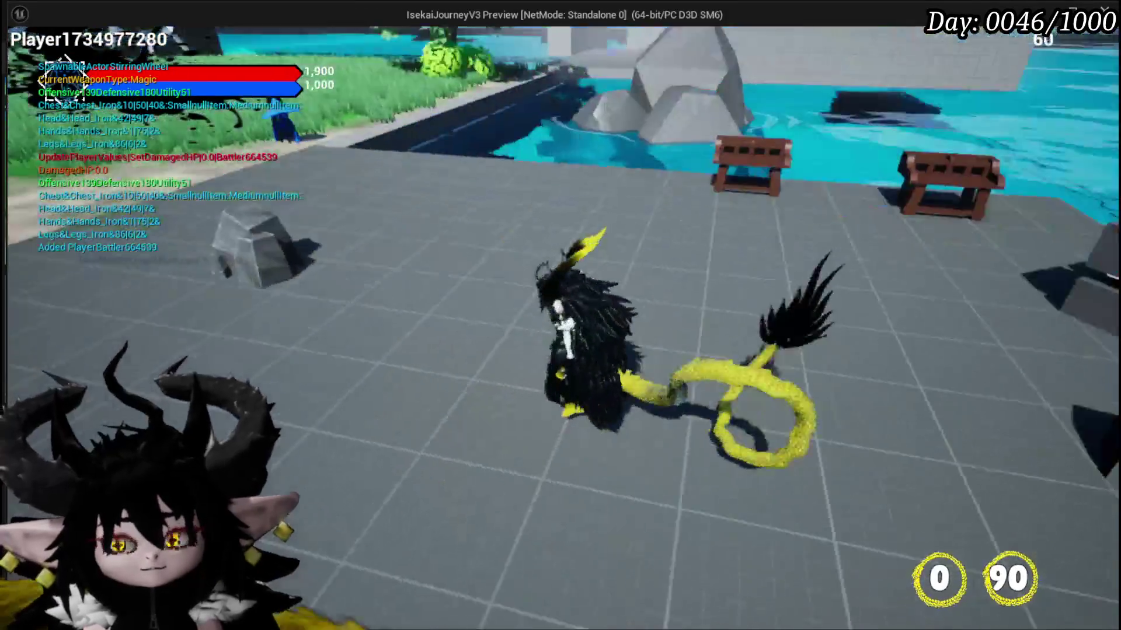
Pick the magic ability for the core slot and name the new card NewCard01.
key("Tab")
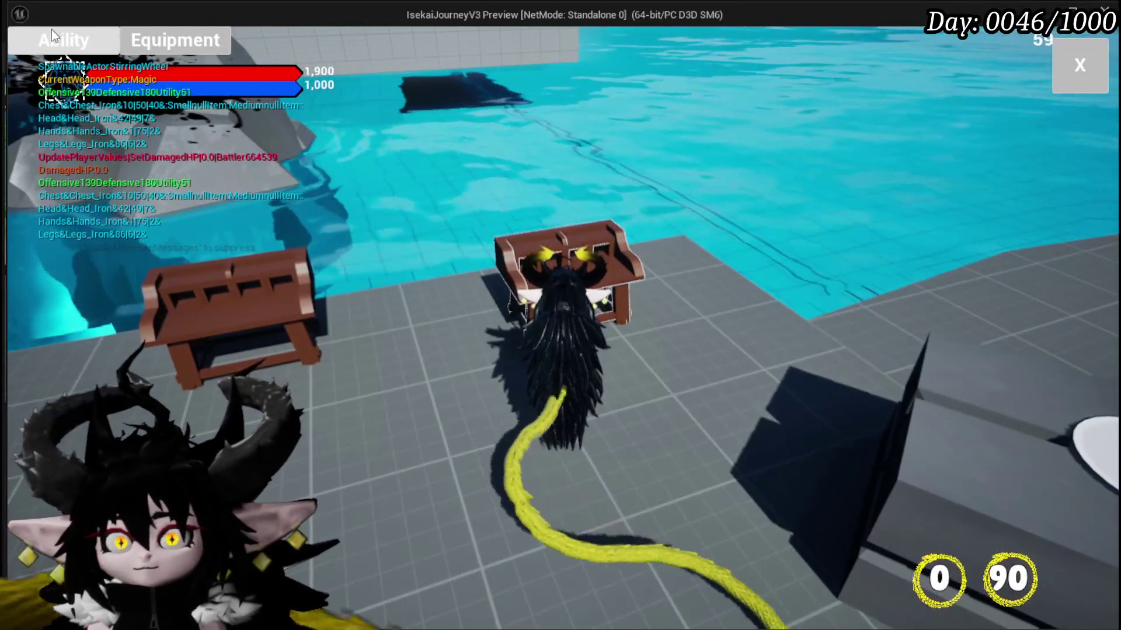
left_click(51, 29)
left_click(129, 115)
left_click(186, 143)
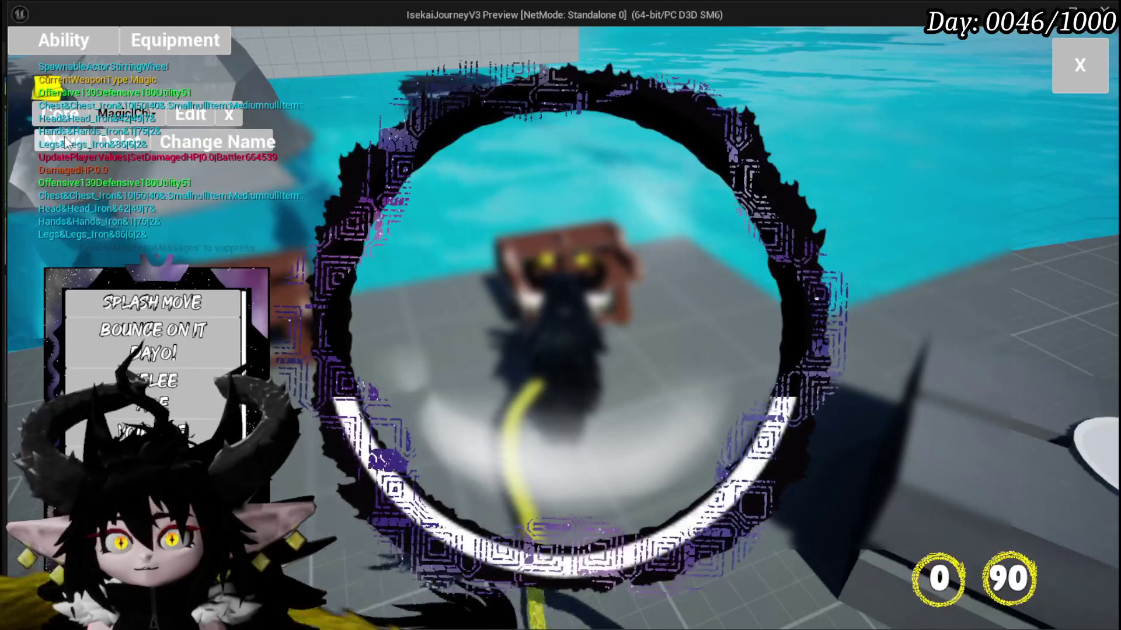
left_click(205, 142)
type("N")
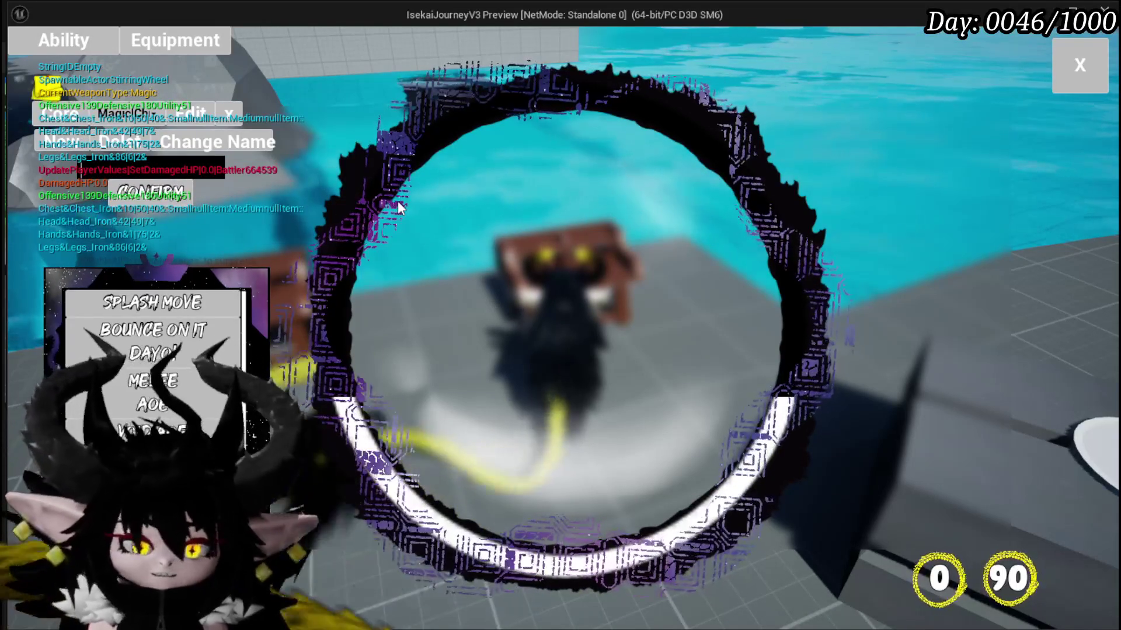
type("ewCard")
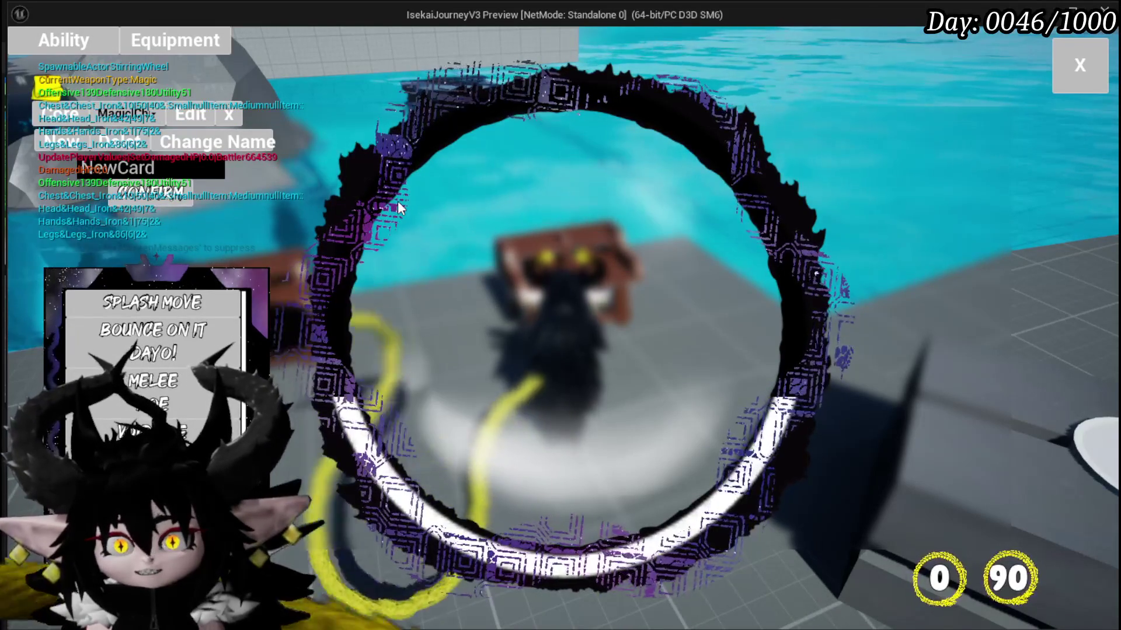
type("01")
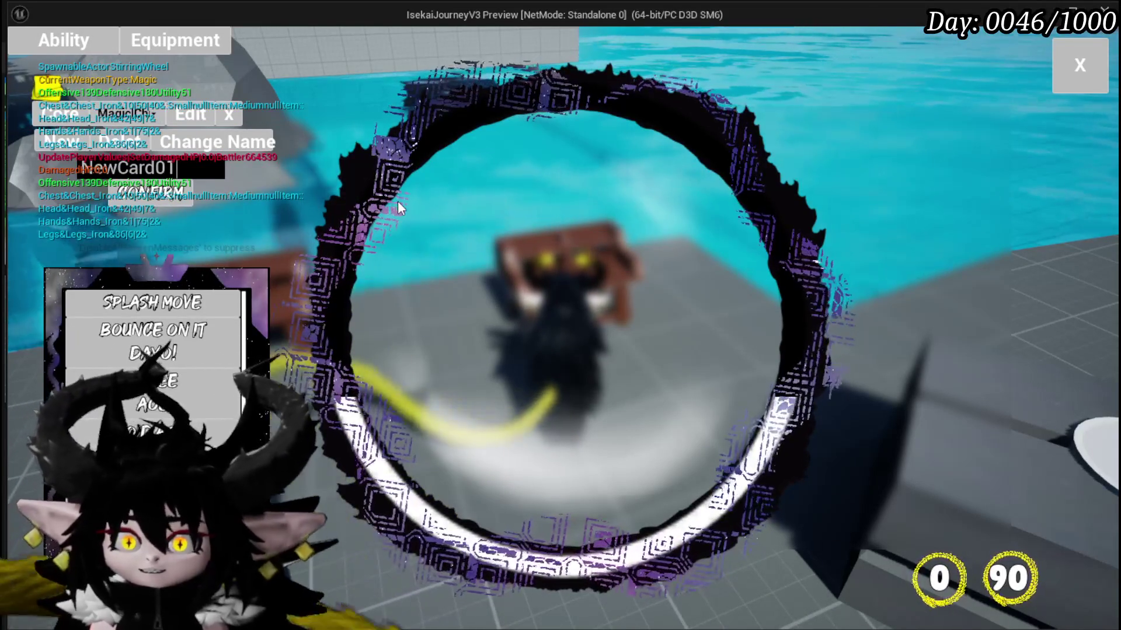
left_click(151, 192)
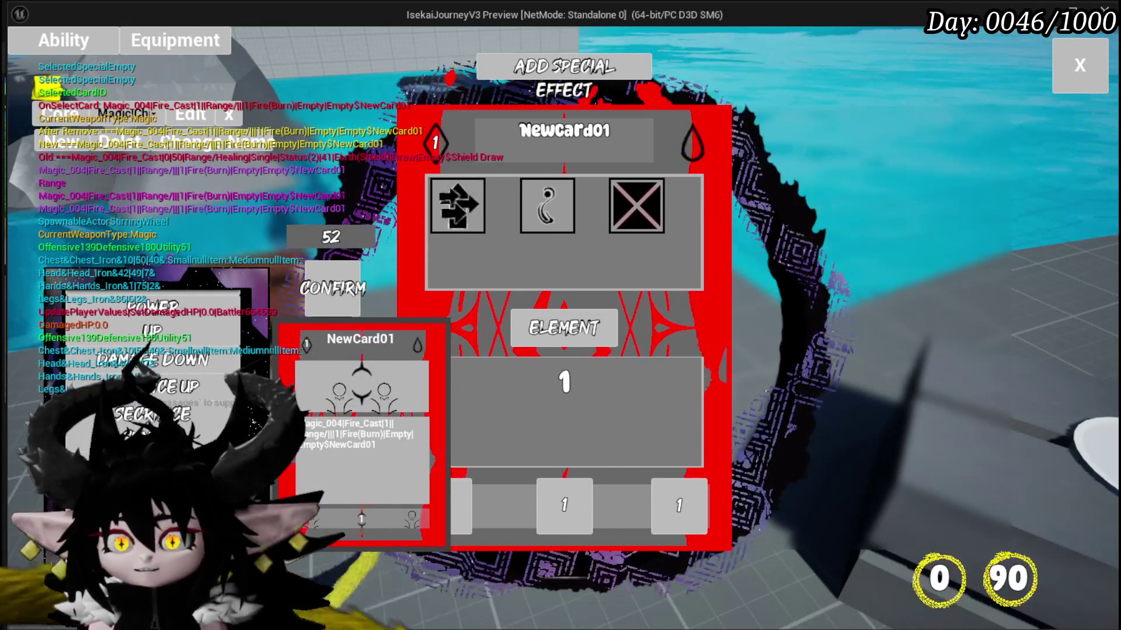
Make the card an Offensive ability with AOE targeting and Direct Hit.
left_click(458, 206)
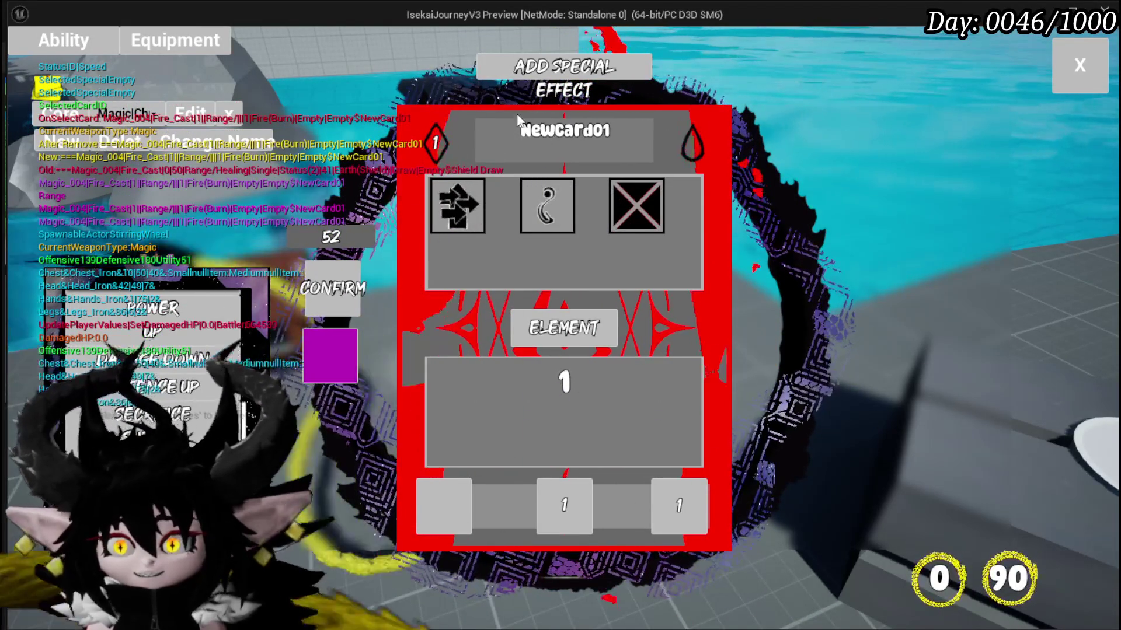
left_click(446, 232)
left_click(572, 375)
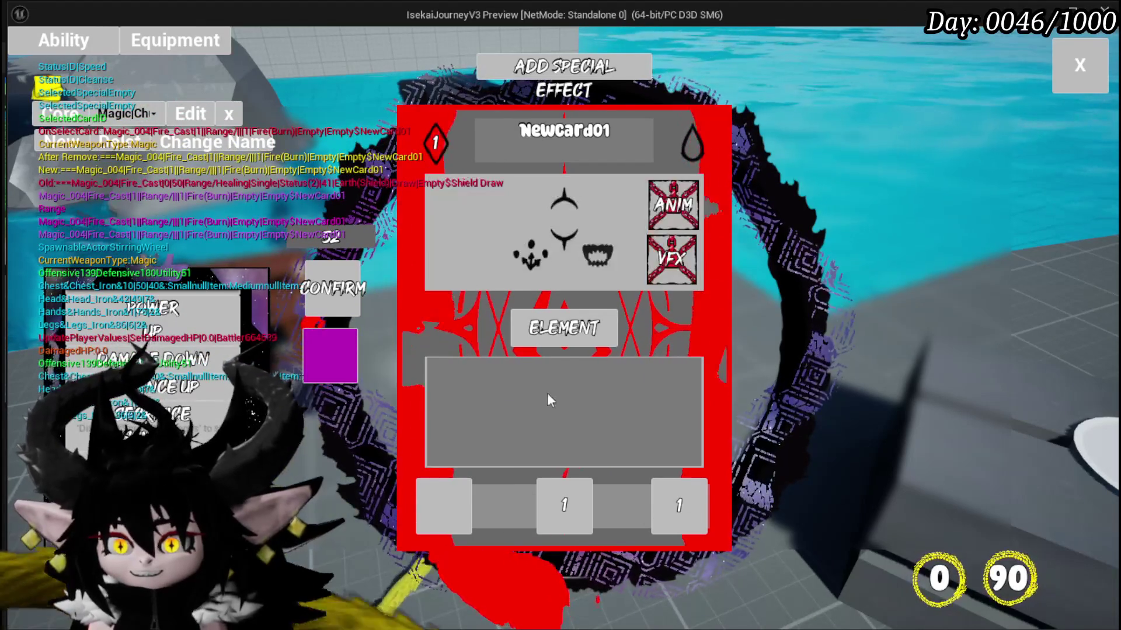
left_click(571, 500)
left_click(450, 216)
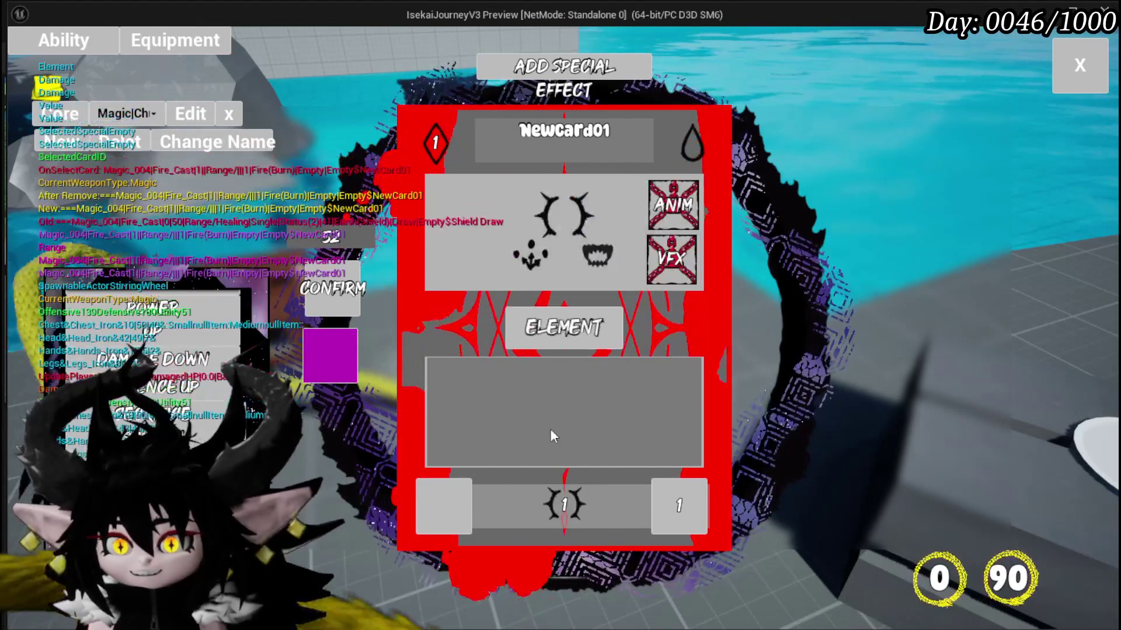
left_click(452, 492)
left_click(532, 211)
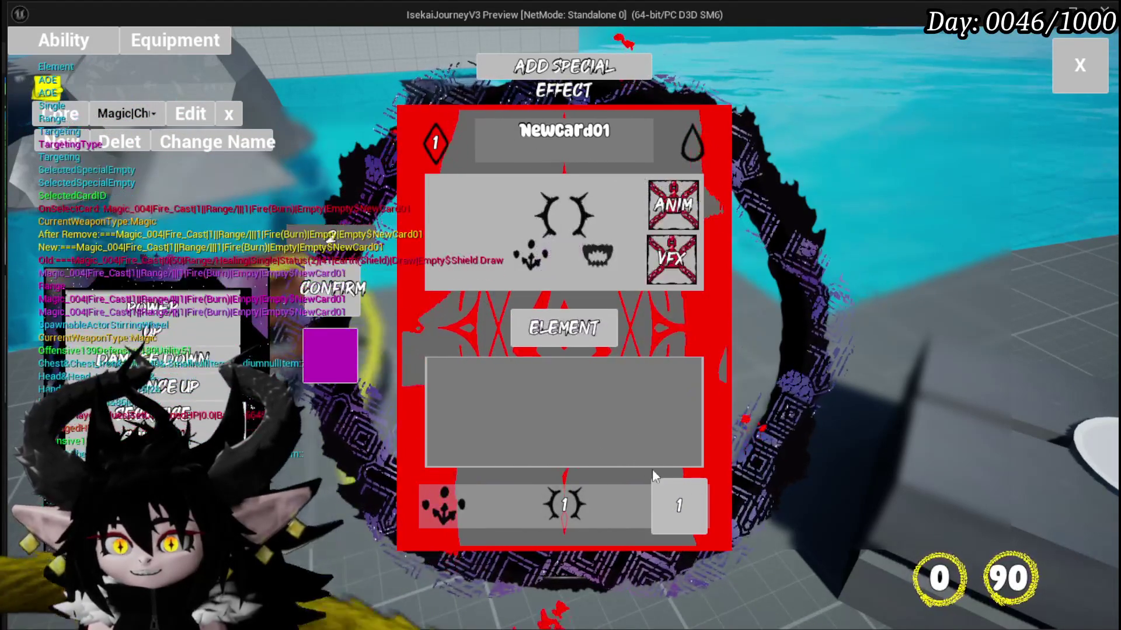
left_click(682, 494)
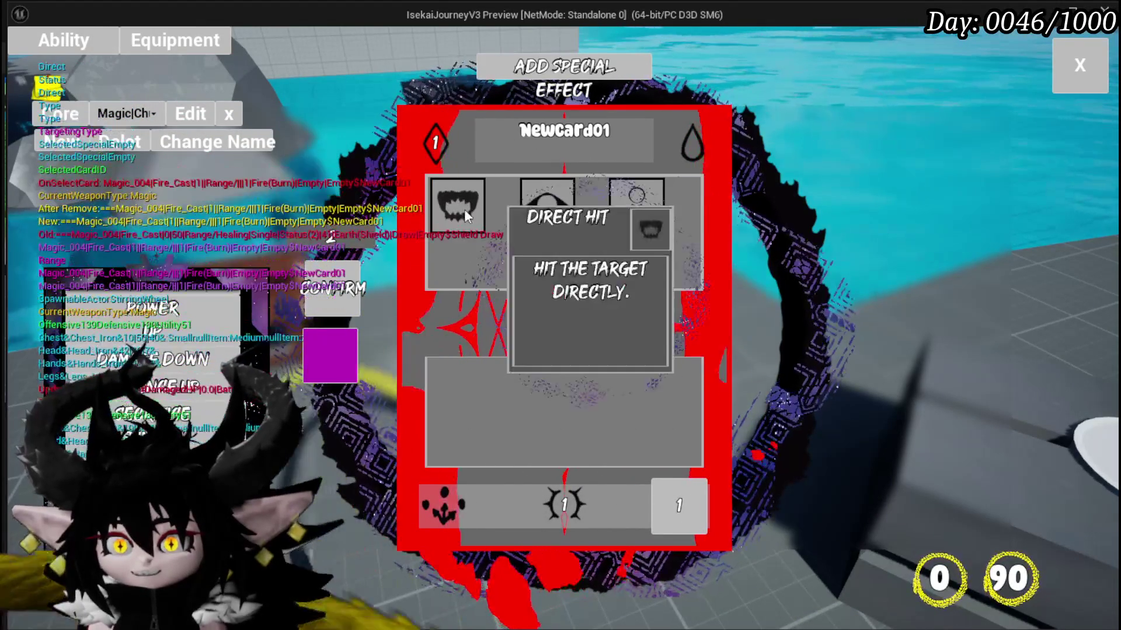
left_click(461, 208)
Rename the card to 'Boom' and add a special effect to it.
left_click(595, 325)
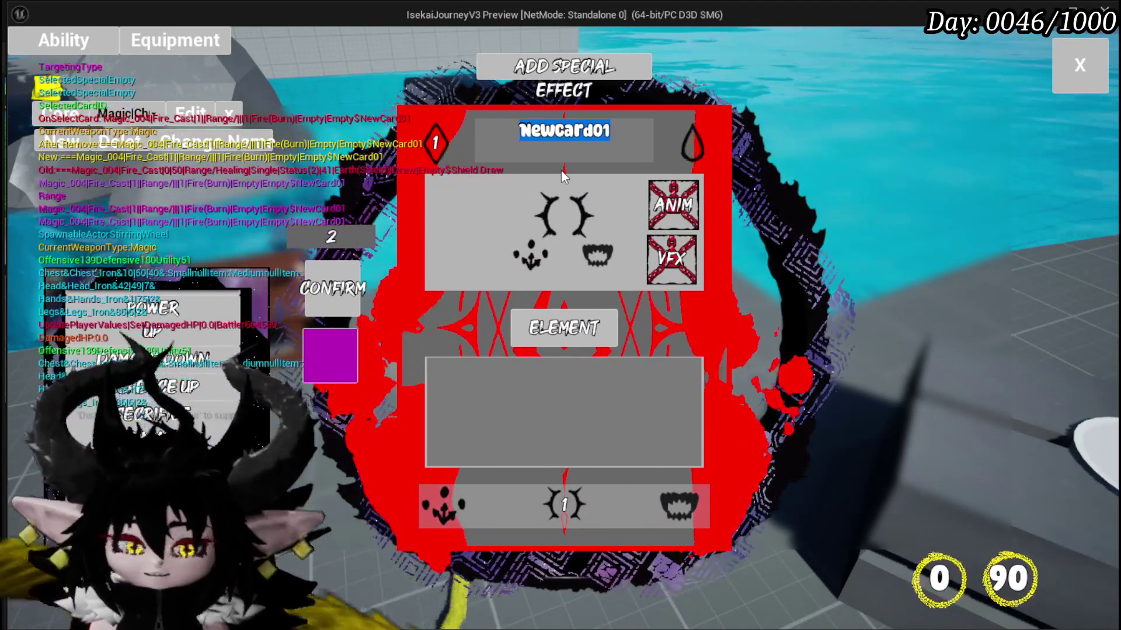
type("Boom")
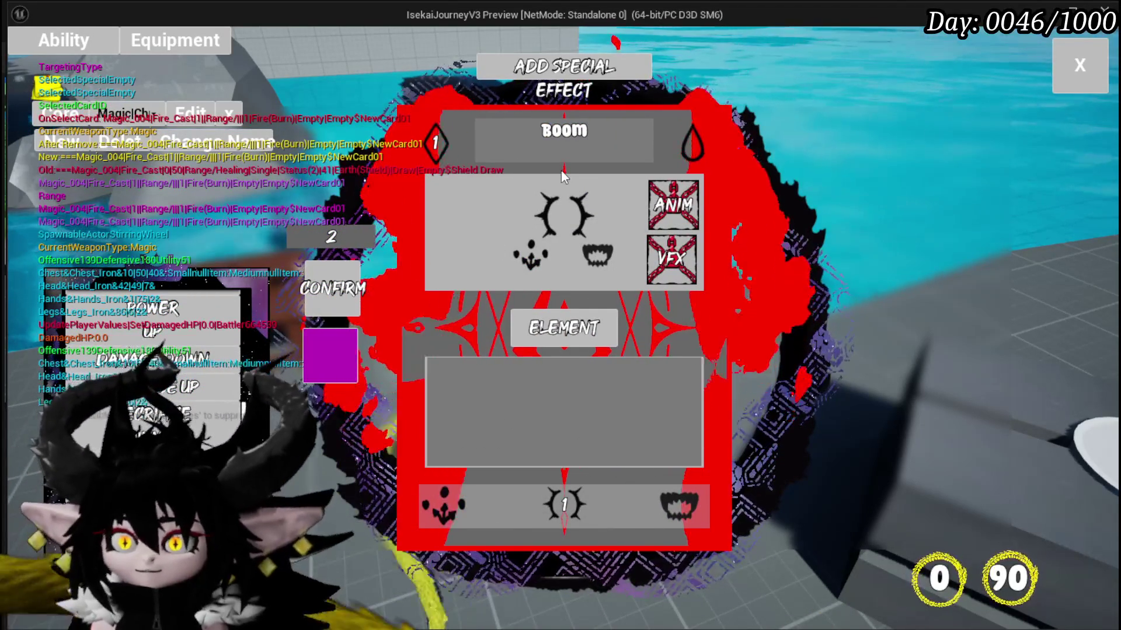
mouse_move(552, 323)
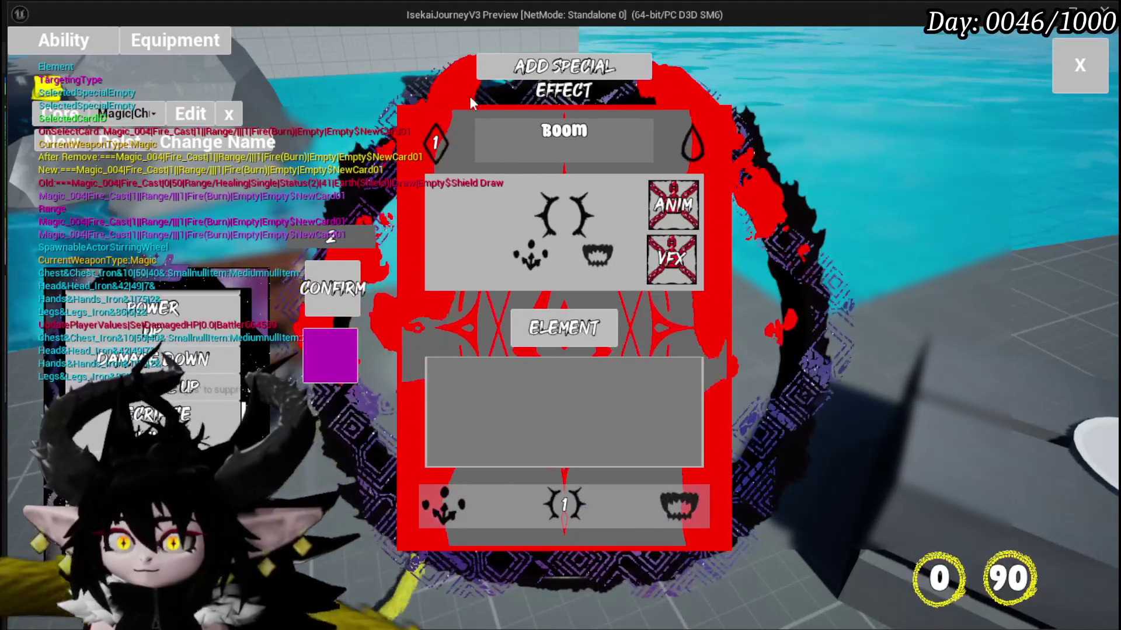
left_click(543, 68)
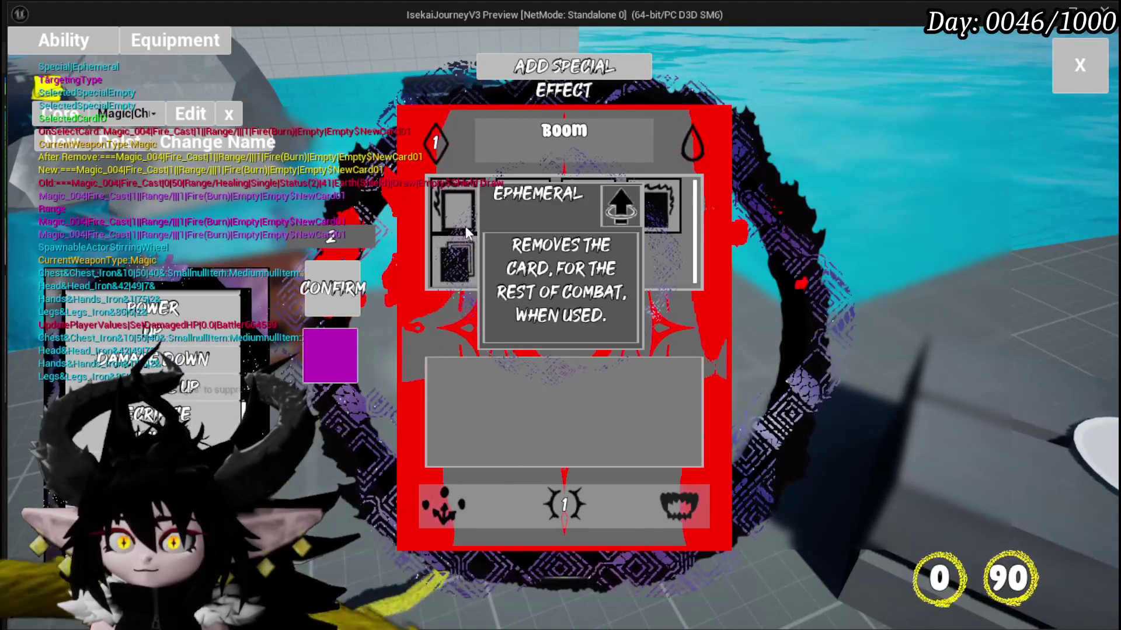
left_click(656, 201)
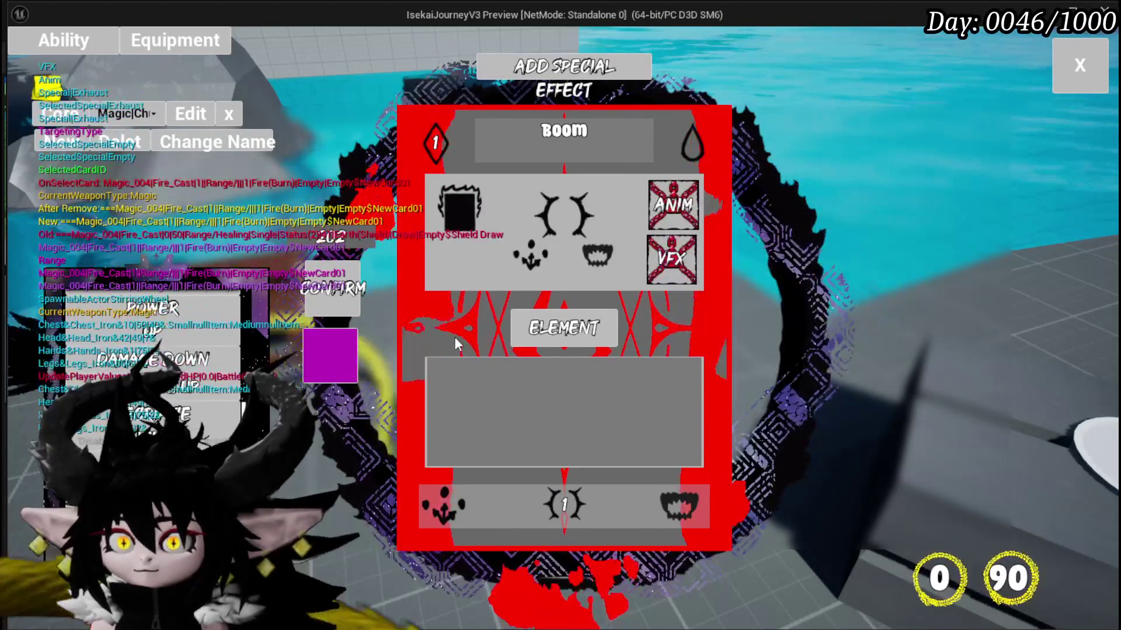
Use FILL to set the card's power to 144 and confirm the Boom card.
mouse_move(559, 489)
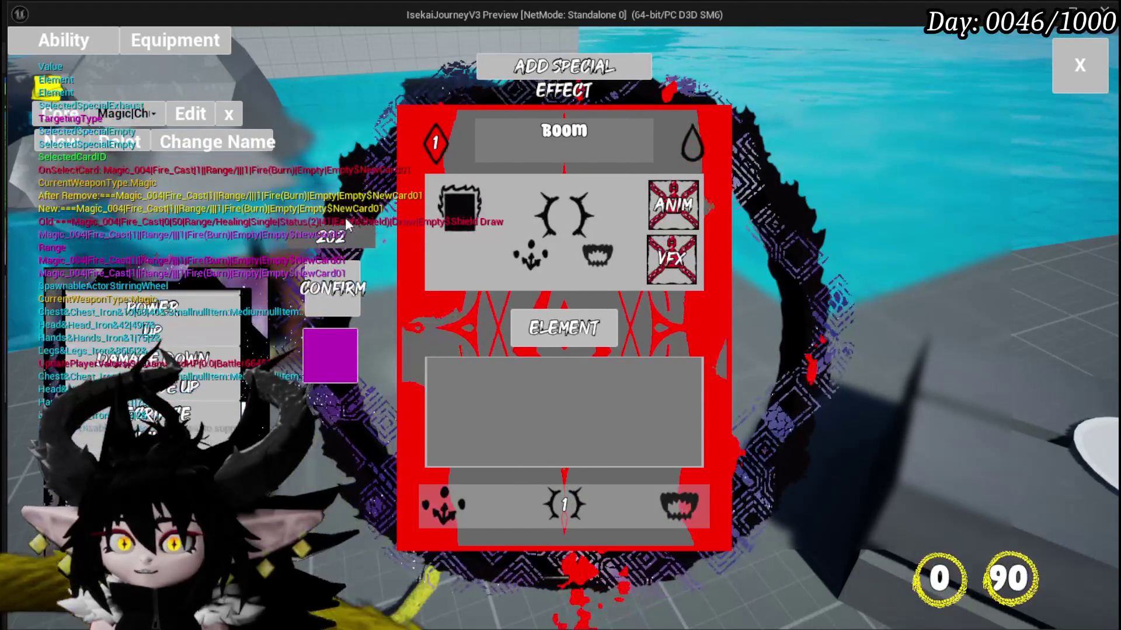
mouse_move(708, 144)
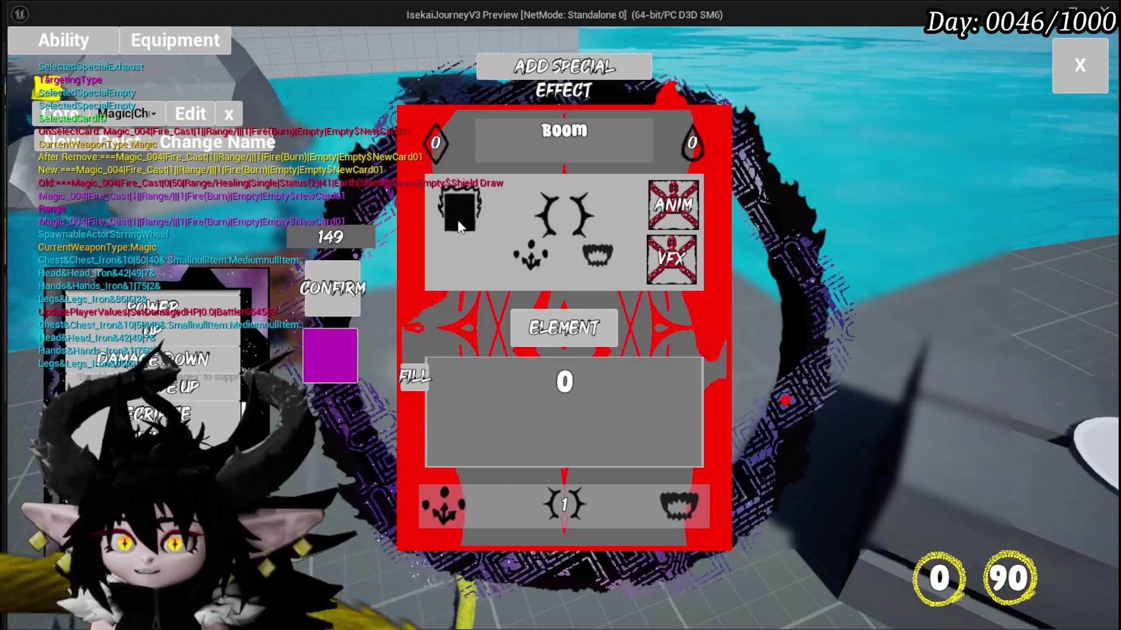
left_click(574, 511)
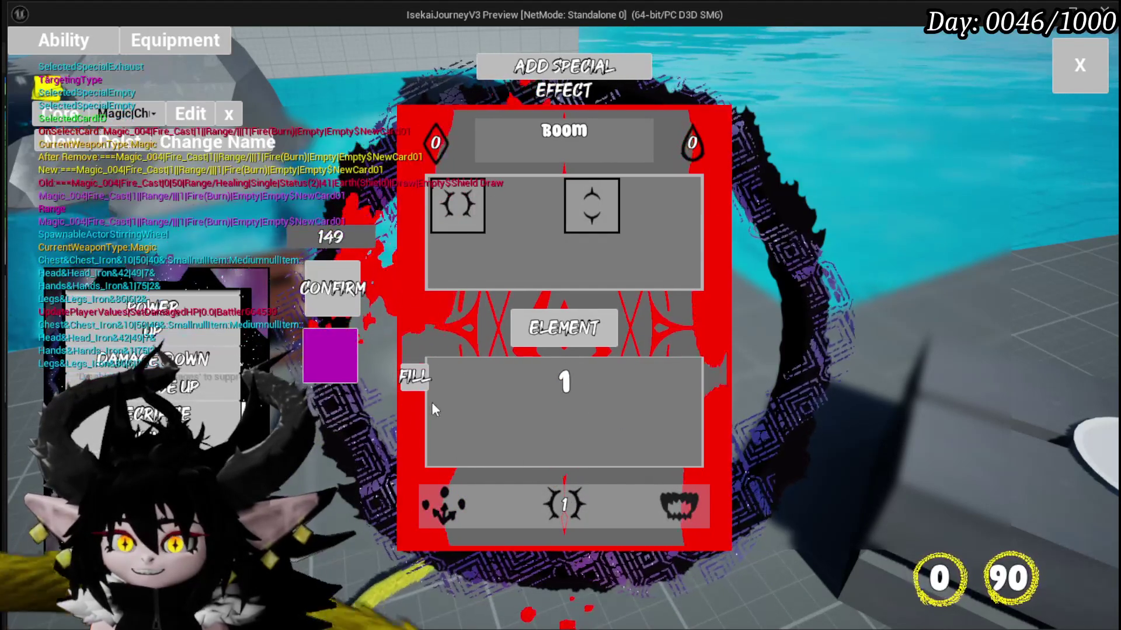
left_click(414, 379)
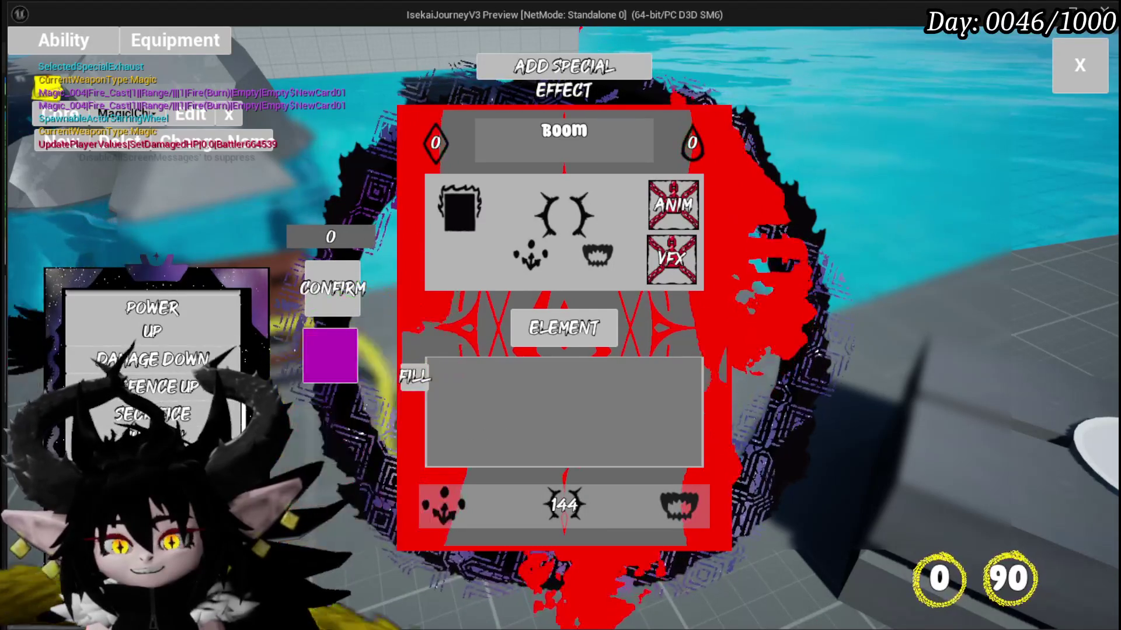
left_click(334, 294)
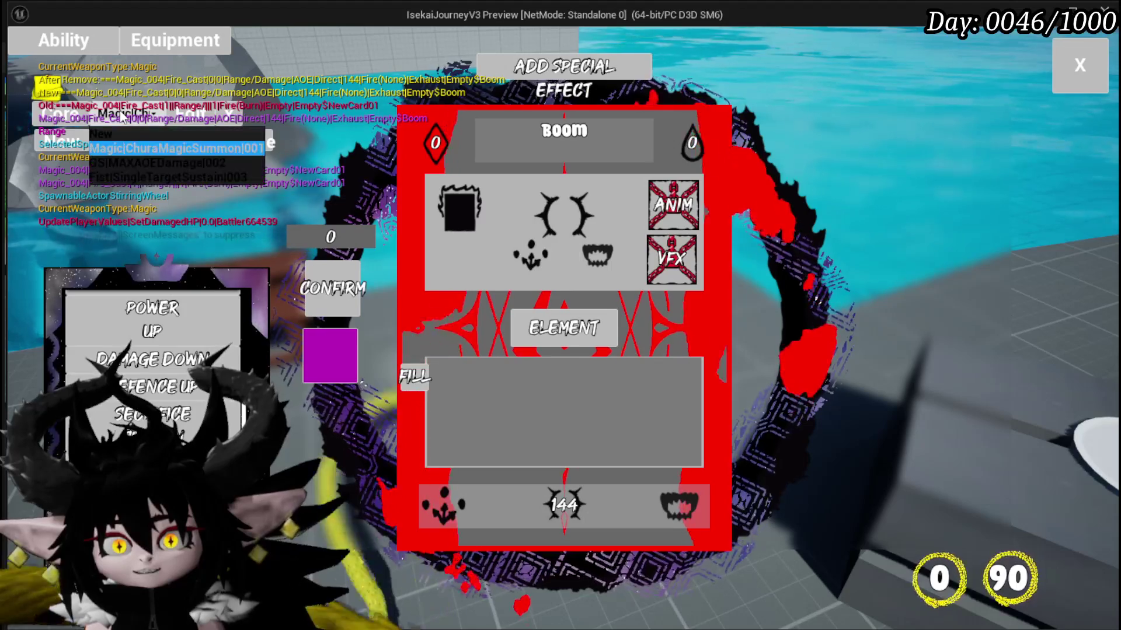
Reselect the Boom card from the card list and load it back into the editor.
left_click(139, 165)
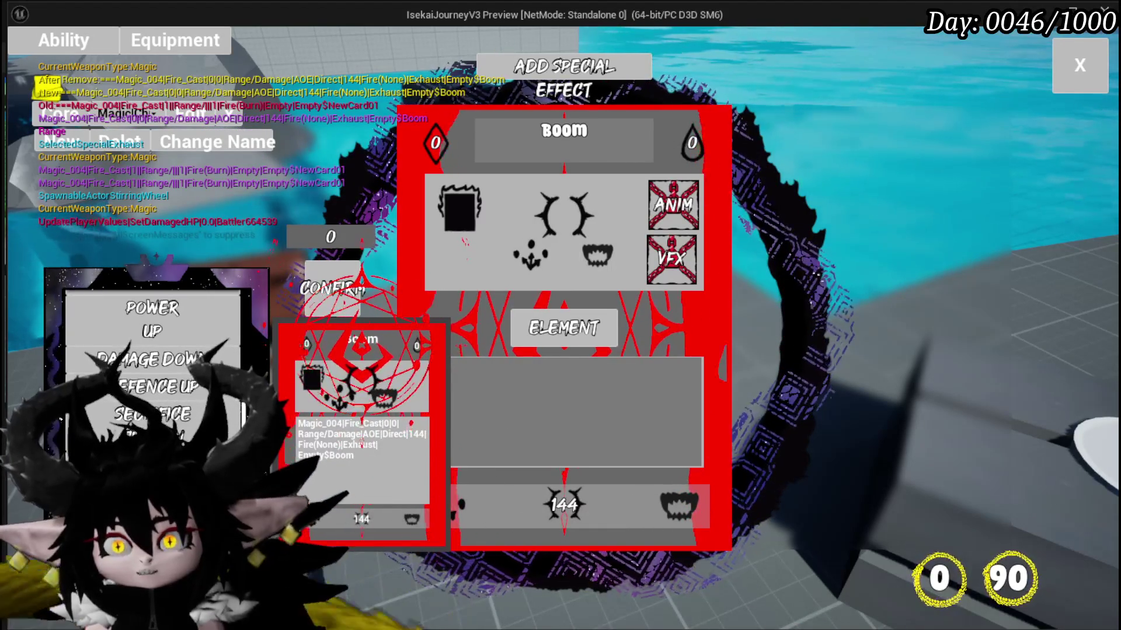
left_click(45, 86)
left_click_drag(362, 409, 537, 107)
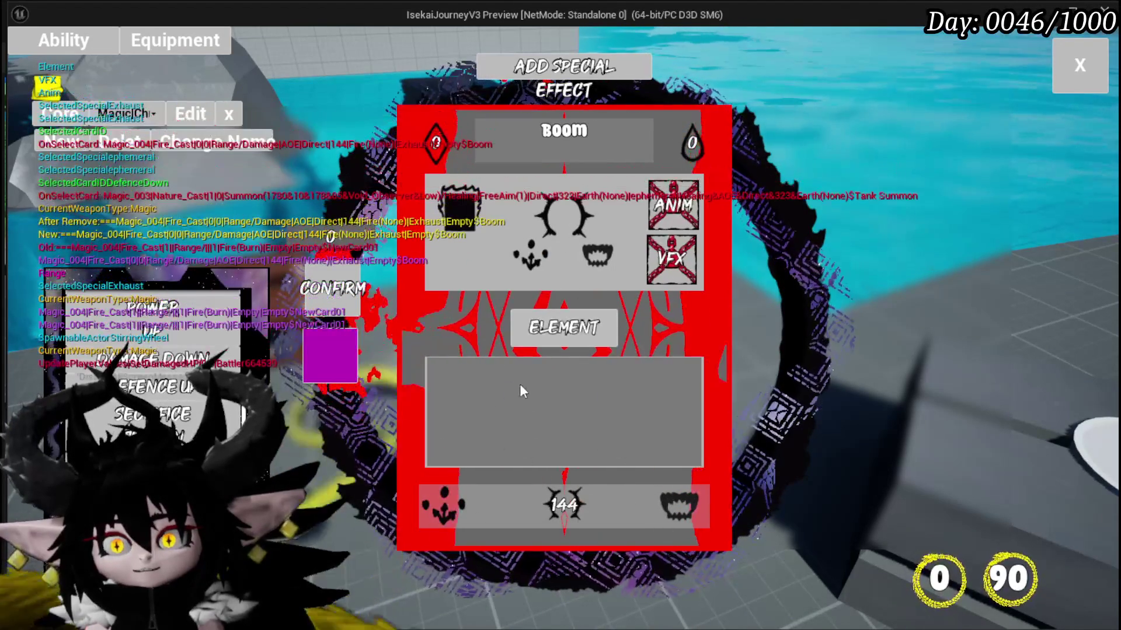
Close the workbench, check the deck in Equipment, and exit the menus after saving.
left_click(1080, 64)
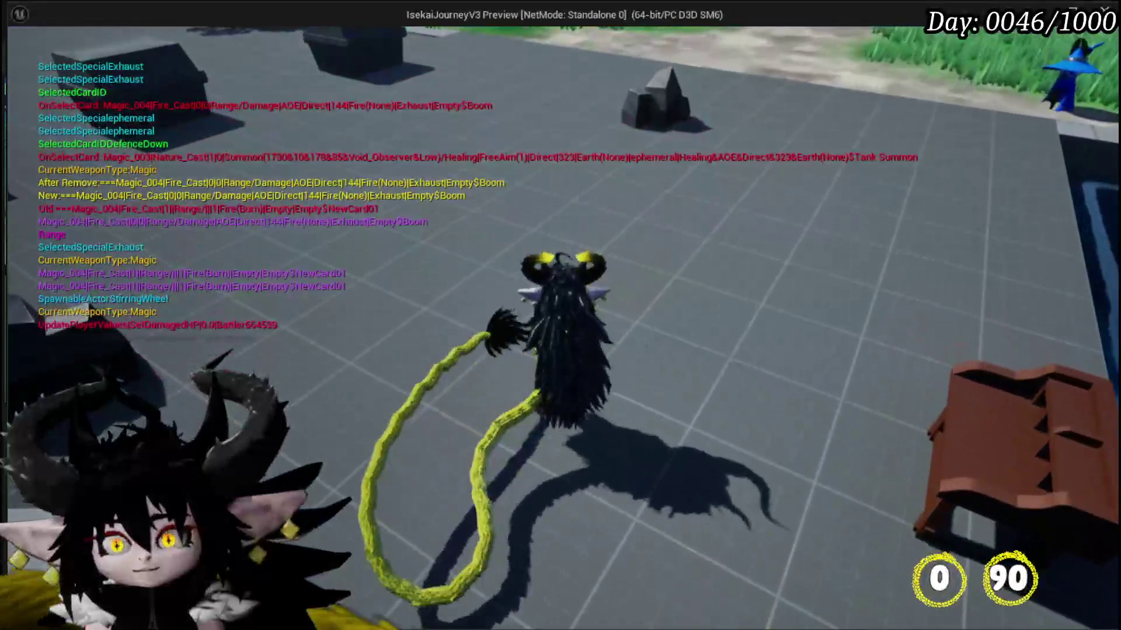
left_click(69, 39)
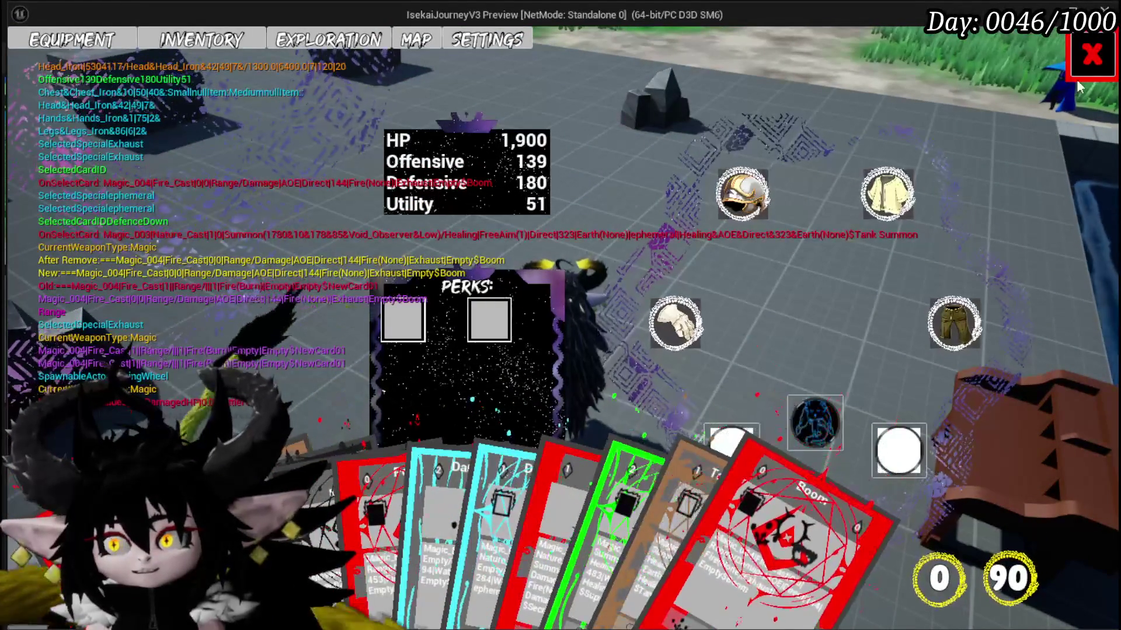
key("Escape")
key("Escape")
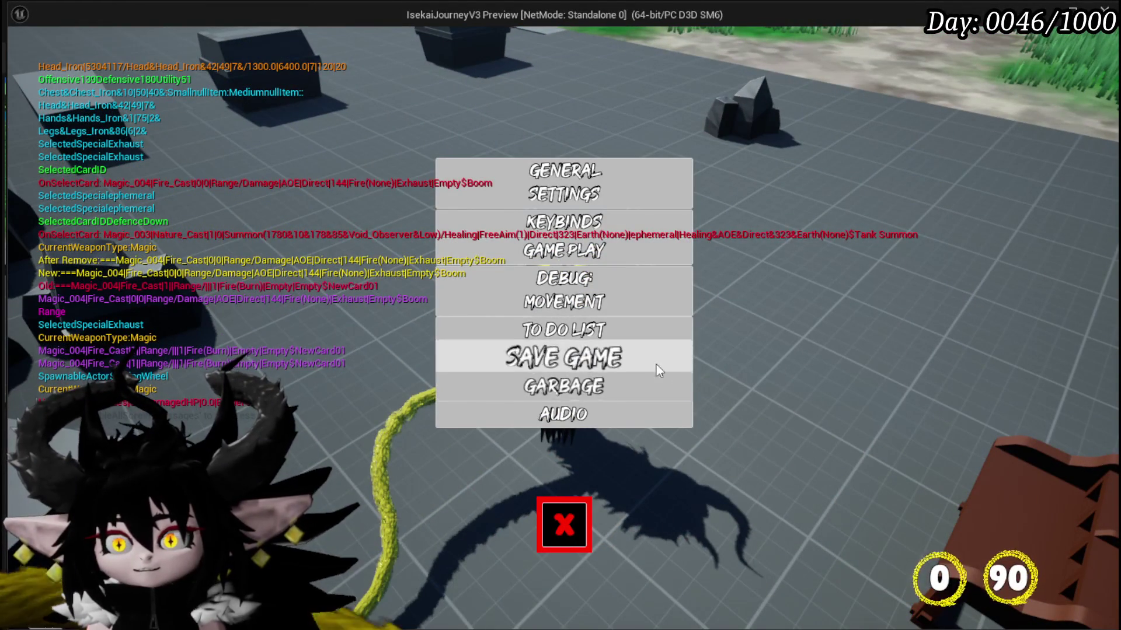
key("Escape")
Run toward the fire slime, then stop the preview and save the level.
key("w")
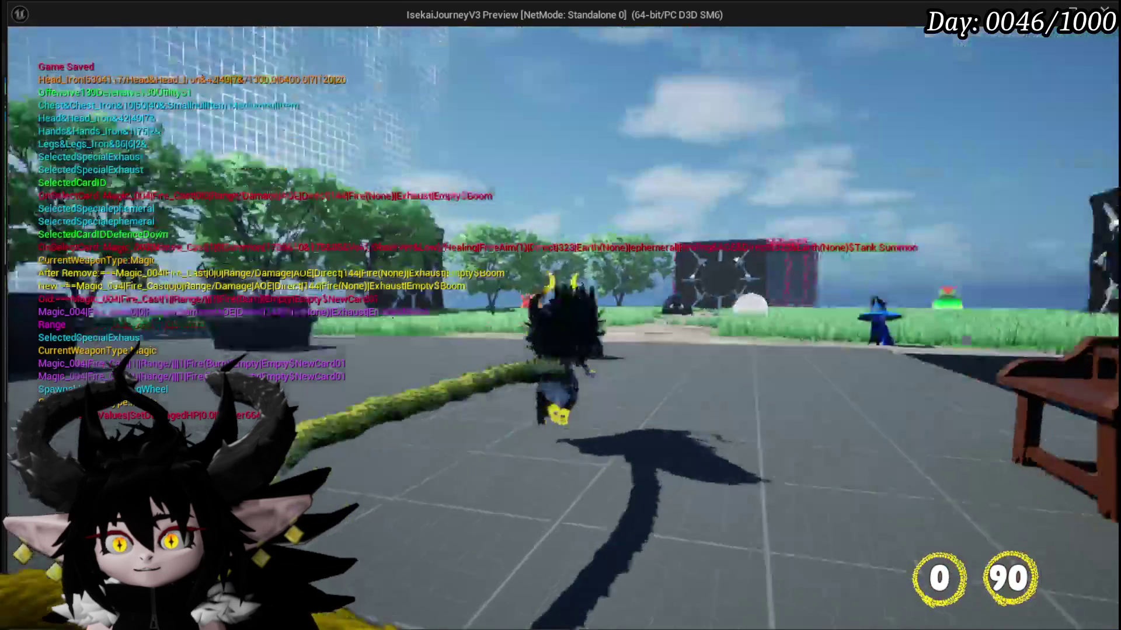
key("w")
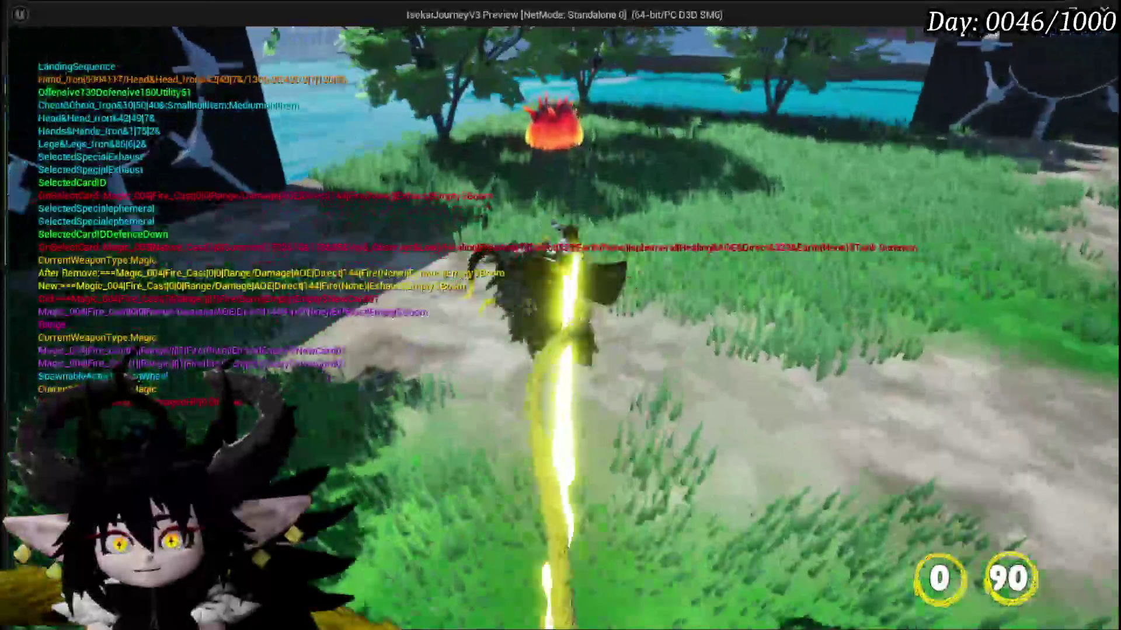
key("w")
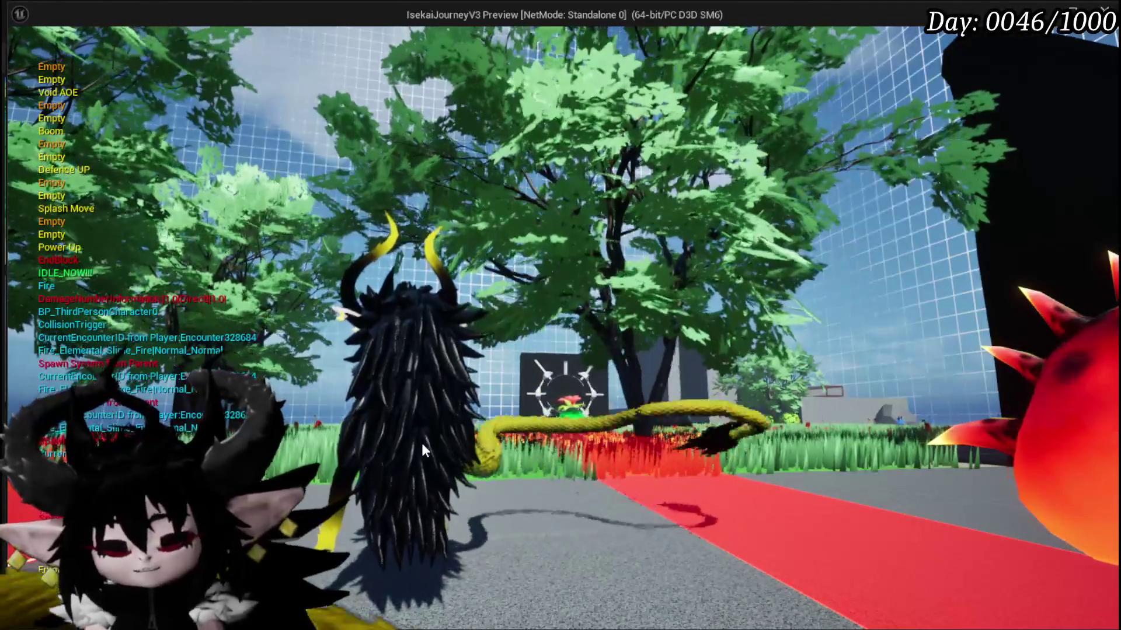
key("Escape")
left_click(19, 57)
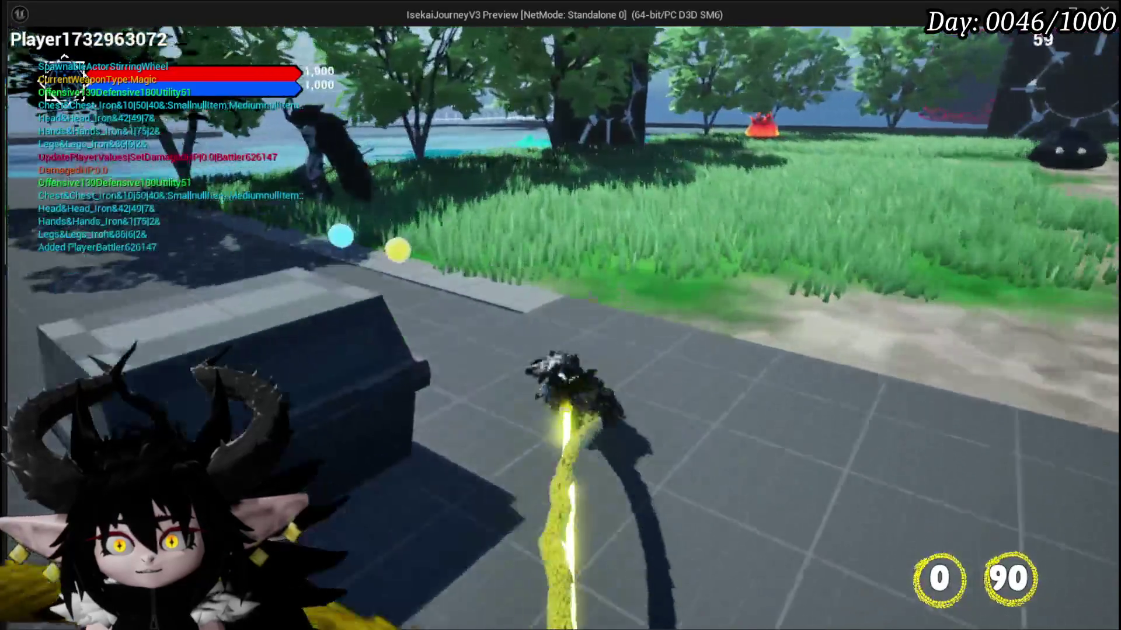
In a fresh play session, walk up to the fire slime and engage it in battle.
key("w")
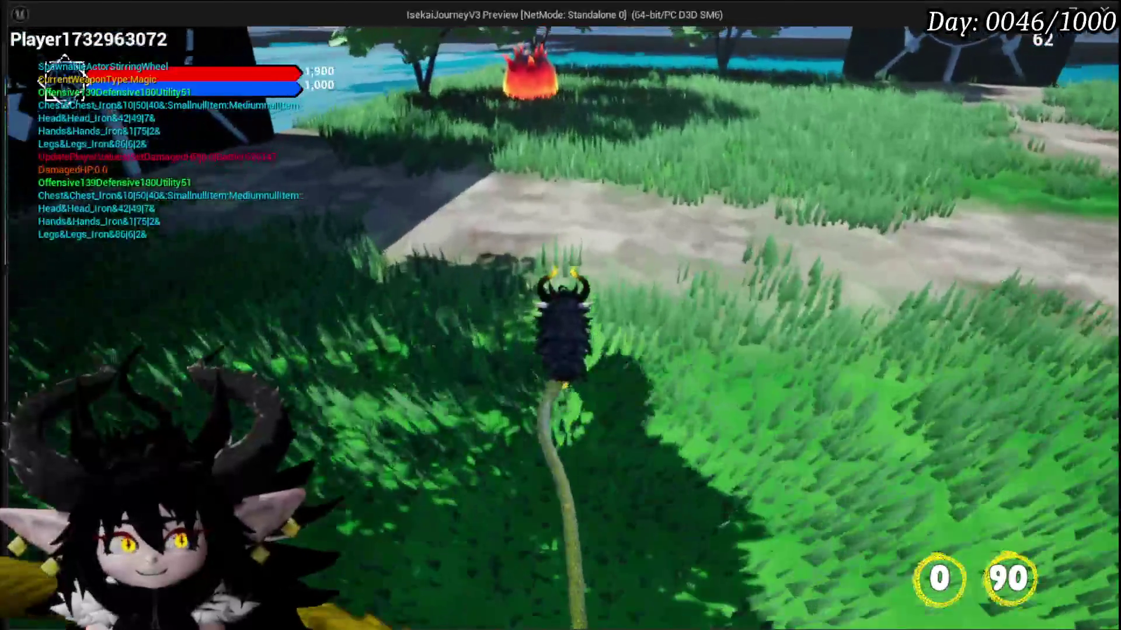
key("w")
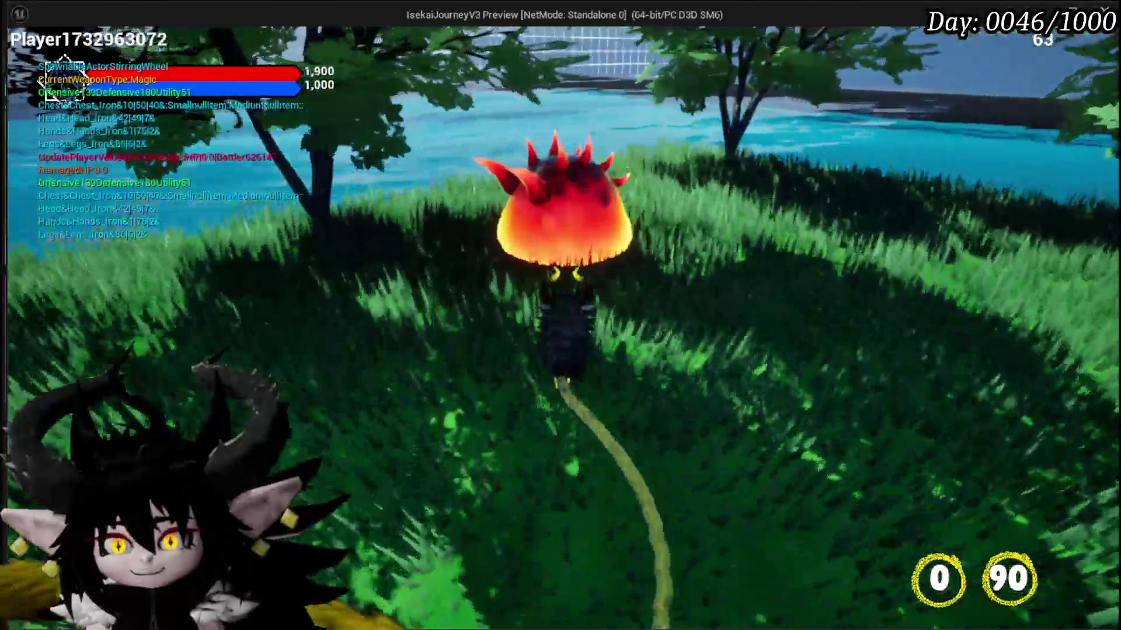
key("e")
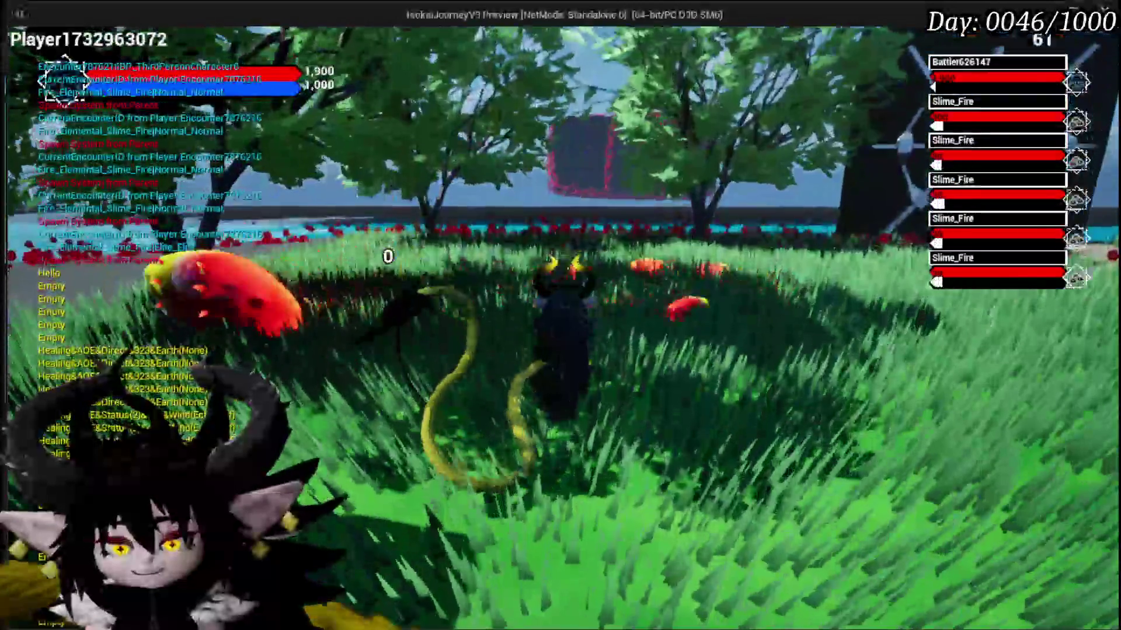
Play the Melee AOE and Boom cards until execution halts at the Call On Next Wave breakpoint.
key("w")
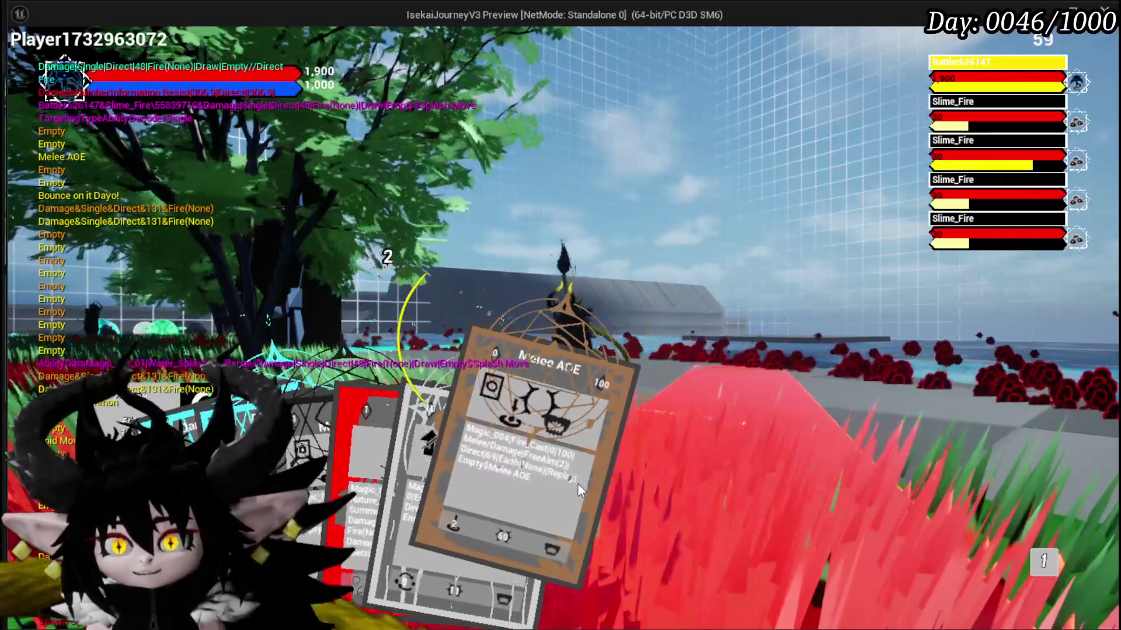
left_click(577, 483)
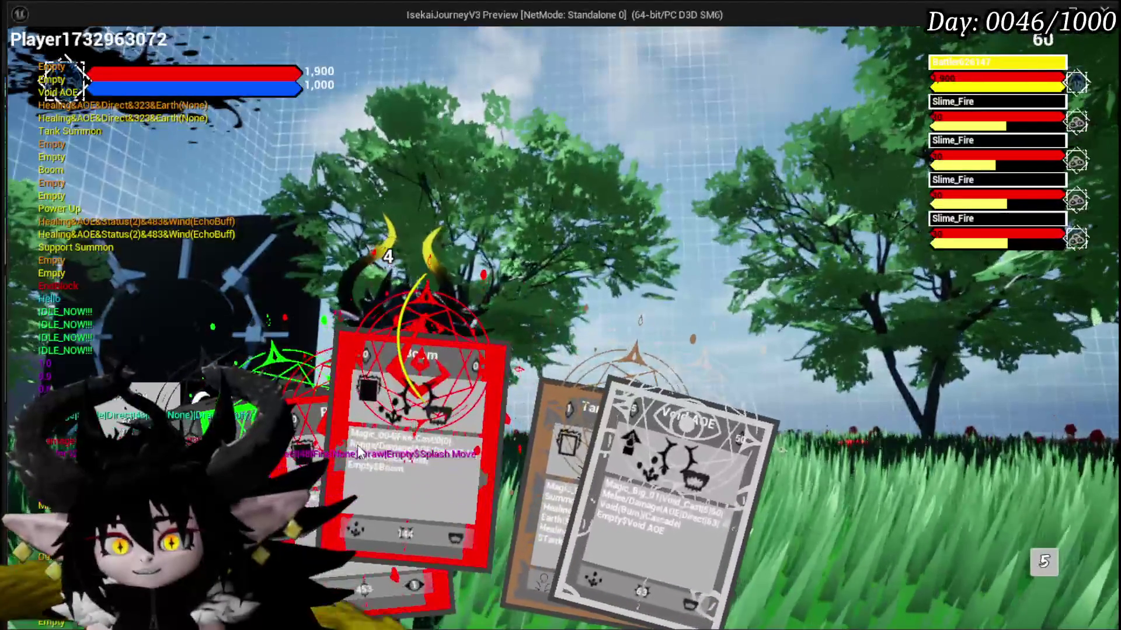
left_click(398, 461)
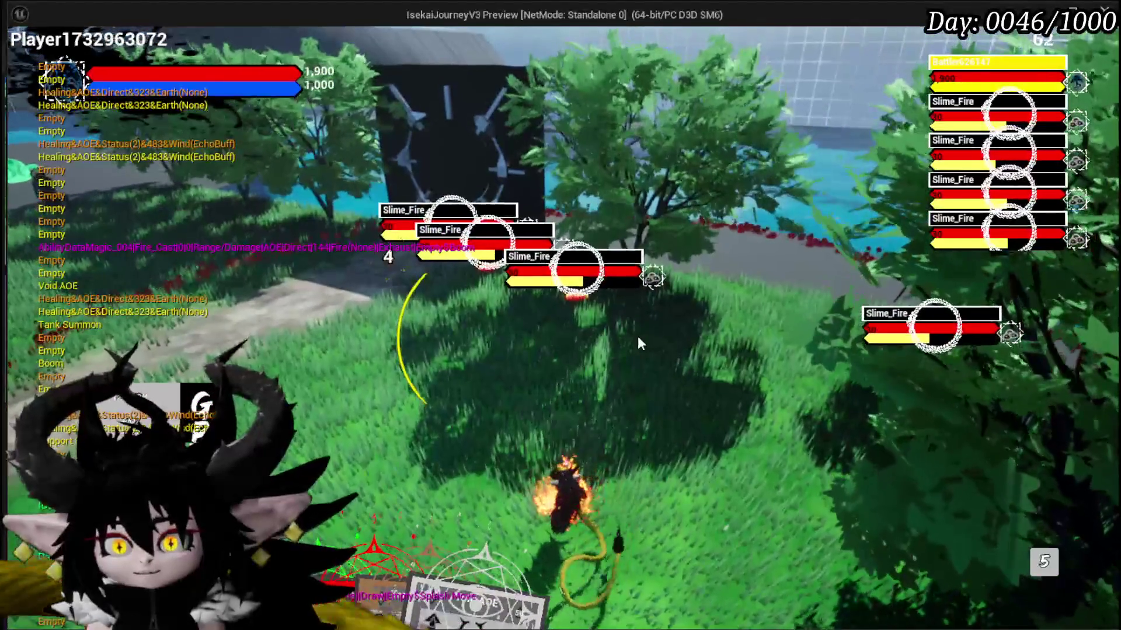
key("Escape")
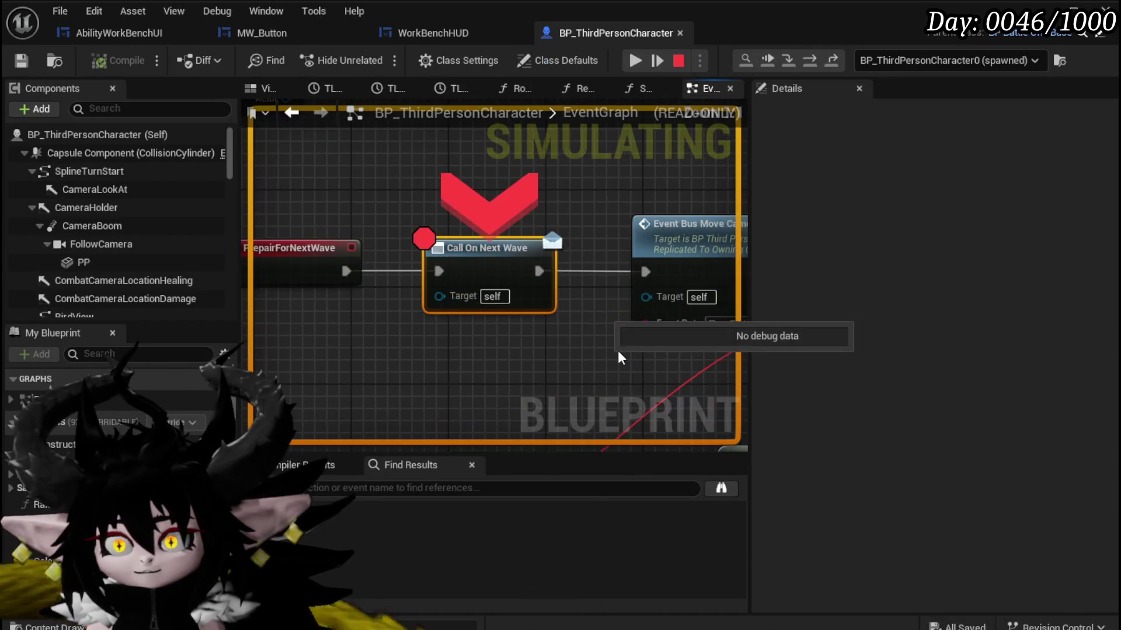
Remove the Call On Next Wave breakpoint, resume the game and dismiss the battle prompt.
right_click(461, 257)
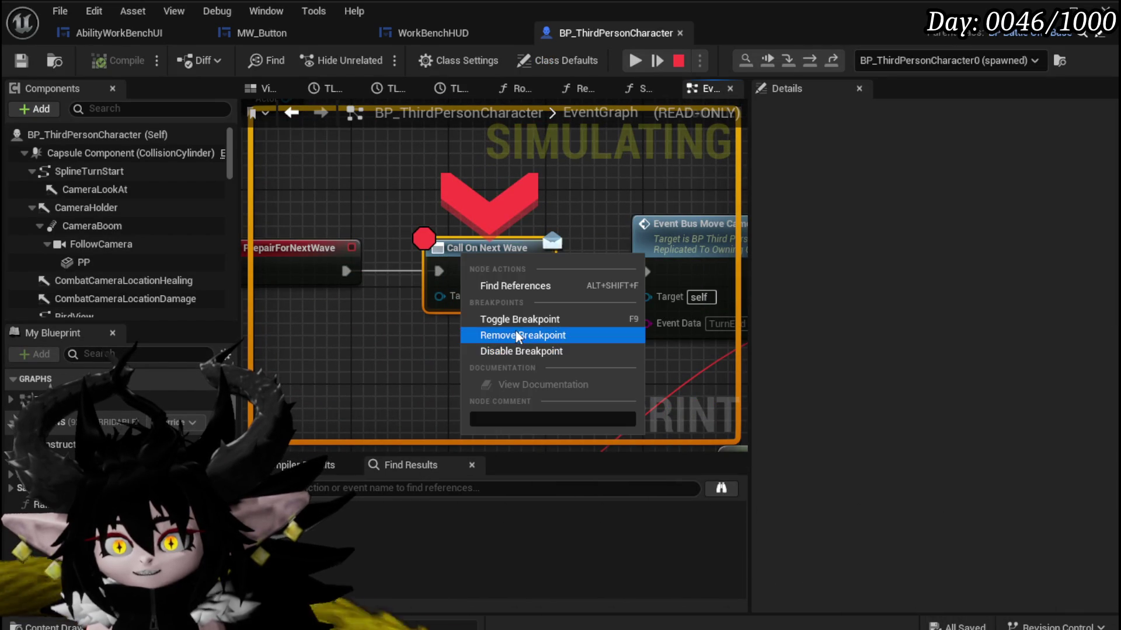
left_click(516, 334)
left_click(633, 62)
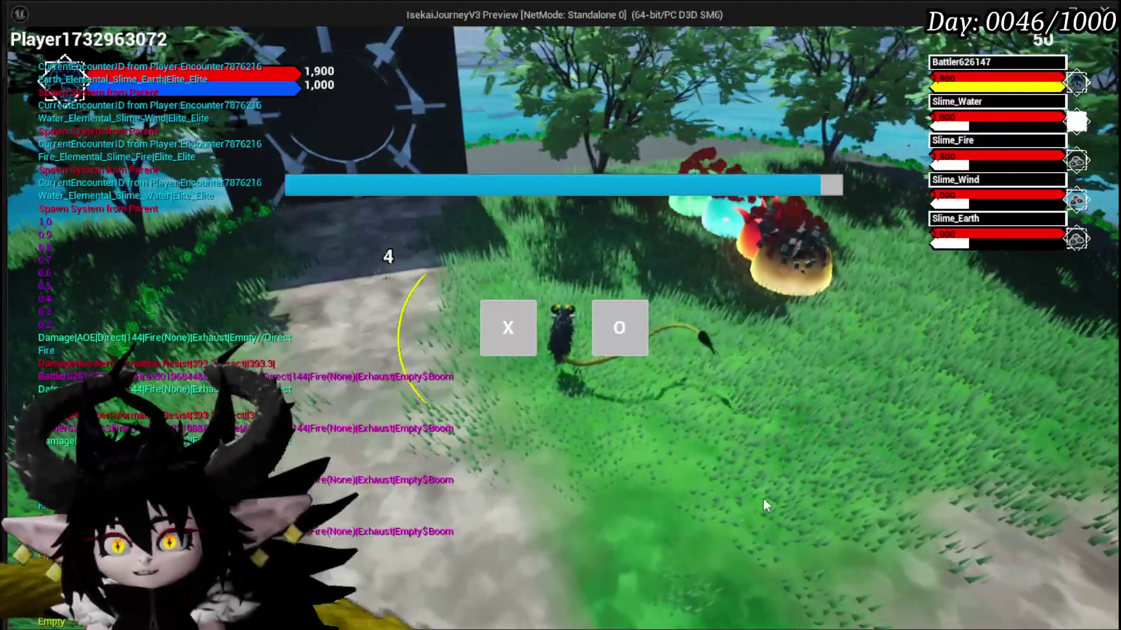
left_click(512, 343)
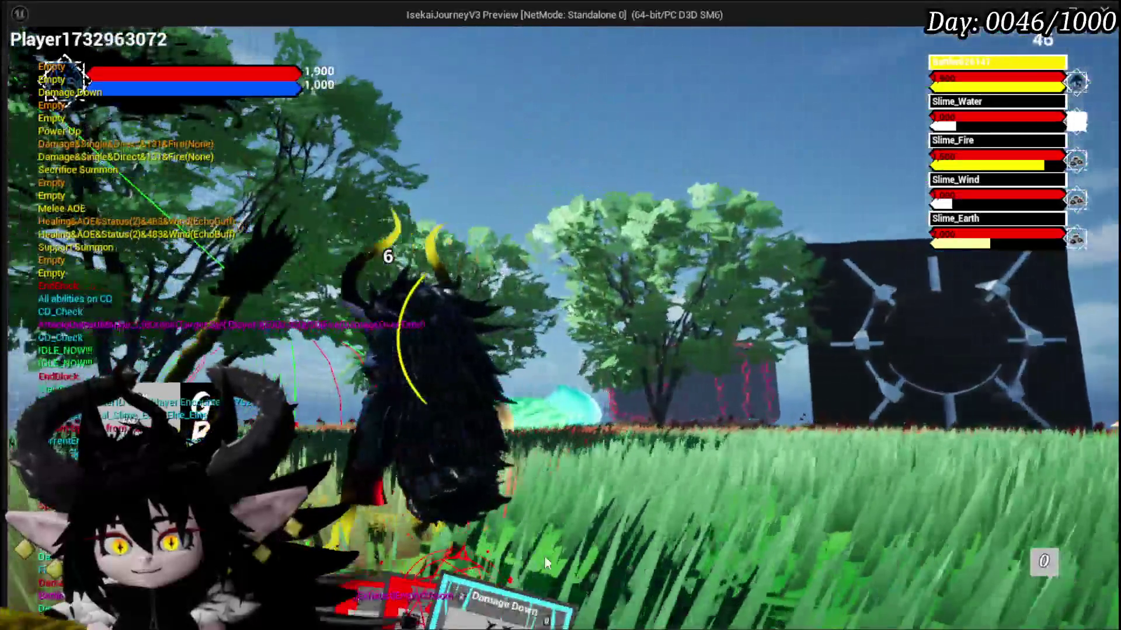
Play the Damage Down card against the Water, Fire, Wind and Earth slimes.
mouse_move(544, 558)
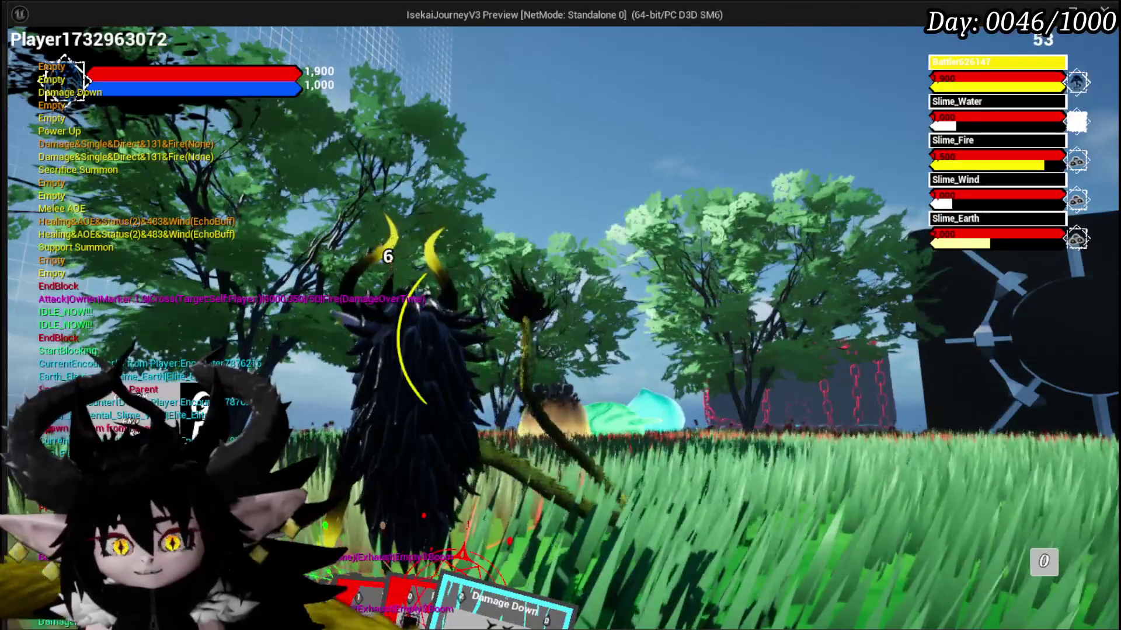
mouse_move(486, 598)
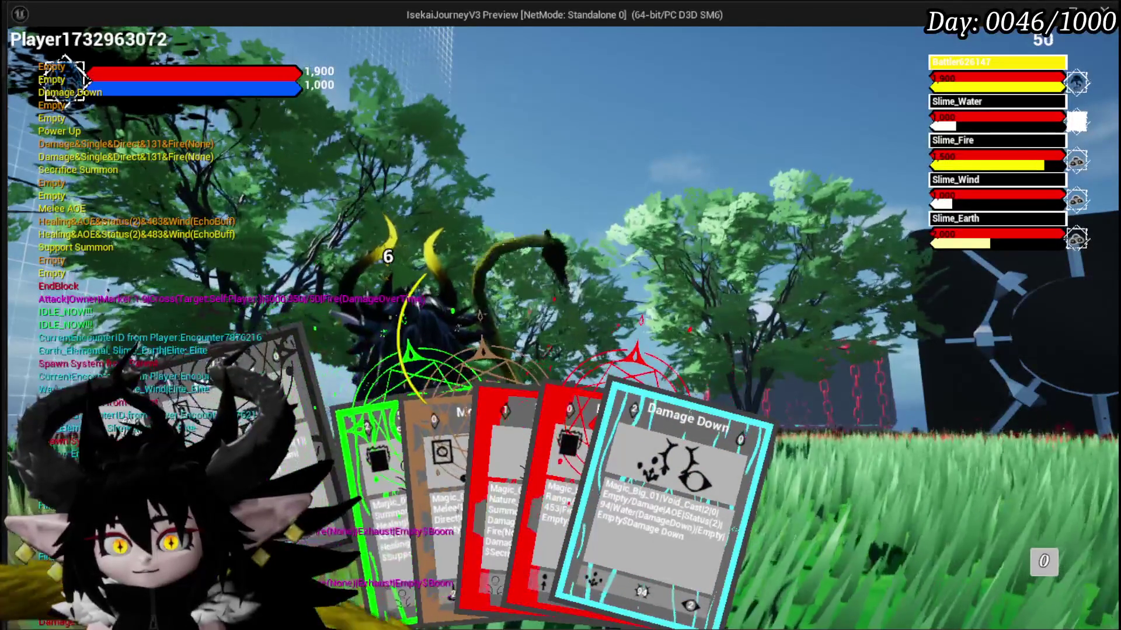
mouse_move(436, 533)
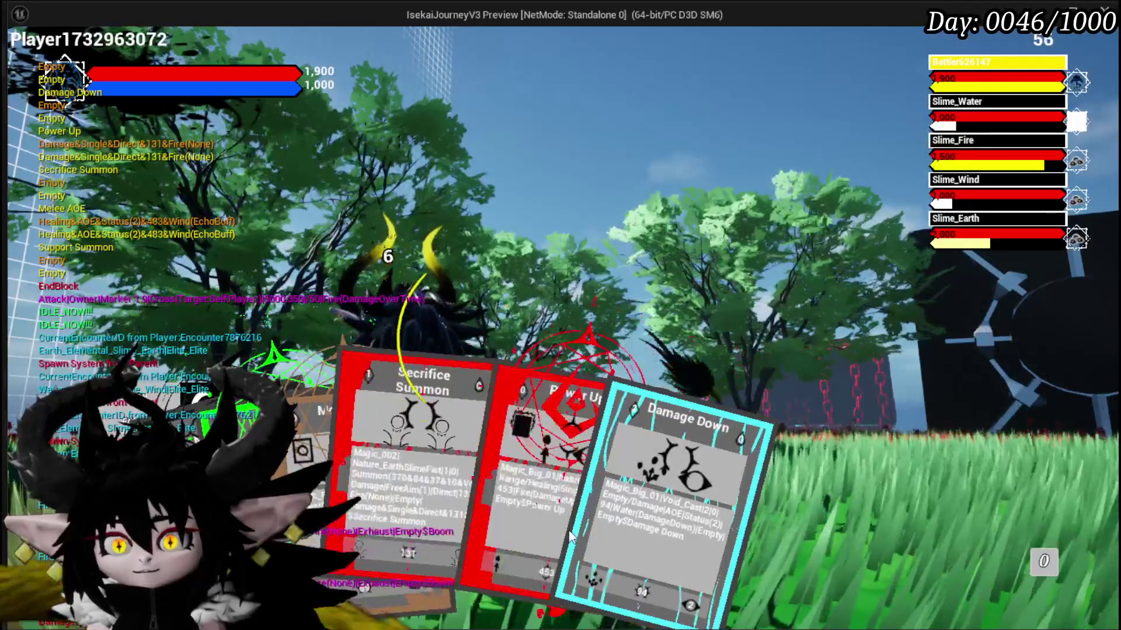
left_click(577, 533)
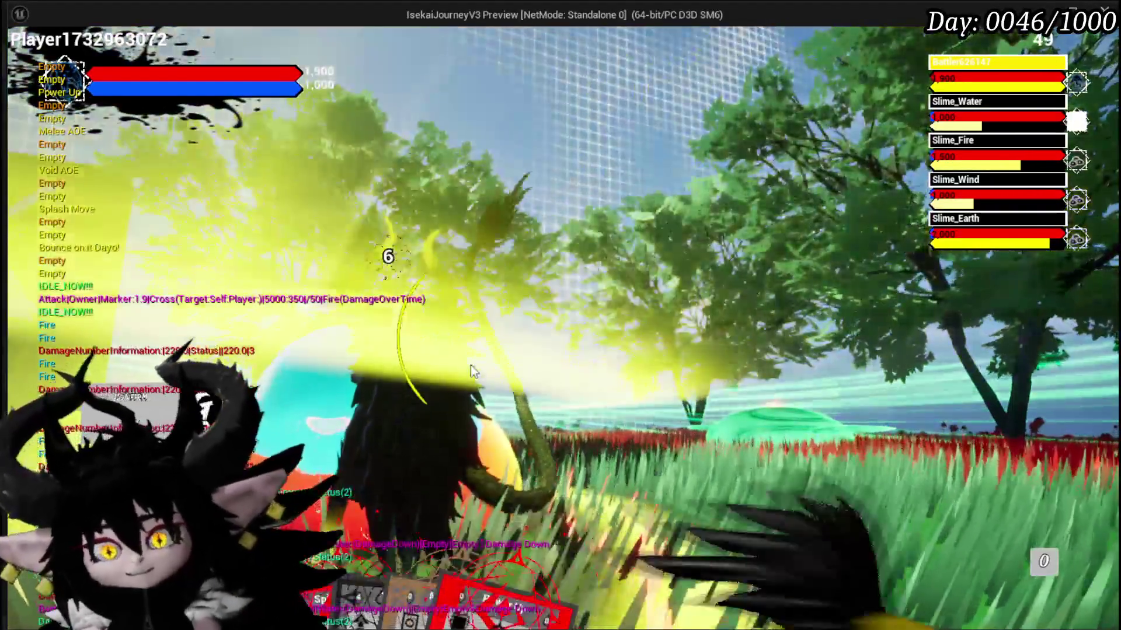
Play the Splash Move, Melee AOE and Void AOE cards on the slimes.
mouse_move(499, 523)
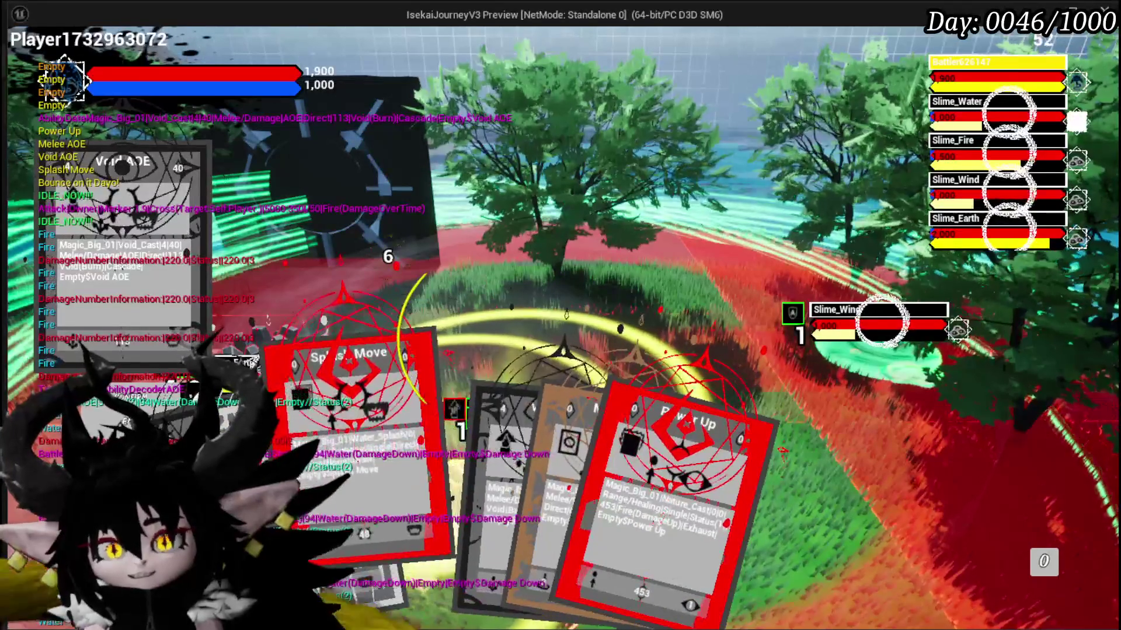
left_click(411, 479)
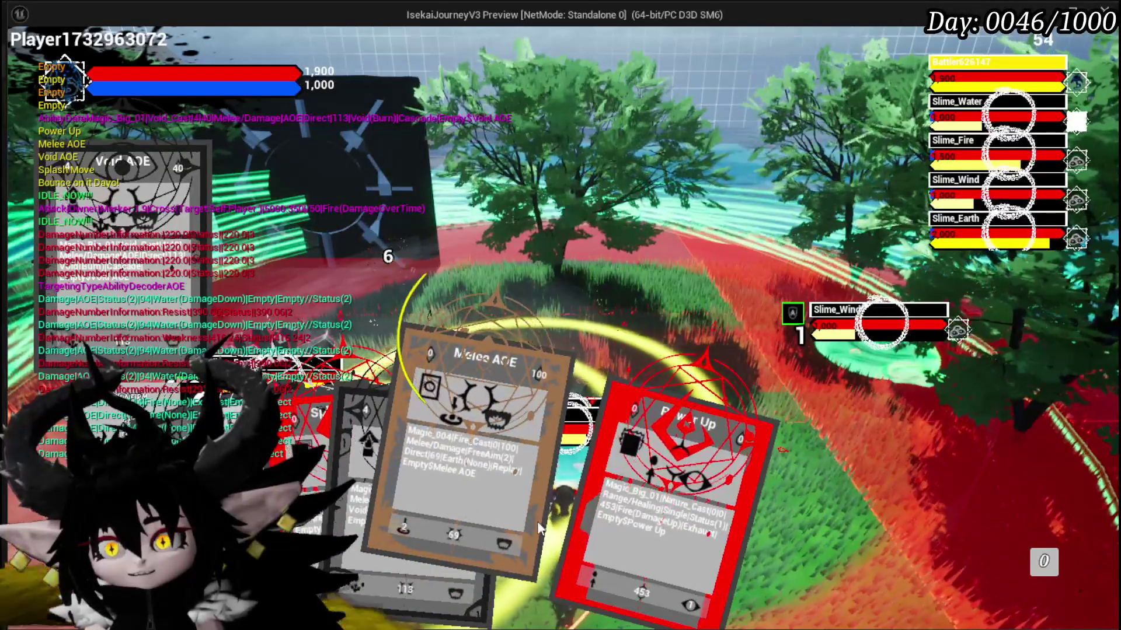
left_click(440, 513)
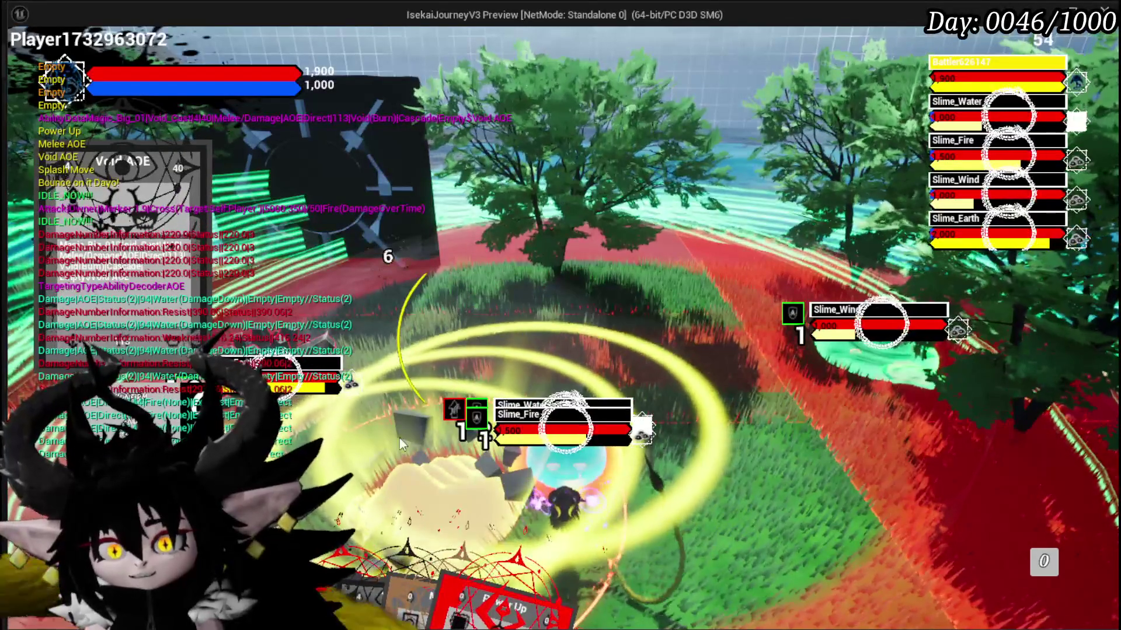
left_click(357, 478)
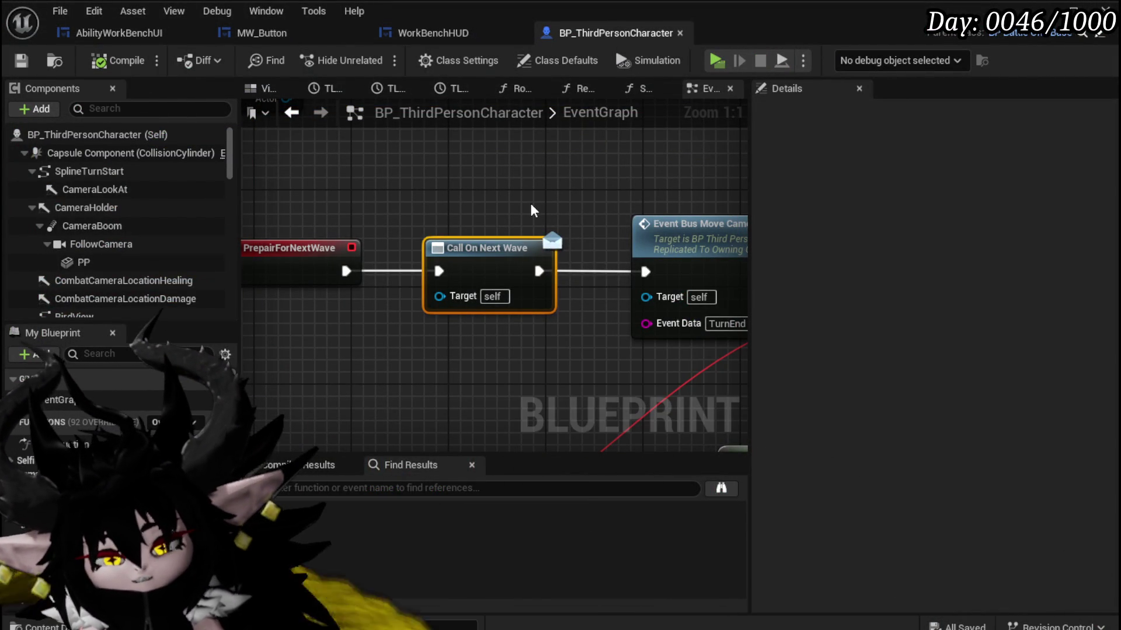
Move Event WaitingForNextWave left above Event PrepairForNextWave and save BP_ThirdPersonCharacter.
scroll(390, 249, "down", 5)
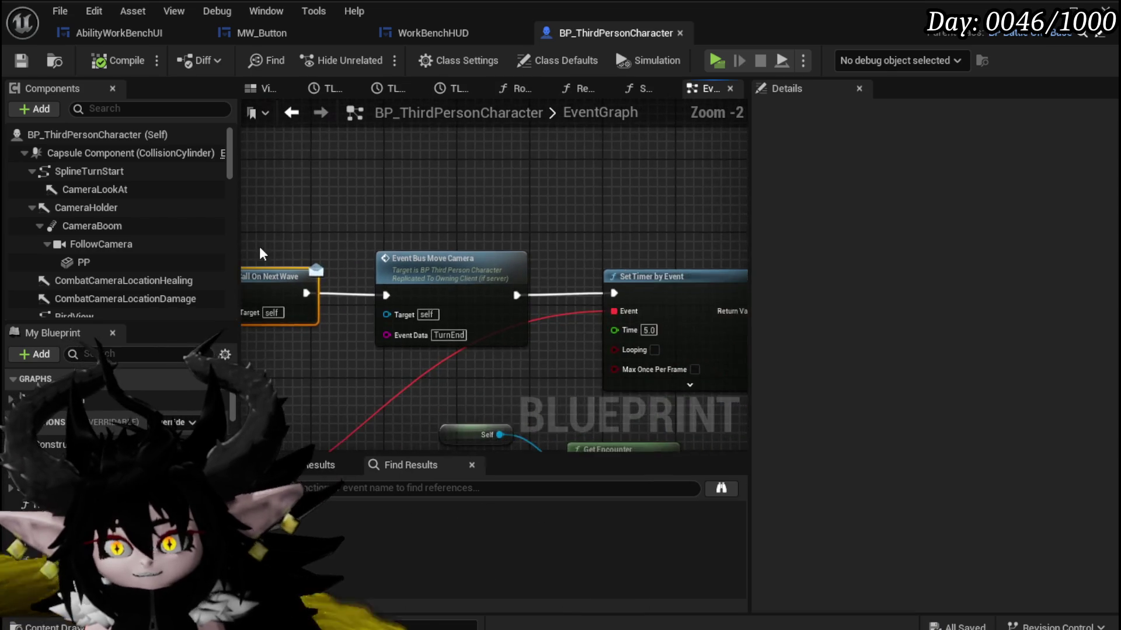
left_click_drag(388, 243, 555, 220)
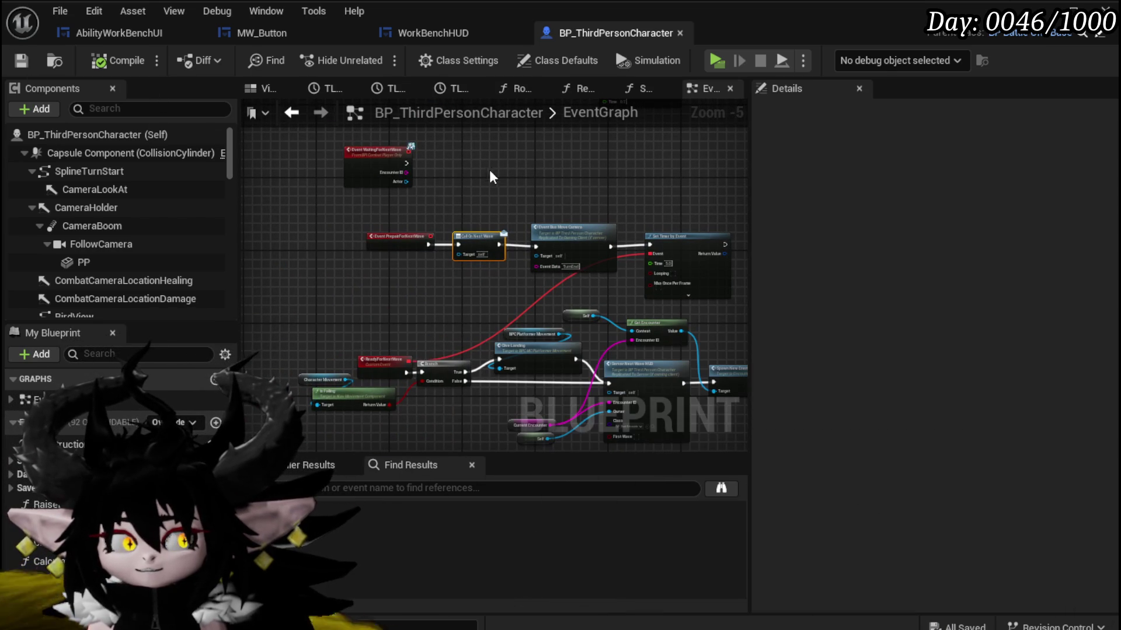
scroll(504, 205, "up", 3)
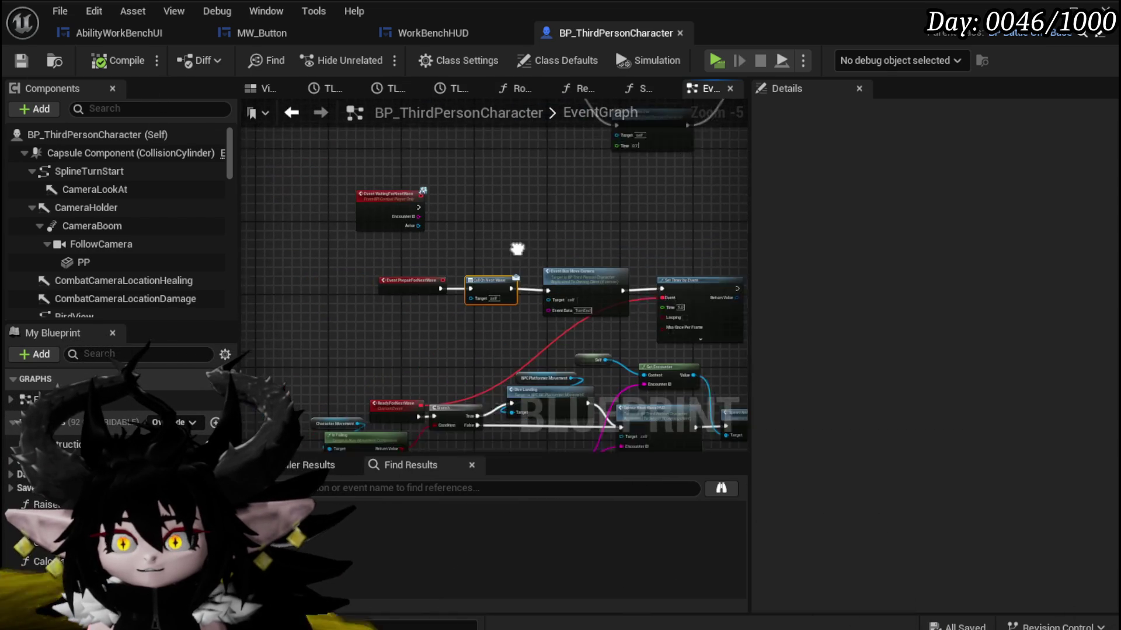
left_click_drag(513, 264, 528, 276)
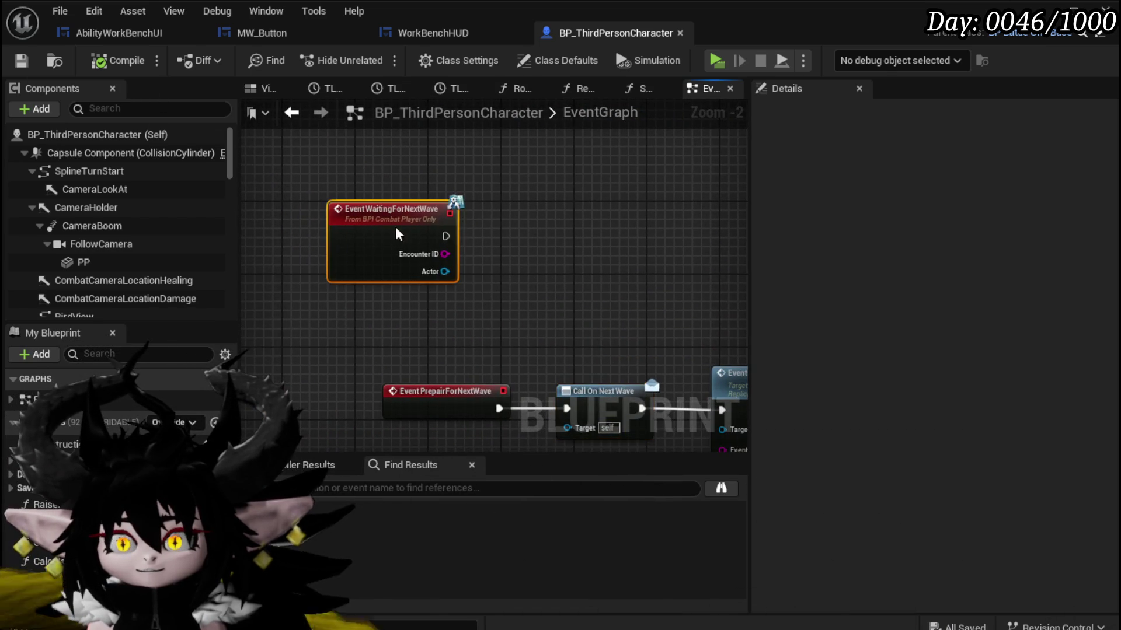
scroll(399, 236, "down", 4)
scroll(512, 270, "up", 3)
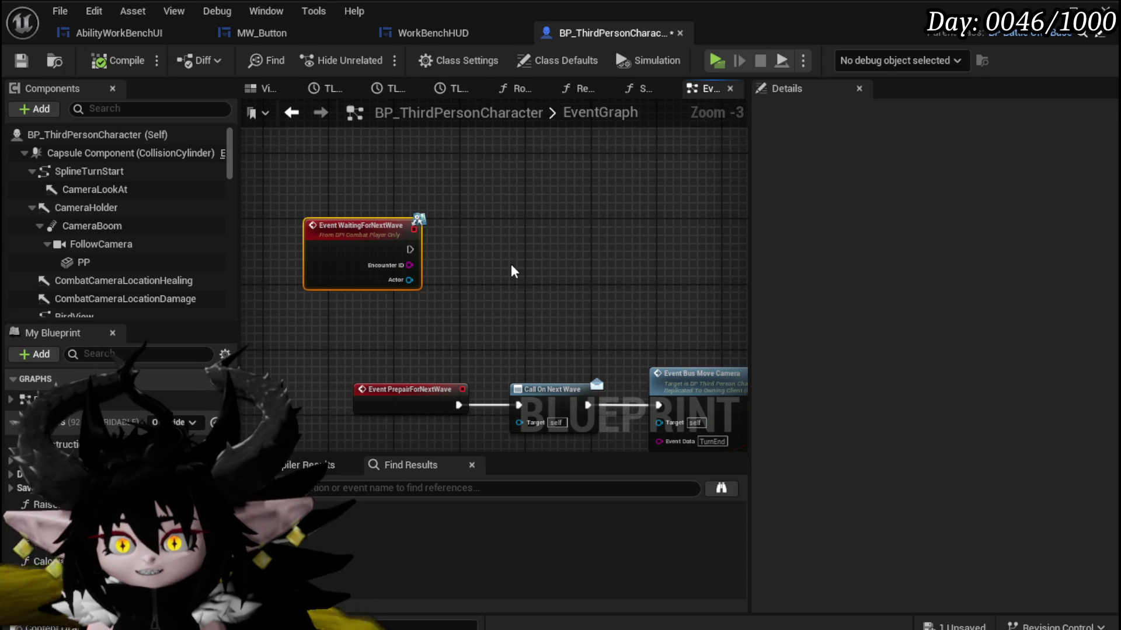
mouse_move(512, 270)
left_mouse_down()
mouse_move(430, 245)
mouse_move(454, 250)
left_mouse_up()
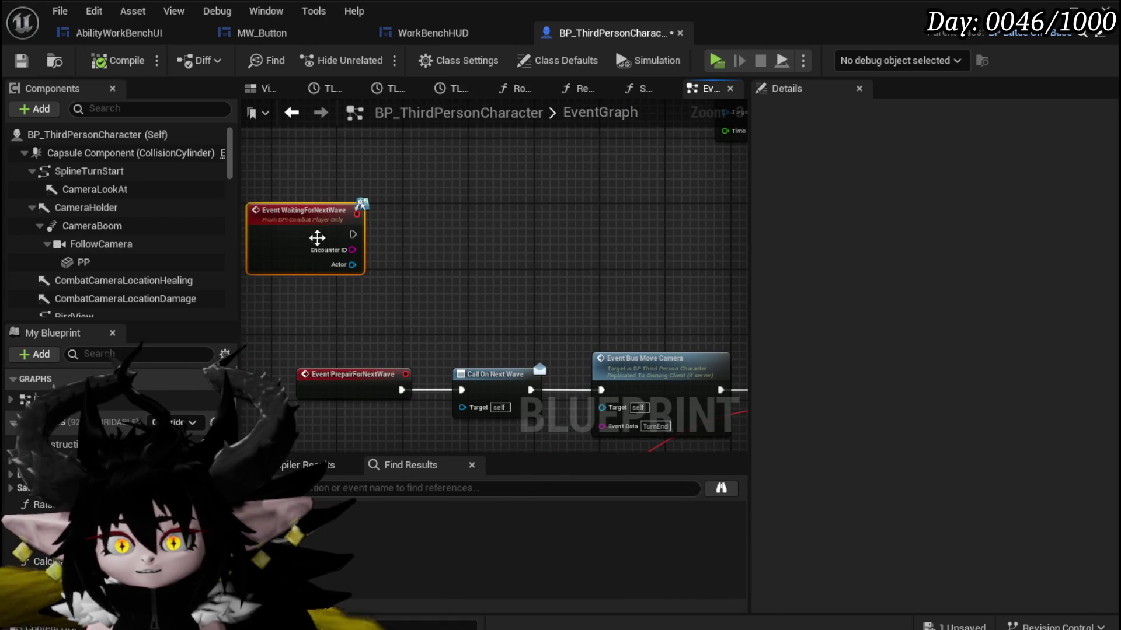
mouse_move(336, 232)
left_mouse_down()
mouse_move(368, 196)
mouse_move(250, 234)
left_mouse_up()
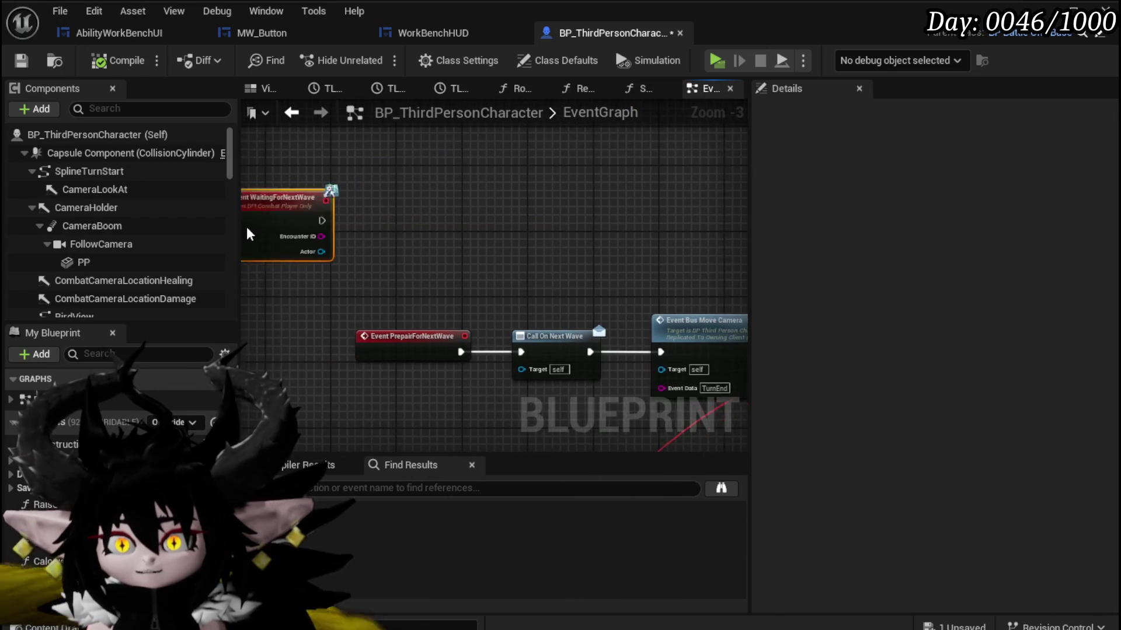
scroll(569, 250, "down", 4)
left_click_drag(569, 250, 313, 269)
left_click(21, 61)
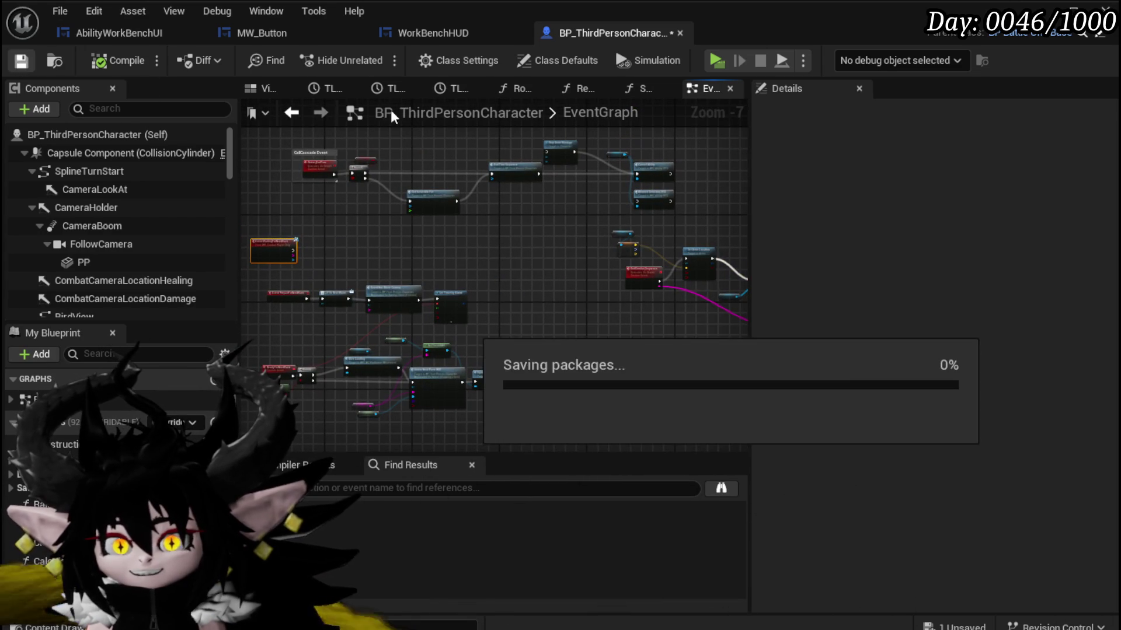
In WorkBenchHUD, move the General Manager, UI Manager and Character UI getters beneath Set Owner.
left_click(415, 32)
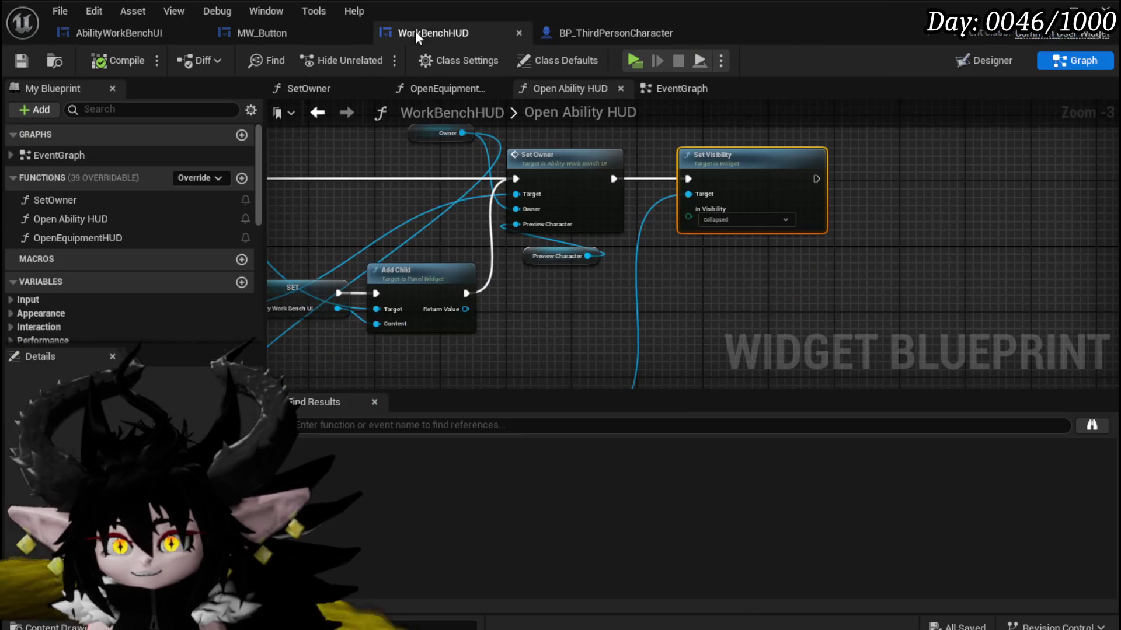
mouse_move(702, 286)
left_mouse_down()
mouse_move(705, 125)
mouse_move(835, 139)
left_mouse_up()
mouse_move(677, 274)
left_mouse_down()
mouse_move(971, 220)
mouse_move(973, 301)
left_mouse_up()
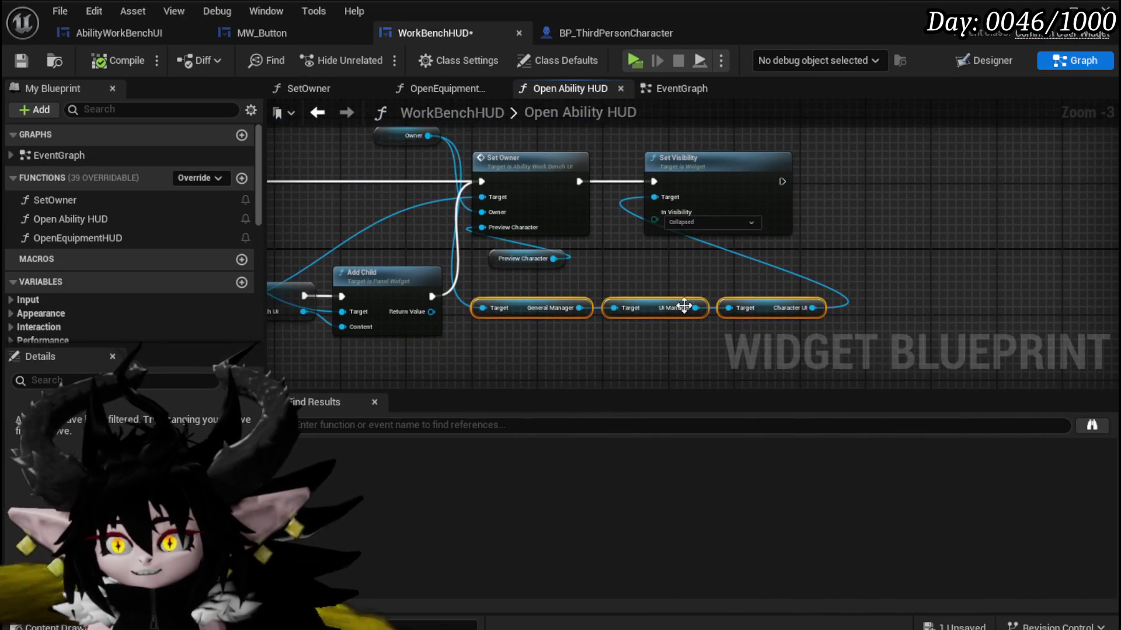
left_click(776, 232, "ctrl")
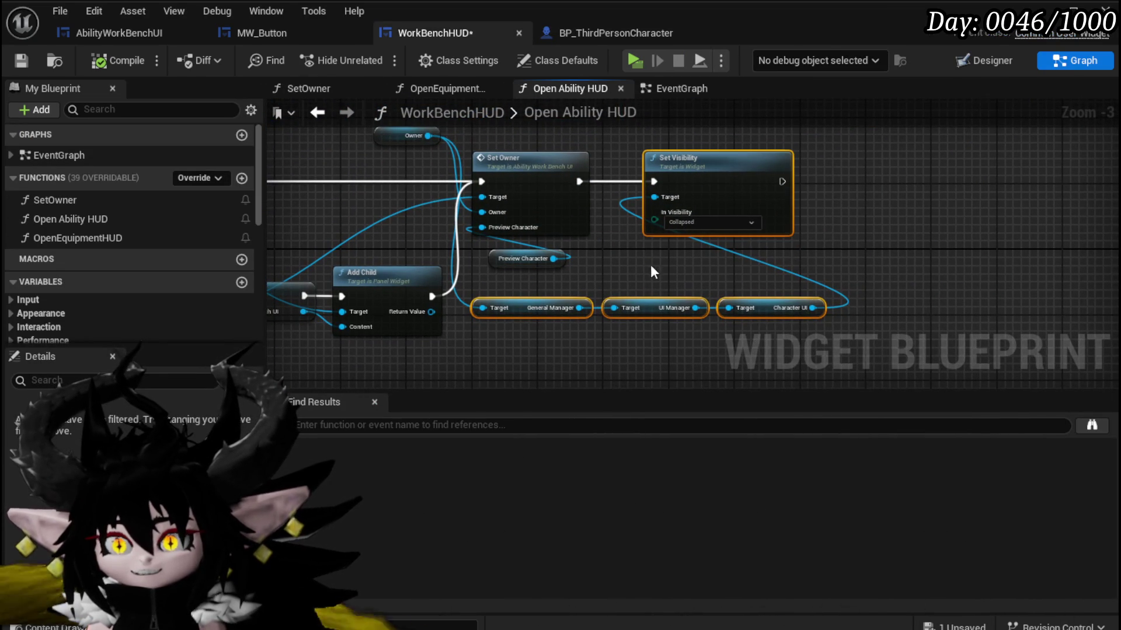
left_click_drag(651, 262, 745, 288)
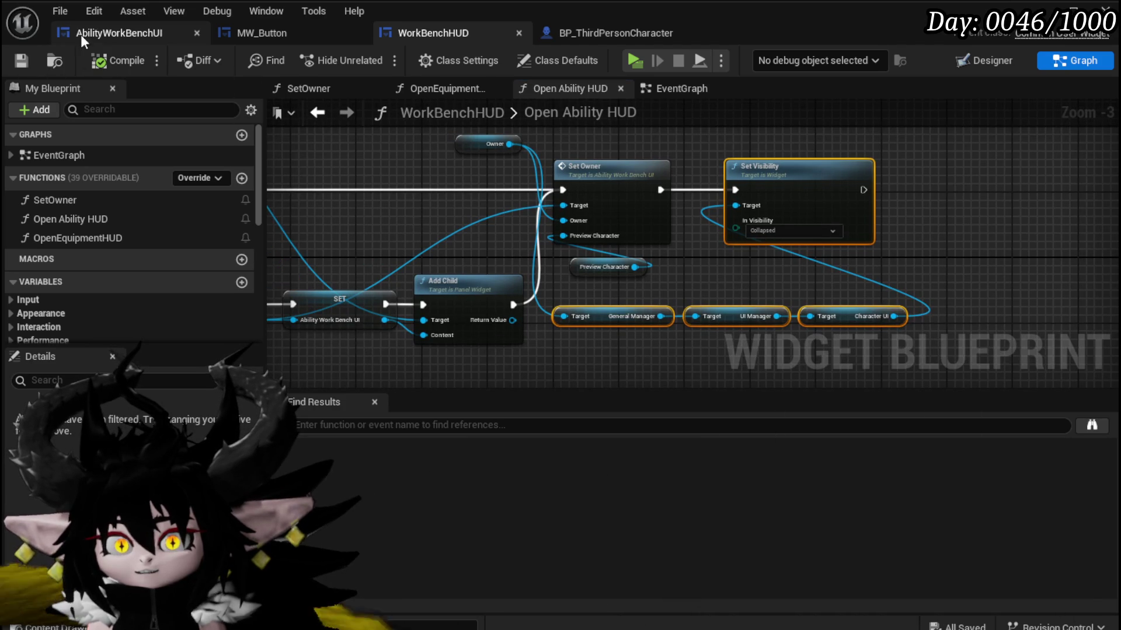
Check AbilityWorkBenchUI, then view WorkBenchHUD's Designer layout and return to its Graph.
left_click(72, 35)
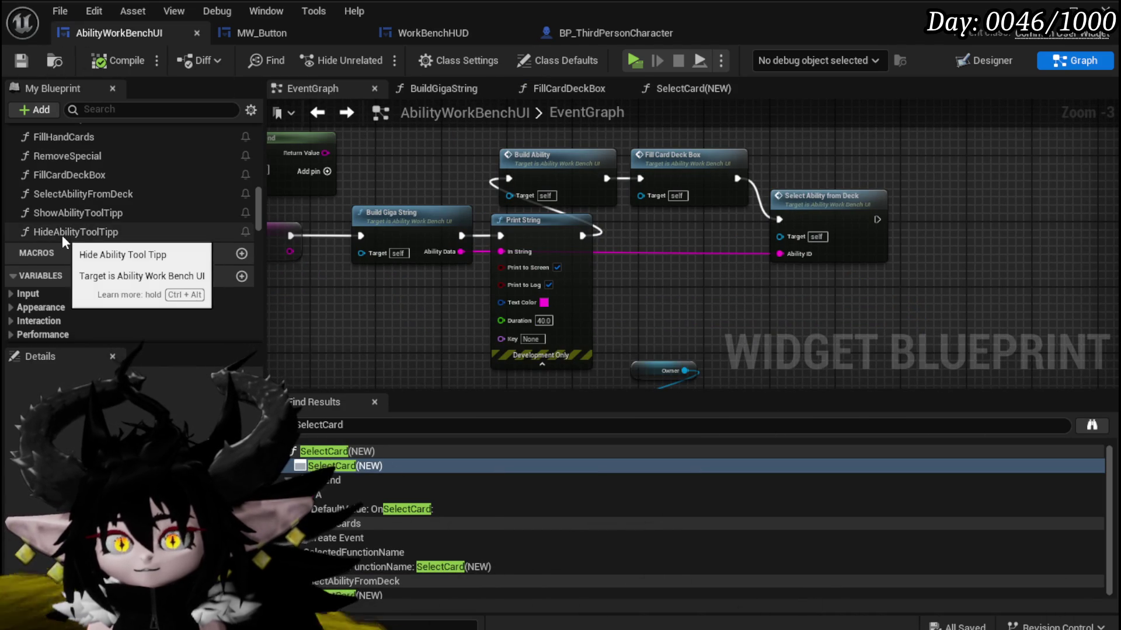
scroll(62, 236, "down", 5)
scroll(83, 219, "up", 4)
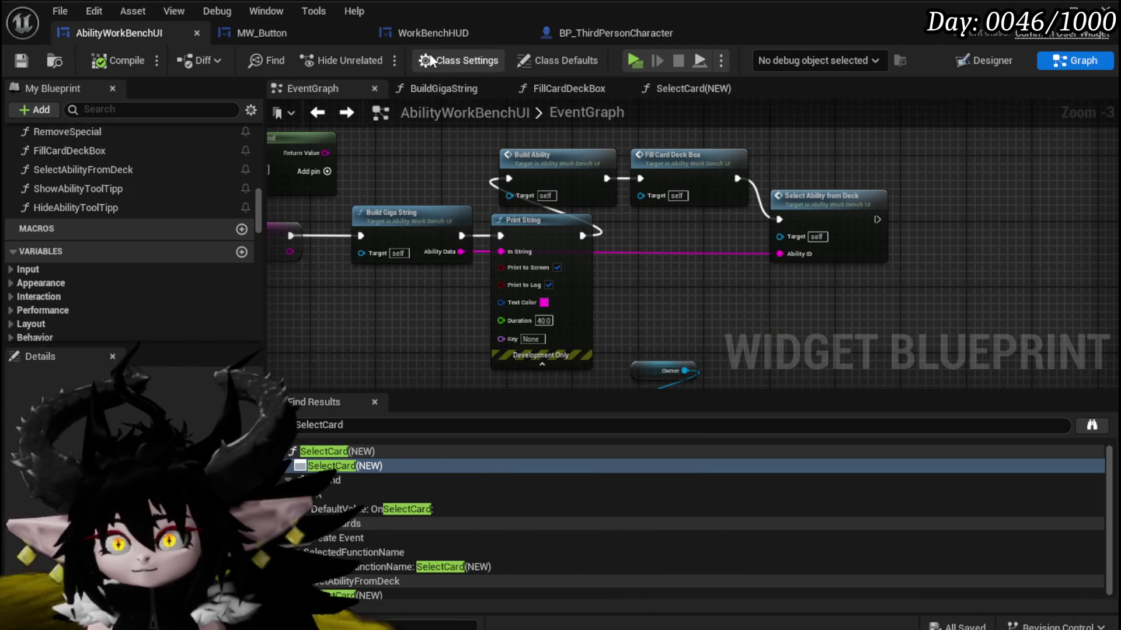
left_click(421, 33)
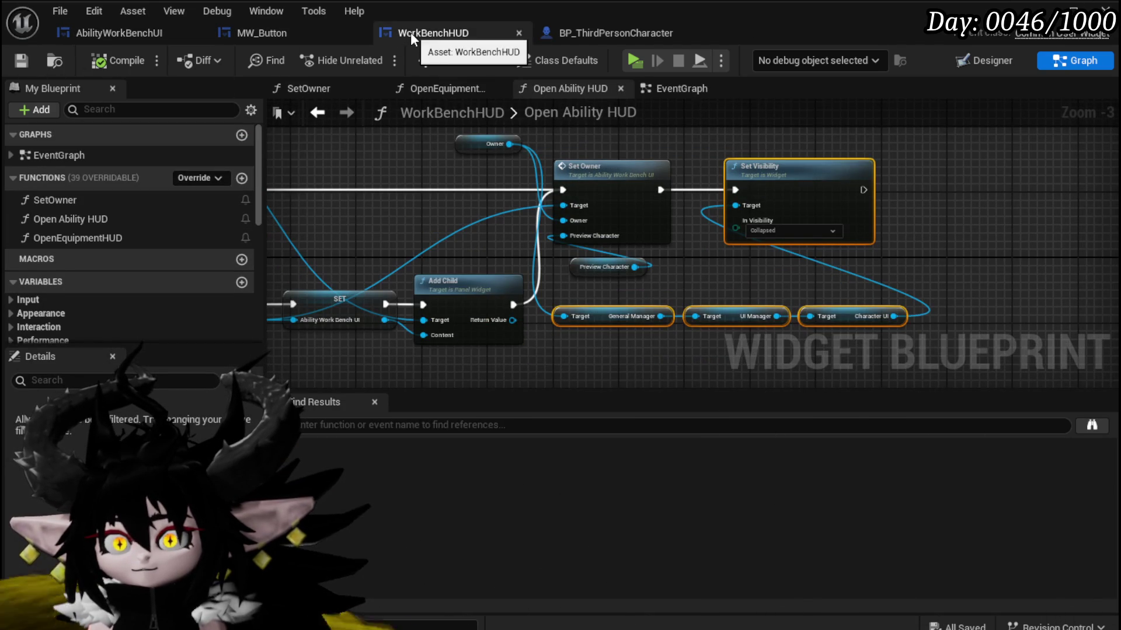
left_click(971, 62)
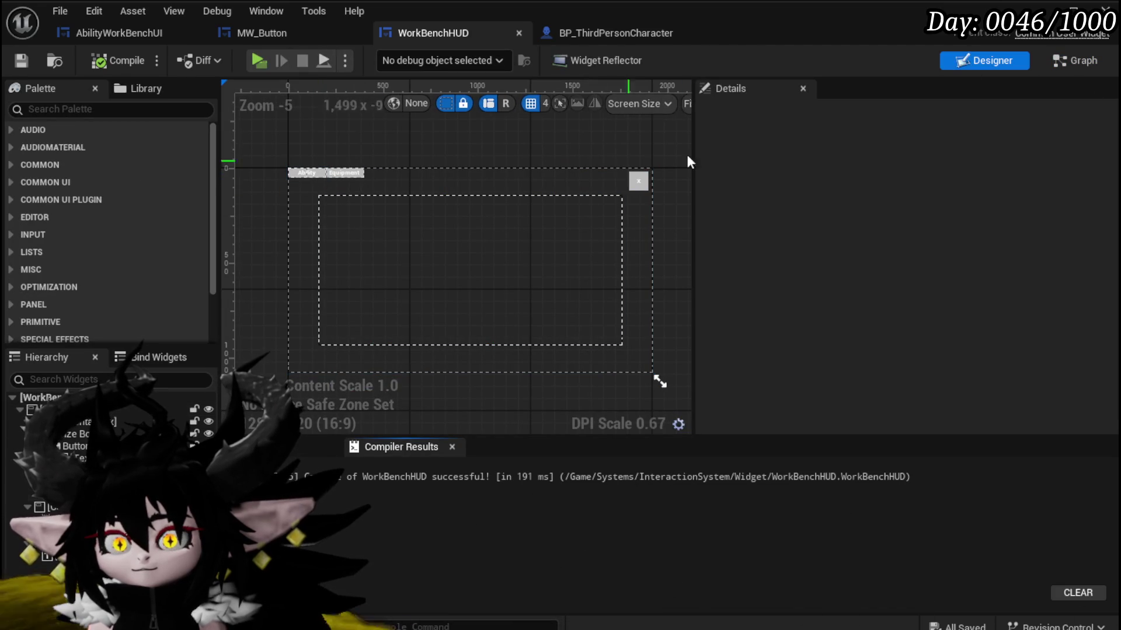
left_click(1093, 65)
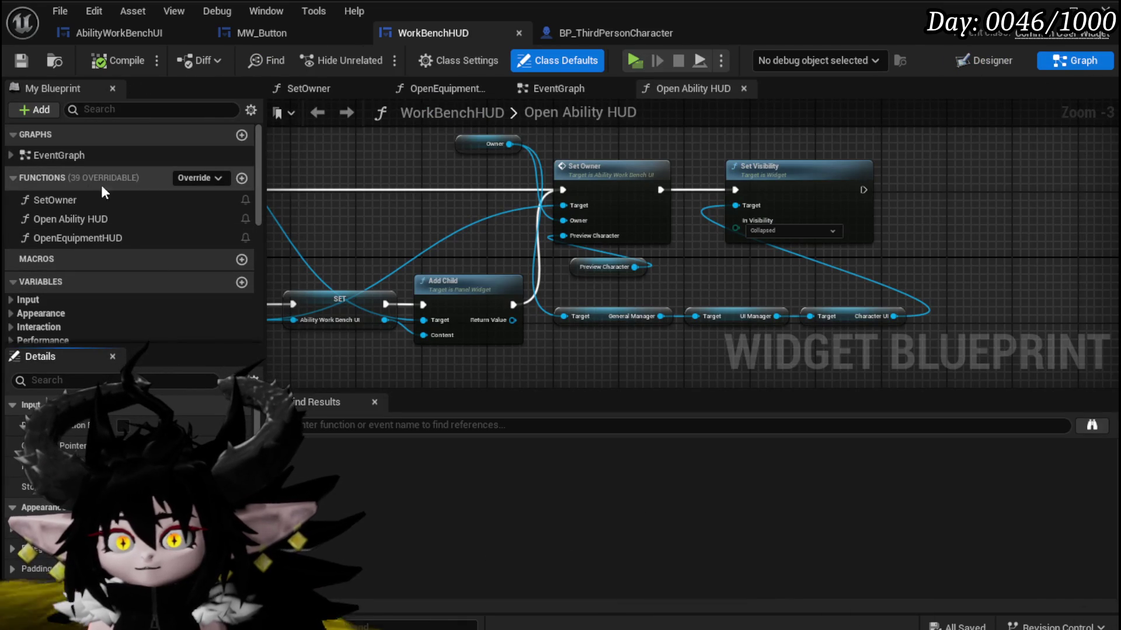
Set the Set Visibility node's In Visibility to Not Hit-Testable (Self & All Children).
left_click(610, 86)
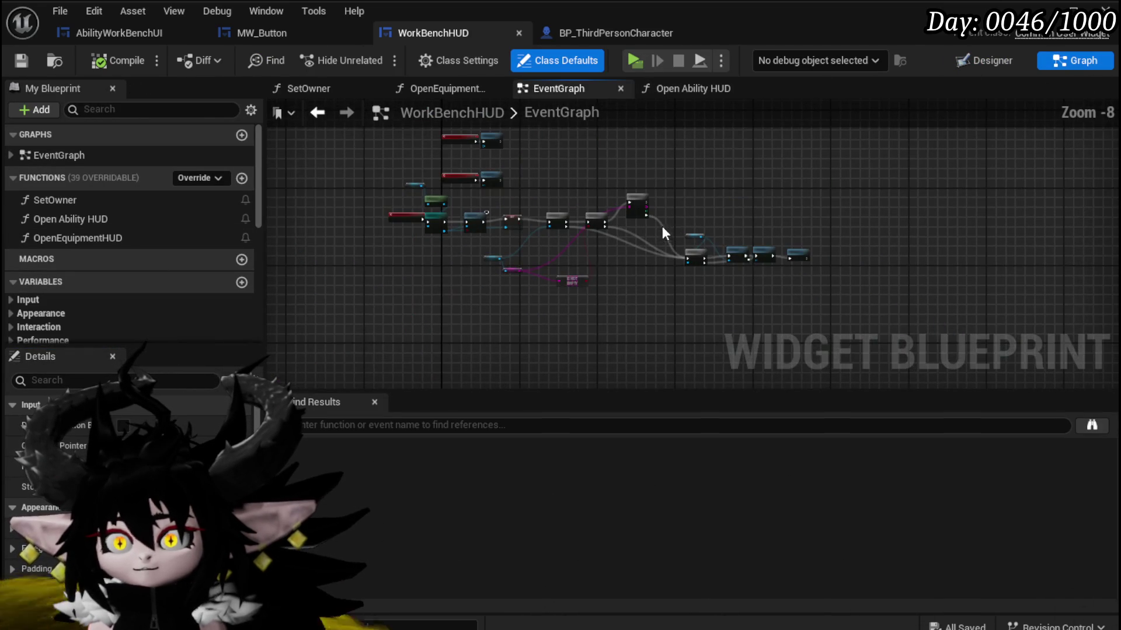
scroll(536, 245, "up", 6)
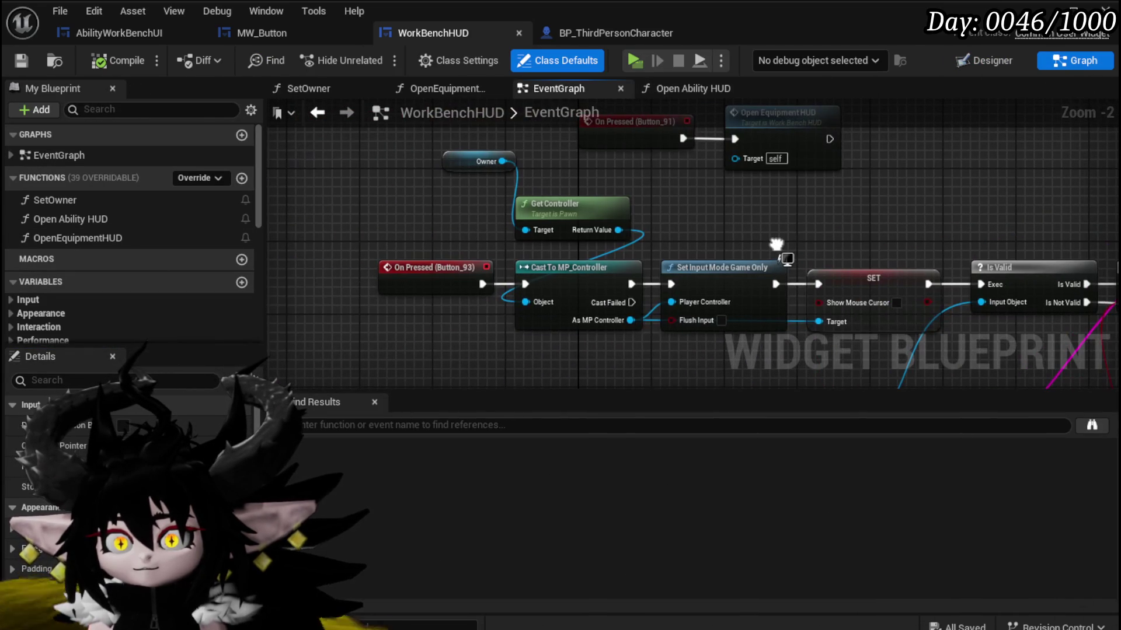
scroll(511, 231, "down", 2)
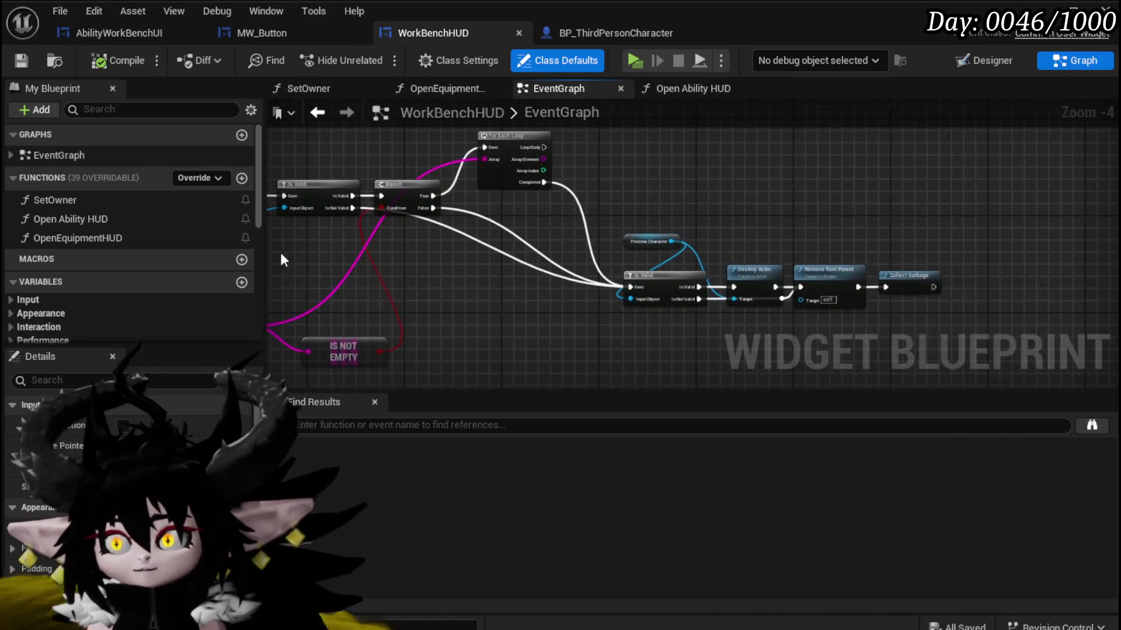
scroll(556, 277, "up", 2)
mouse_move(598, 346)
left_mouse_down()
mouse_move(429, 335)
mouse_move(513, 376)
mouse_move(804, 409)
mouse_move(703, 240)
left_mouse_up()
scroll(700, 233, "down", 1)
left_click_drag(531, 294, 539, 221)
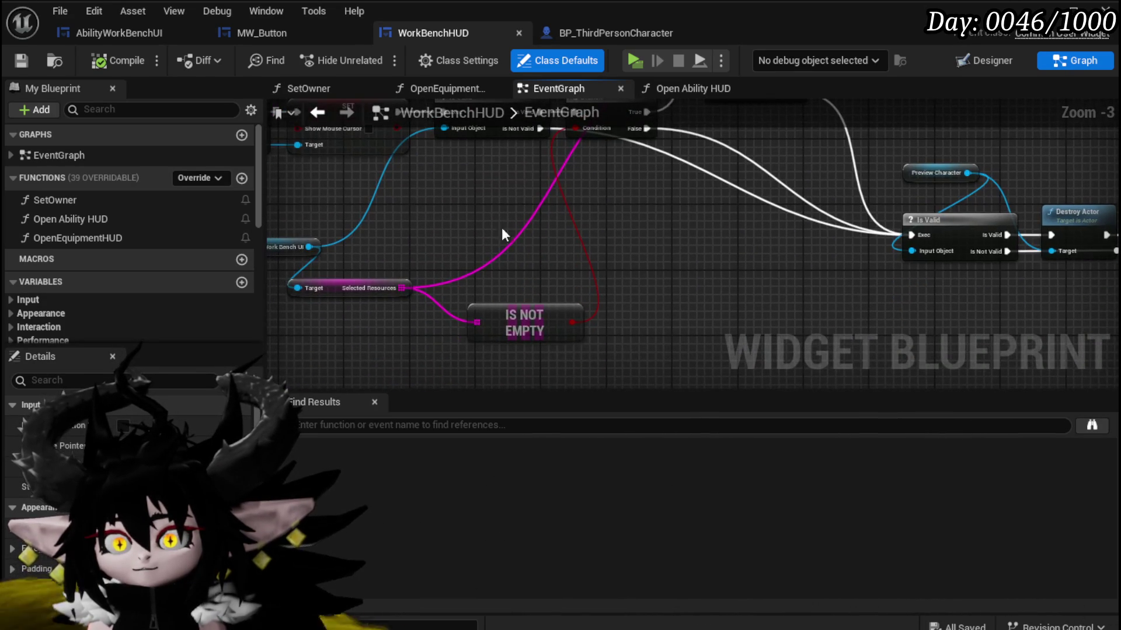
mouse_move(533, 276)
left_mouse_down()
mouse_move(681, 376)
mouse_move(666, 384)
left_mouse_up()
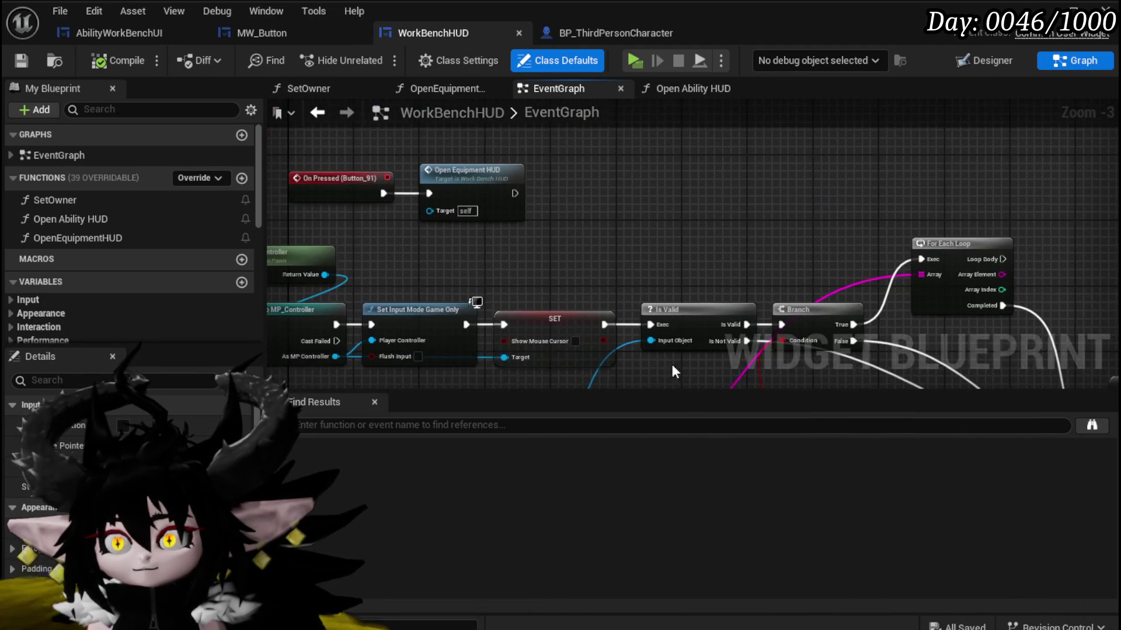
mouse_move(629, 199)
left_mouse_down()
mouse_move(716, 228)
mouse_move(703, 245)
mouse_move(701, 195)
mouse_move(690, 221)
mouse_move(739, 188)
mouse_move(658, 296)
left_mouse_up()
scroll(691, 221, "down", 2)
left_click(691, 278)
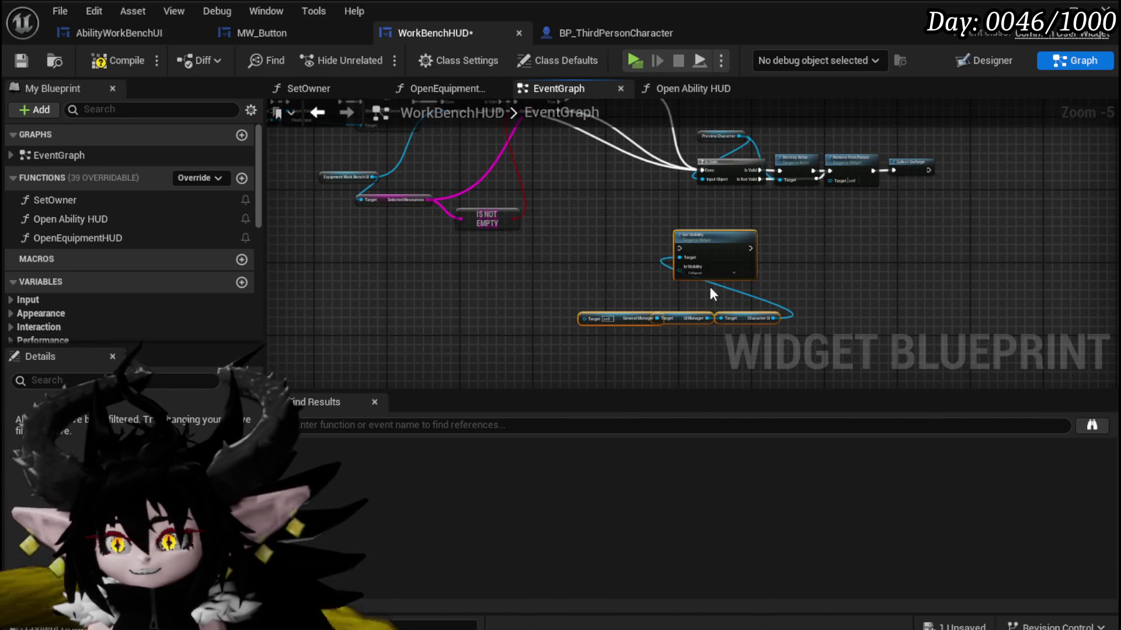
scroll(620, 277, "up", 3)
scroll(170, 271, "down", 8)
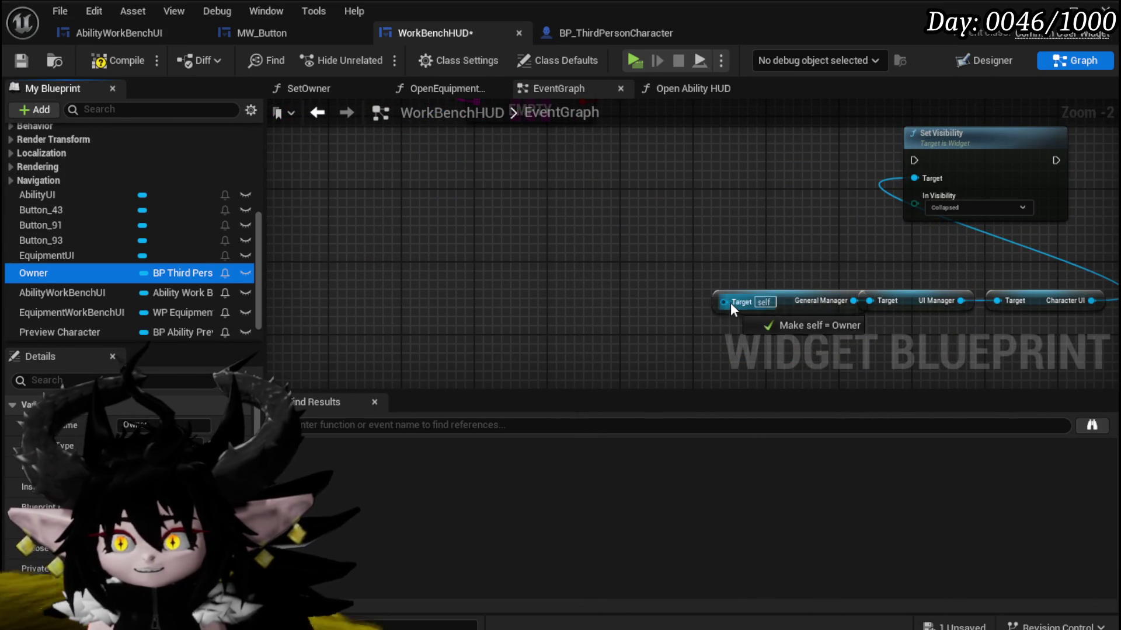
left_click(957, 209)
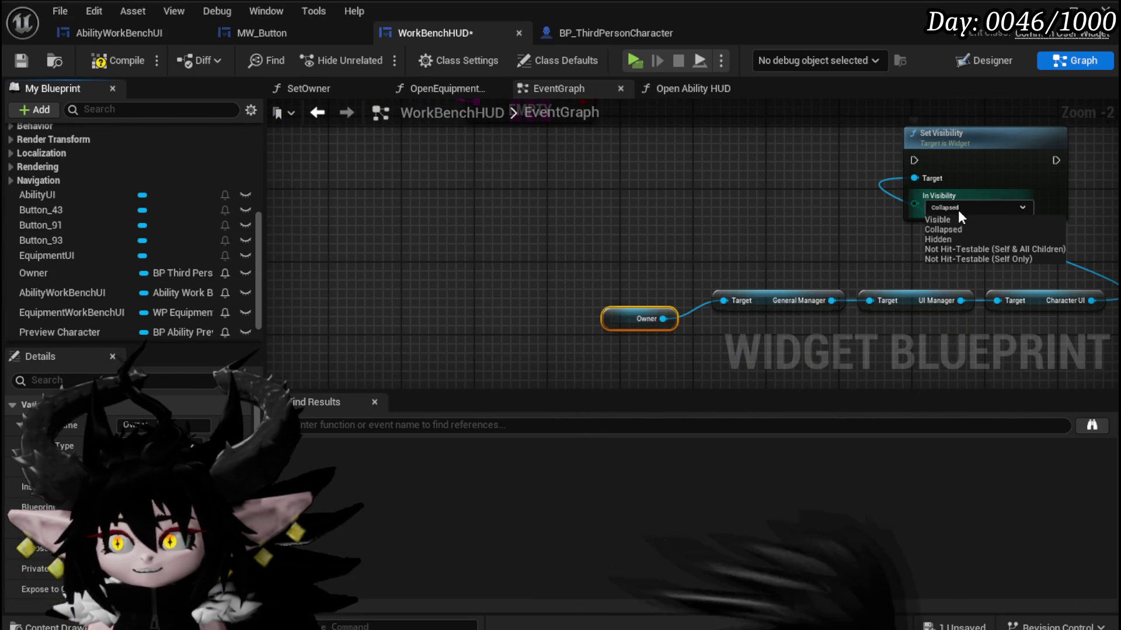
left_click(954, 252)
Wire Remove from Parent → Set Visibility → Collect Garbage and save WorkBenchHUD.
scroll(922, 240, "down", 3)
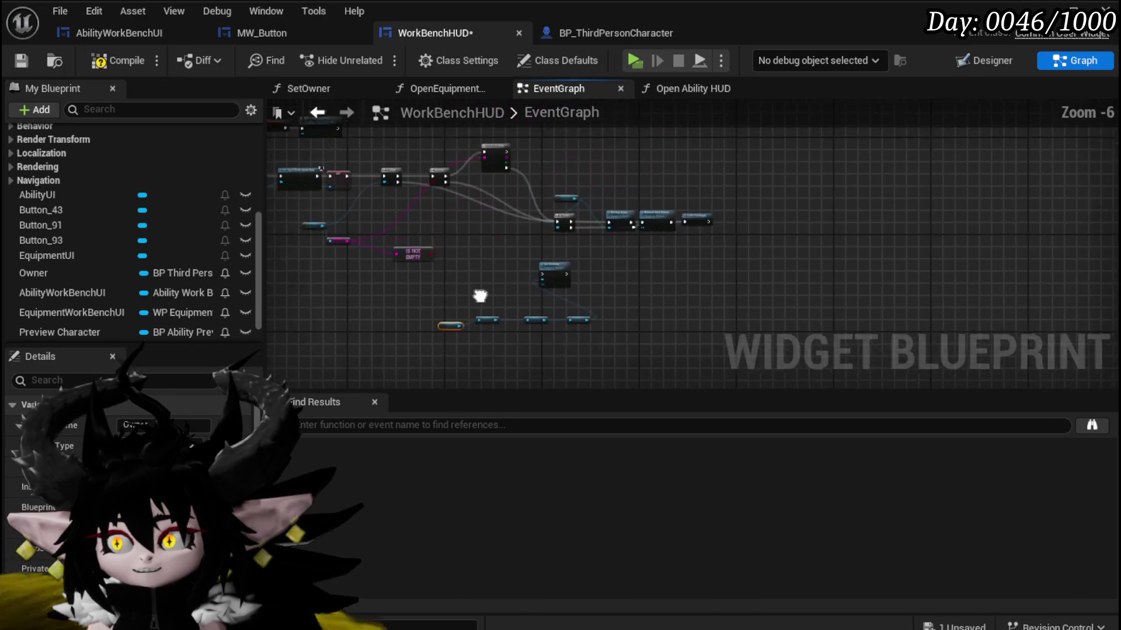
scroll(490, 290, "up", 3)
mouse_move(761, 212)
left_mouse_down()
mouse_move(825, 210)
mouse_move(895, 265)
left_mouse_up()
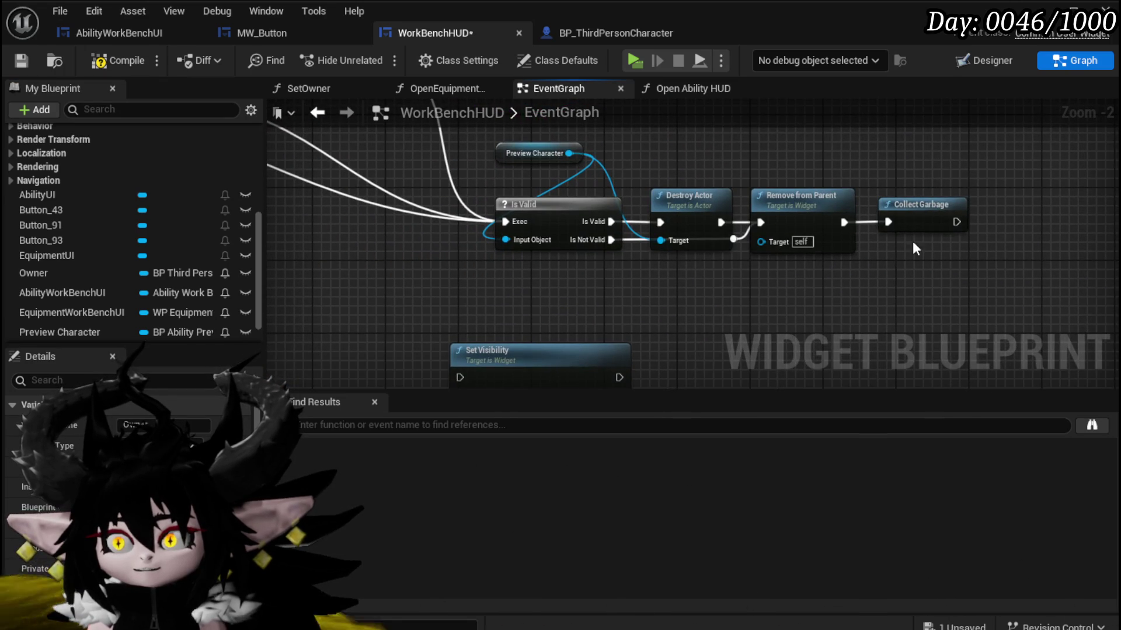
left_click_drag(937, 224, 1045, 214)
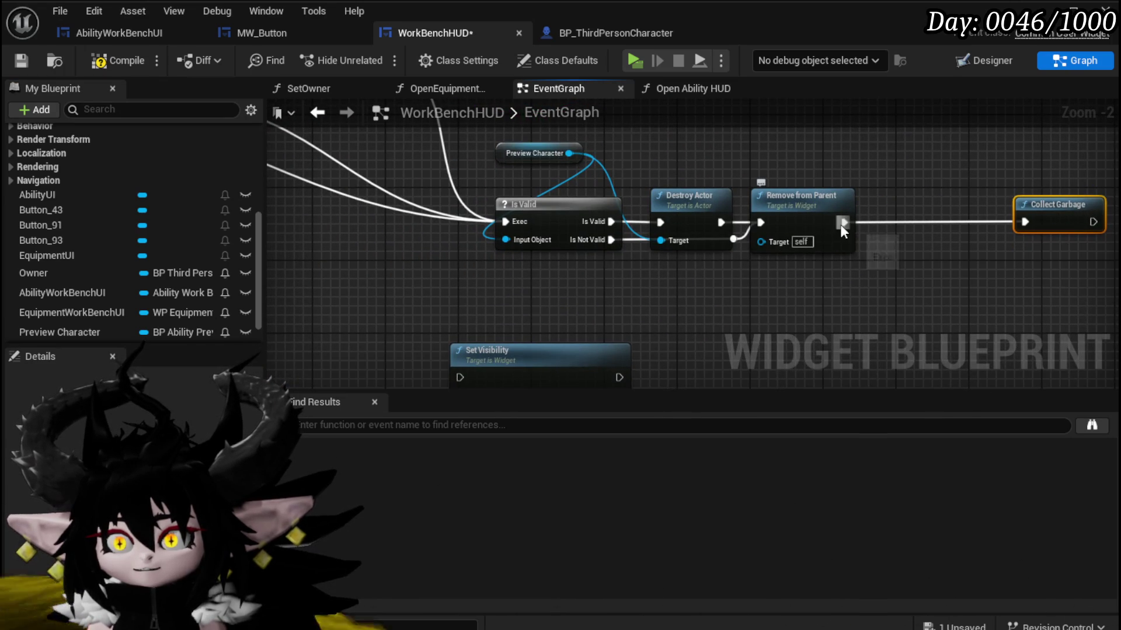
left_click_drag(444, 364, 465, 355)
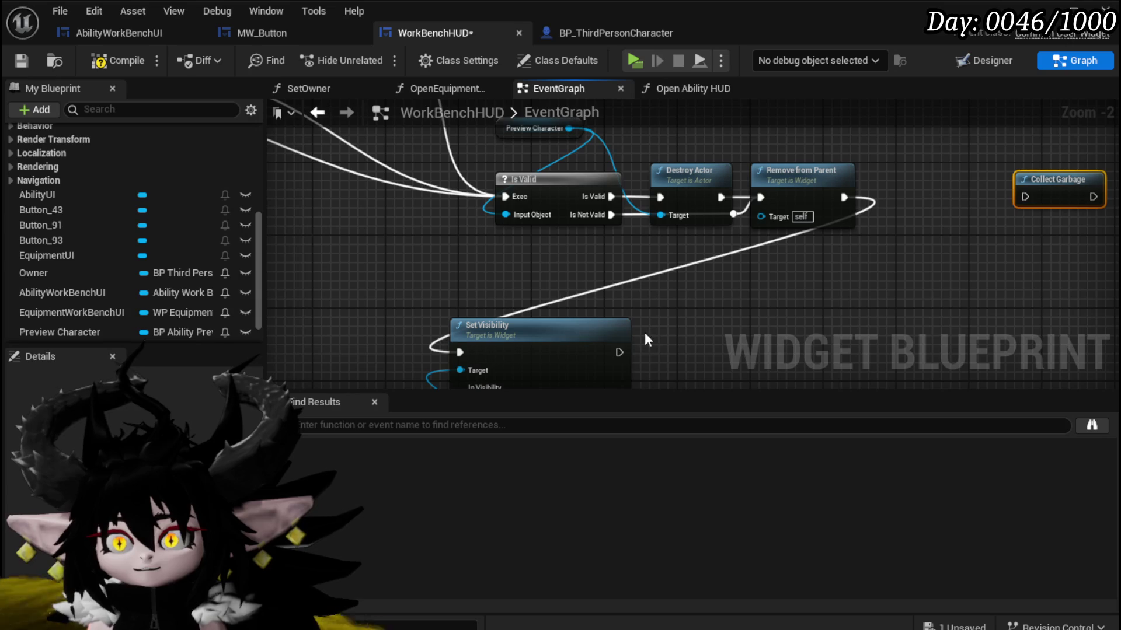
left_click_drag(619, 352, 885, 219)
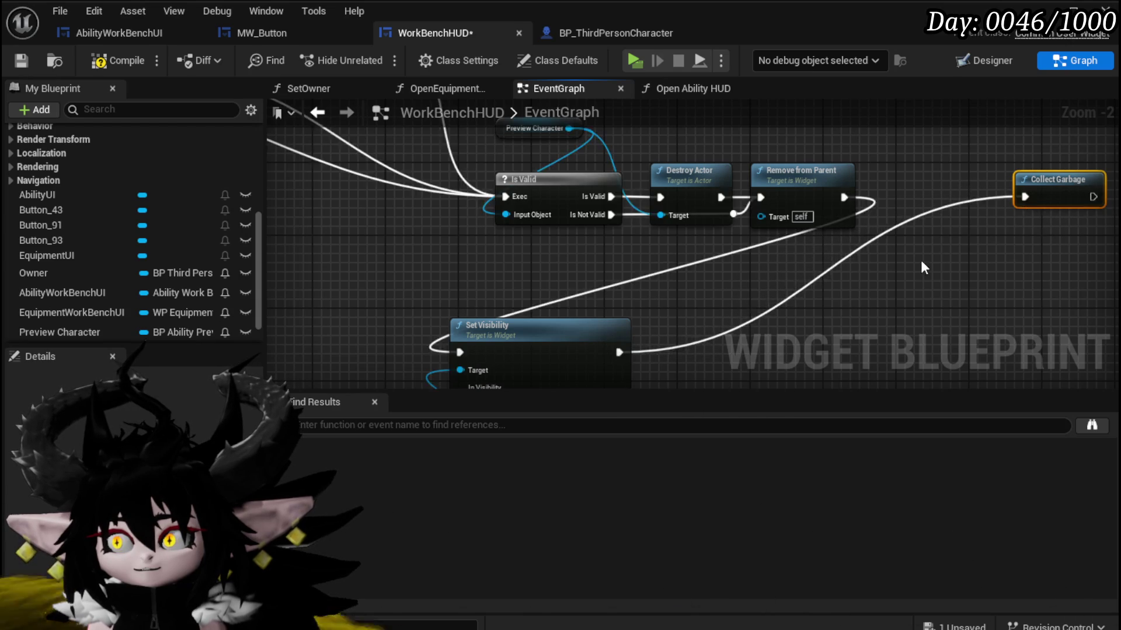
scroll(1031, 223, "down", 2)
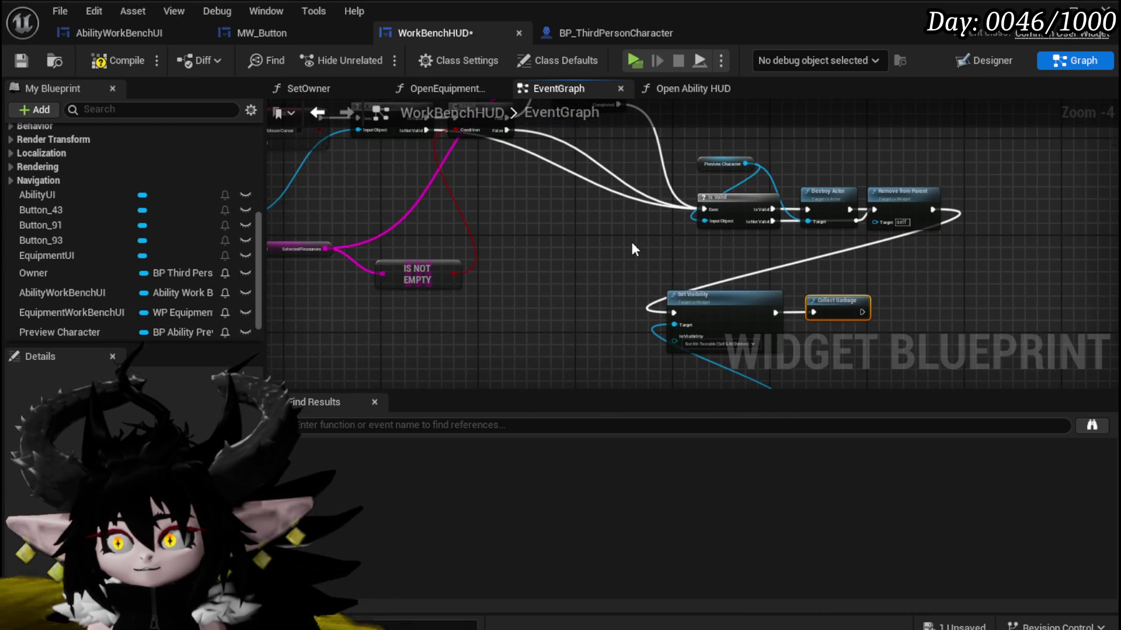
left_click_drag(634, 248, 757, 360)
left_click(20, 61)
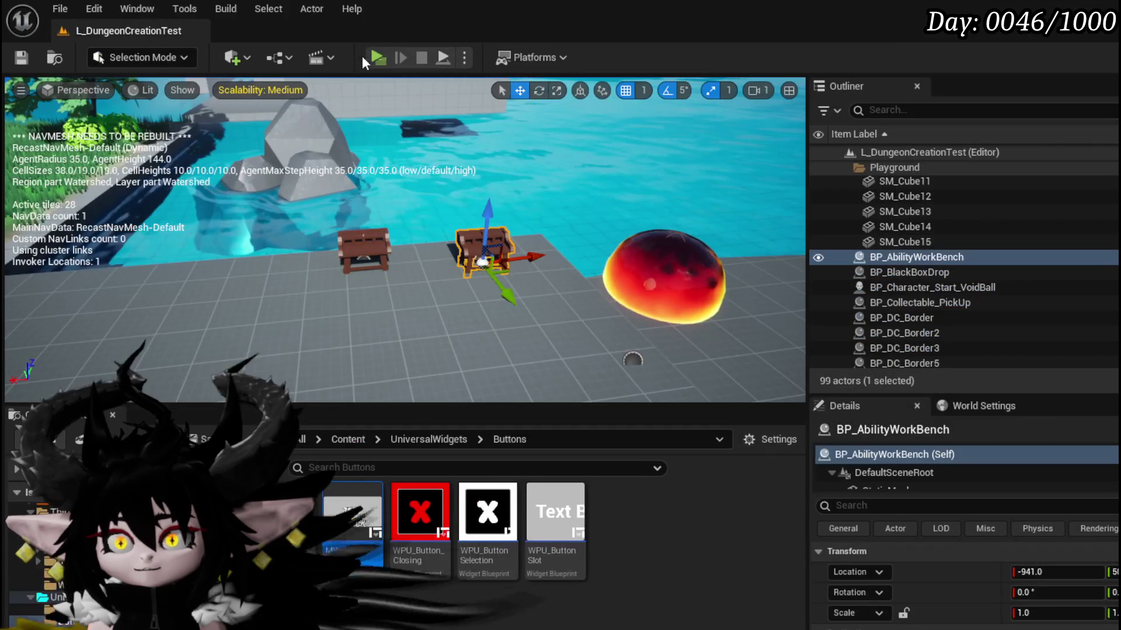
left_click(362, 55)
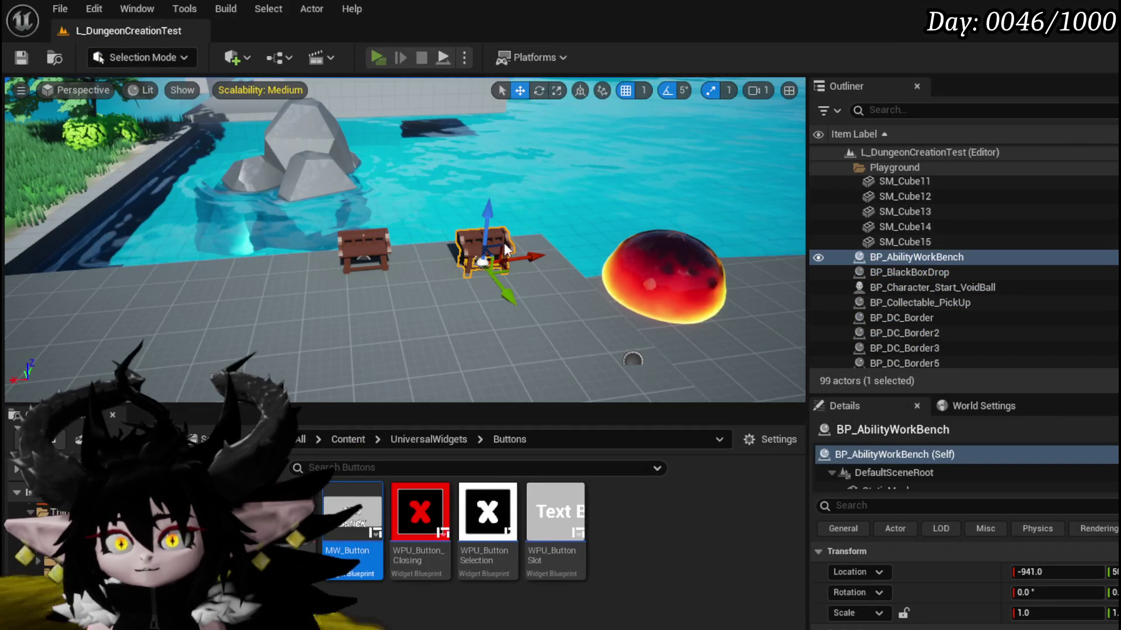
key("w")
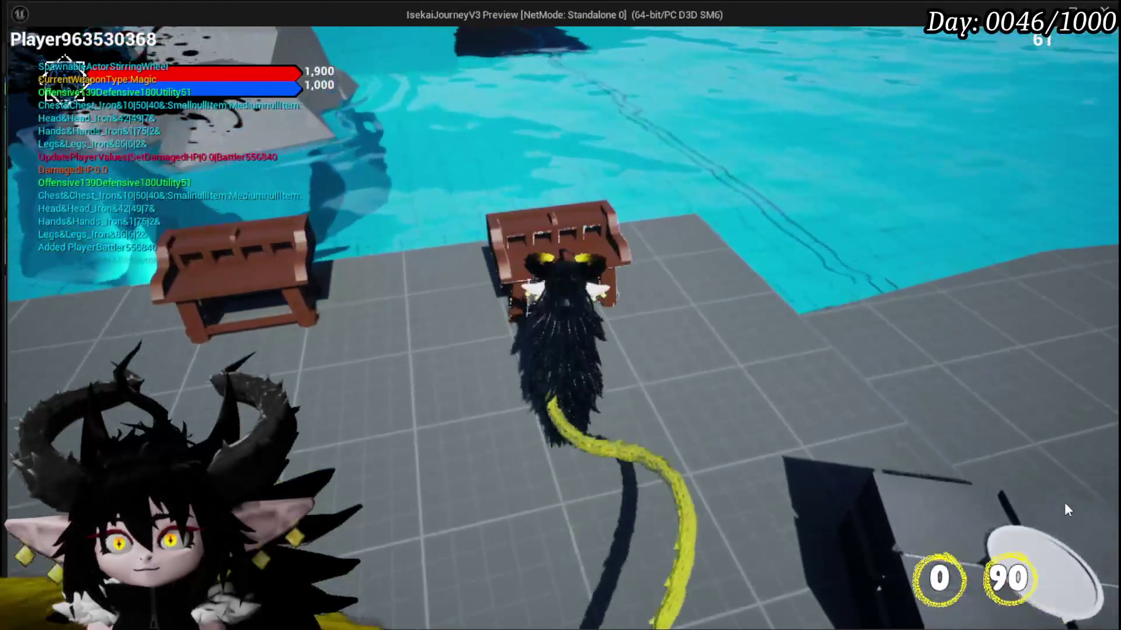
left_click(64, 40)
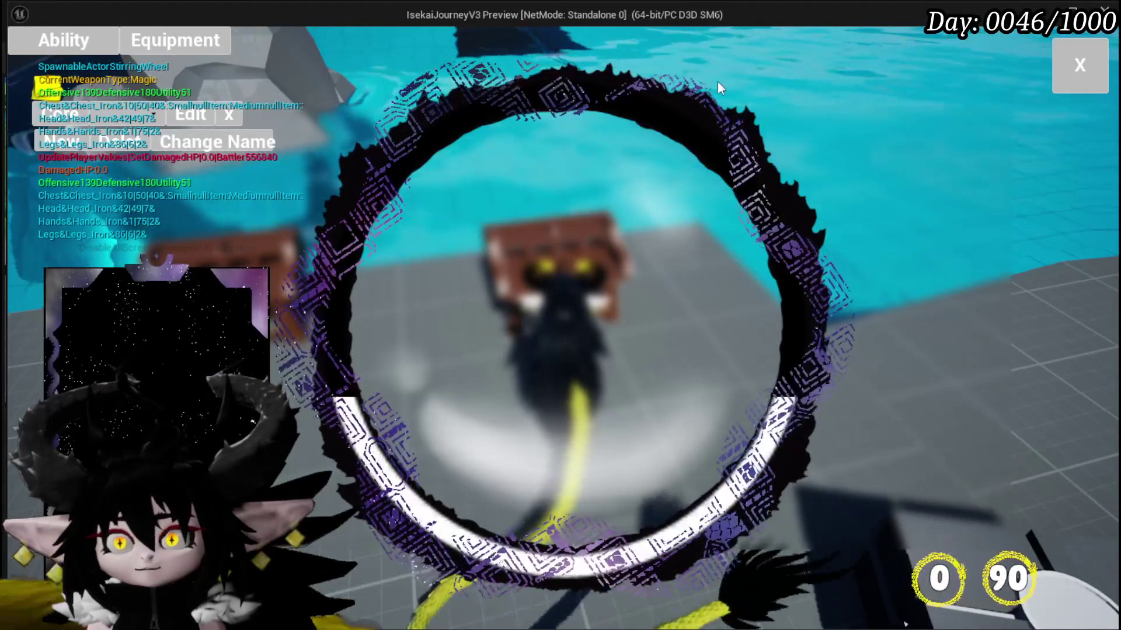
left_click(136, 120)
left_click(143, 144)
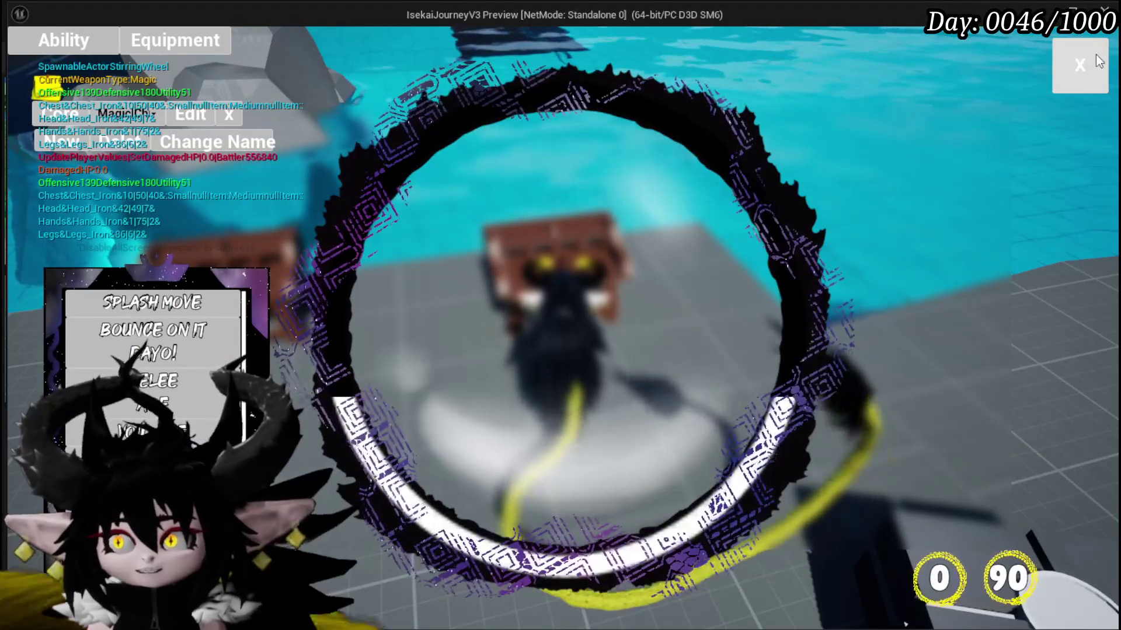
left_click(1091, 59)
key("space")
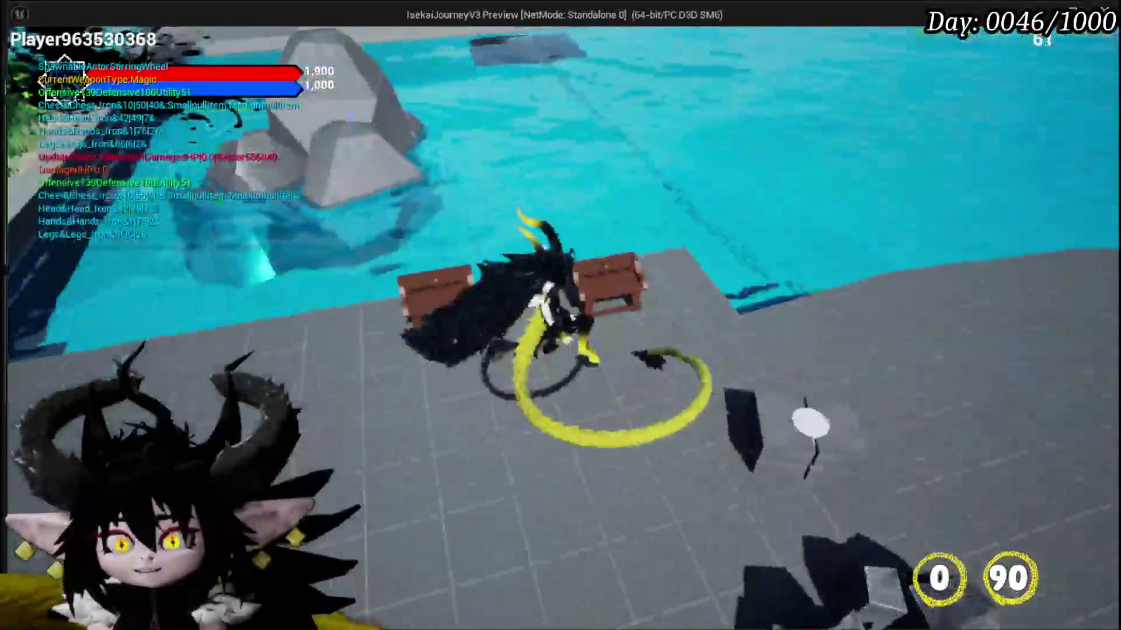
key("w")
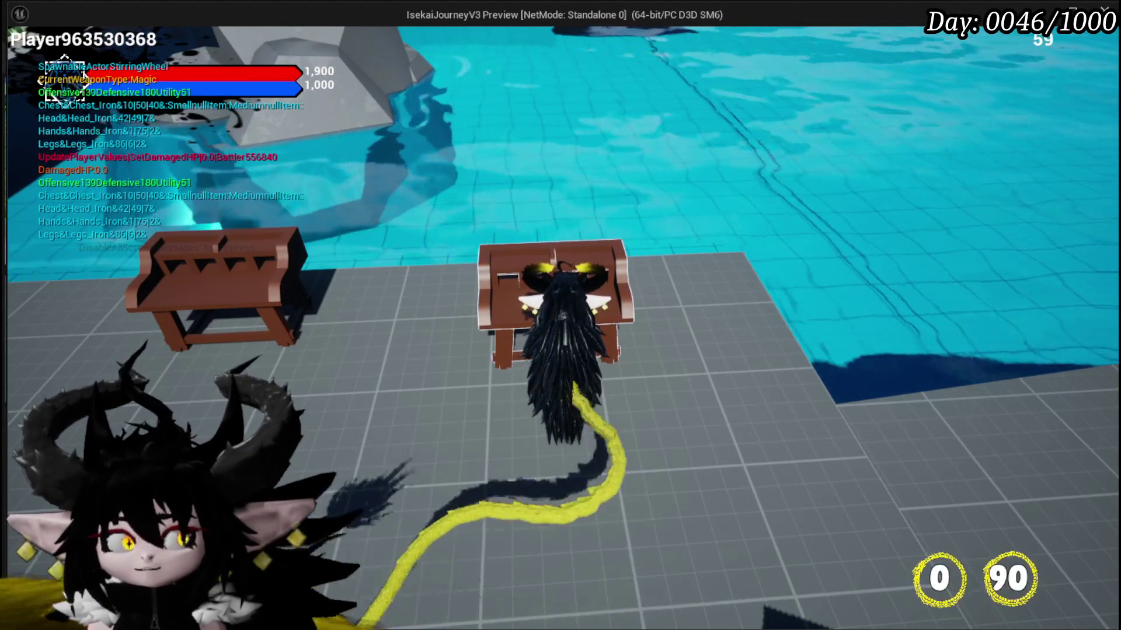
key("Tab")
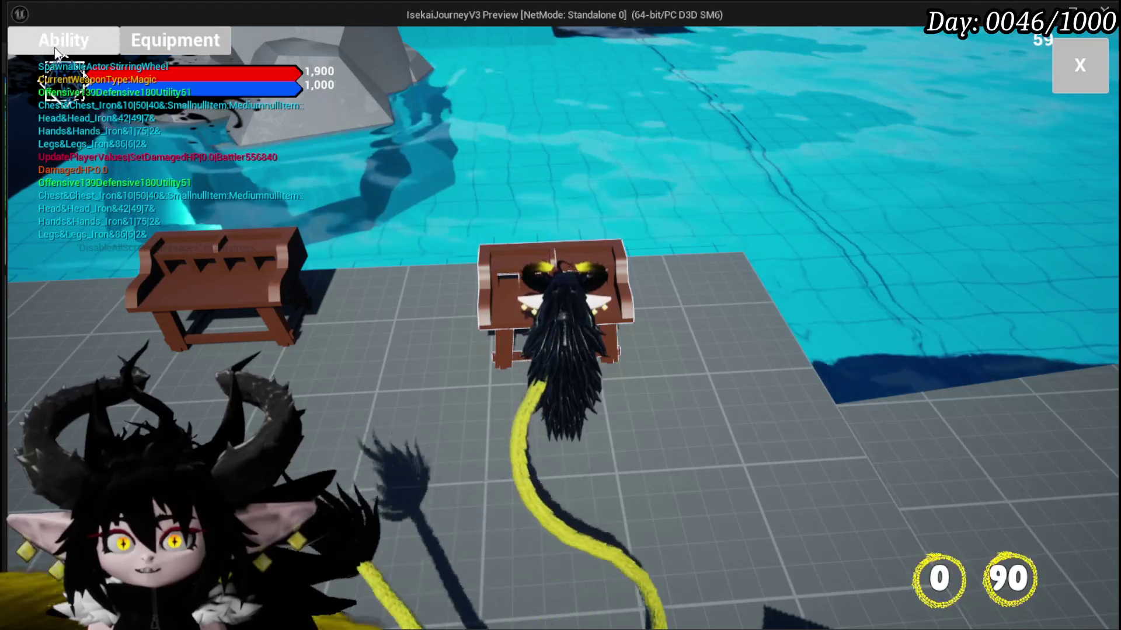
left_click(63, 40)
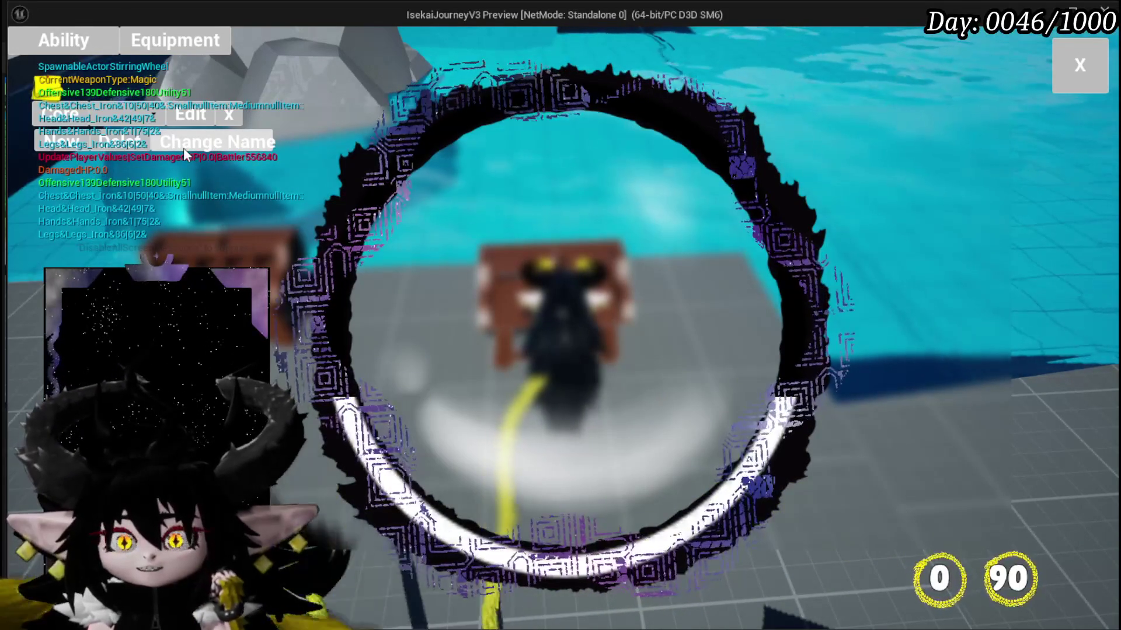
left_click(110, 120)
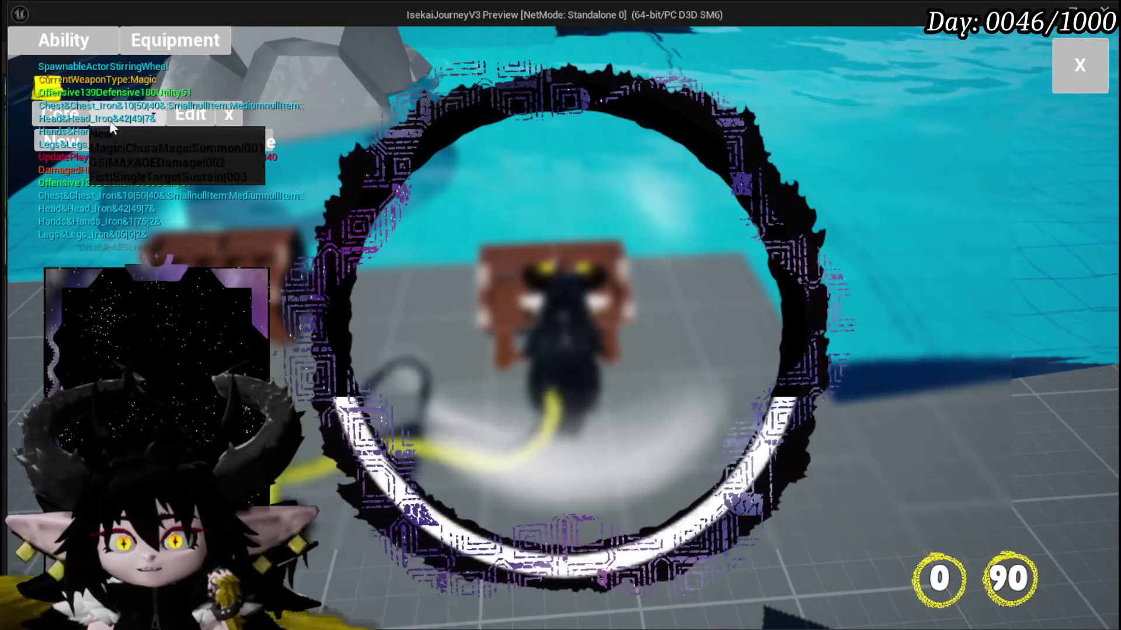
left_click(115, 150)
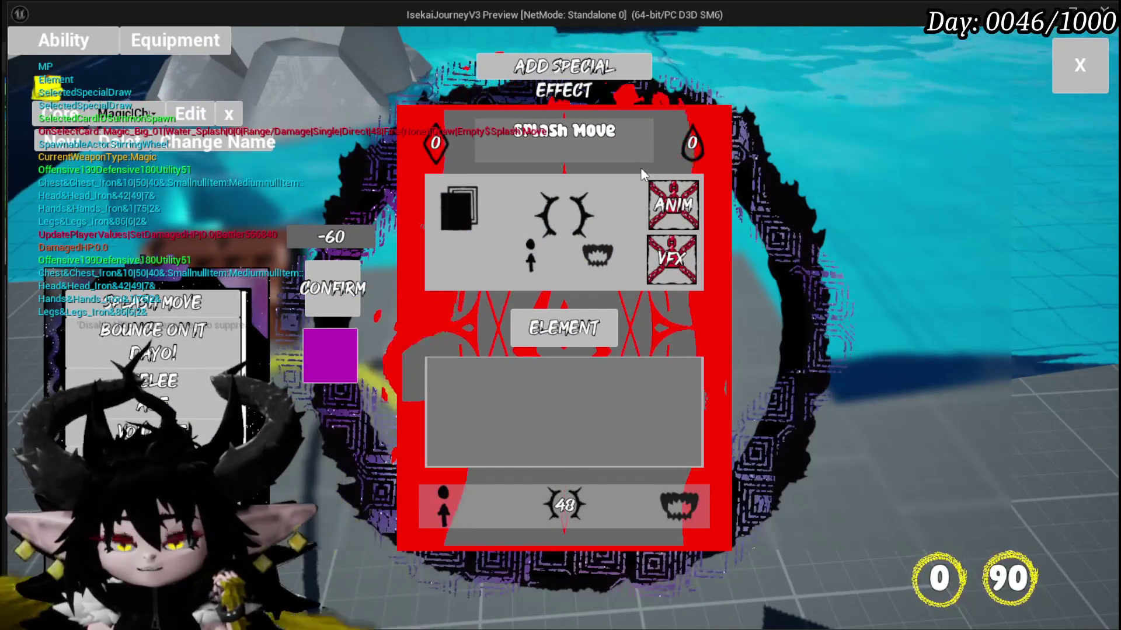
left_click(1080, 64)
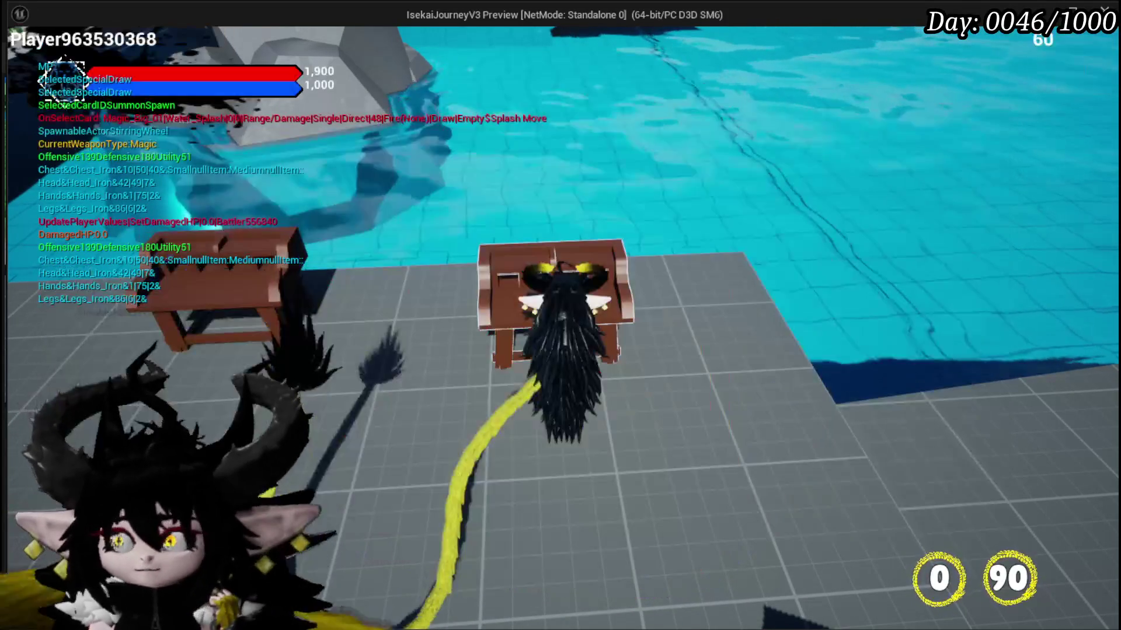
key("Escape")
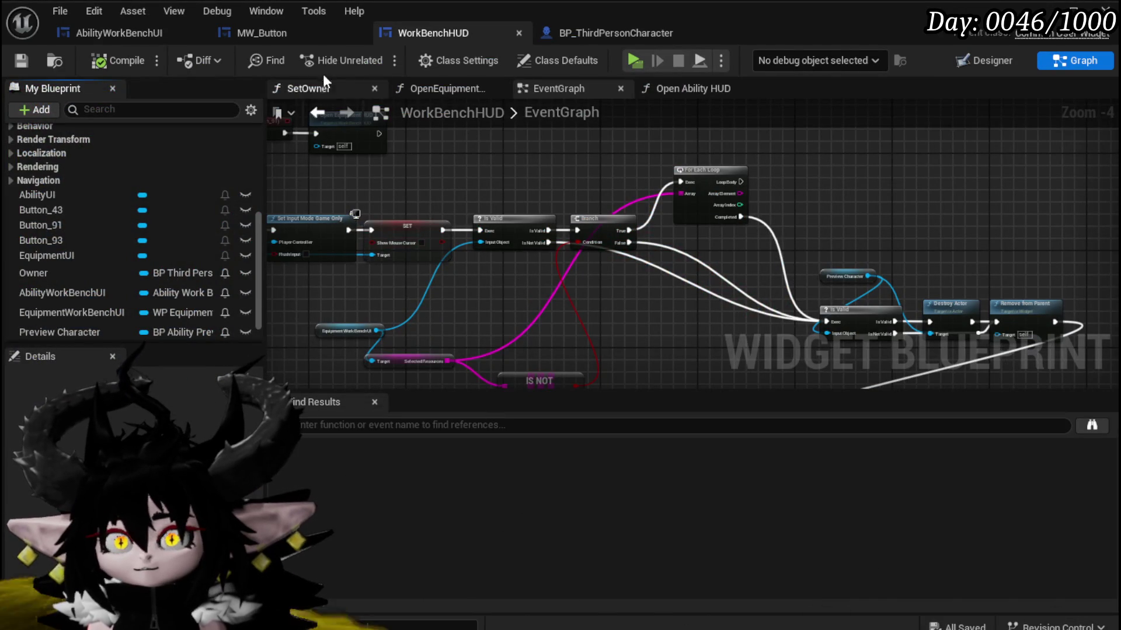
Delete Button_ChangeName and its label from the AbilityWorkBenchUI Designer, then follow the compile warning to its event.
left_click(174, 35)
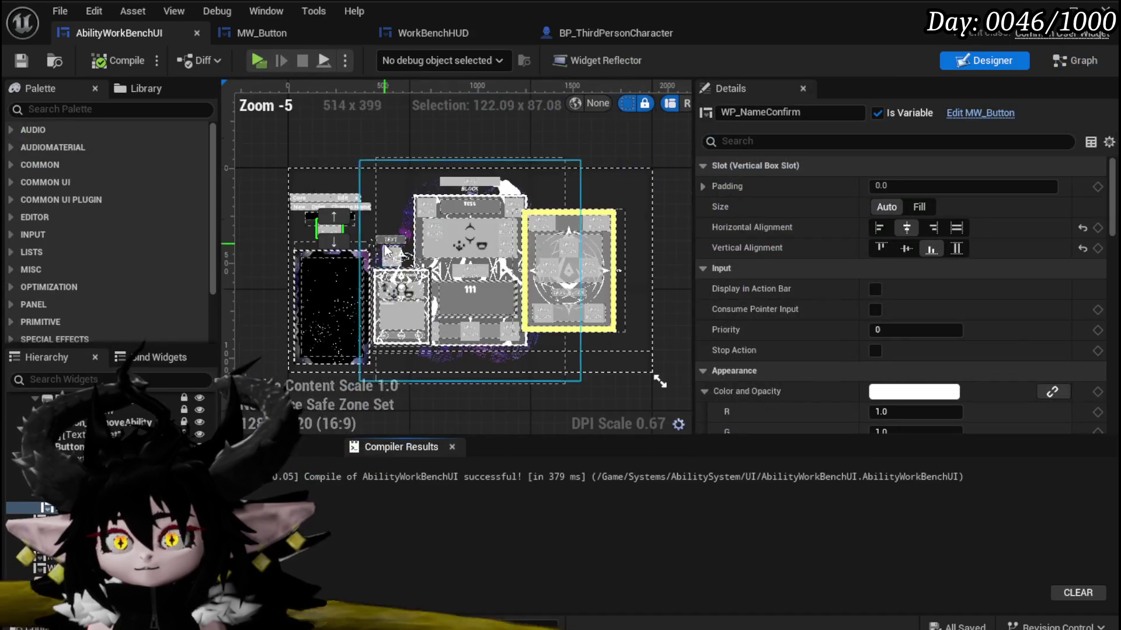
scroll(386, 233, "up", 8)
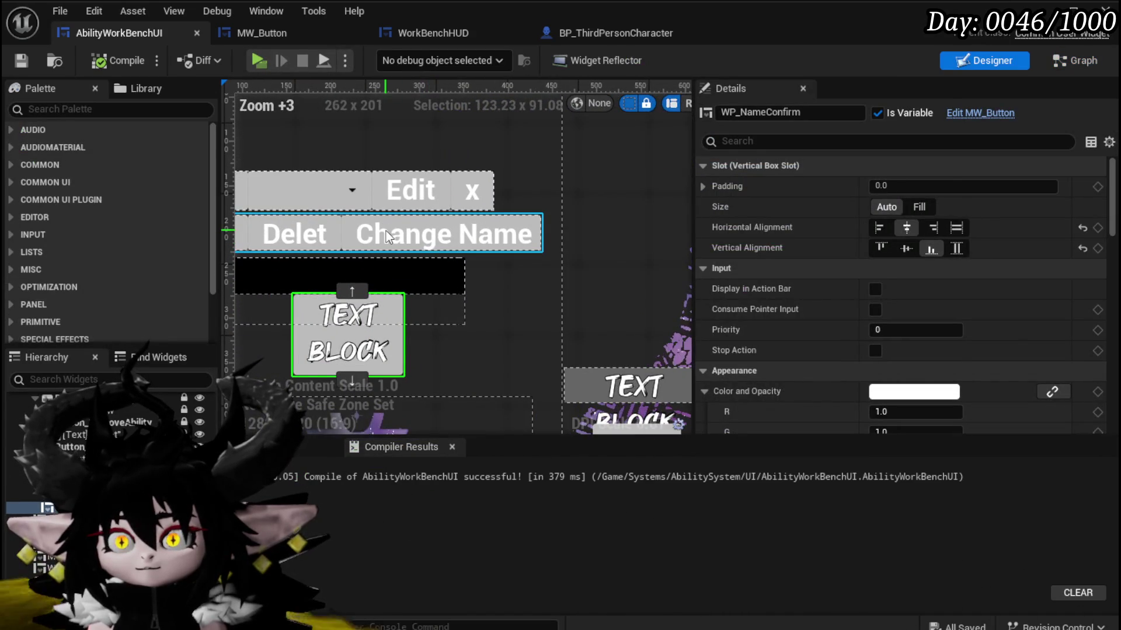
left_click(386, 233)
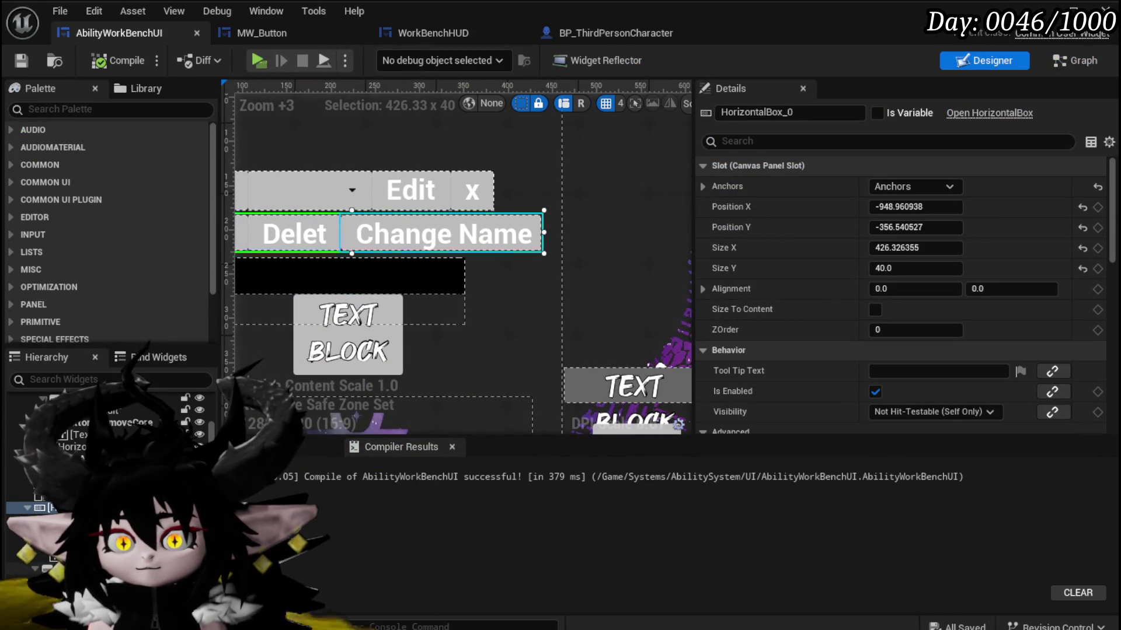
left_click(386, 233)
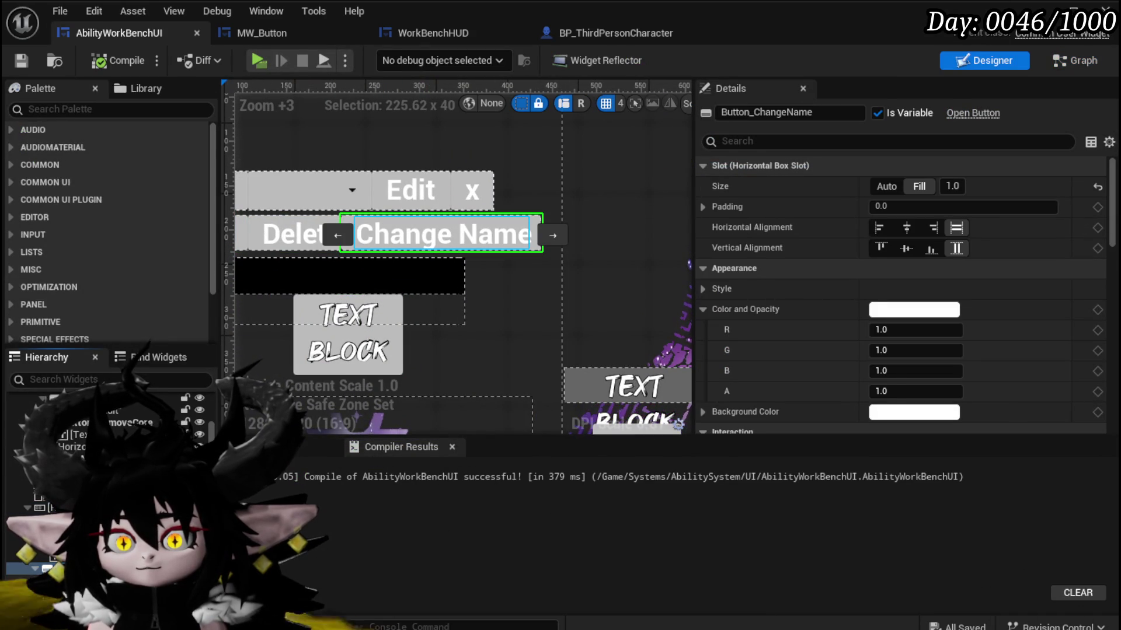
left_click(386, 234)
key("Delete")
left_click(386, 233)
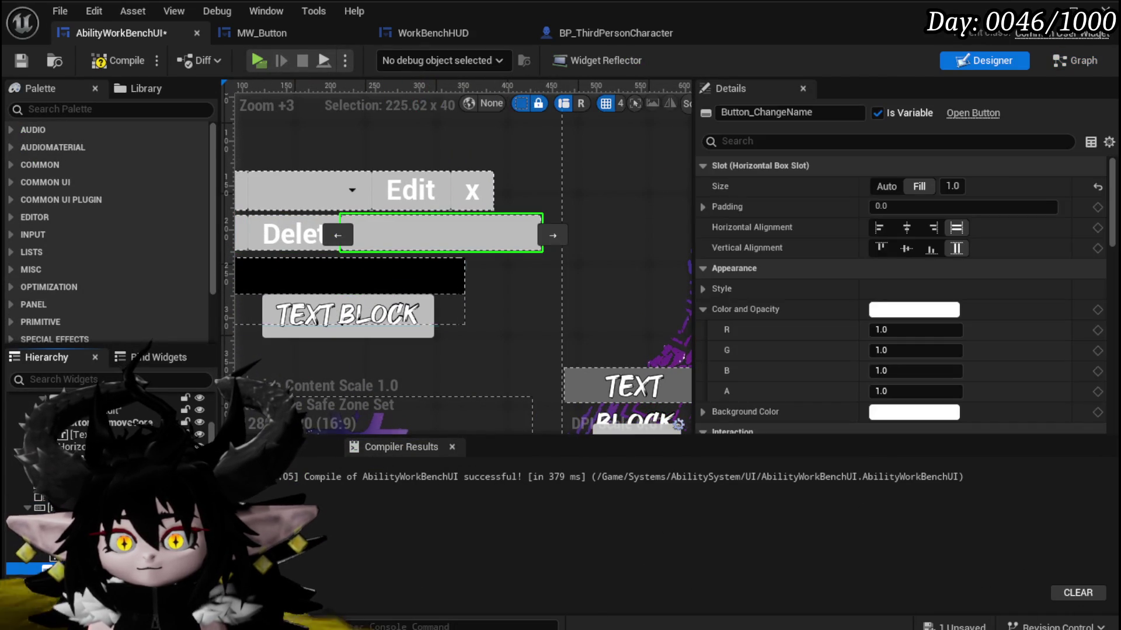
key("Delete")
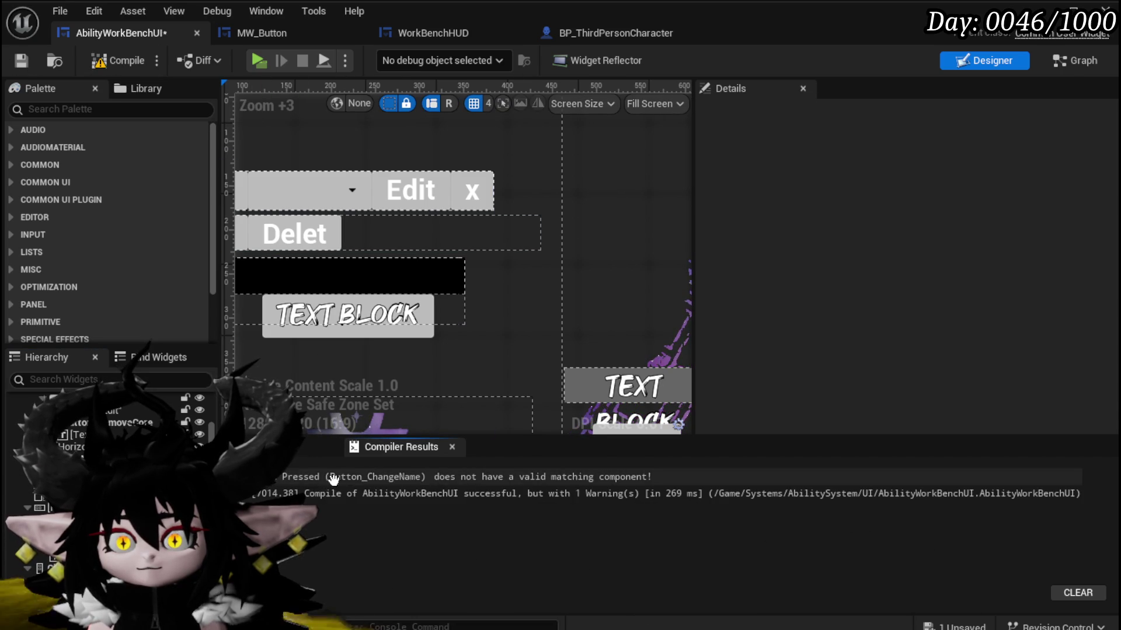
left_click(325, 480)
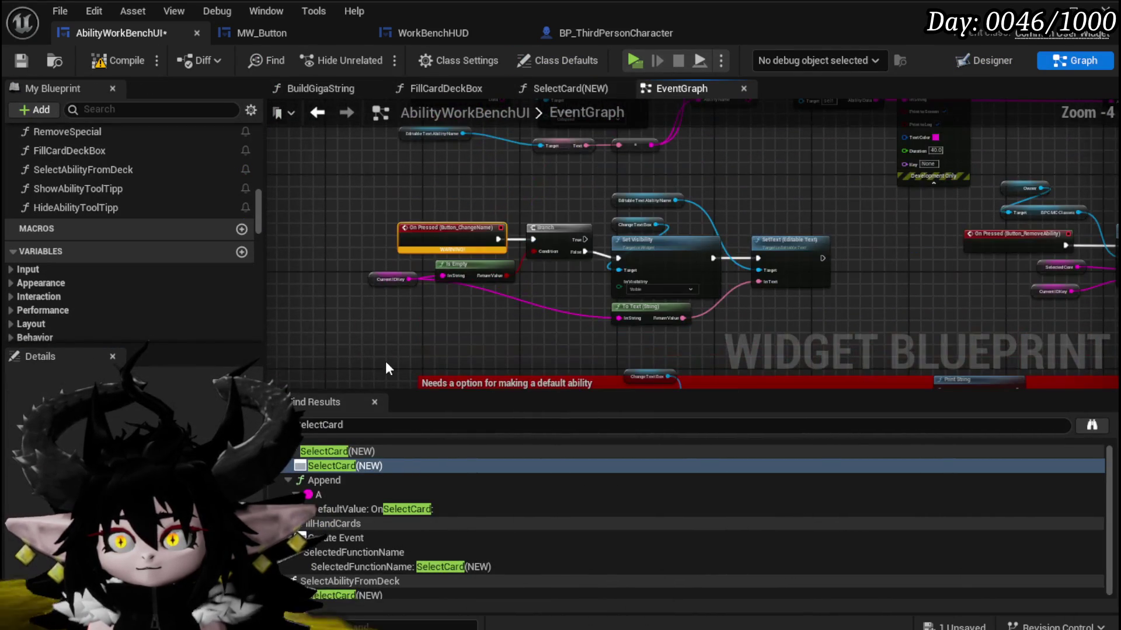
Remove the On Pressed (Button_ChangeName) event with its Branch, Set Visibility and SetText nodes, then compile and save.
left_click_drag(607, 266, 804, 188)
key("Delete")
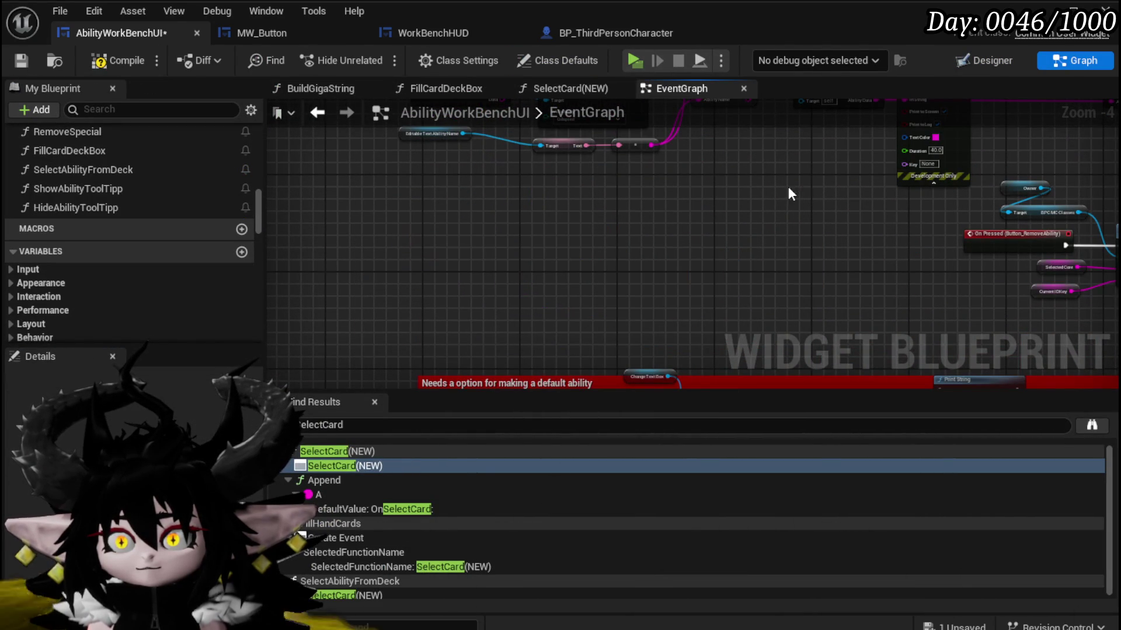
left_click(109, 63)
left_click(24, 62)
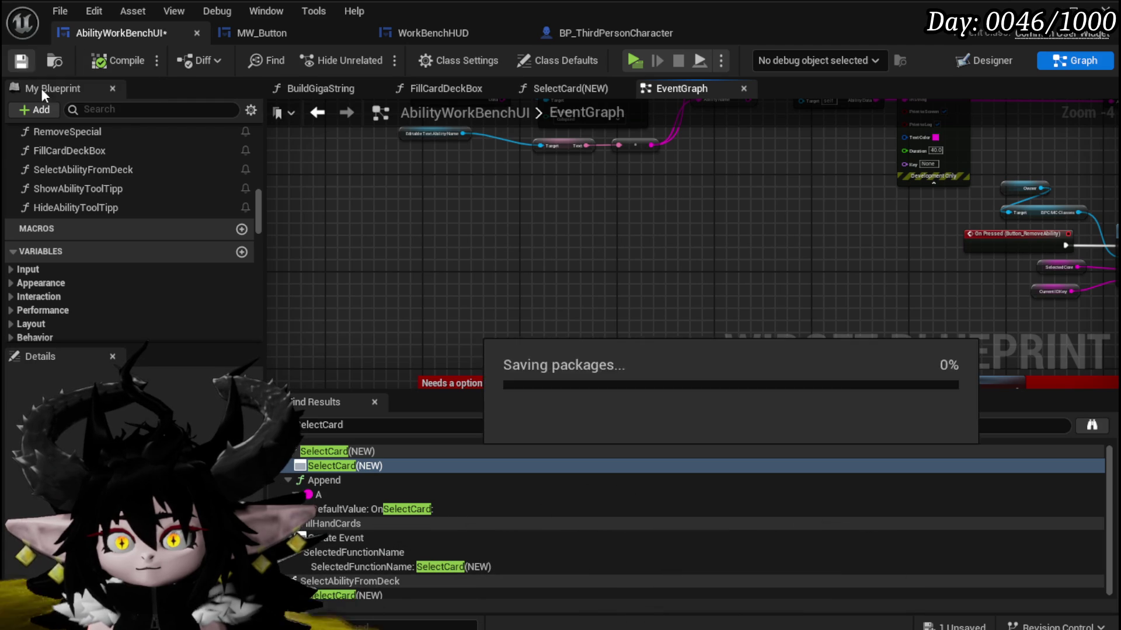
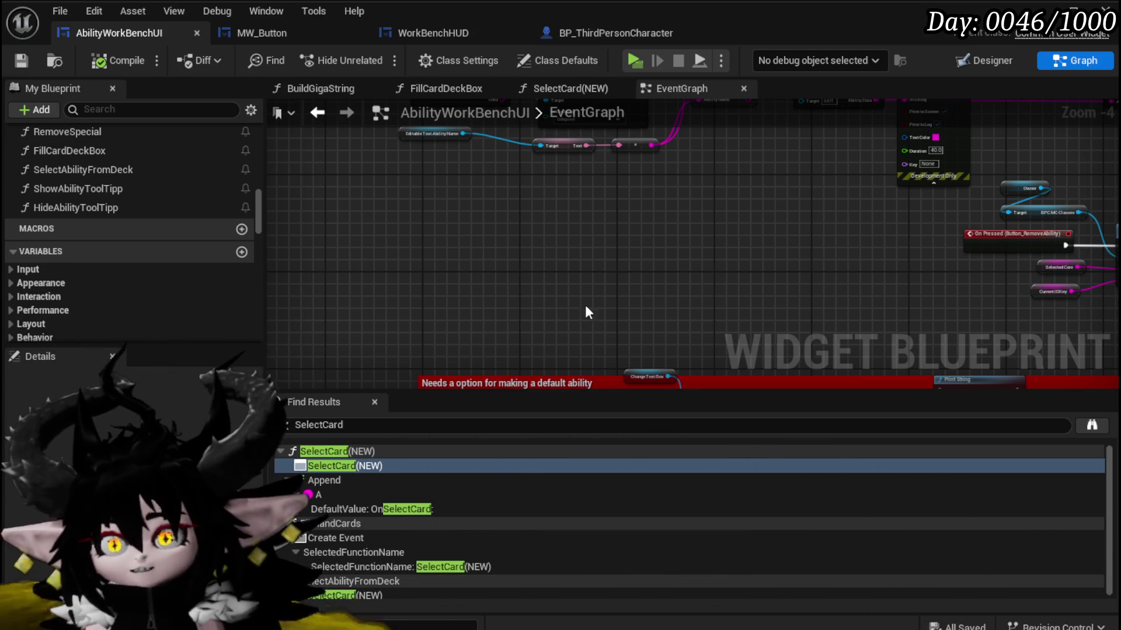
Search blueprint actions for 'append abili' beside Build Giga String, then dismiss the search.
scroll(773, 299, "down", 3)
scroll(711, 300, "up", 4)
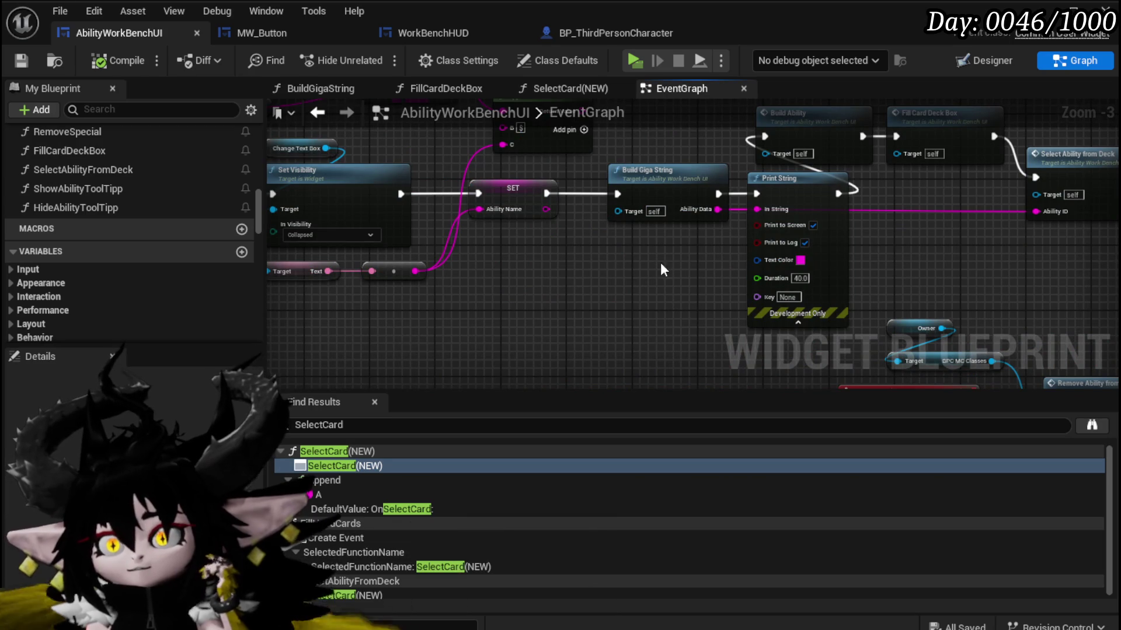
left_click(641, 170)
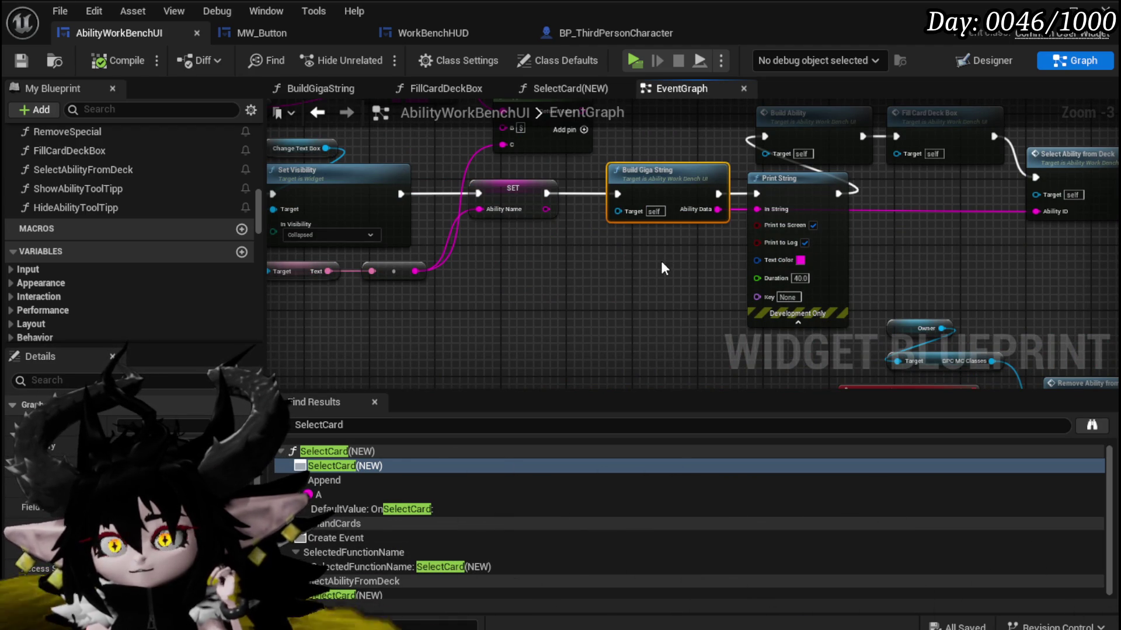
right_click(603, 297)
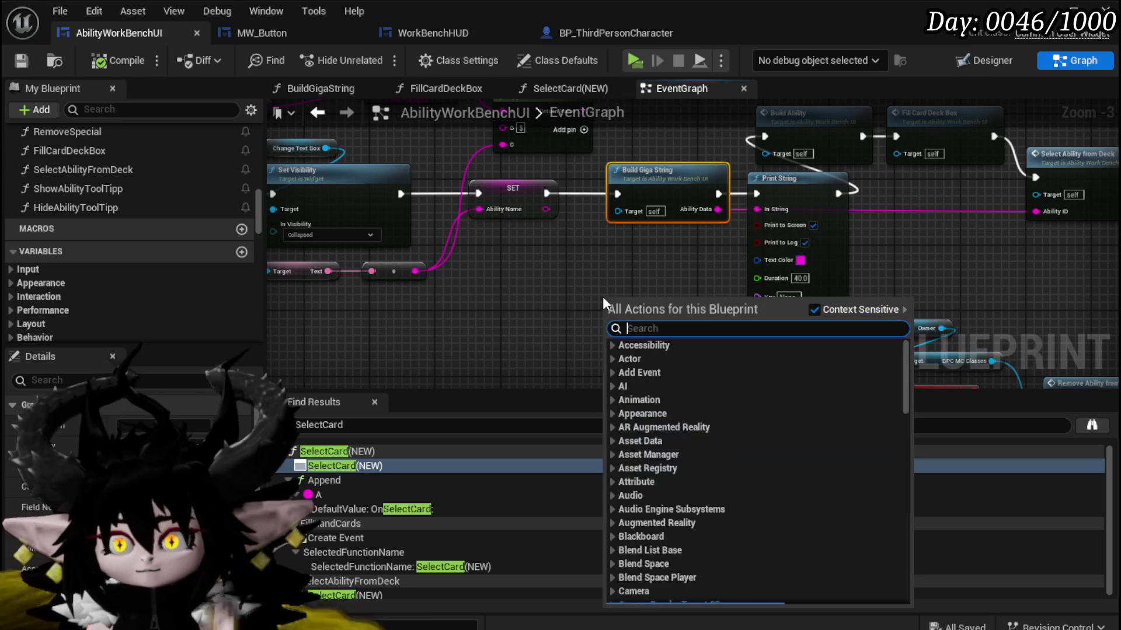
type("append abili")
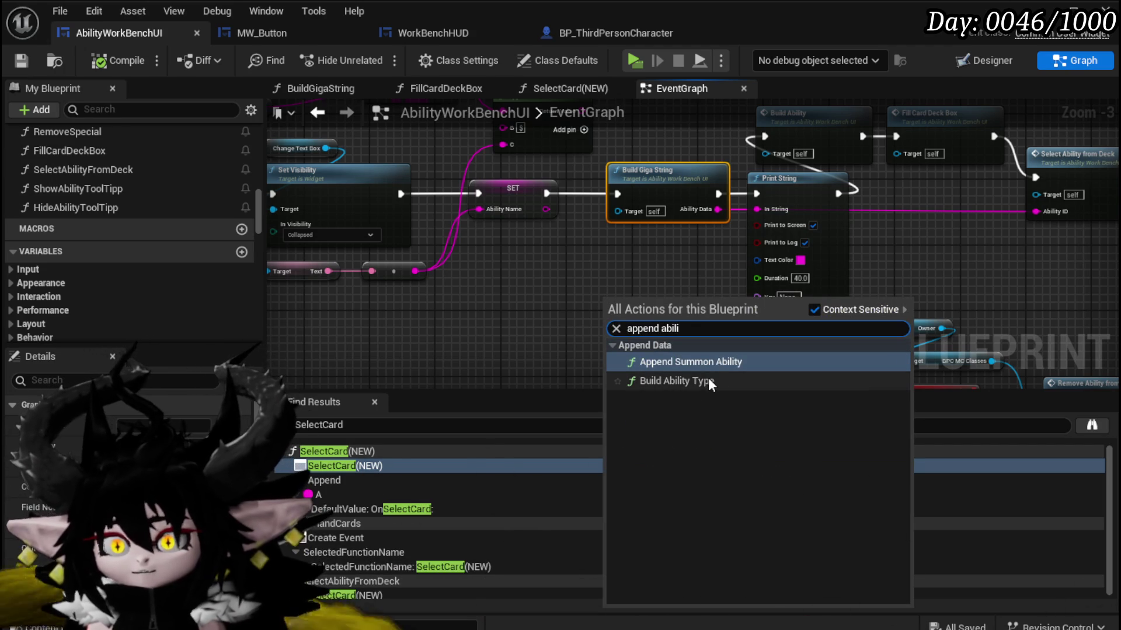
left_click(569, 264)
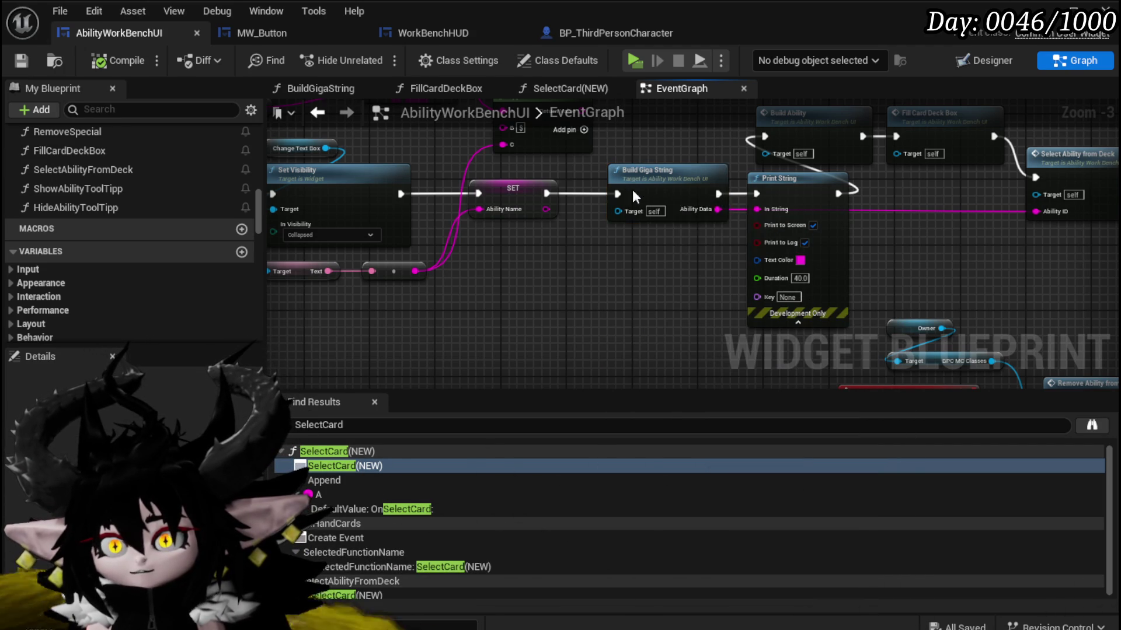
Open the Build Giga String function graph, review its Cost/Rarity and Ability Values nodes, and save.
double_click(610, 217)
scroll(463, 281, "up", 3)
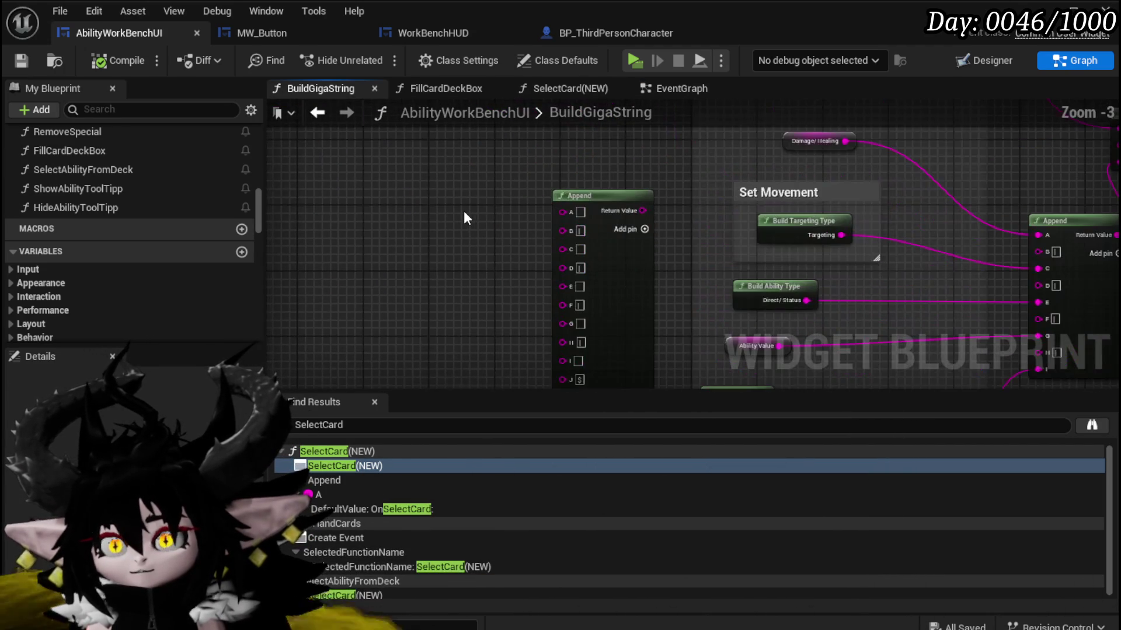
scroll(464, 211, "down", 2)
left_click_drag(463, 212, 376, 194)
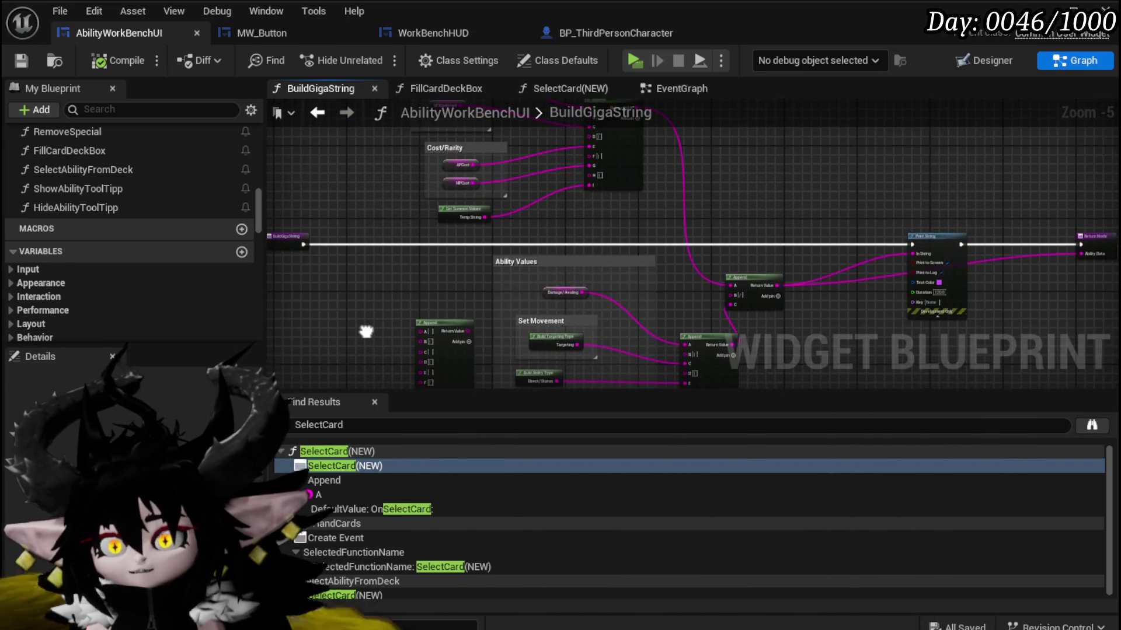
left_click(17, 62)
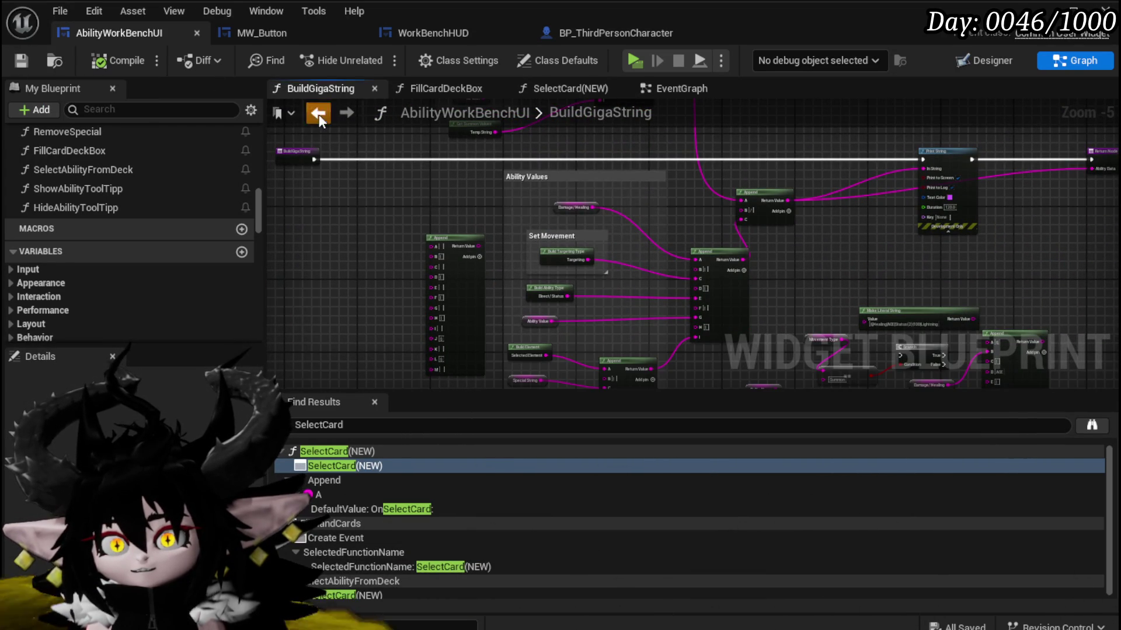
From the EventGraph, drill into Select Ability from Deck and then SelectCard(NEW).
left_click(319, 115)
scroll(393, 325, "up", 2)
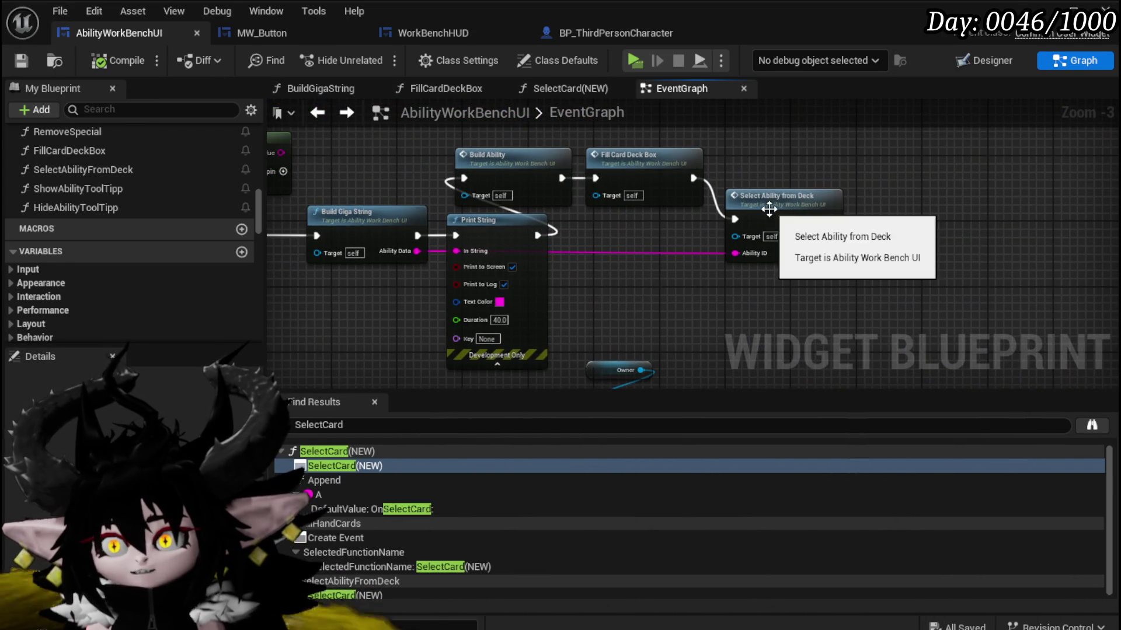
double_click(768, 209)
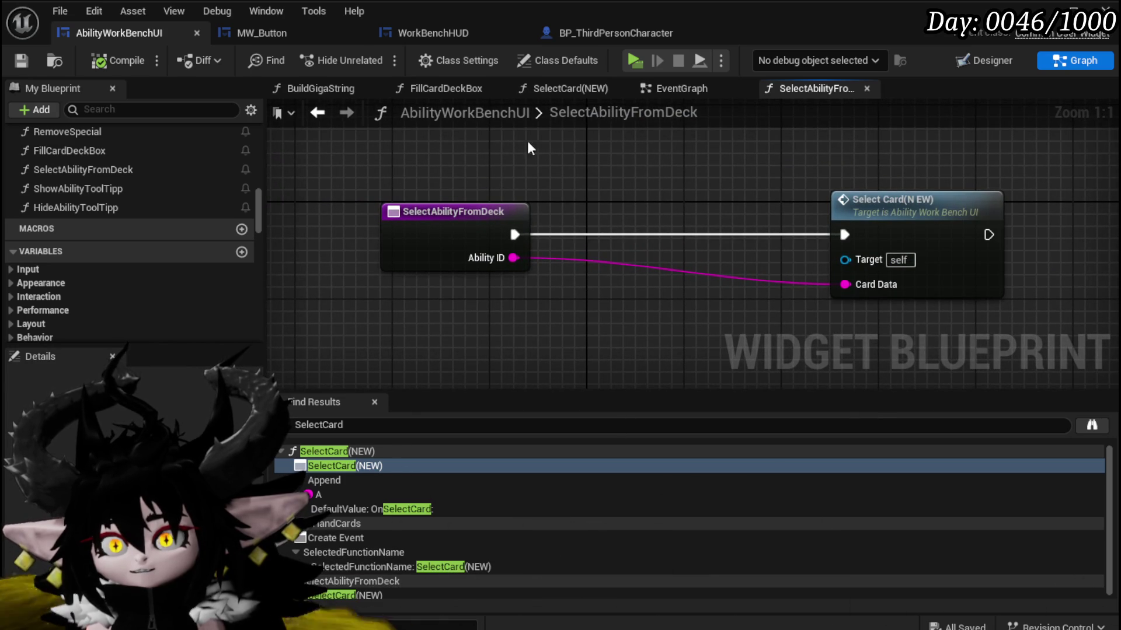
double_click(921, 216)
scroll(653, 301, "up", 3)
mouse_move(653, 301)
left_mouse_down()
mouse_move(496, 409)
mouse_move(563, 397)
left_mouse_up()
Nudge the Initial Set Data node up slightly and select the Set Data node.
scroll(496, 156, "up", 2)
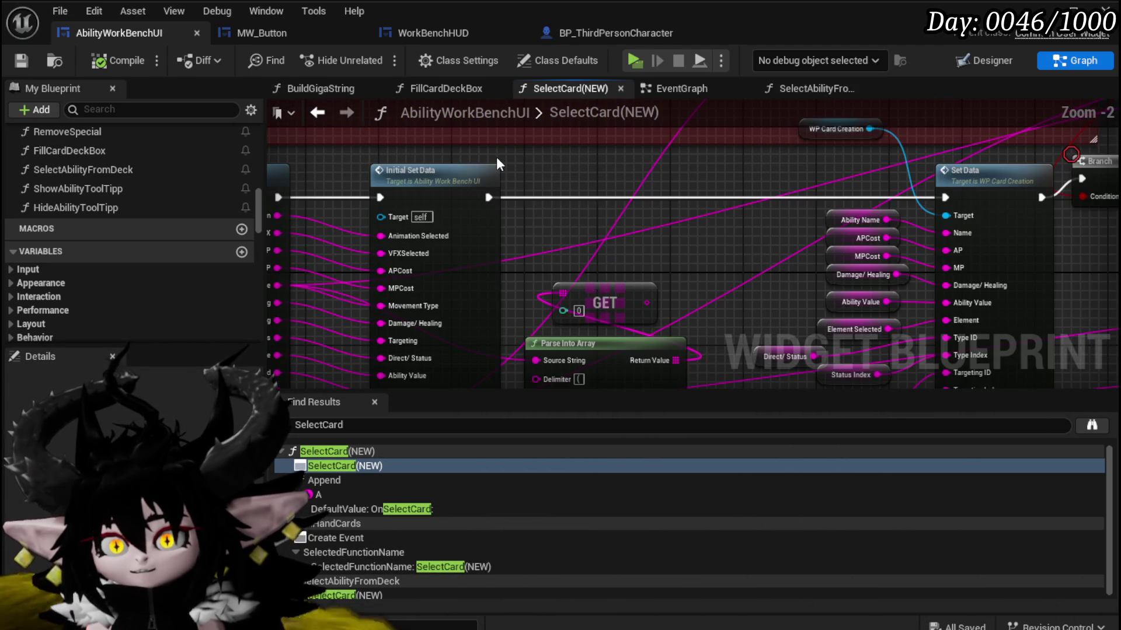
scroll(496, 157, "down", 1)
left_click_drag(529, 188, 557, 117)
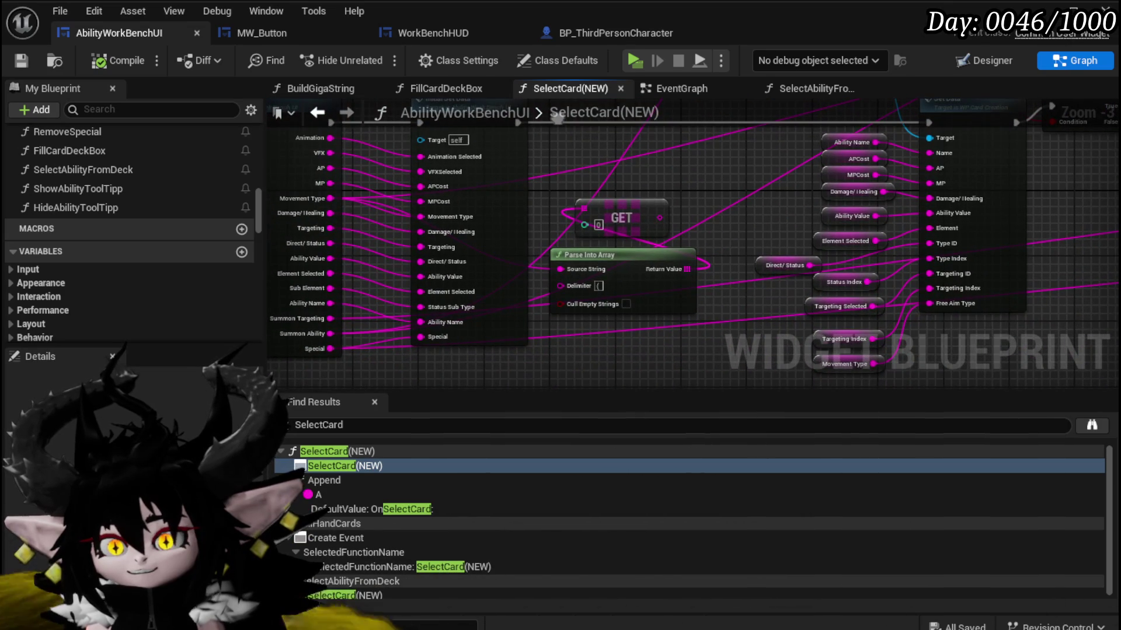
mouse_move(501, 257)
left_mouse_down()
mouse_move(504, 198)
mouse_move(507, 268)
mouse_move(507, 229)
mouse_move(513, 257)
left_mouse_up()
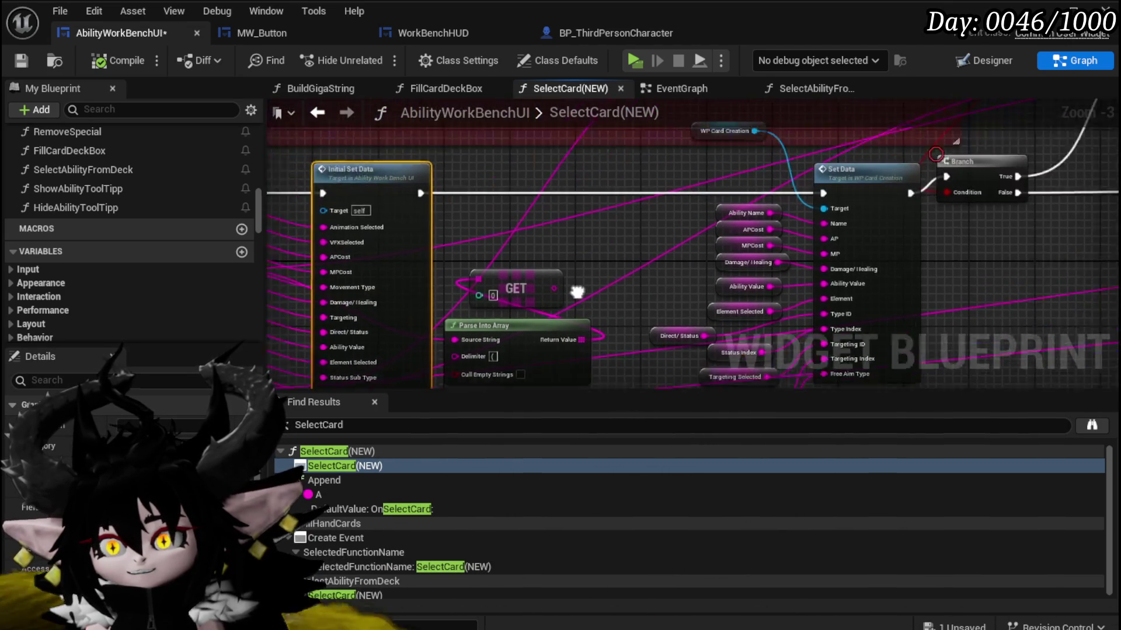
left_click(771, 228)
left_click_drag(454, 198, 661, 203)
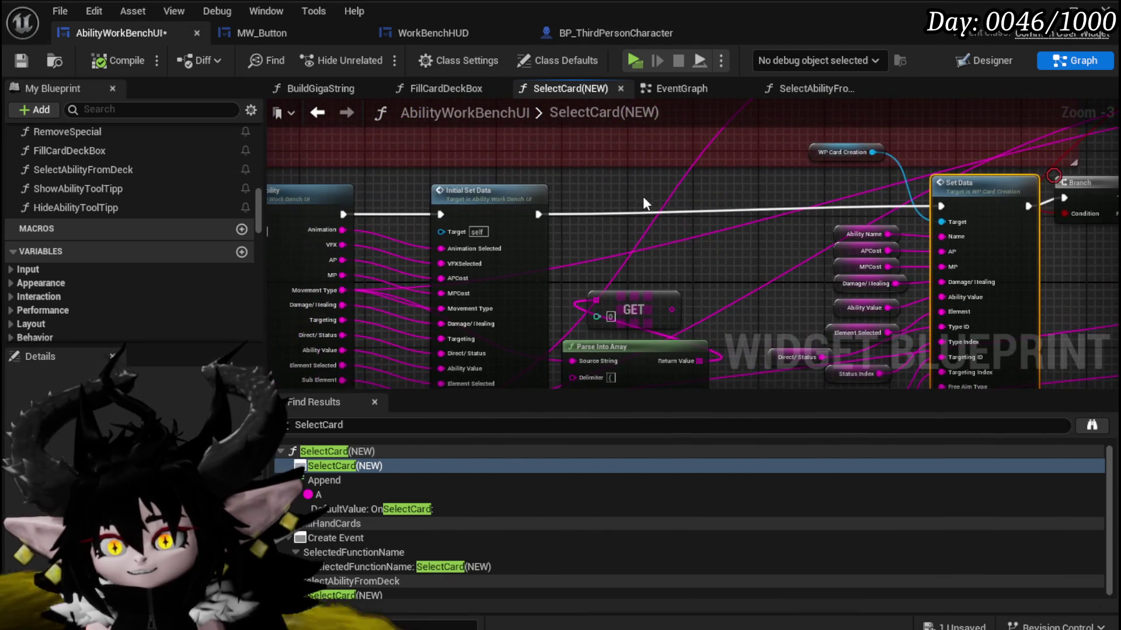
Look over the InitialSetData function graph, then go back to SelectCard(NEW).
double_click(502, 201)
mouse_move(778, 224)
left_mouse_down()
mouse_move(806, 233)
mouse_move(846, 325)
mouse_move(1112, 303)
left_mouse_up()
scroll(603, 290, "up", 3)
scroll(659, 306, "down", 2)
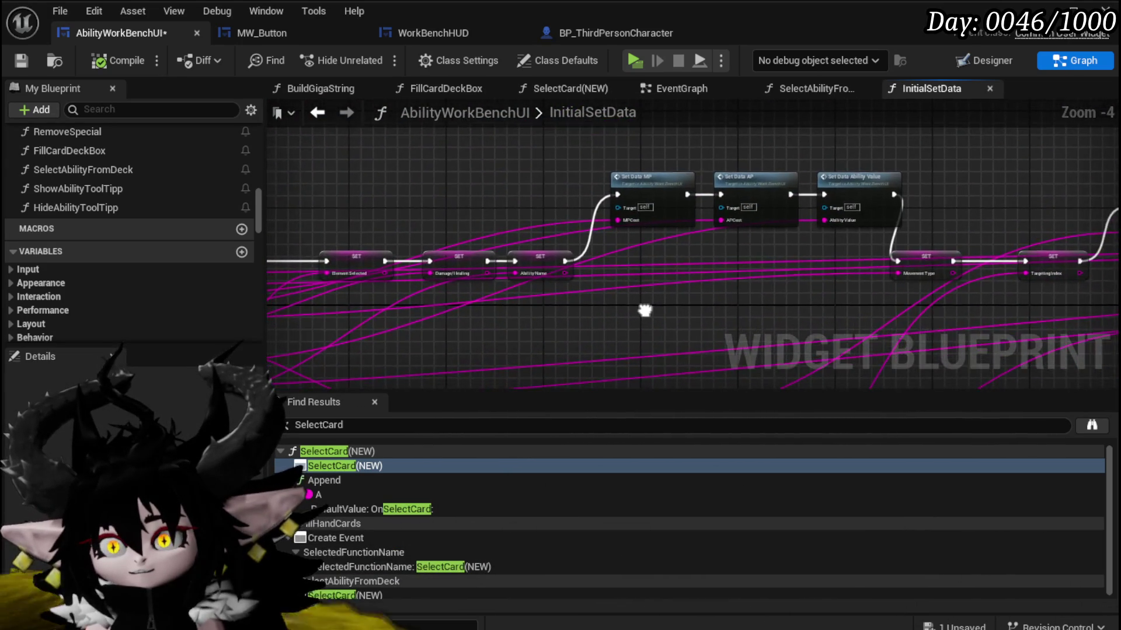
left_click_drag(644, 310, 957, 254)
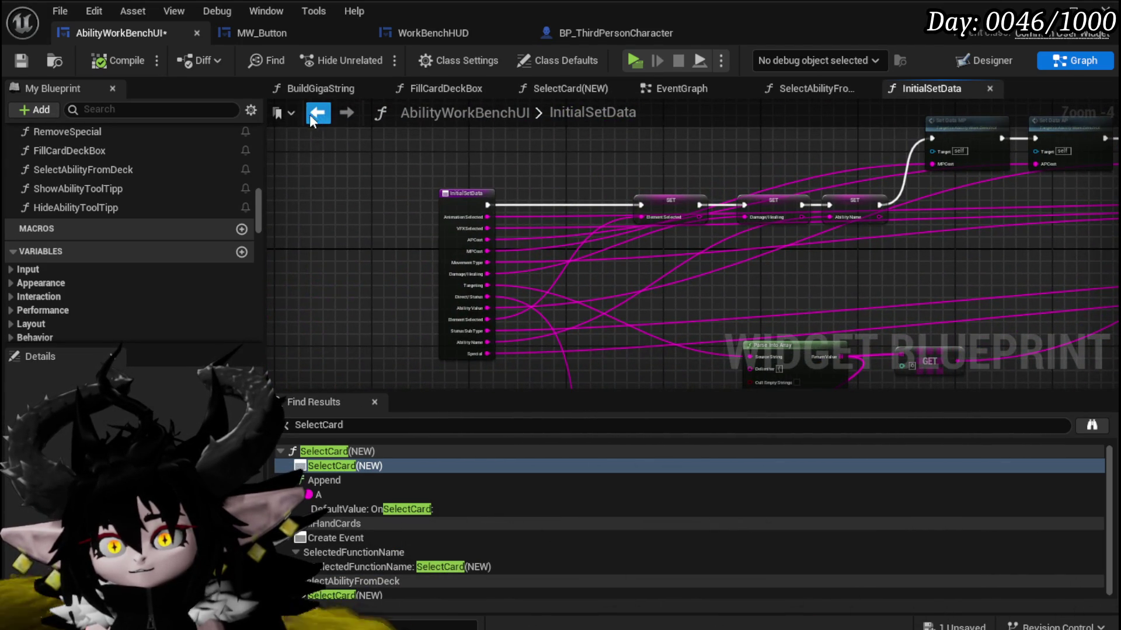
left_click(317, 112)
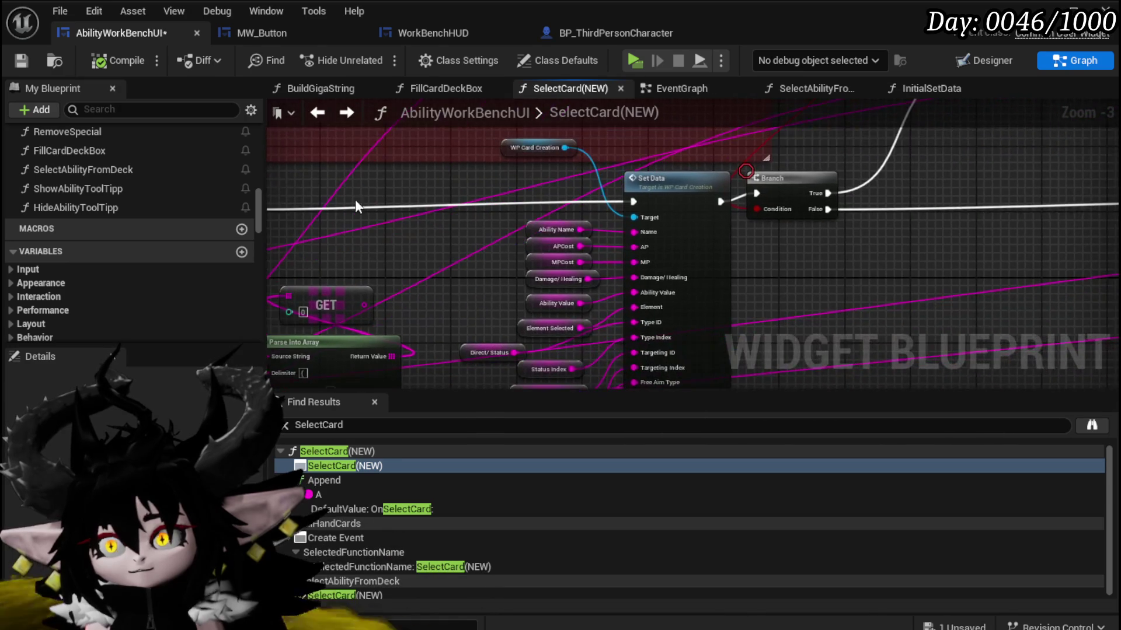
Shift the Break S Ability Core node further left and save the blueprint.
left_click(545, 239)
mouse_move(705, 231)
left_mouse_down()
mouse_move(538, 243)
mouse_move(366, 303)
mouse_move(916, 217)
mouse_move(804, 258)
mouse_move(683, 205)
mouse_move(898, 173)
left_mouse_up()
mouse_move(645, 199)
left_mouse_down()
mouse_move(810, 306)
mouse_move(1044, 237)
left_mouse_up()
mouse_move(635, 300)
left_mouse_down()
mouse_move(703, 262)
mouse_move(771, 247)
left_mouse_up()
scroll(650, 292, "down", 1)
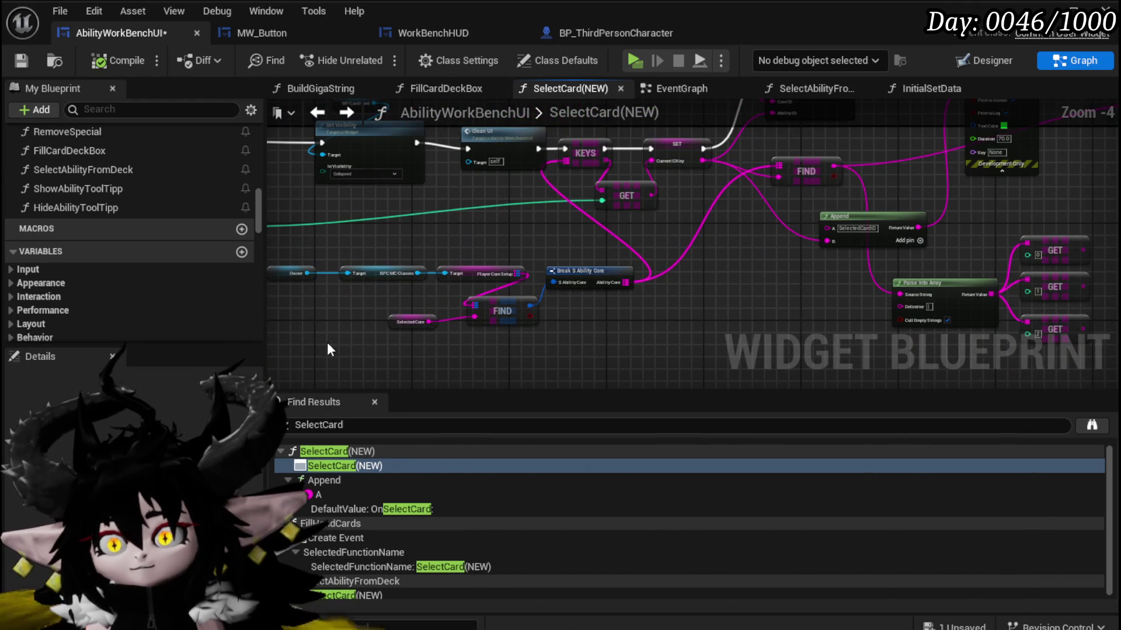
left_click_drag(578, 271, 470, 261)
mouse_move(687, 249)
left_mouse_down()
mouse_move(545, 316)
mouse_move(870, 242)
mouse_move(686, 309)
mouse_move(851, 307)
mouse_move(612, 235)
mouse_move(718, 199)
left_mouse_up()
left_click(776, 181)
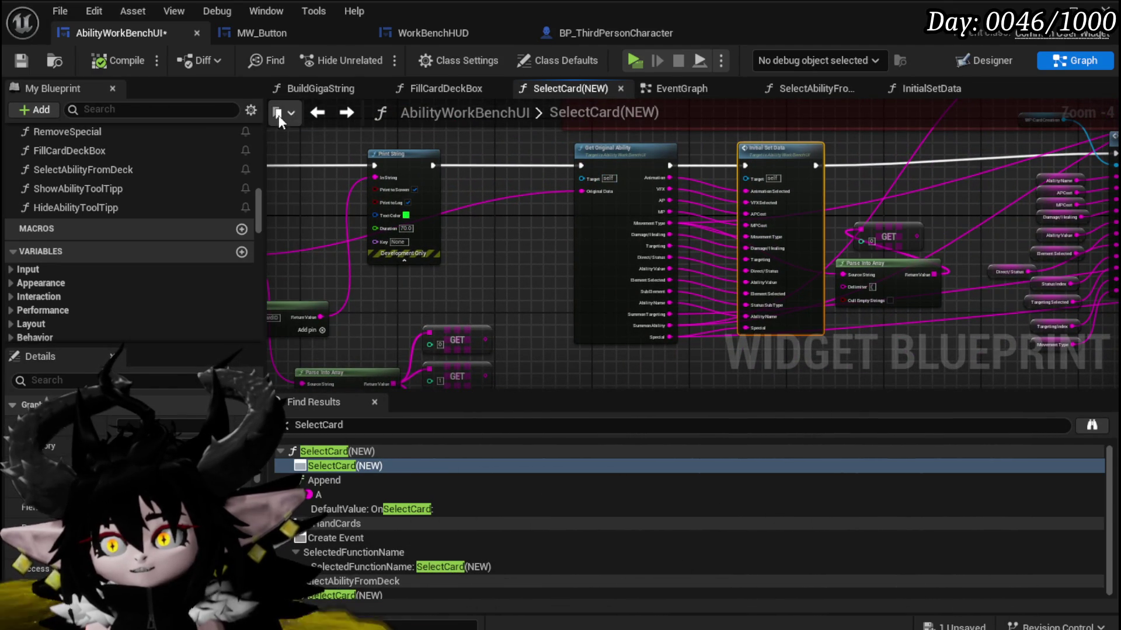
left_click(23, 60)
Survey the Initial Set Data pins, Parse Into Array and the Summon Logic/Visual chain.
scroll(766, 326, "up", 3)
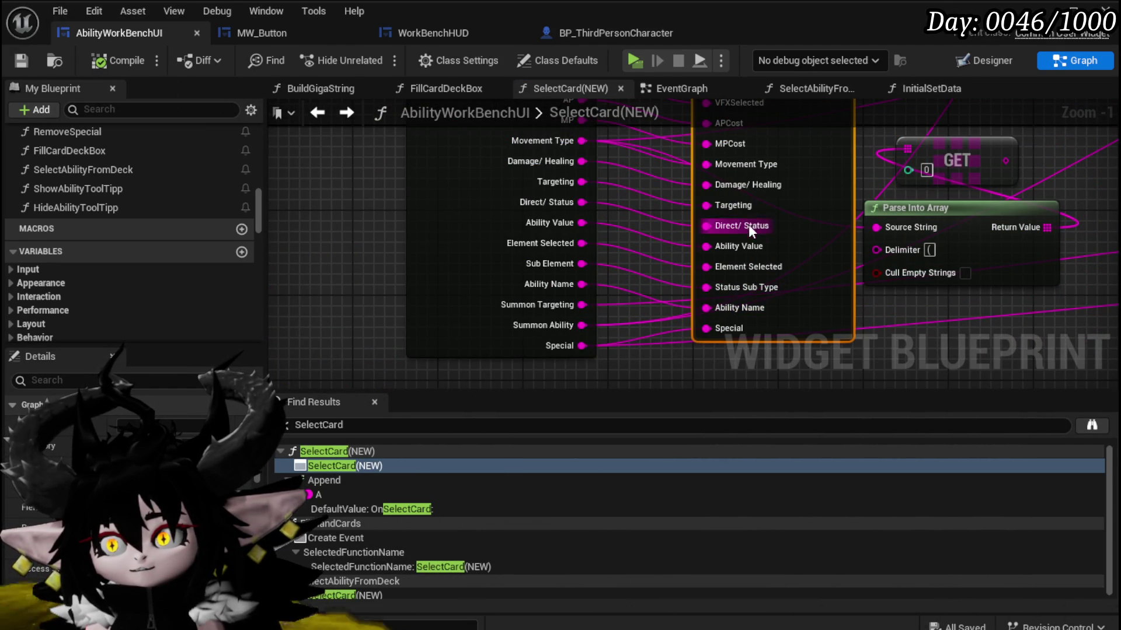
left_click_drag(661, 169, 640, 207)
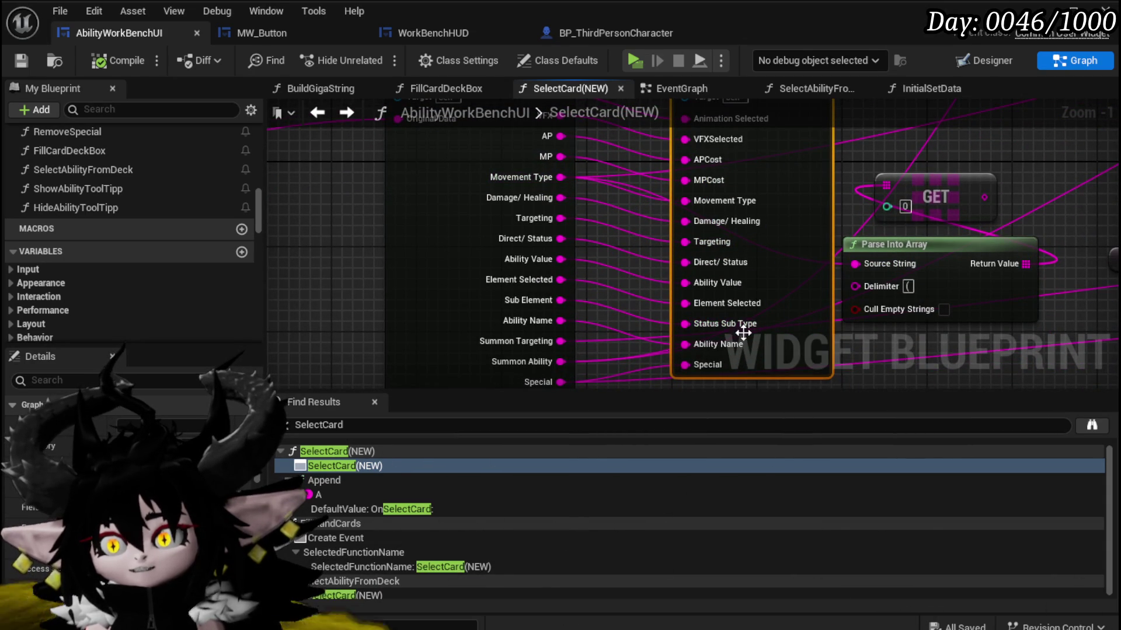
left_click_drag(796, 354, 529, 298)
scroll(677, 306, "down", 1)
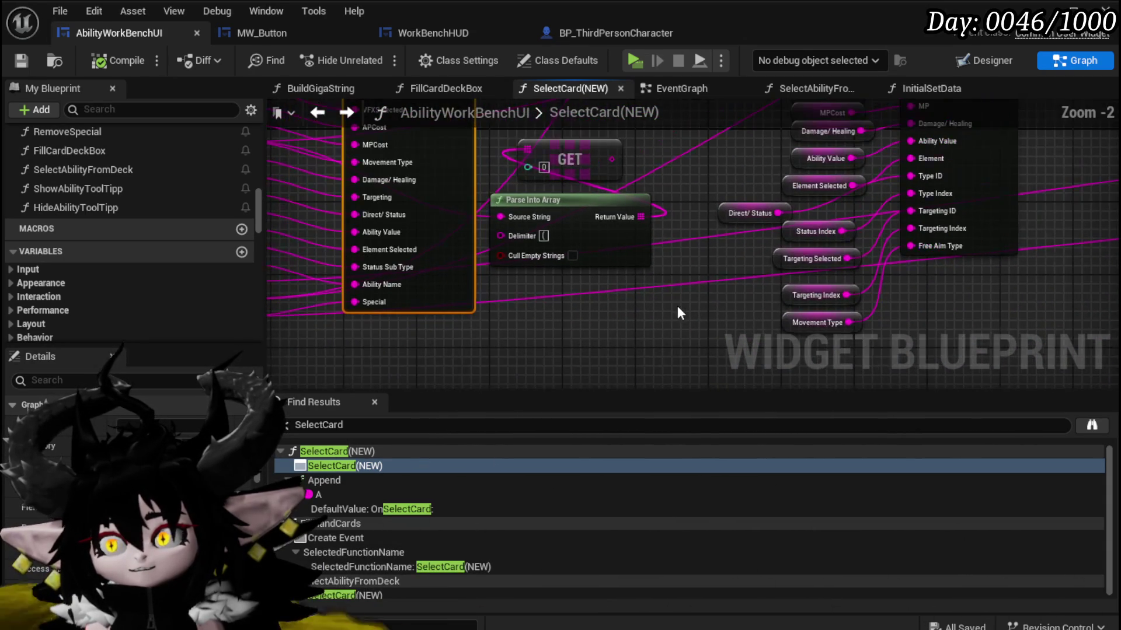
left_click_drag(713, 303, 694, 358)
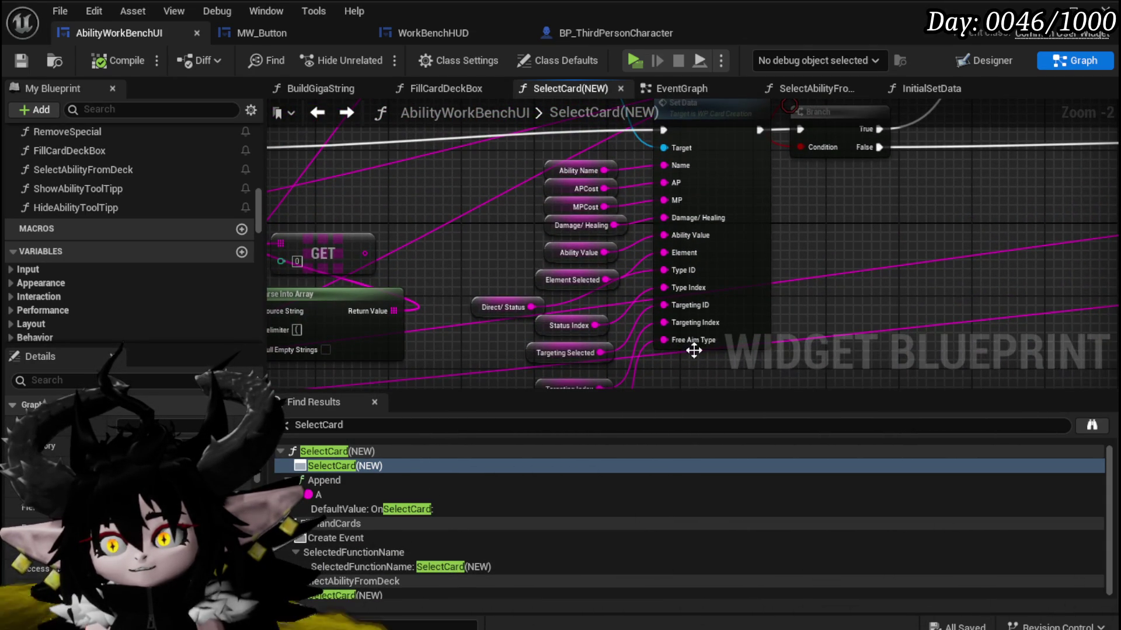
mouse_move(705, 313)
left_mouse_down()
mouse_move(572, 296)
mouse_move(271, 322)
left_mouse_up()
mouse_move(518, 302)
left_mouse_down()
mouse_move(693, 310)
mouse_move(300, 257)
mouse_move(286, 245)
mouse_move(324, 290)
left_mouse_up()
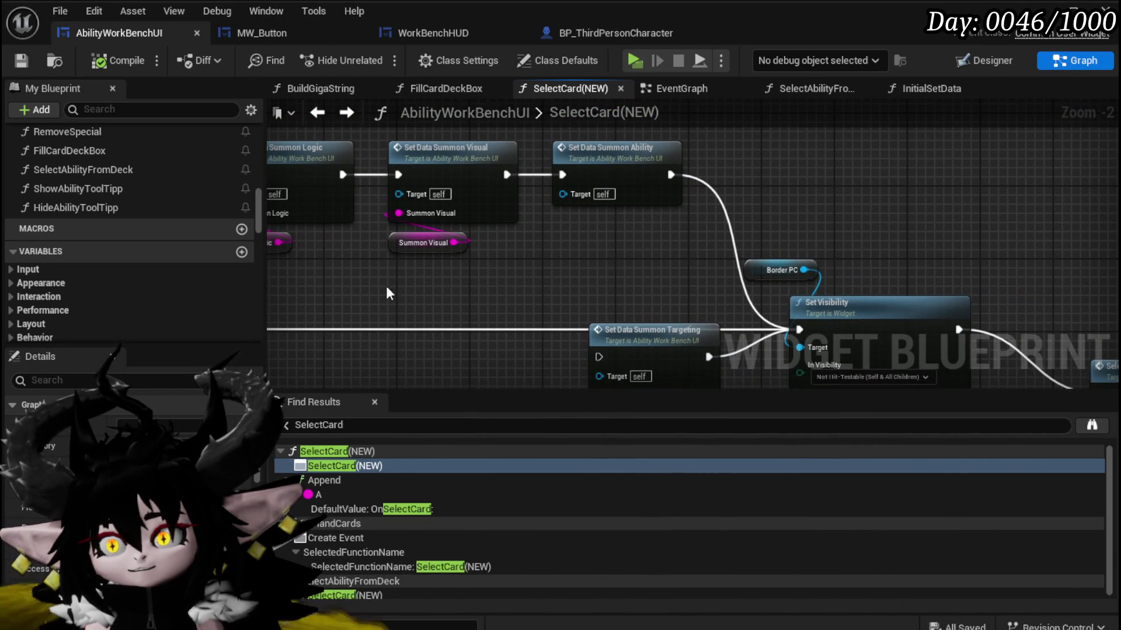
mouse_move(615, 256)
left_mouse_down()
mouse_move(534, 148)
mouse_move(451, 145)
mouse_move(383, 206)
mouse_move(779, 226)
mouse_move(1108, 173)
left_mouse_up()
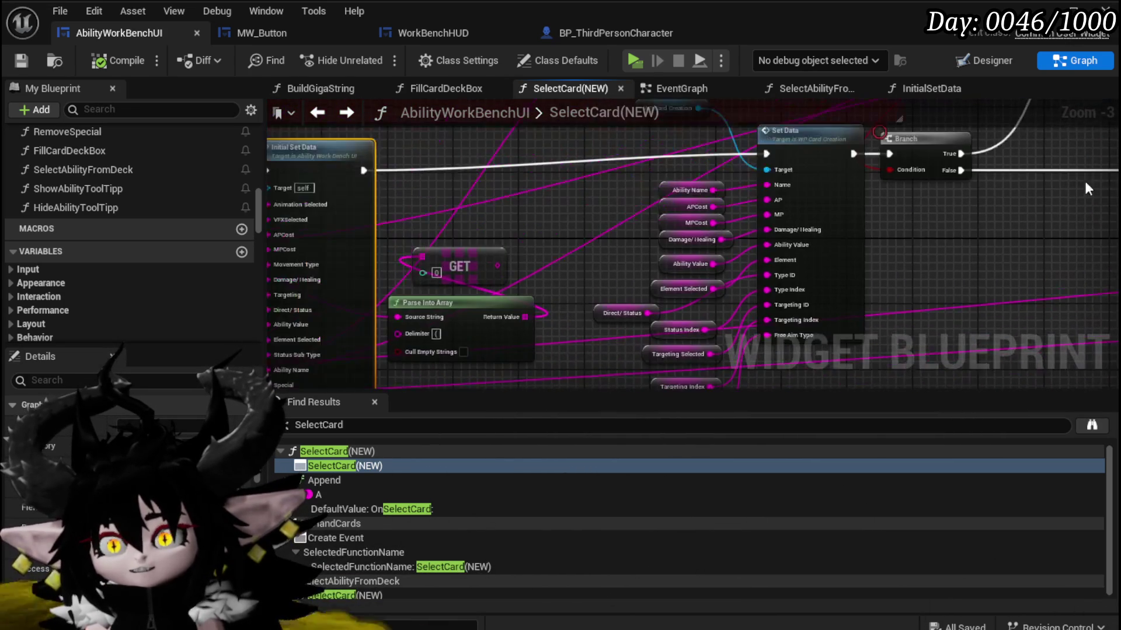
Save the blueprint again and go forward to the SelectAbilityFromDeck graph.
left_click_drag(852, 325, 850, 302)
left_click_drag(509, 353, 590, 257)
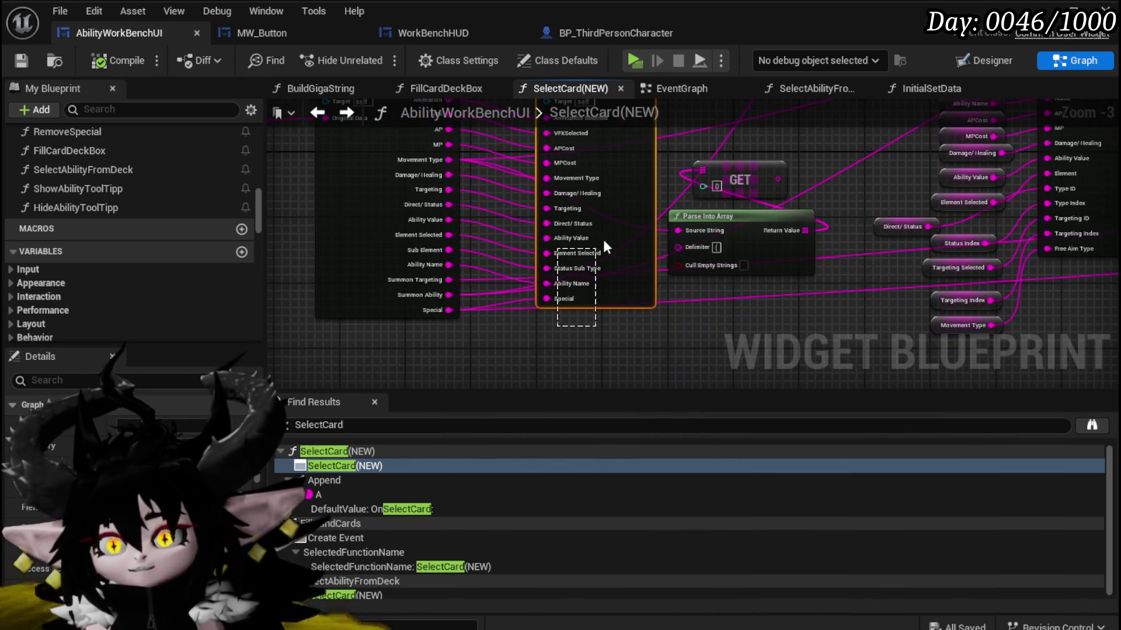
left_click(21, 60)
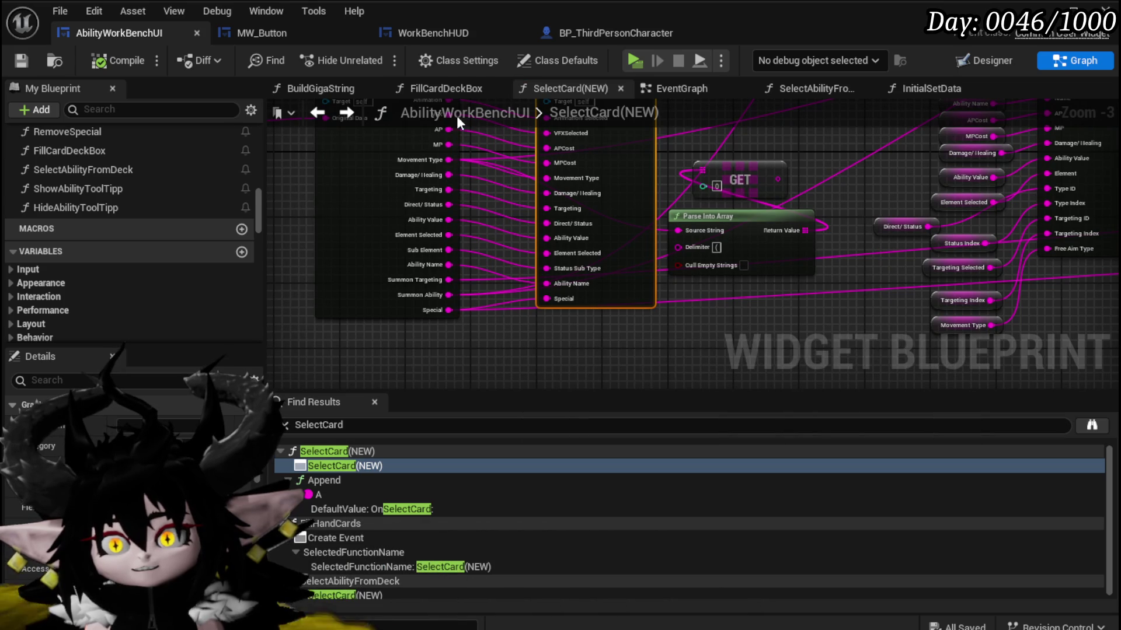
left_click(344, 112)
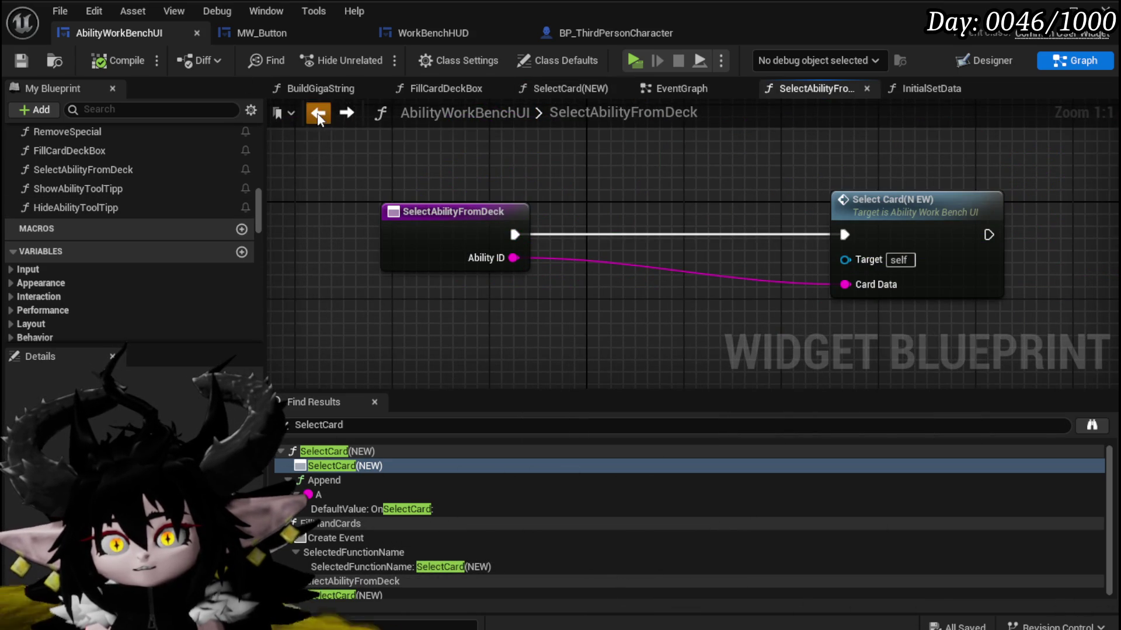
In the EventGraph, move Initial Set Data up and right and open its InitialSetData graph.
left_click(317, 114)
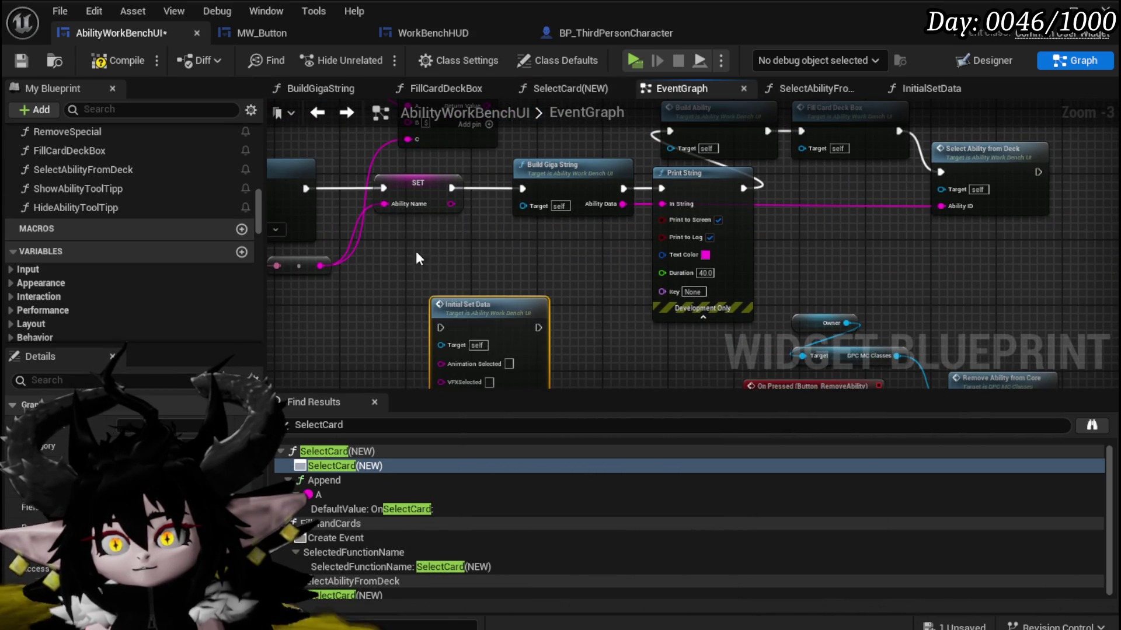
mouse_move(470, 250)
left_mouse_down()
mouse_move(531, 194)
mouse_move(486, 176)
left_mouse_up()
mouse_move(561, 200)
left_mouse_down()
mouse_move(617, 254)
mouse_move(659, 168)
mouse_move(594, 255)
mouse_move(622, 256)
left_mouse_up()
double_click(622, 256)
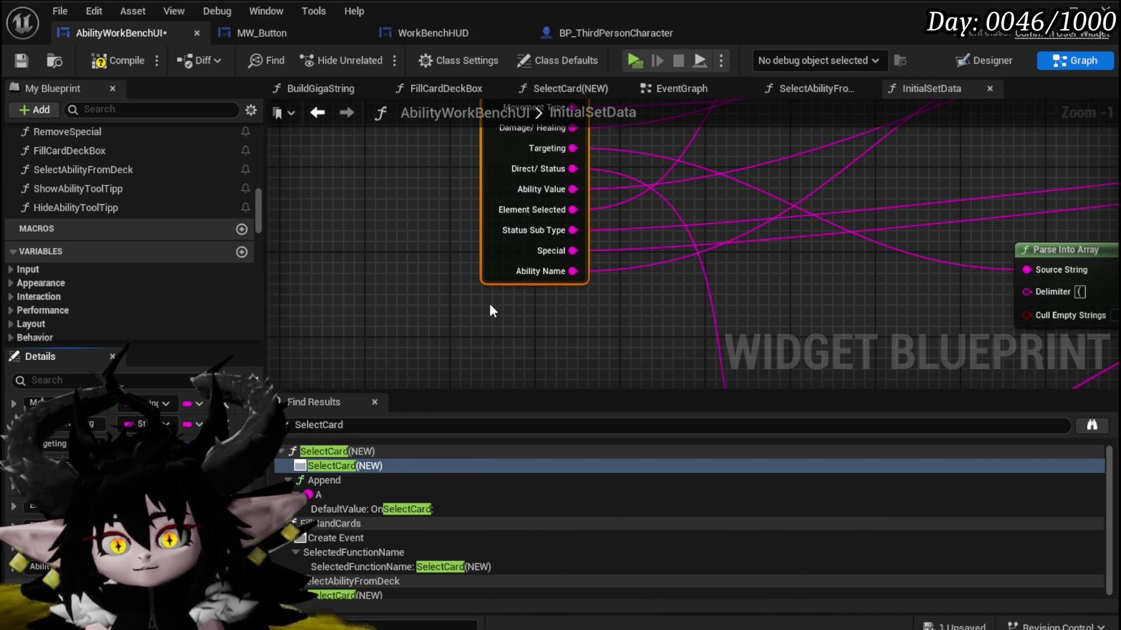
Review the Set Data Direct/Status and Specific Status nodes along the SET chain.
scroll(726, 296, "down", 2)
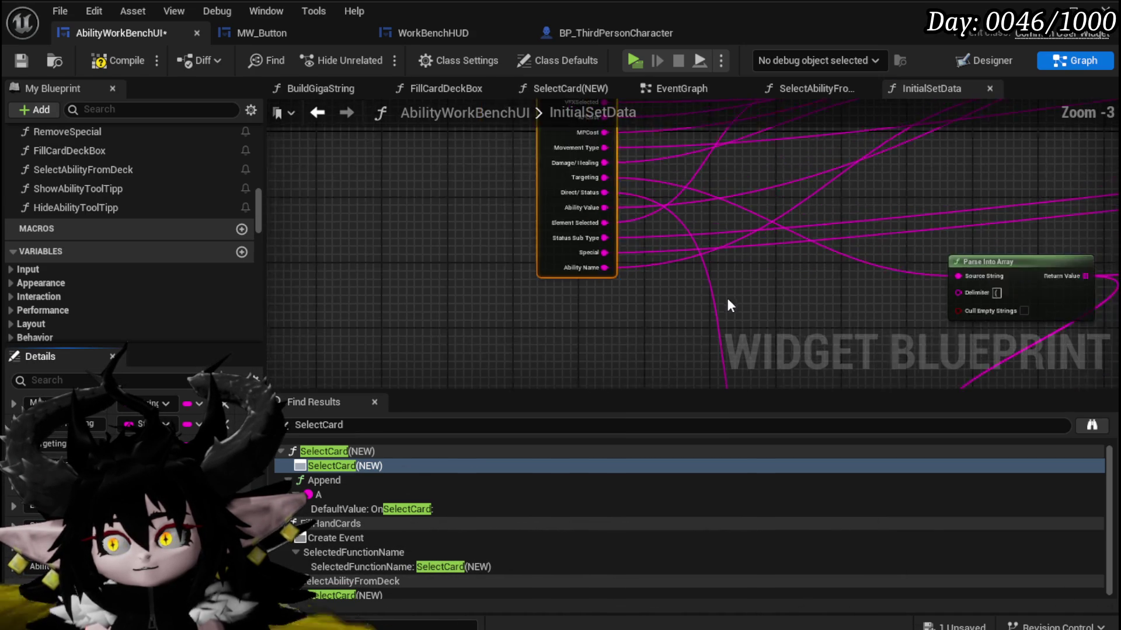
mouse_move(635, 300)
left_mouse_down()
mouse_move(638, 313)
mouse_move(380, 248)
left_mouse_up()
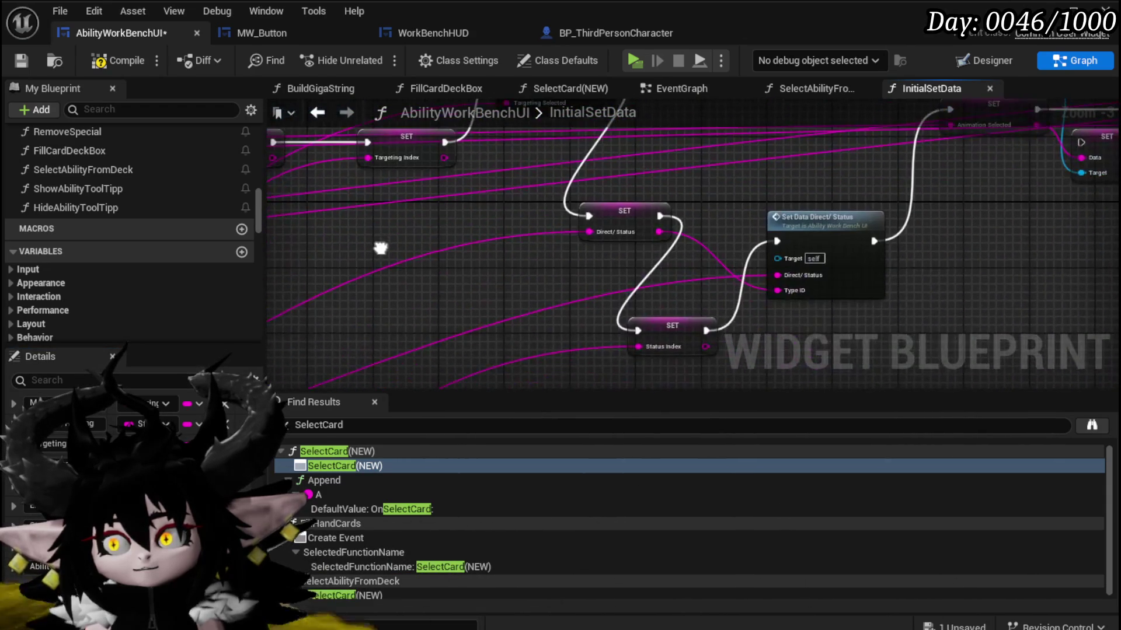
left_click_drag(666, 277, 471, 334)
mouse_move(601, 299)
left_mouse_down()
mouse_move(561, 327)
mouse_move(510, 340)
left_mouse_up()
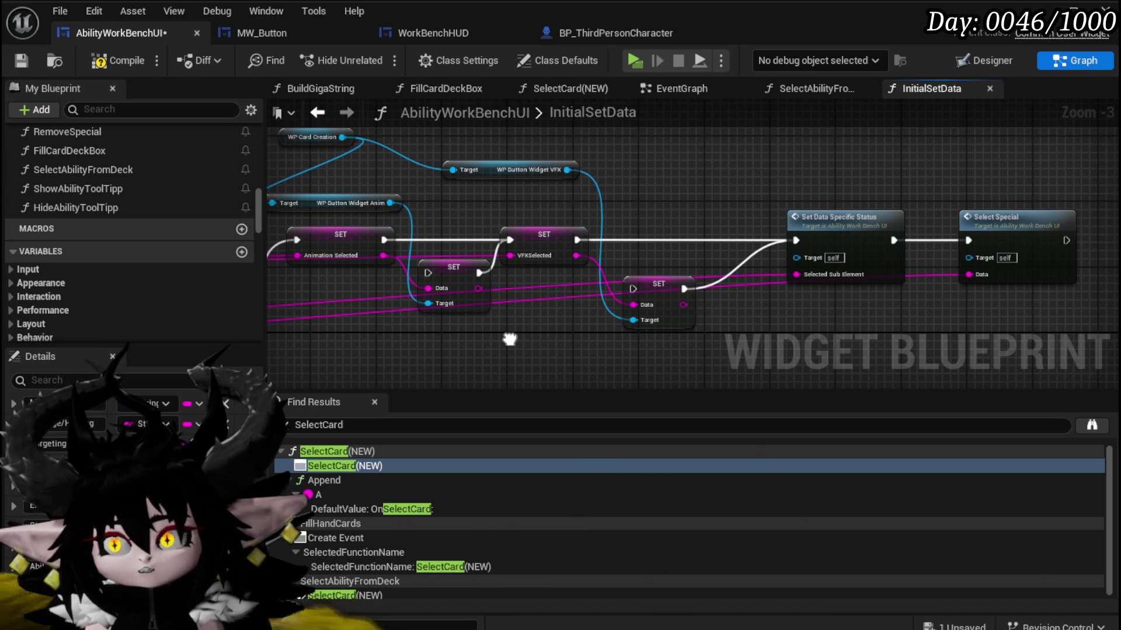
mouse_move(510, 339)
left_mouse_down()
mouse_move(560, 292)
mouse_move(593, 282)
mouse_move(857, 300)
mouse_move(593, 261)
mouse_move(763, 246)
mouse_move(683, 267)
mouse_move(693, 230)
mouse_move(657, 258)
left_mouse_up()
Inspect the Parse Into Array and GET nodes and re-centre the SET nodes.
scroll(594, 261, "down", 2)
scroll(718, 322, "up", 3)
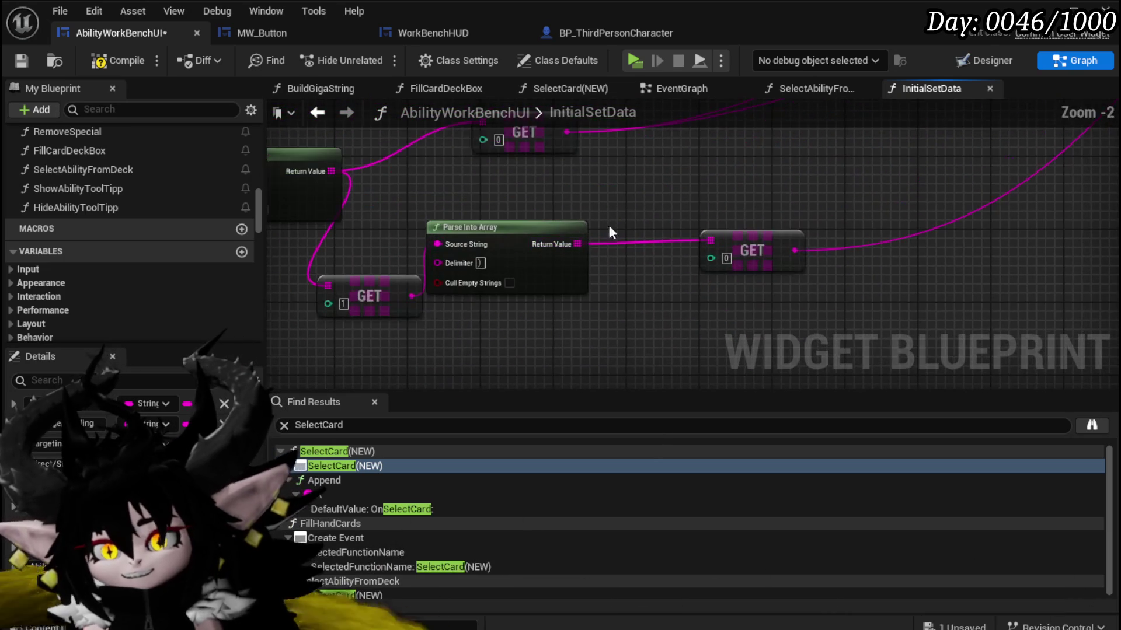
scroll(639, 194, "down", 1)
mouse_move(640, 193)
left_mouse_down()
mouse_move(608, 240)
mouse_move(686, 361)
mouse_move(619, 274)
mouse_move(561, 273)
left_mouse_up()
scroll(607, 240, "down", 1)
scroll(770, 258, "up", 2)
scroll(611, 308, "up", 1)
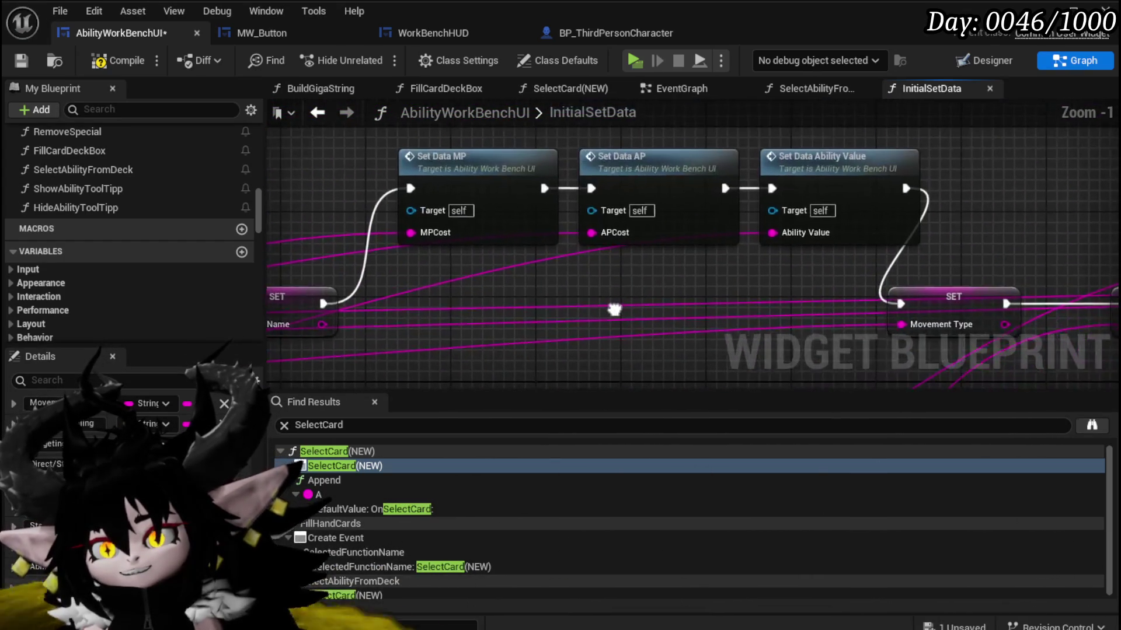
mouse_move(610, 307)
left_mouse_down()
mouse_move(848, 249)
mouse_move(1105, 239)
left_mouse_up()
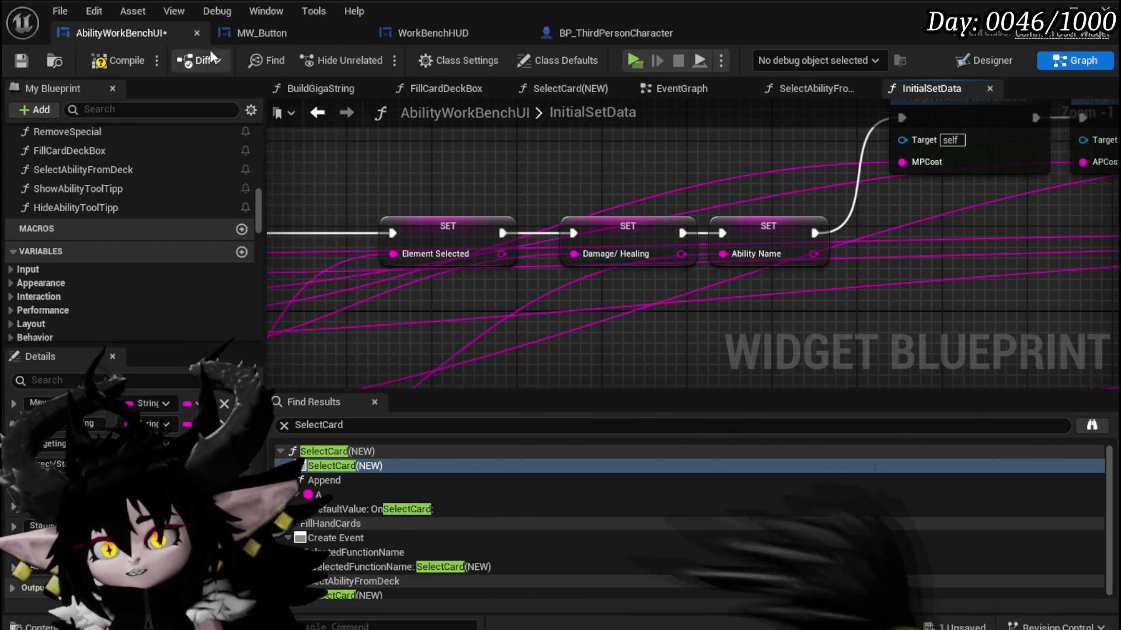
Compile AbilityWorkBenchUI and re-check the SET chain, Parse Into Array and GET nodes.
left_click(21, 60)
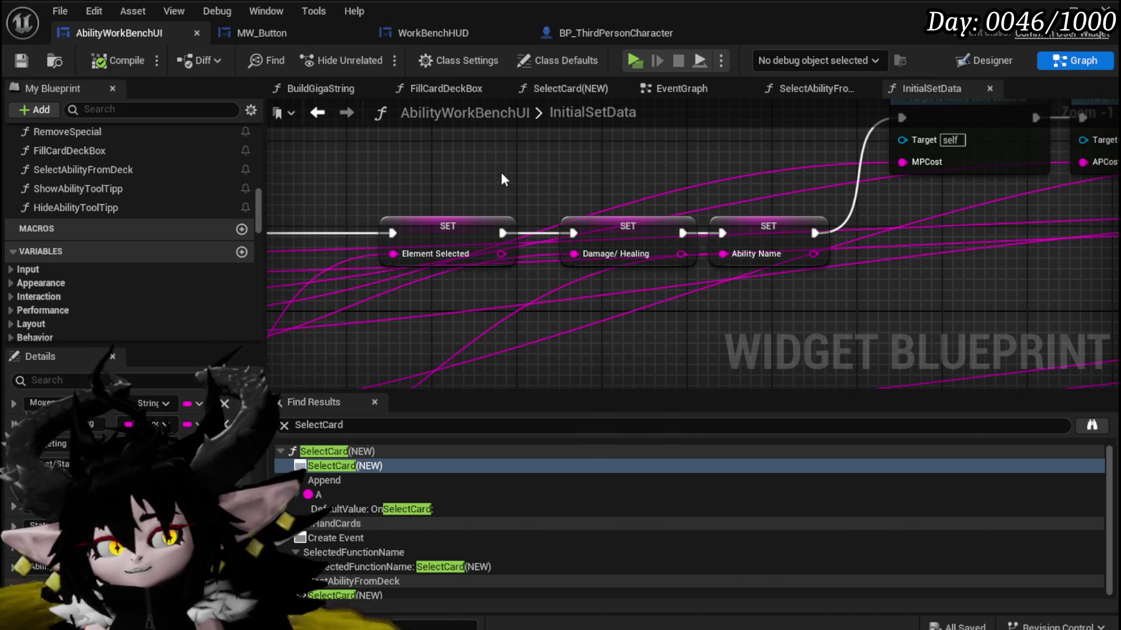
left_click_drag(501, 175, 664, 142)
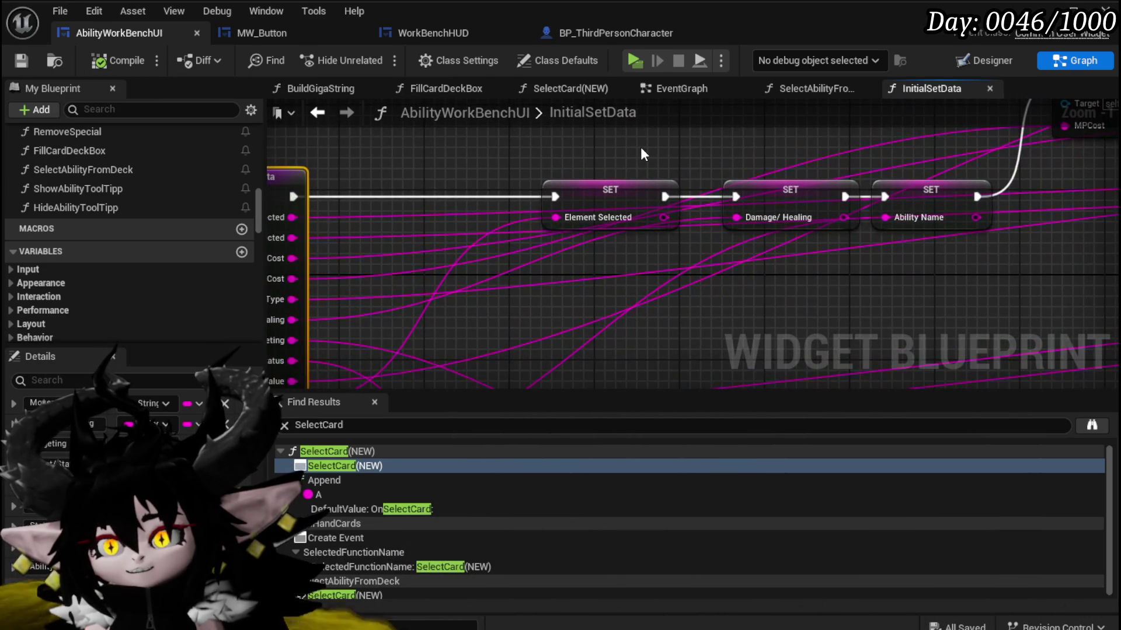
scroll(639, 146, "down", 4)
mouse_move(923, 244)
left_mouse_down()
mouse_move(607, 196)
mouse_move(399, 248)
mouse_move(438, 212)
mouse_move(864, 189)
mouse_move(365, 224)
left_mouse_up()
scroll(350, 216, "up", 3)
mouse_move(306, 193)
left_mouse_down()
mouse_move(333, 250)
mouse_move(388, 171)
left_mouse_up()
scroll(525, 234, "down", 3)
left_click_drag(859, 202, 663, 224)
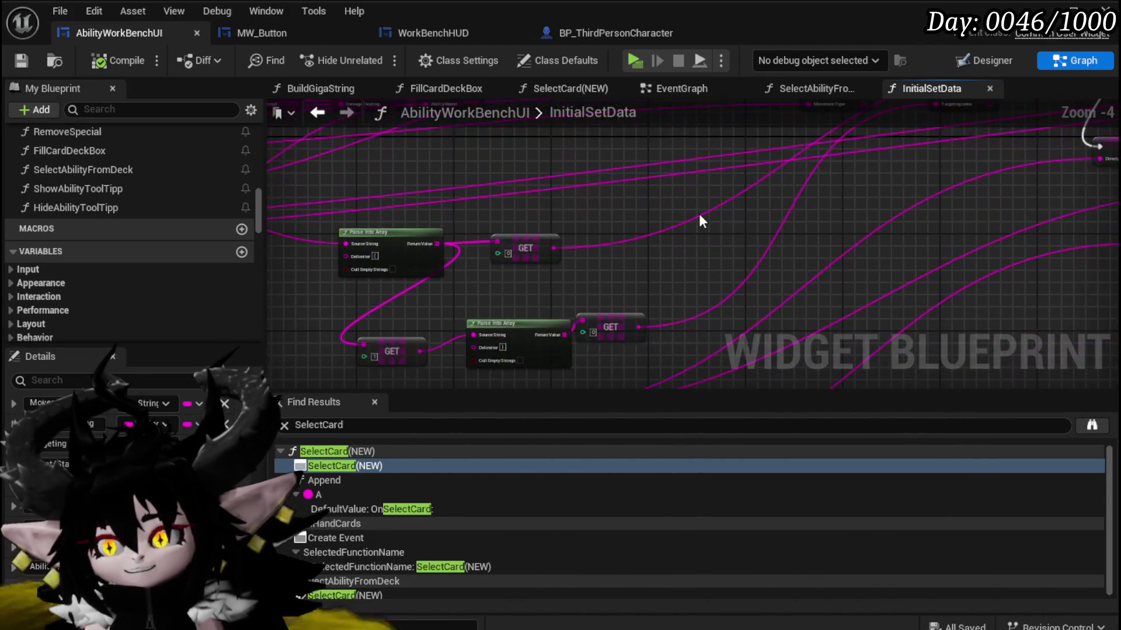
scroll(415, 278, "up", 3)
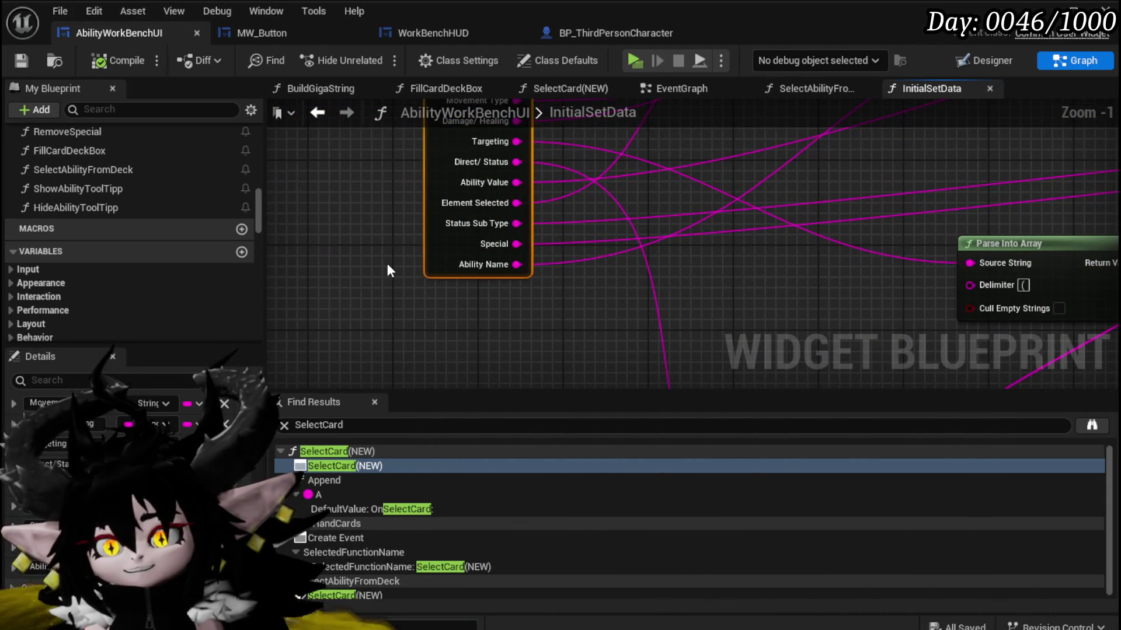
Back in the EventGraph, set Initial Set Data's APCost to 1 and MPCost to 0.
left_click(317, 112)
scroll(641, 285, "up", 3)
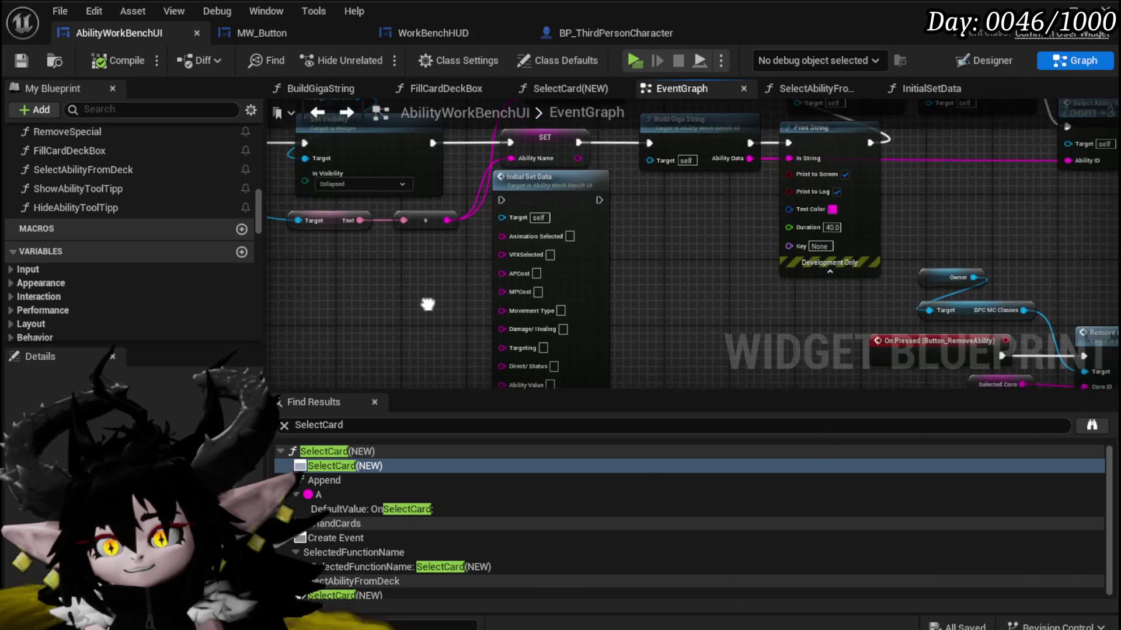
left_click_drag(625, 269, 664, 212)
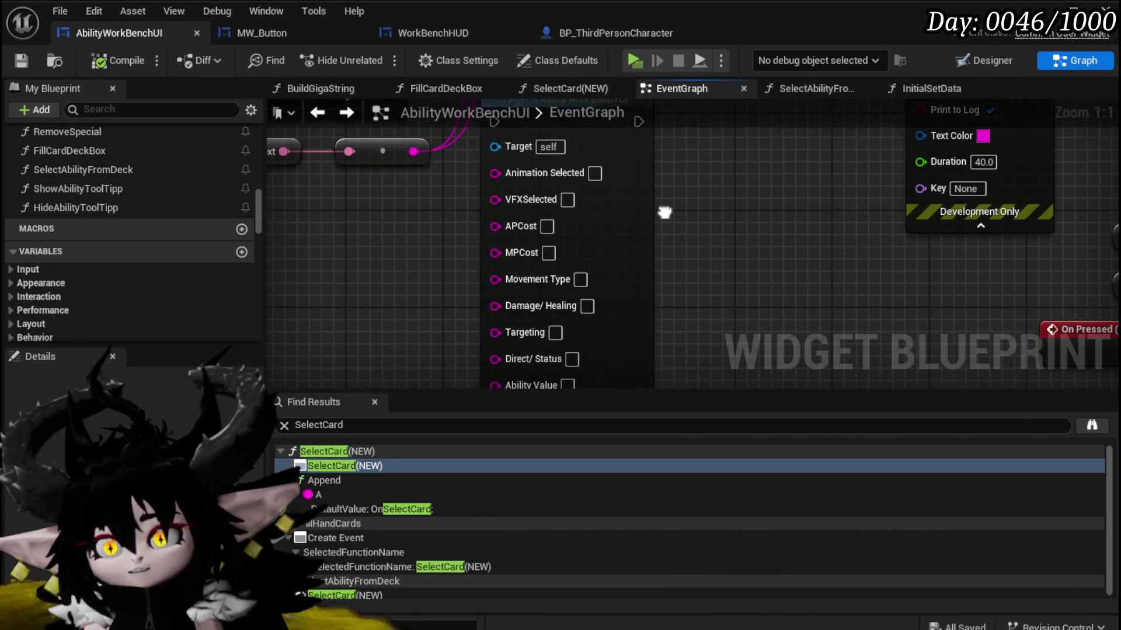
left_click(548, 226)
type("1")
left_click(549, 252)
type("0")
Set Movement Type to Empty, Damage/Healing to Damage, Targeting to Single, and Direct/Status to Direct.
left_click_drag(641, 269, 631, 220)
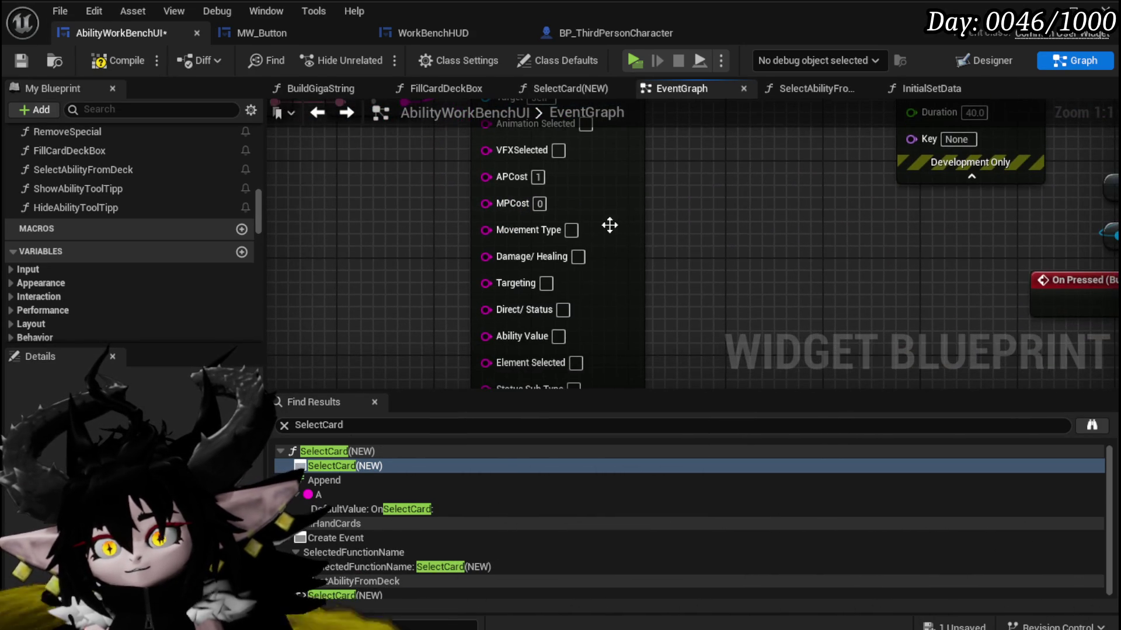
left_click(574, 230)
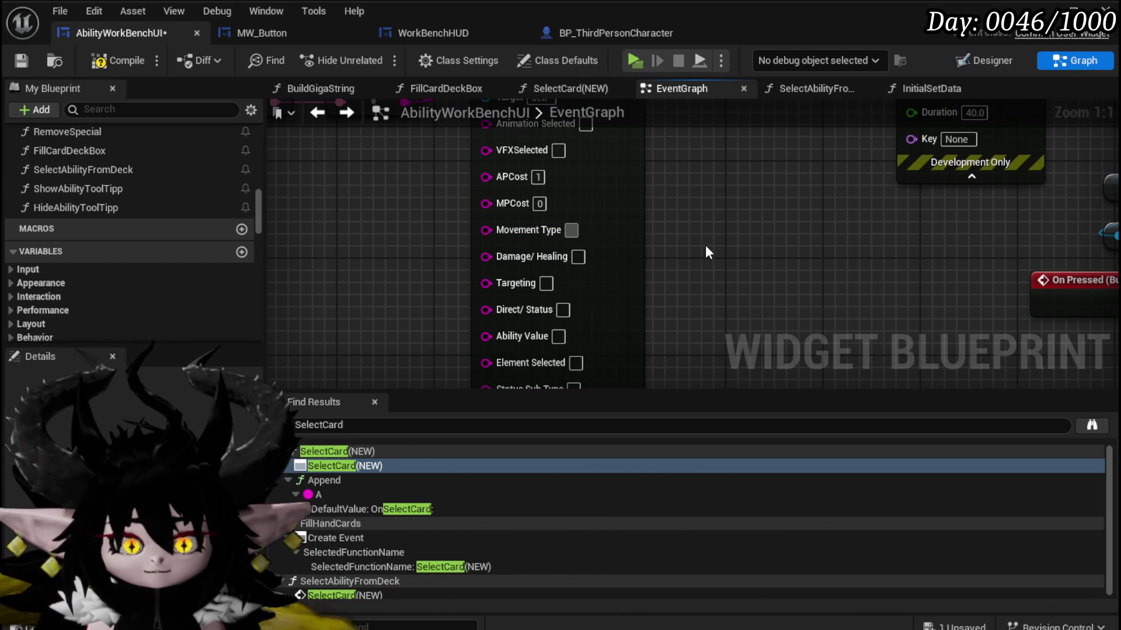
type("Empty")
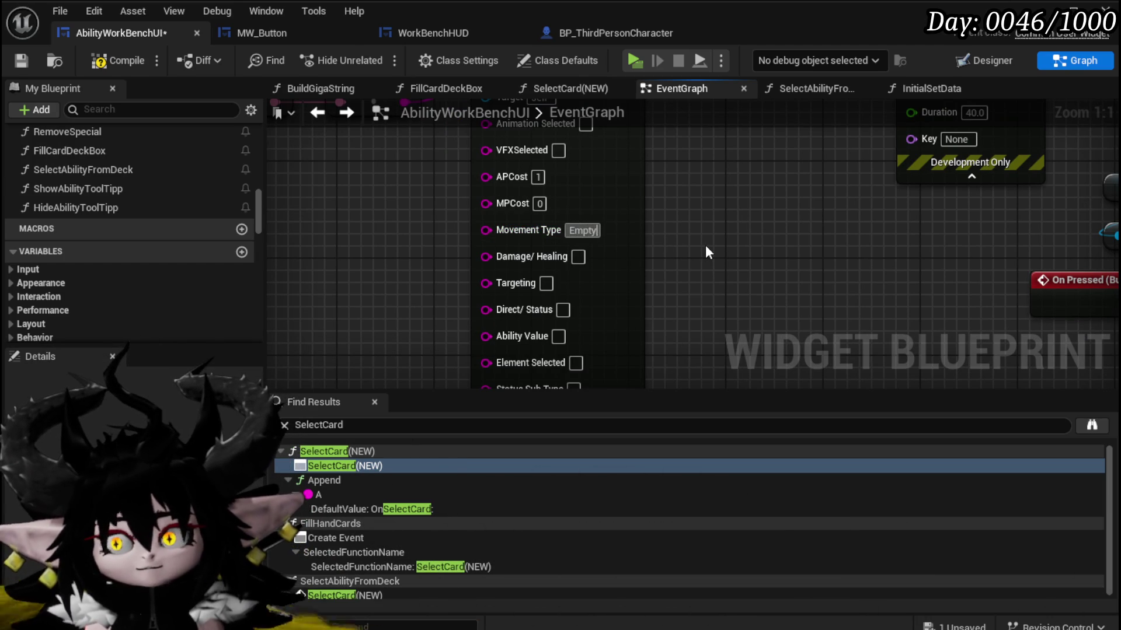
key("Tab")
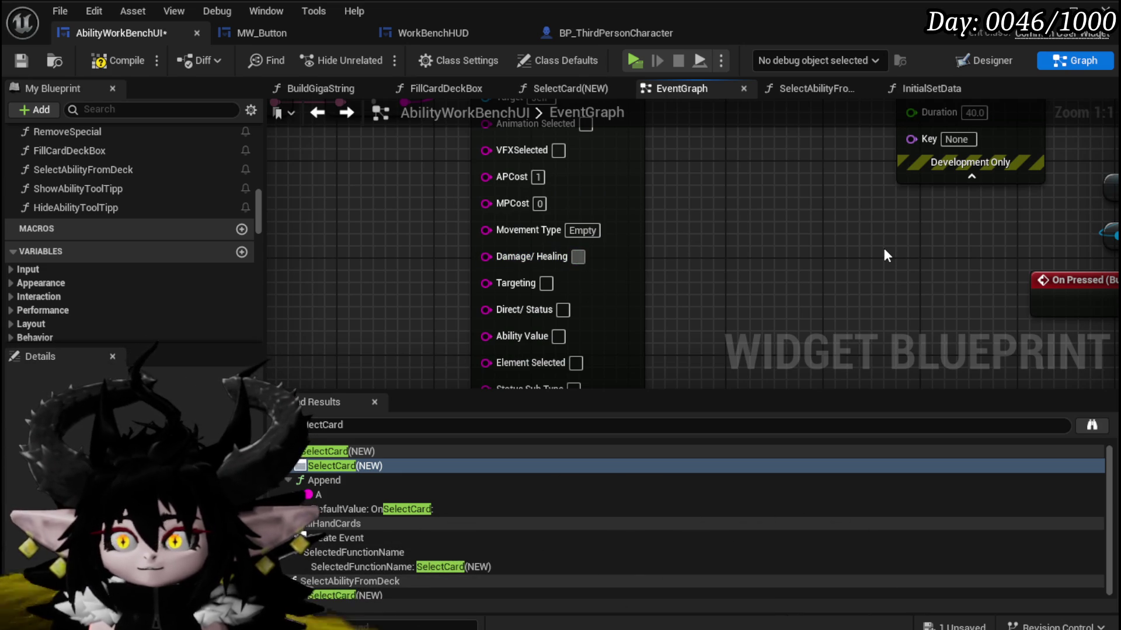
type("Damage")
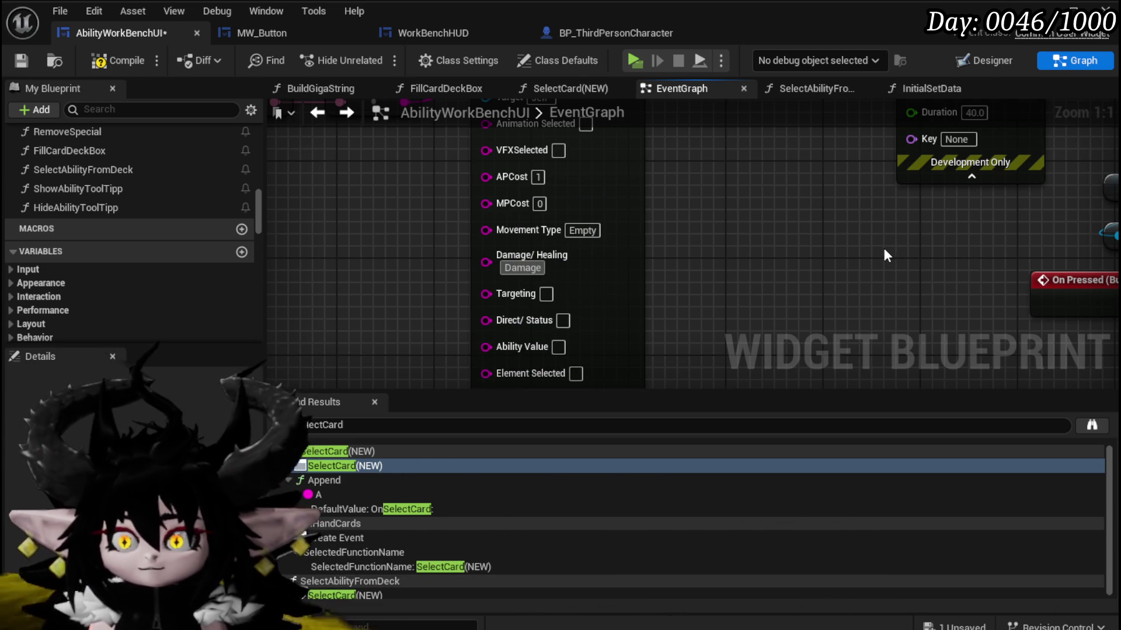
left_click(730, 285)
type("Si")
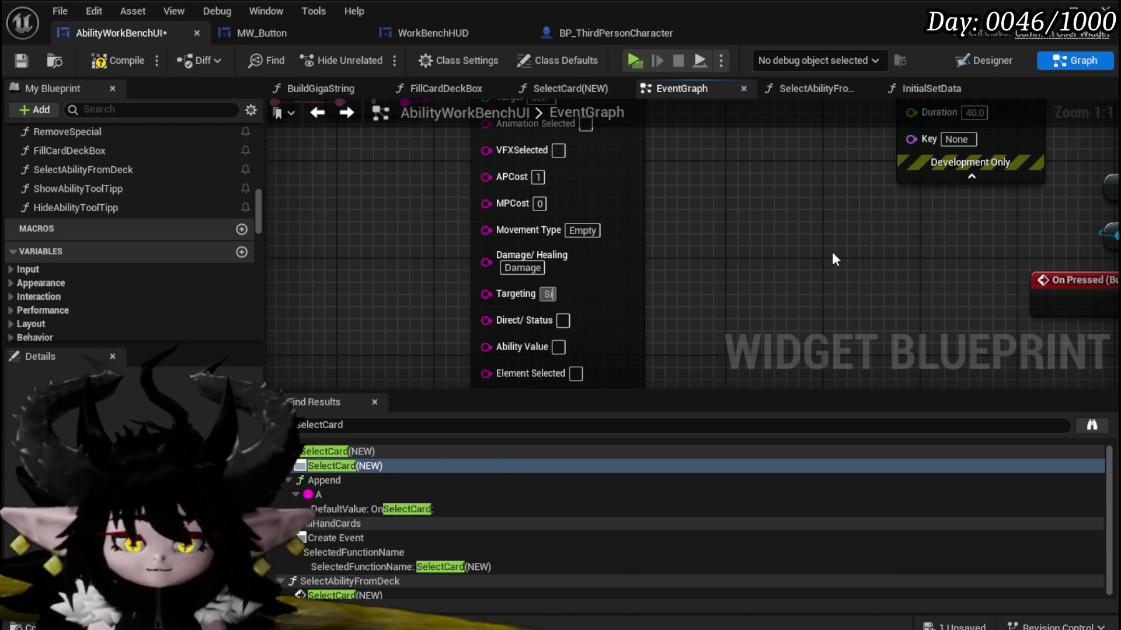
type("ngle")
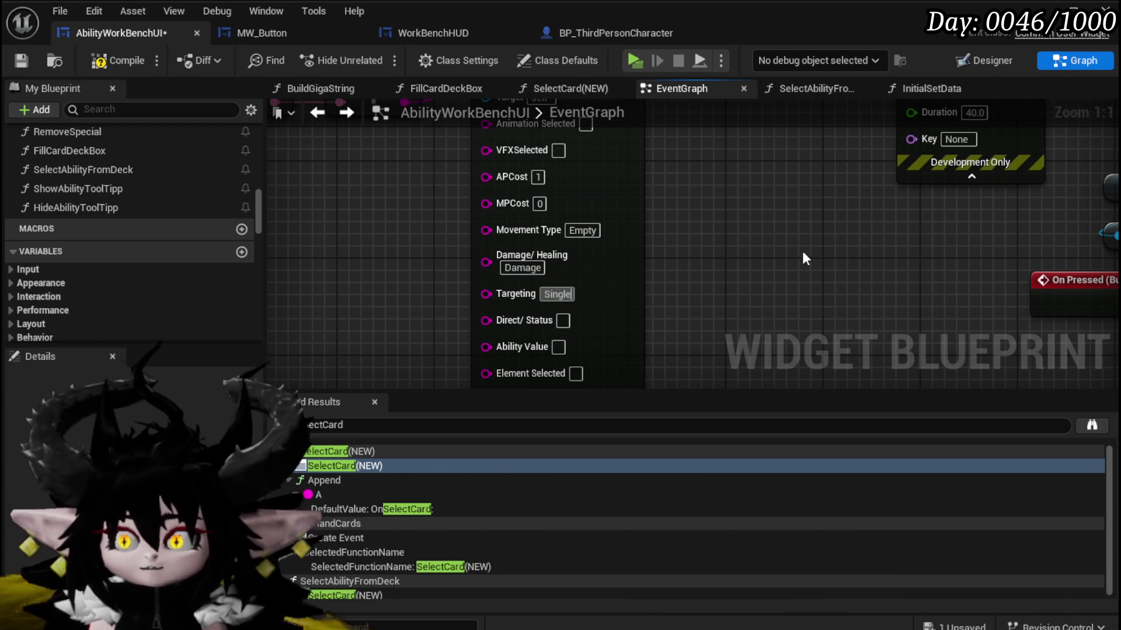
left_click(564, 323)
type("Dir")
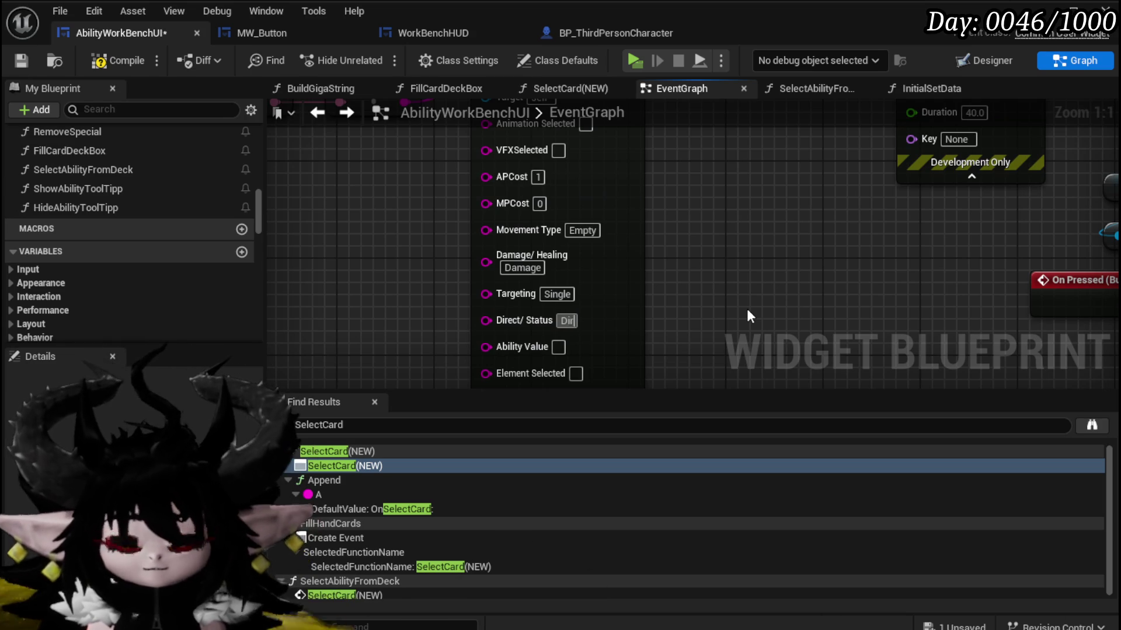
type("ect")
key("Return")
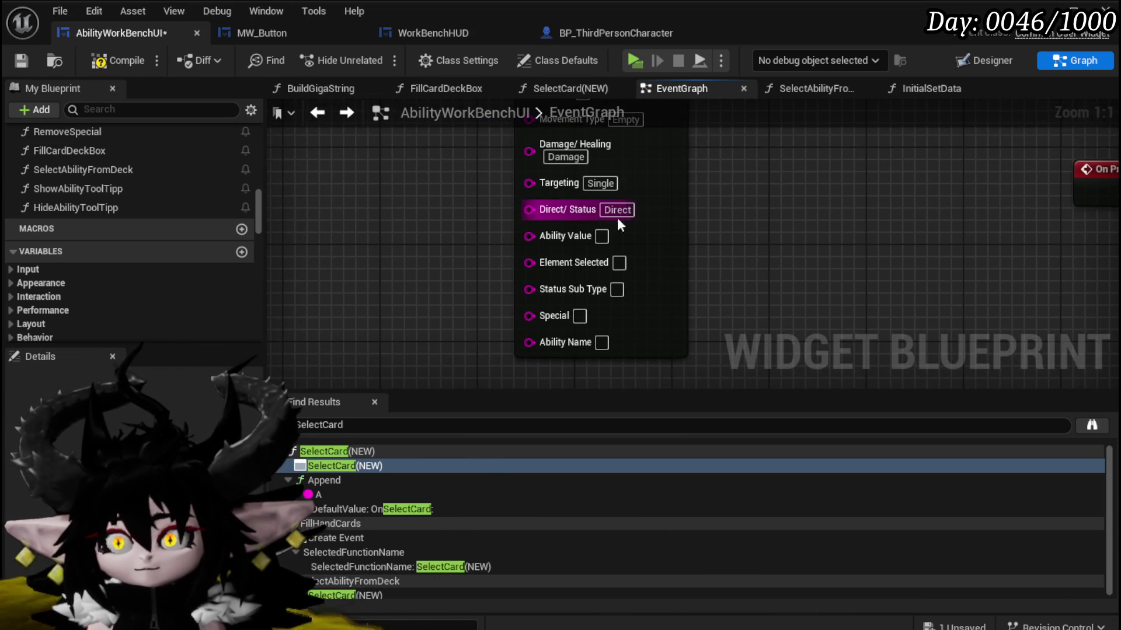
Set Ability Value 1, Element Fire, Status Sub Type None, and Special Empty.
left_click(600, 236)
type("1")
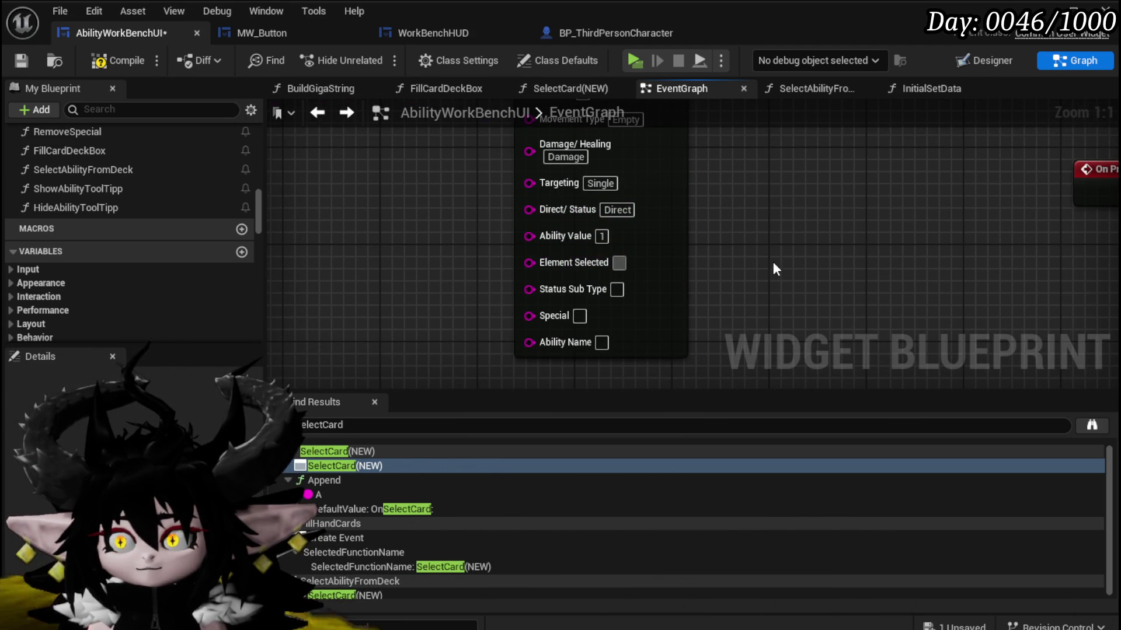
type("Fire")
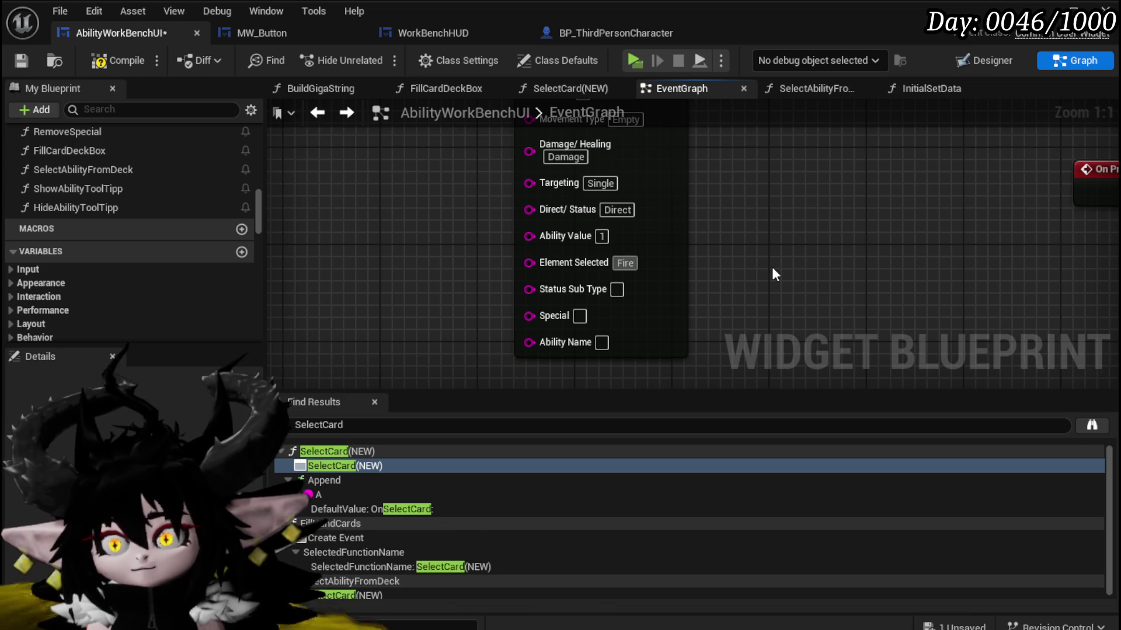
key("Tab")
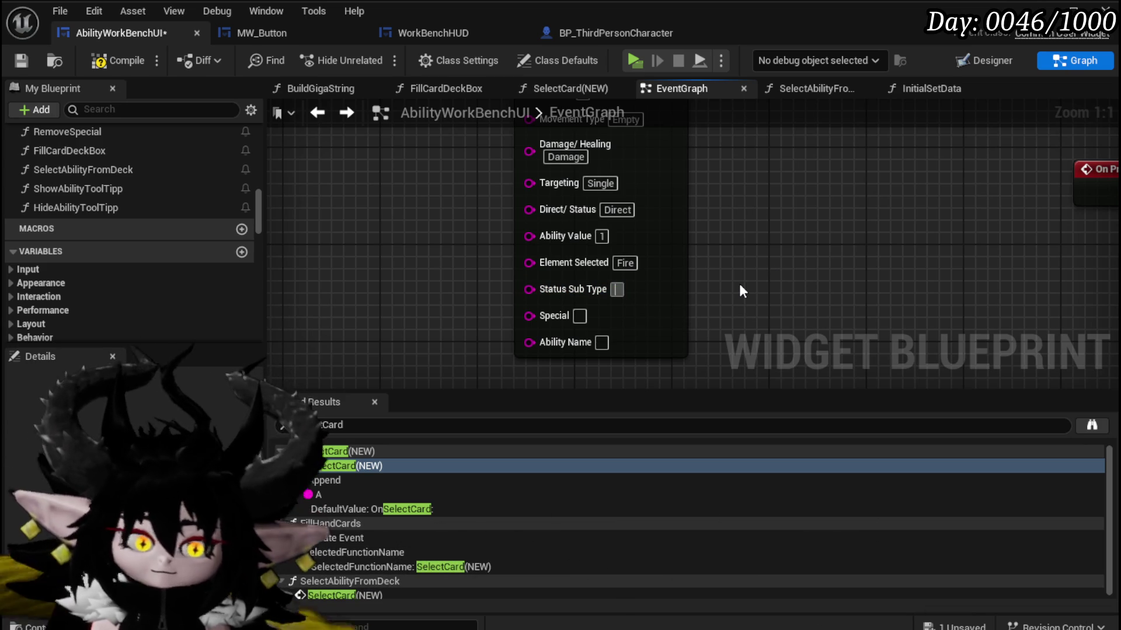
type("None")
key("Tab")
type("Emp")
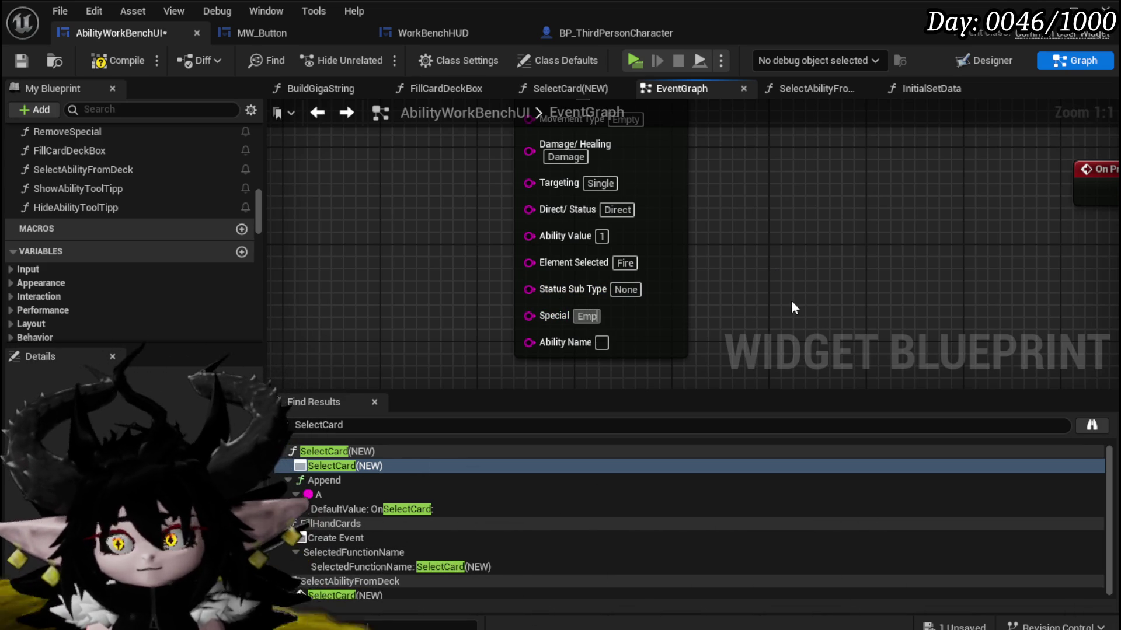
type("ty")
Move SET Ability Name aside, chain Set Visibility → Initial Set Data → Build Giga String, and save.
scroll(754, 279, "down", 2)
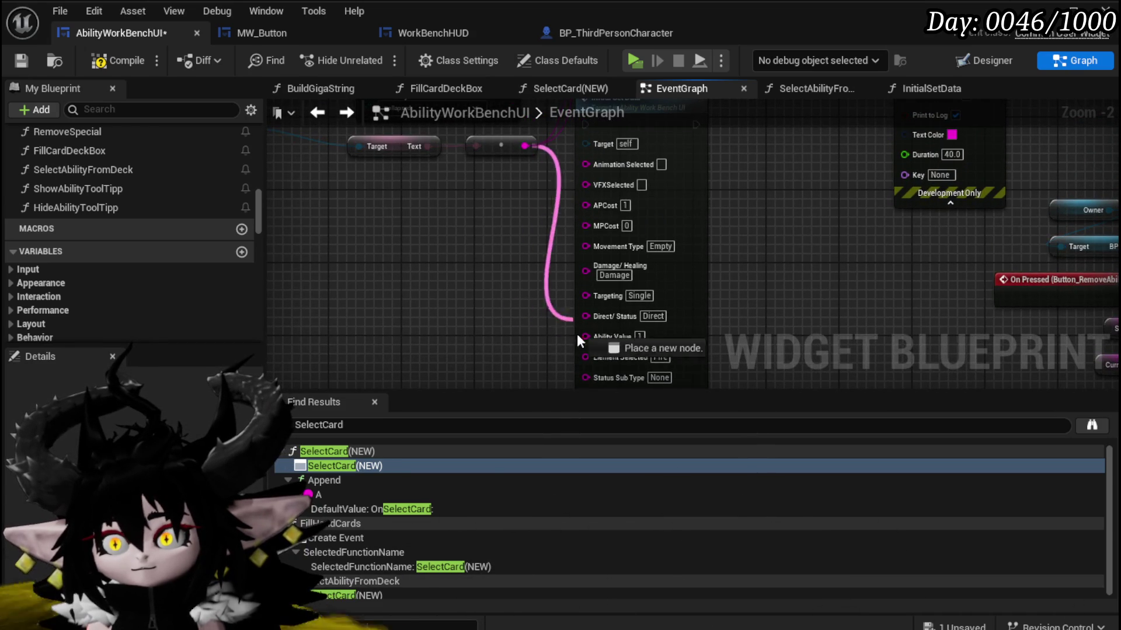
left_click_drag(681, 275, 690, 356)
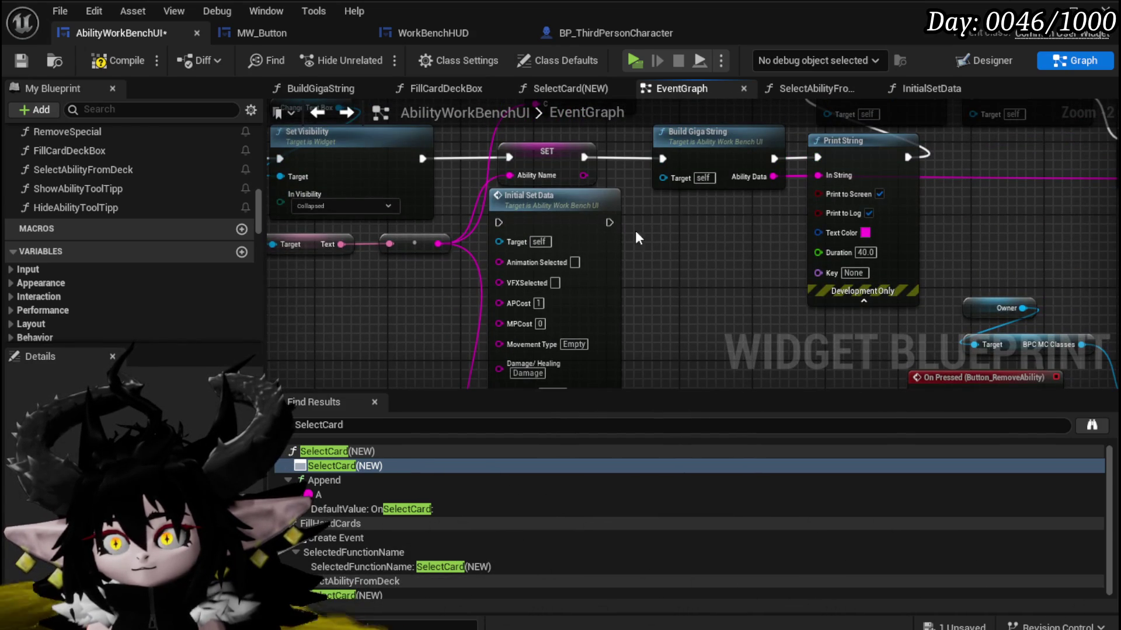
left_click_drag(540, 162, 401, 306)
mouse_move(422, 159)
left_mouse_down()
mouse_move(453, 165)
mouse_move(497, 223)
left_mouse_up()
mouse_move(561, 218)
left_mouse_down()
mouse_move(570, 155)
mouse_move(663, 161)
left_mouse_up()
mouse_move(683, 267)
left_mouse_down()
mouse_move(671, 185)
mouse_move(718, 250)
mouse_move(657, 285)
left_mouse_up()
left_click(657, 284)
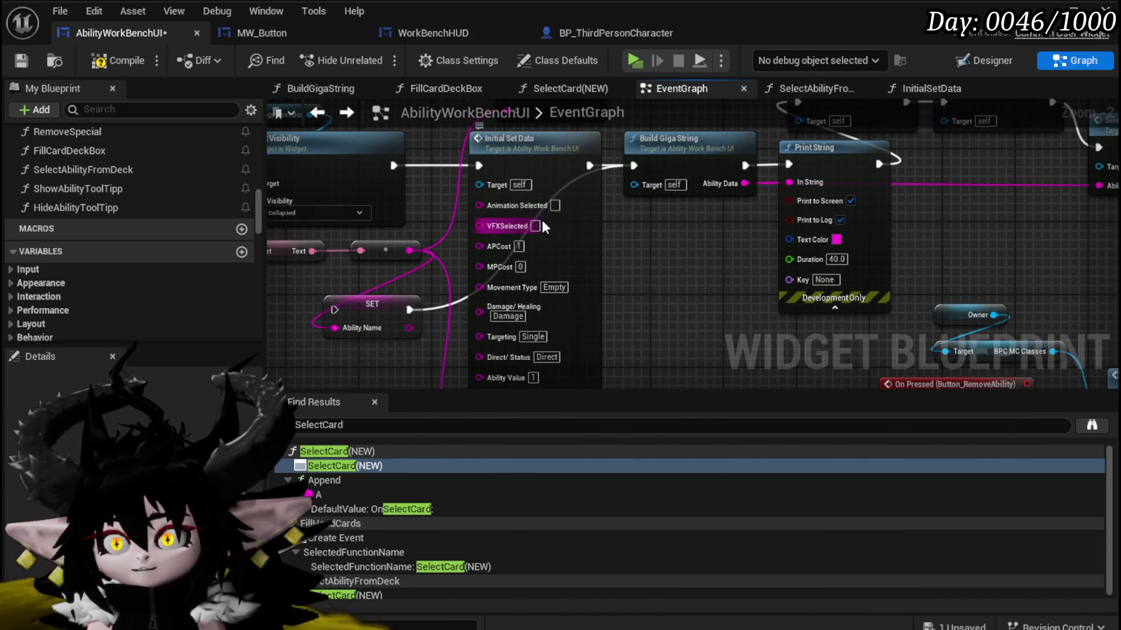
mouse_move(671, 237)
left_mouse_down()
mouse_move(659, 286)
mouse_move(690, 165)
mouse_move(672, 344)
left_mouse_up()
left_click(27, 58)
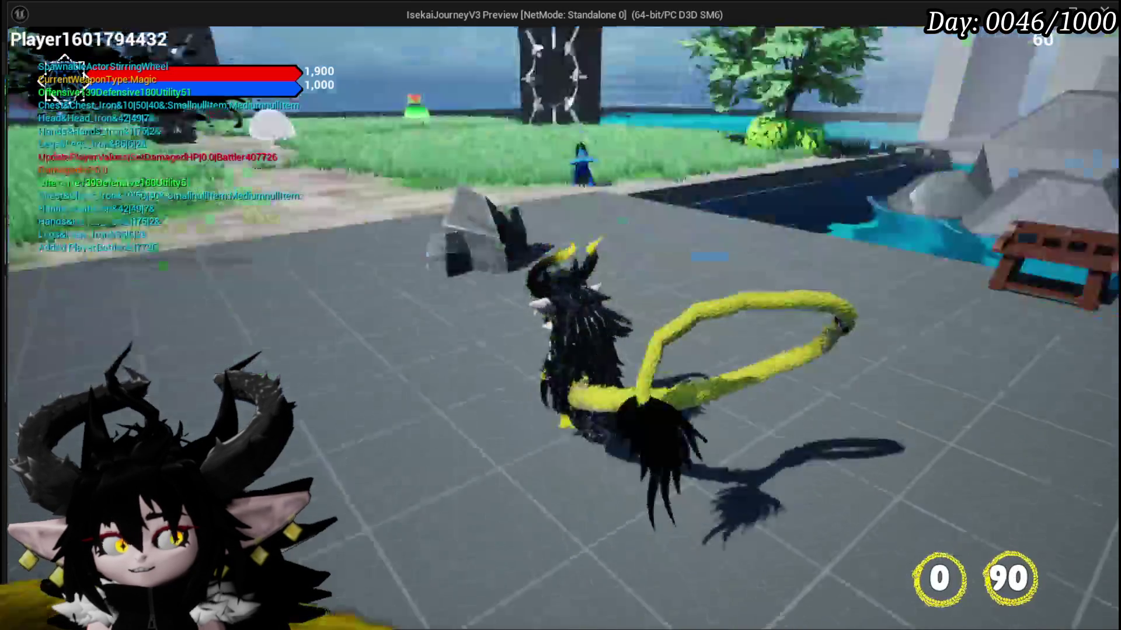
In the game's Ability panel, create a new Magic-core ability card named Test01.
key("Tab")
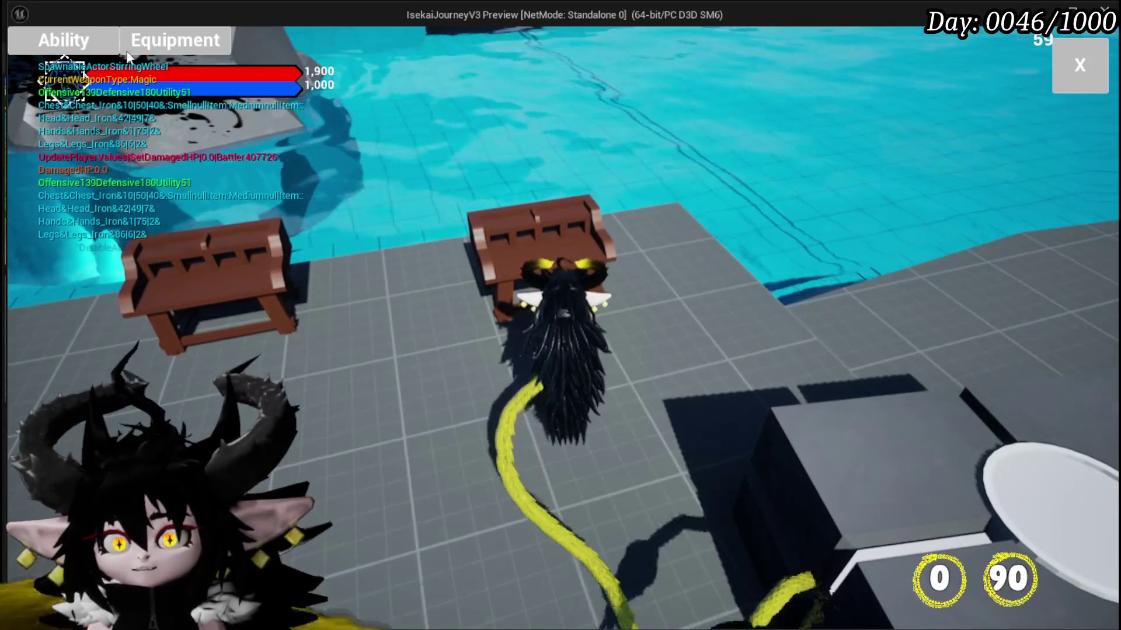
left_click(70, 42)
left_click(128, 115)
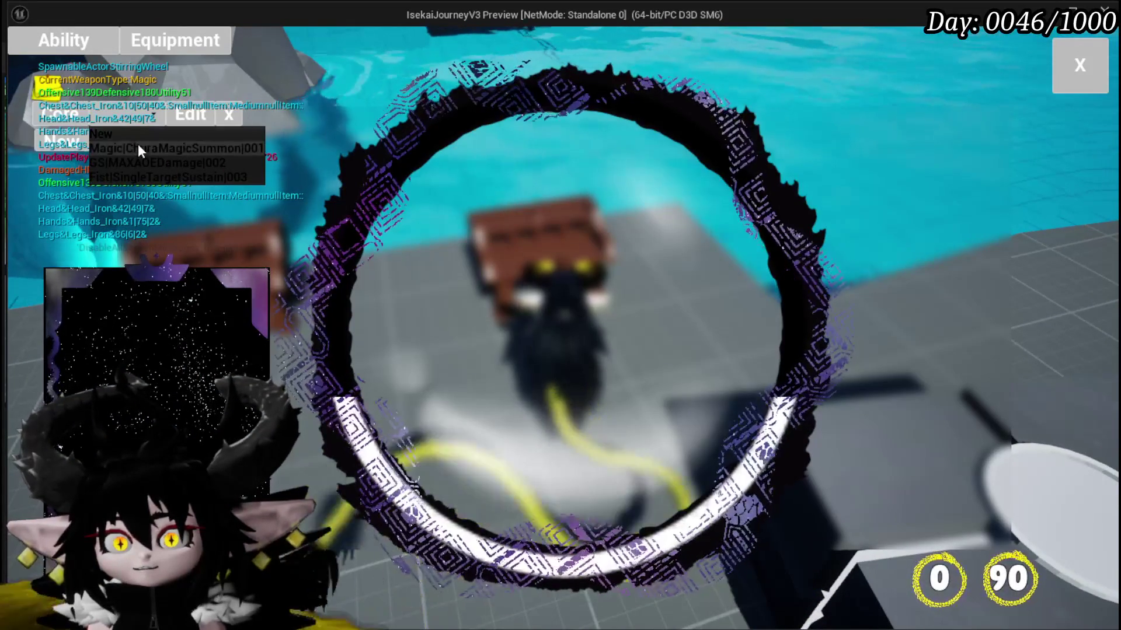
left_click(138, 145)
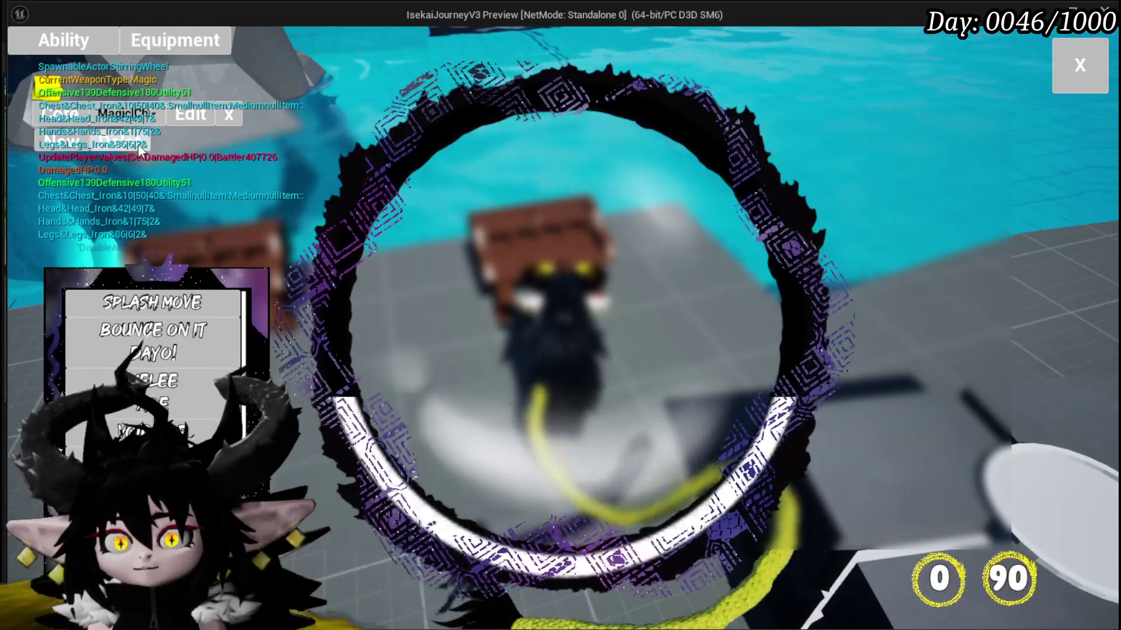
left_click(138, 144)
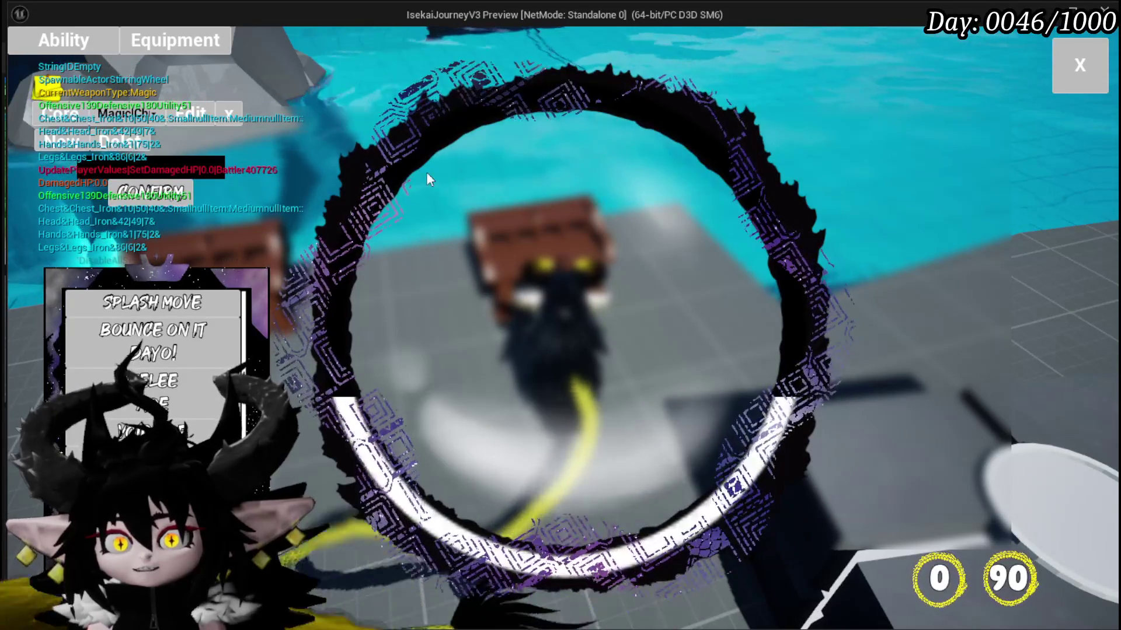
type("Test01")
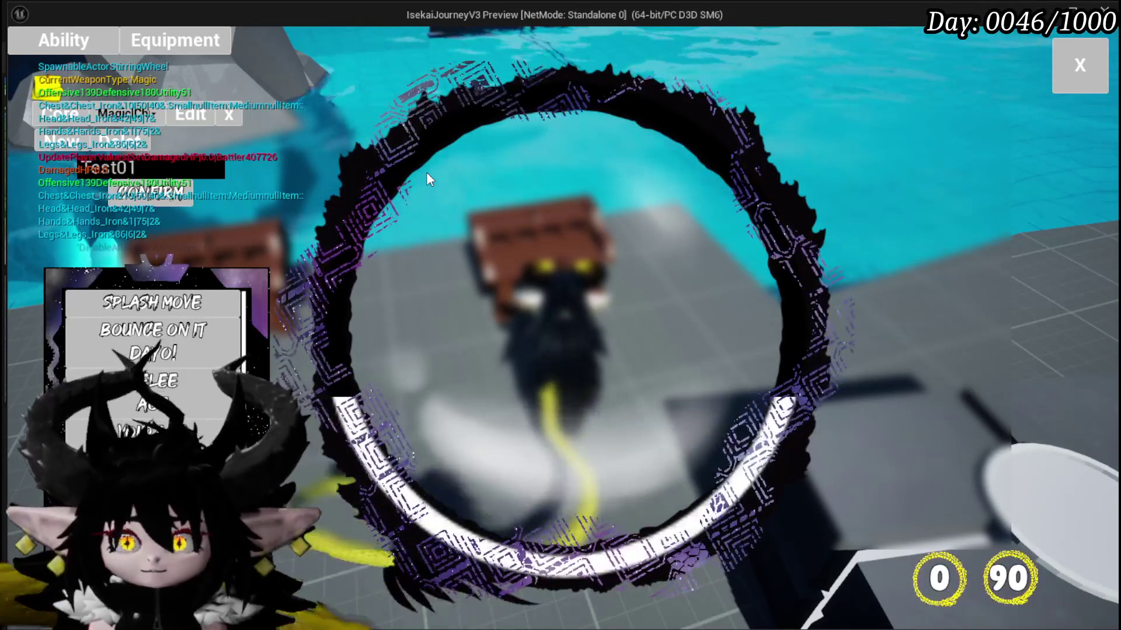
left_click(150, 191)
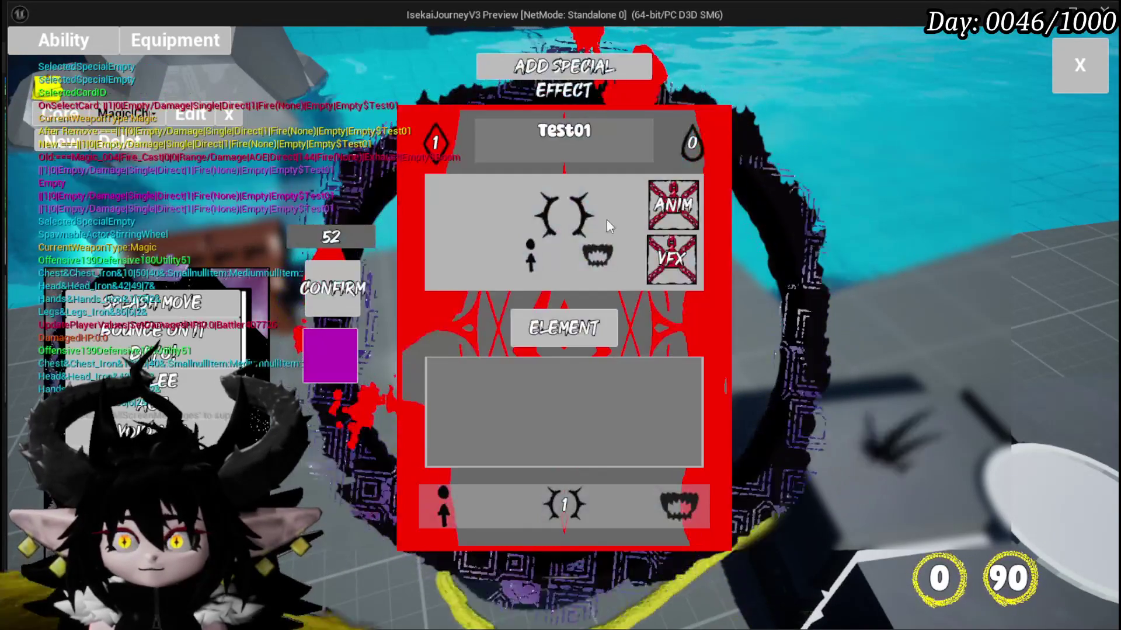
Test the Test01 card's VFX button, then close the card editor and menus.
left_click(671, 260)
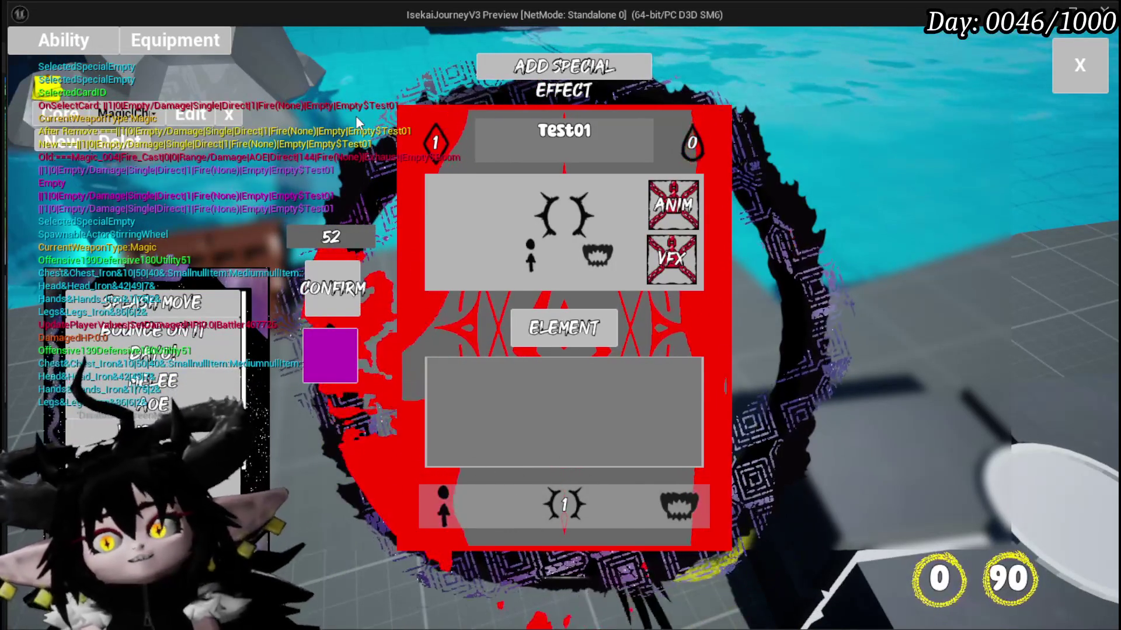
mouse_move(703, 220)
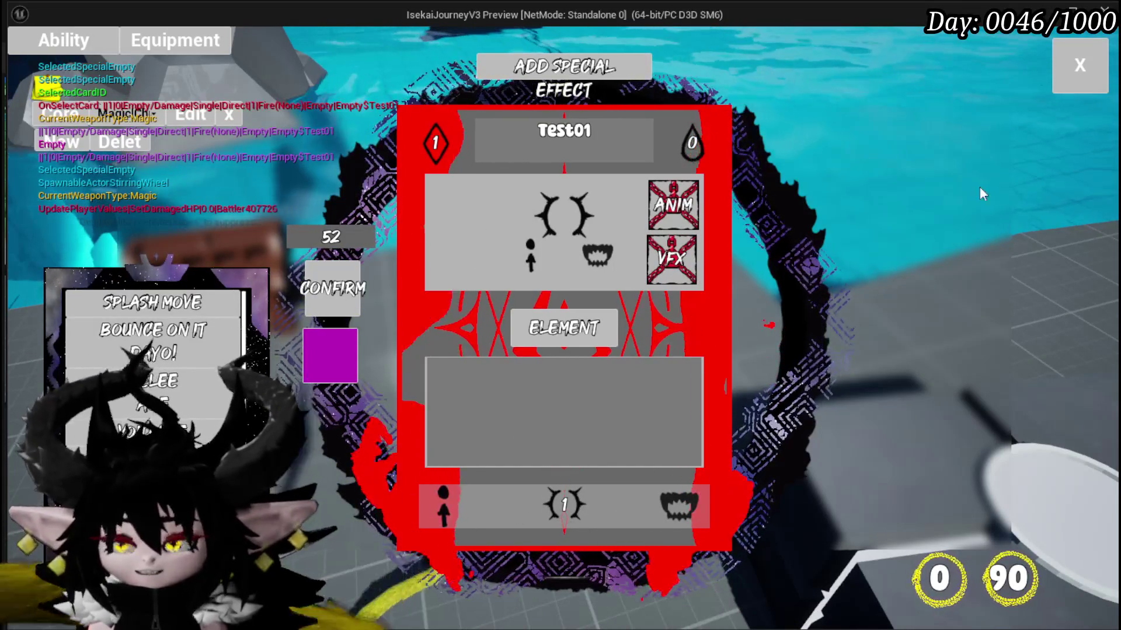
left_click(1089, 69)
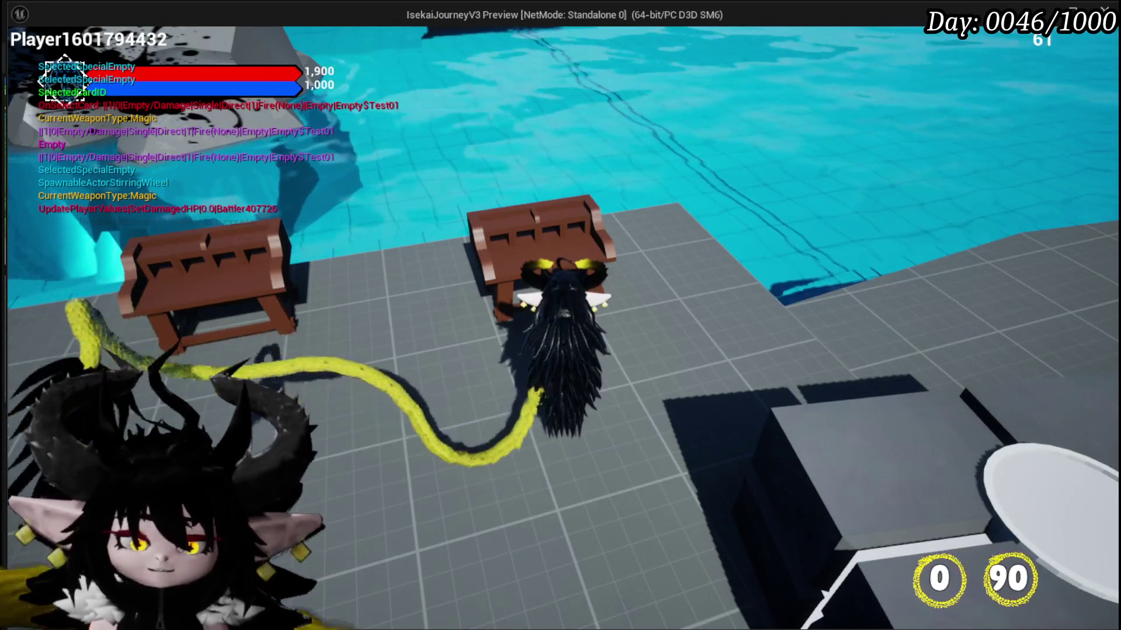
Stop the game preview, save the level, and select WP_CardCreation in AbilityWorkBenchUI's designer.
key("Escape")
left_click(20, 60)
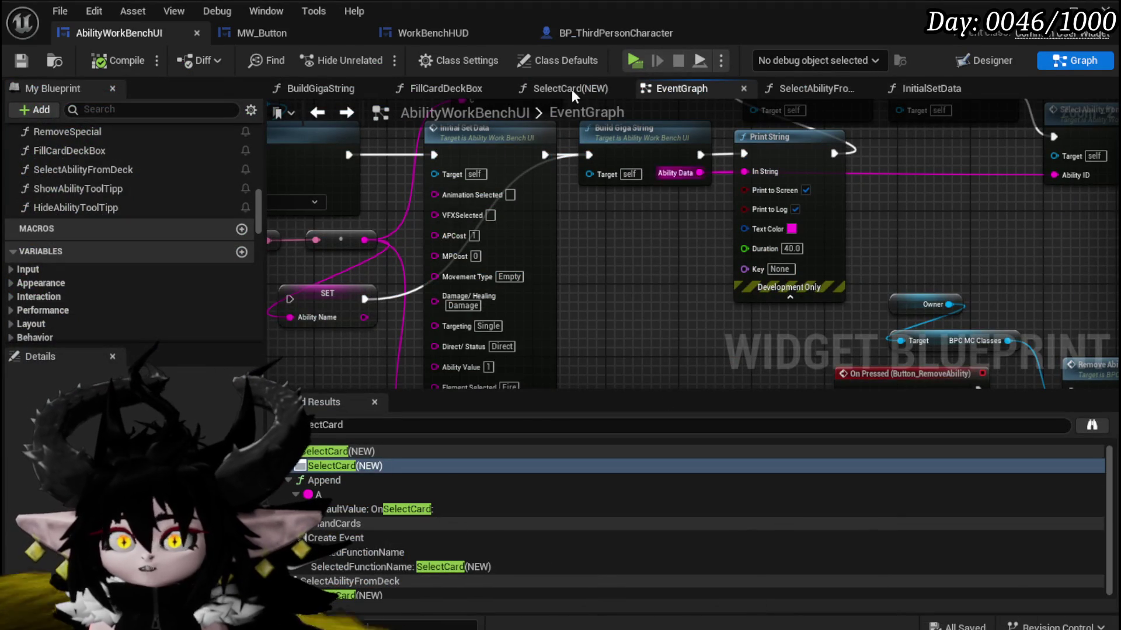
scroll(666, 192, "down", 6)
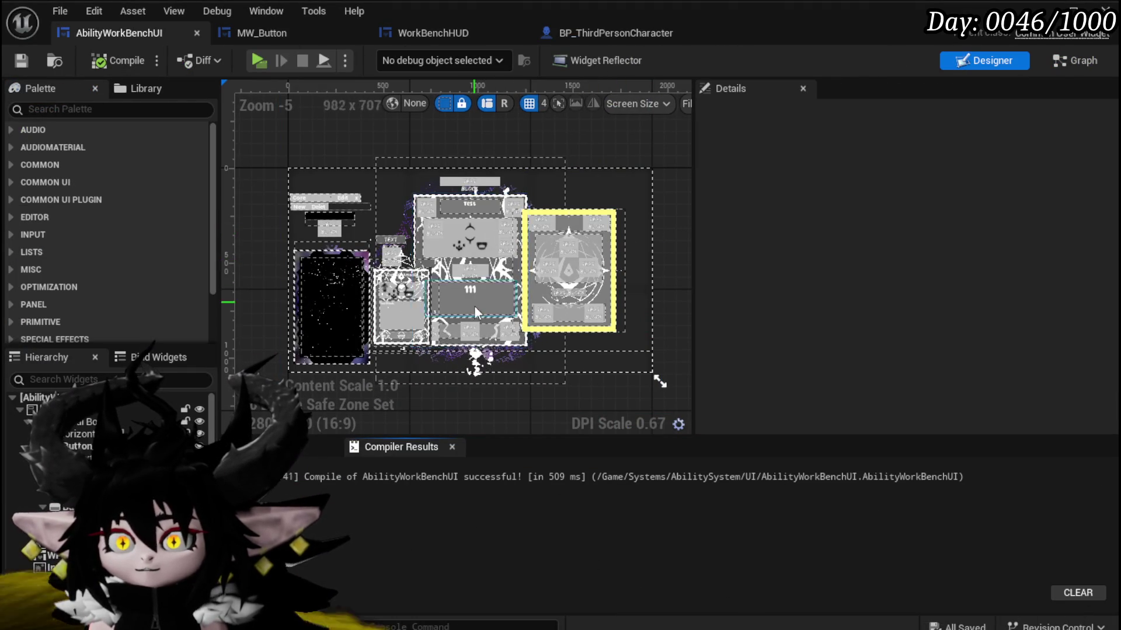
left_click(474, 291)
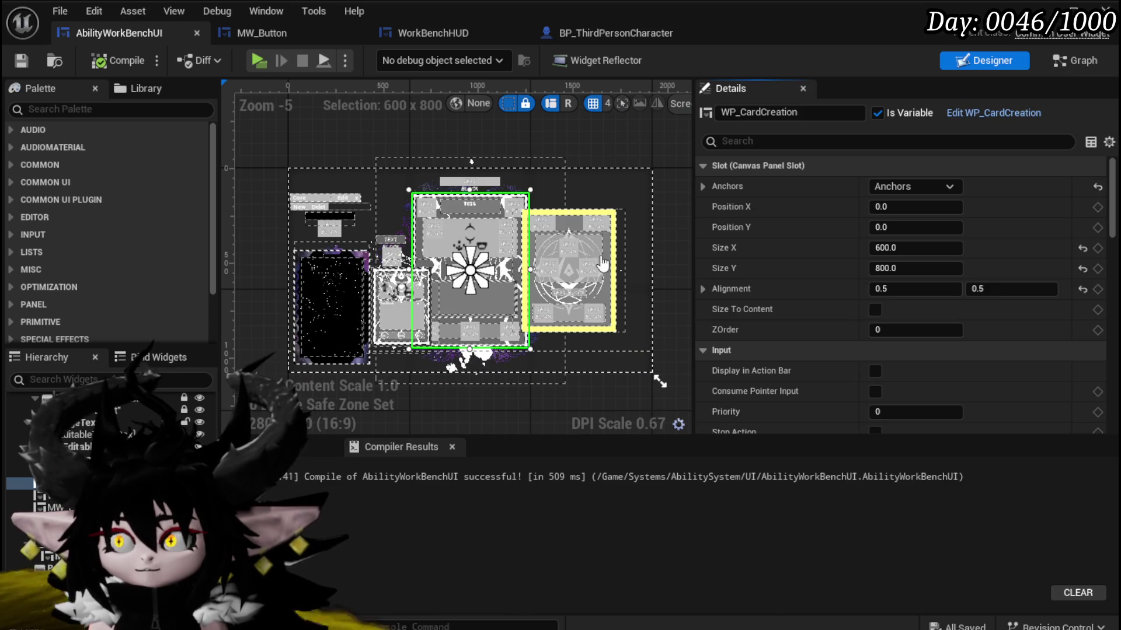
In WP_CardCreation, unlock the Anim button widget, select the VFX button, compile, and return to the level.
double_click(421, 271)
scroll(415, 230, "down", 4)
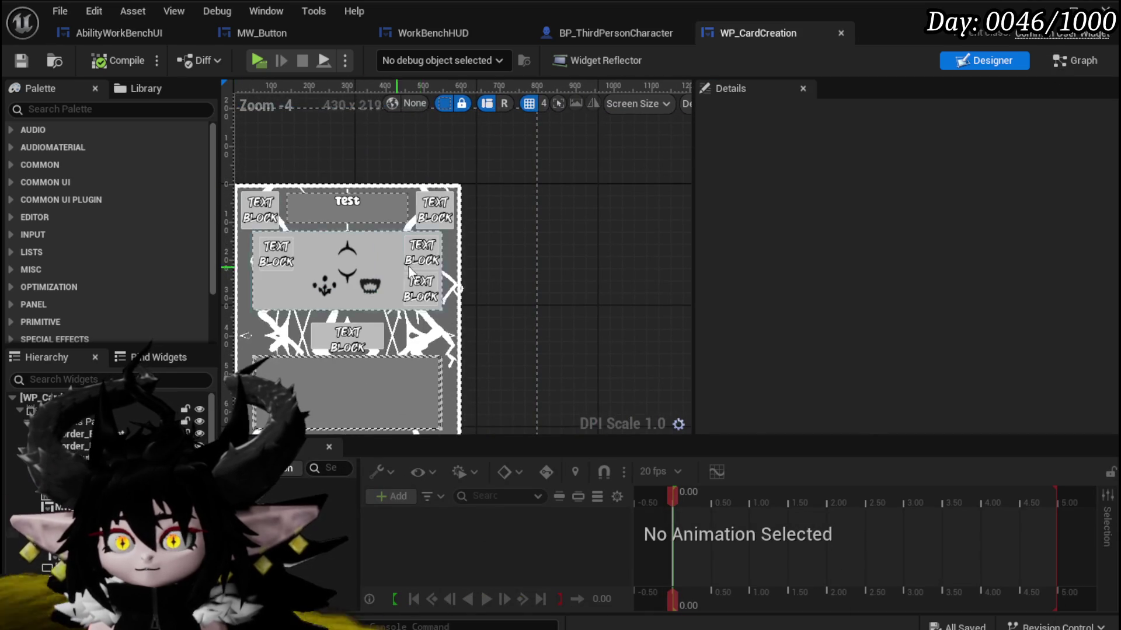
left_click(426, 255)
scroll(883, 268, "down", 10)
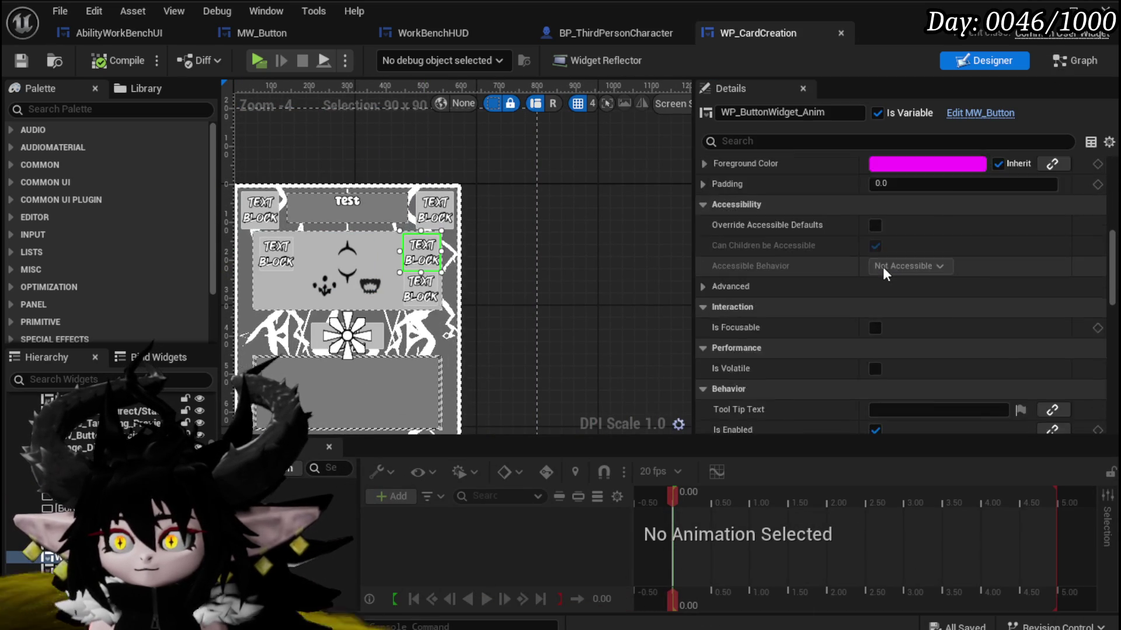
scroll(814, 244, "down", 15)
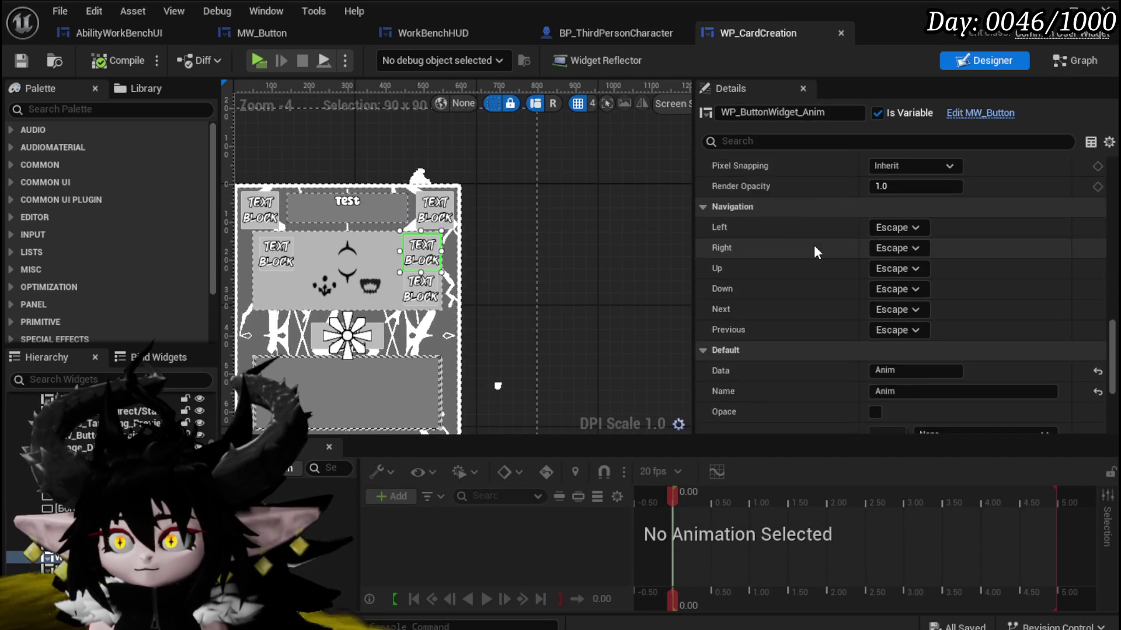
left_click(876, 283)
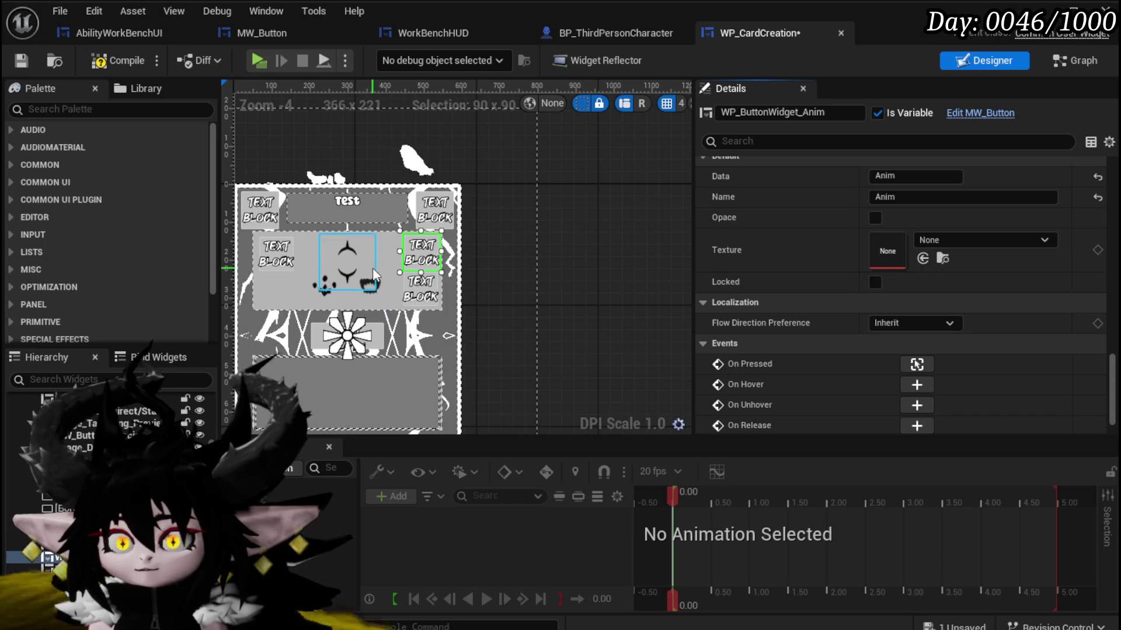
left_click(423, 288)
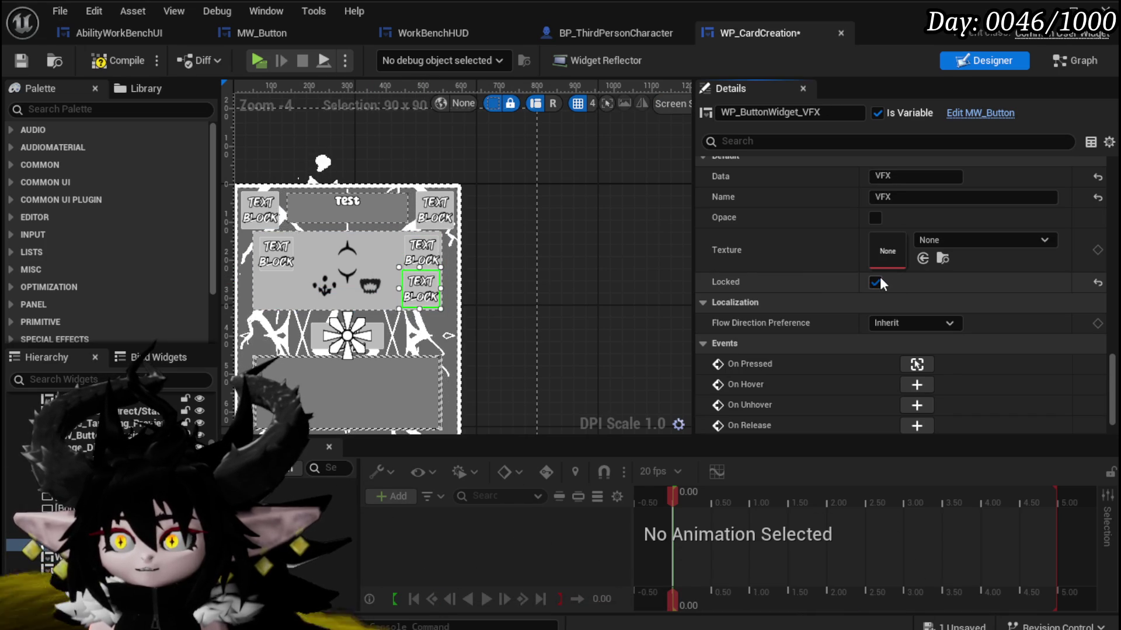
left_click(120, 58)
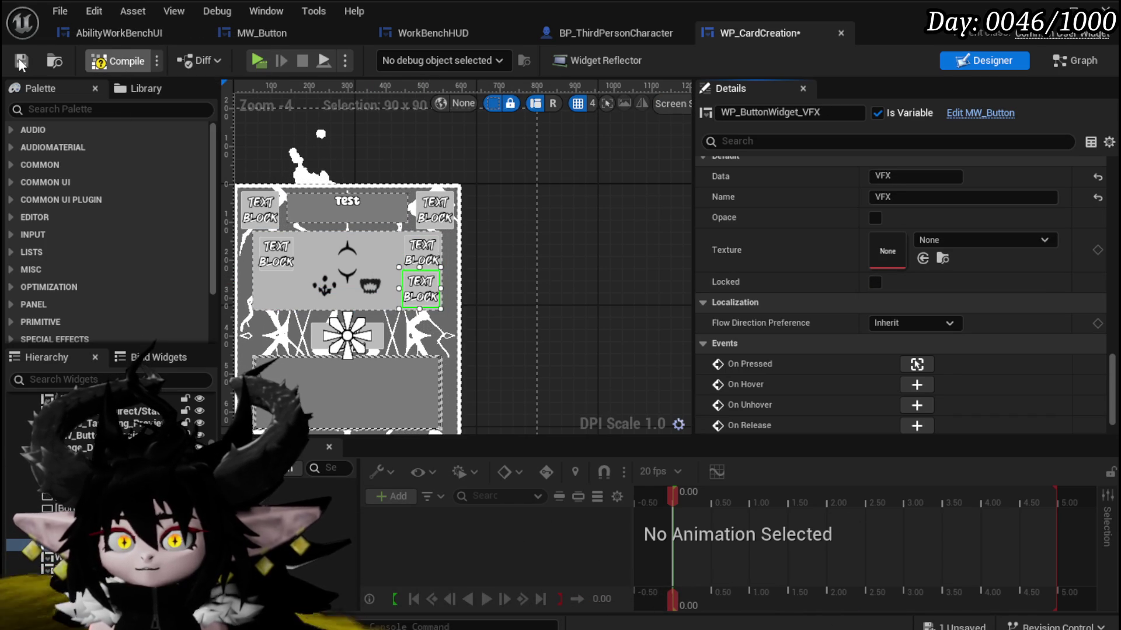
left_click(21, 61)
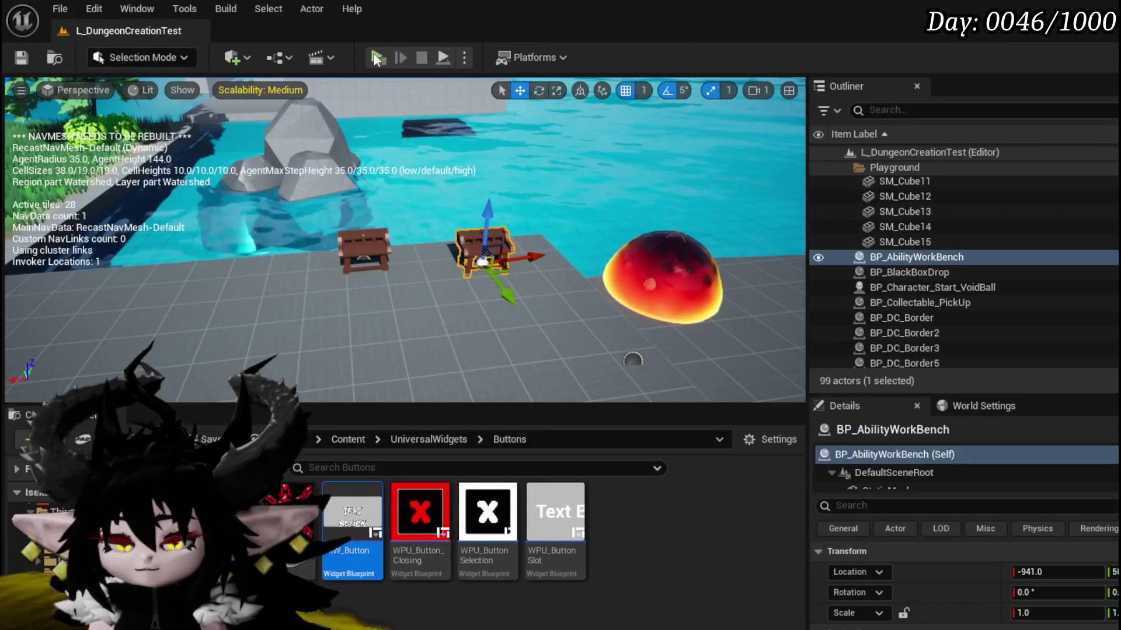
Start a play test, choose the Magic core and create a new card named Test01.
left_click(374, 59)
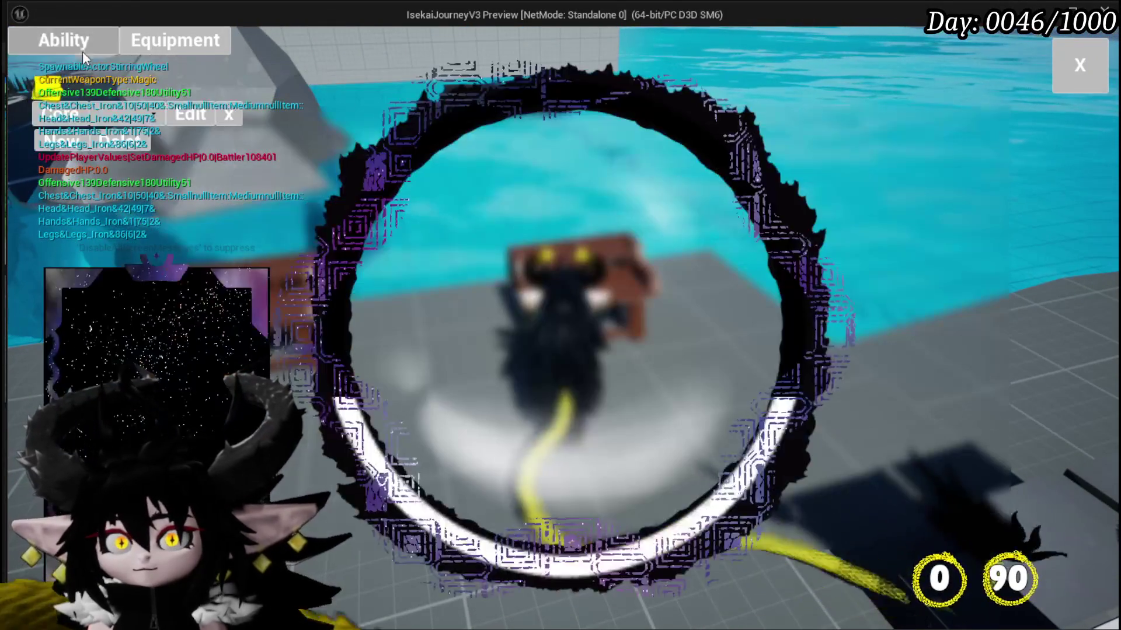
left_click(131, 144)
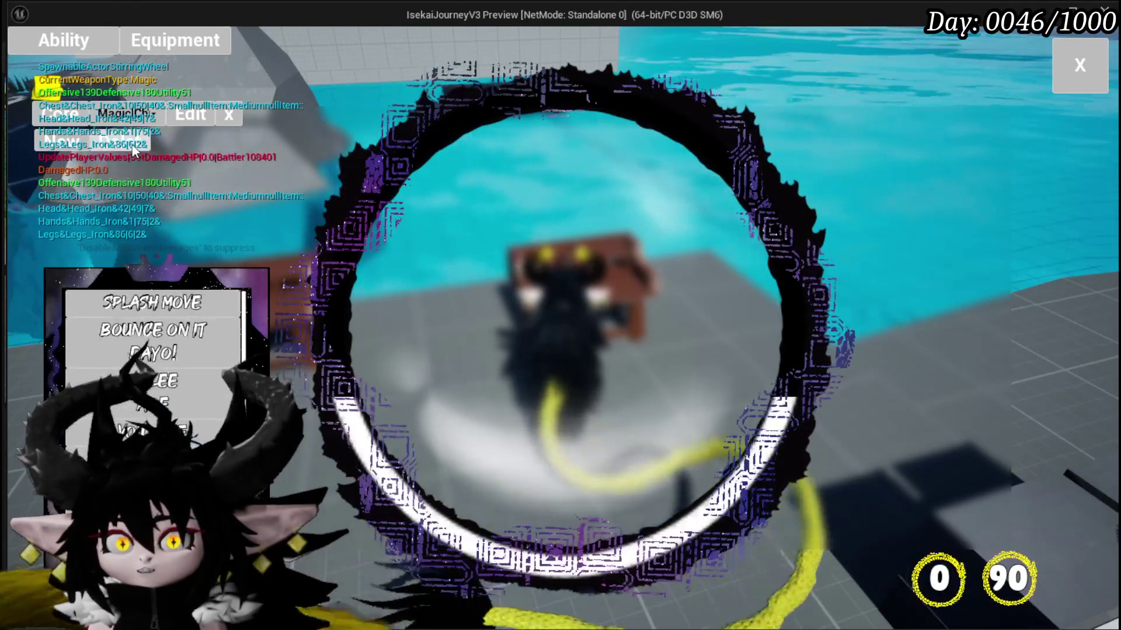
left_click(131, 143)
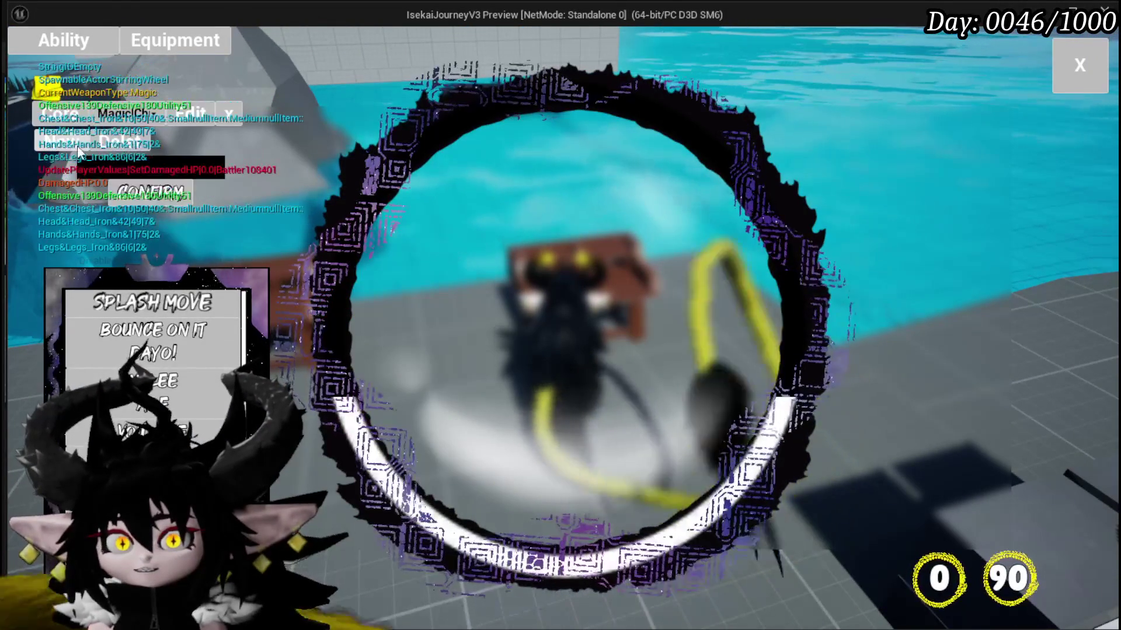
type("Test01")
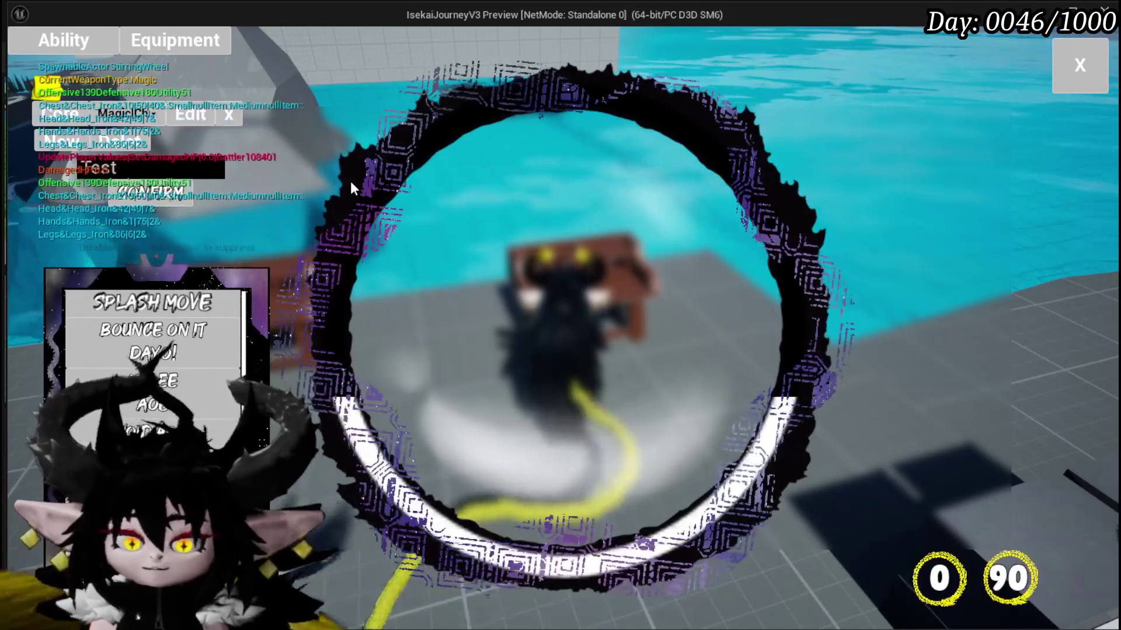
left_click(119, 190)
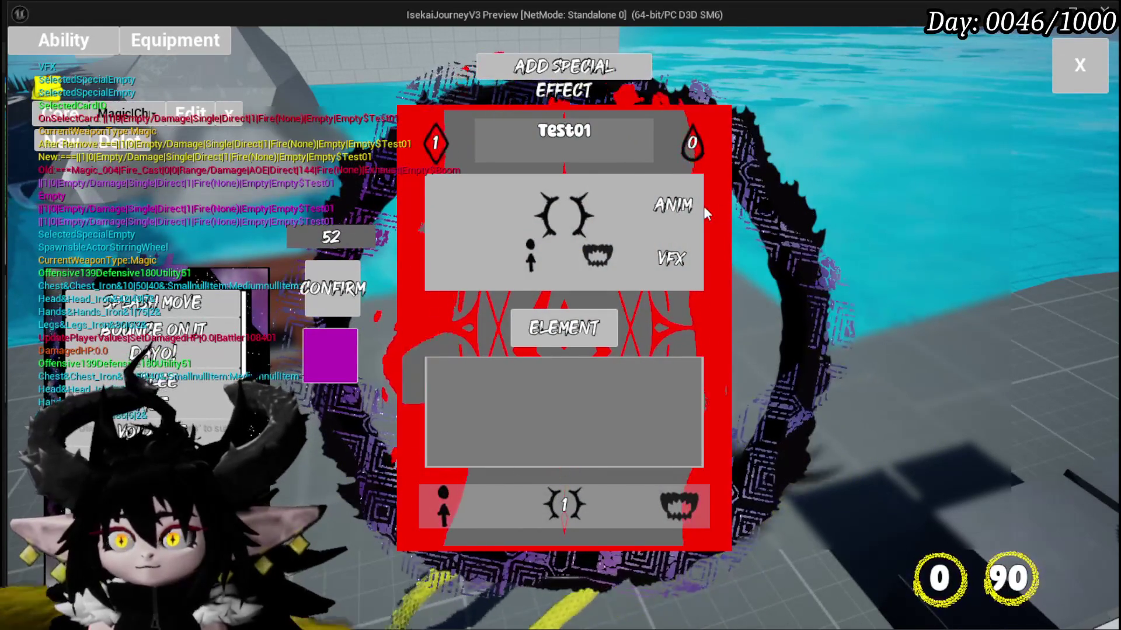
Check Test01's ANIM slot grid, end the play test and save all assets.
left_click(691, 207)
mouse_move(614, 205)
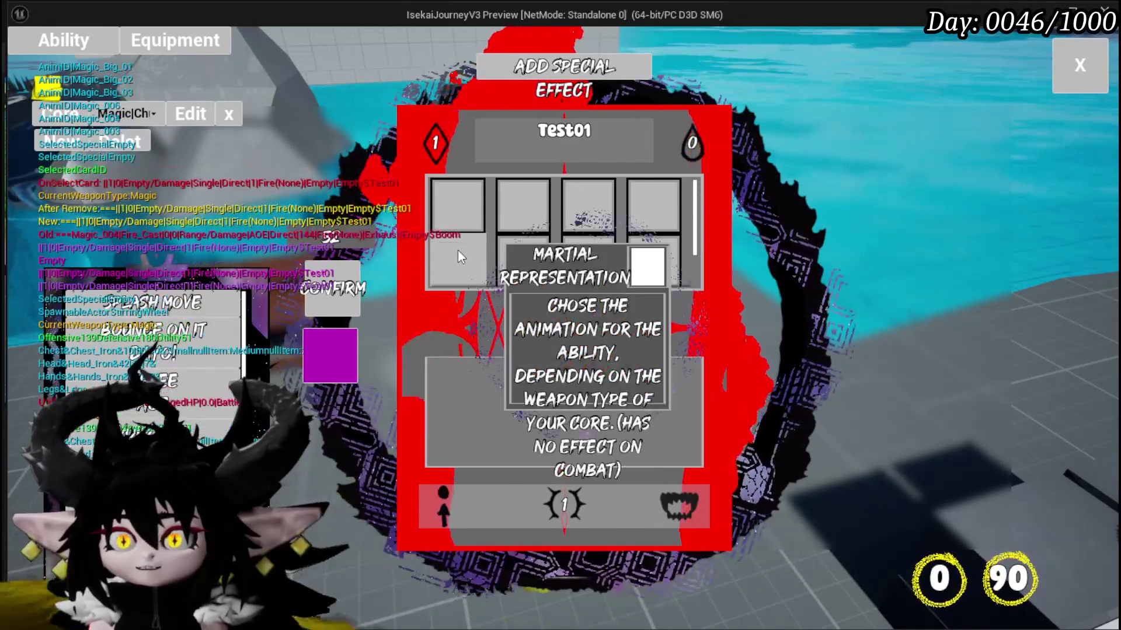
scroll(457, 249, "down", 1)
scroll(455, 246, "down", 1)
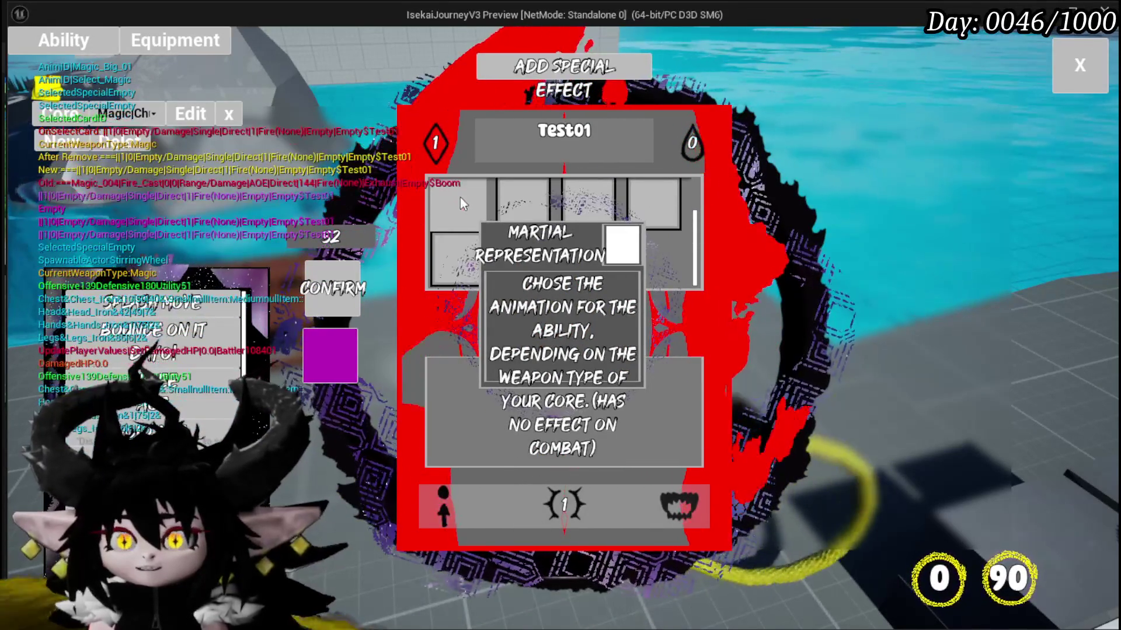
key("Escape")
key("ctrl+s")
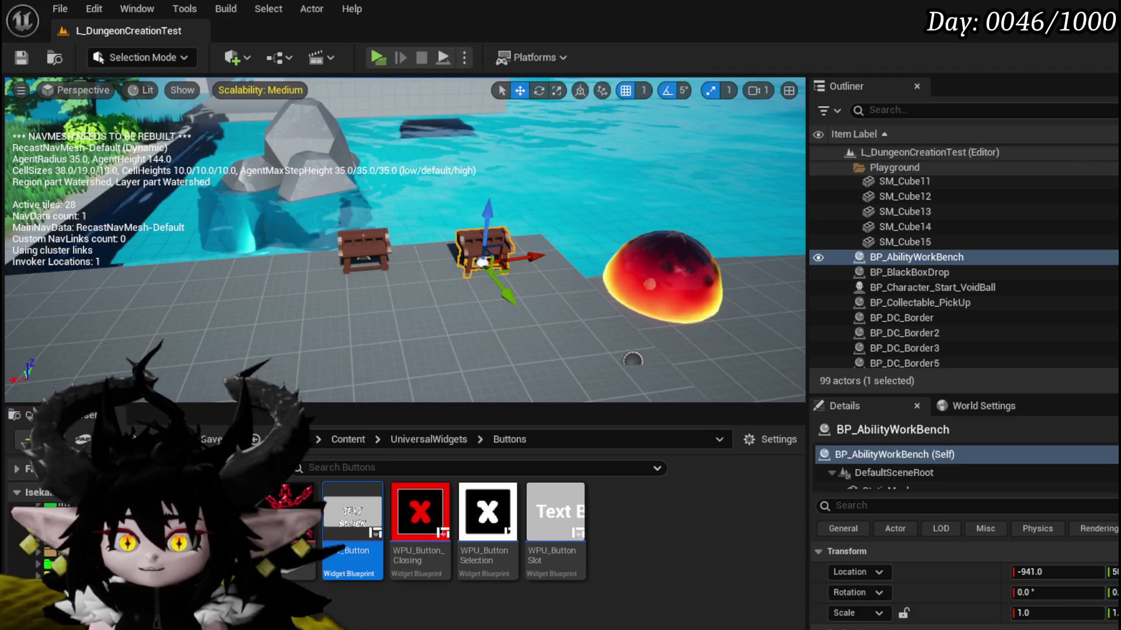
Browse the Content Browser to Chura_Animations > WeaponAnimations > Magic.
left_click(58, 624)
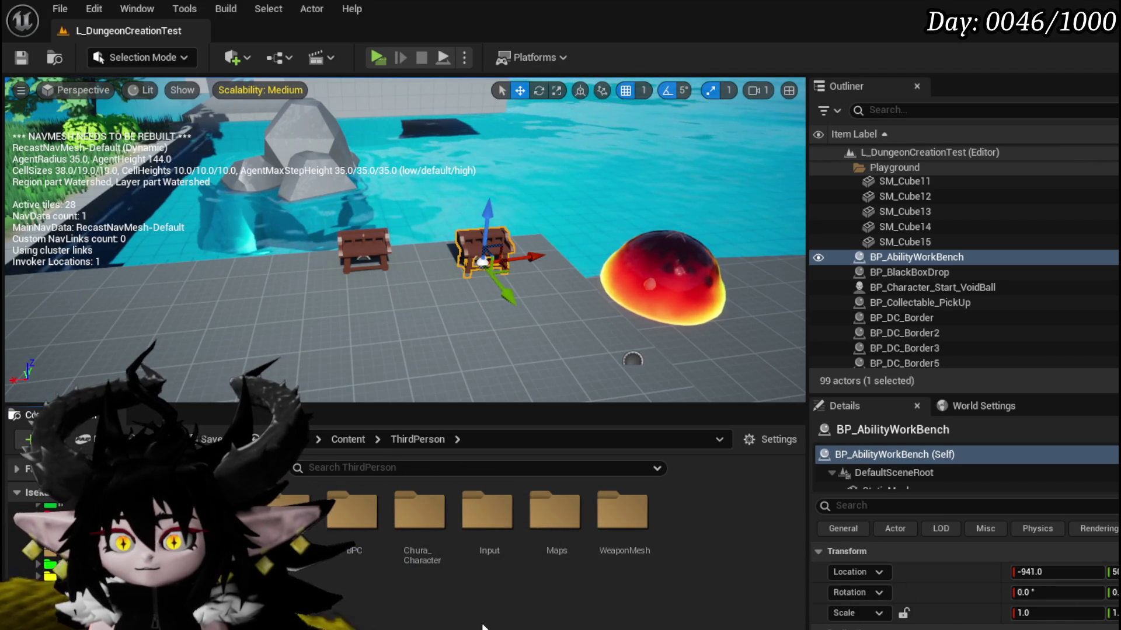
double_click(350, 526)
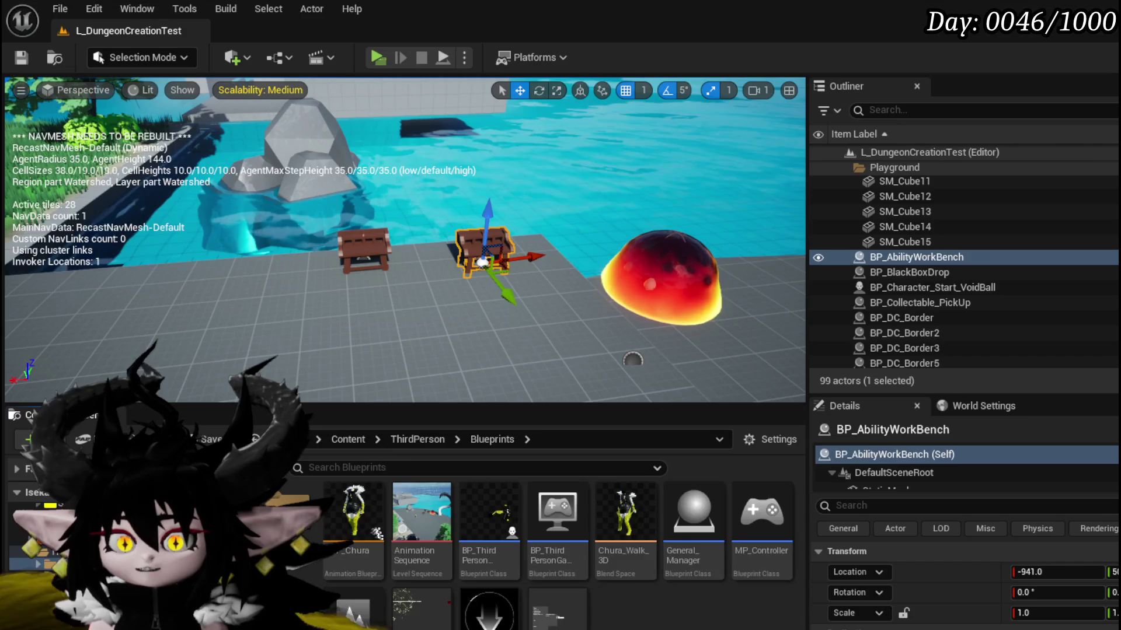
left_click(52, 548)
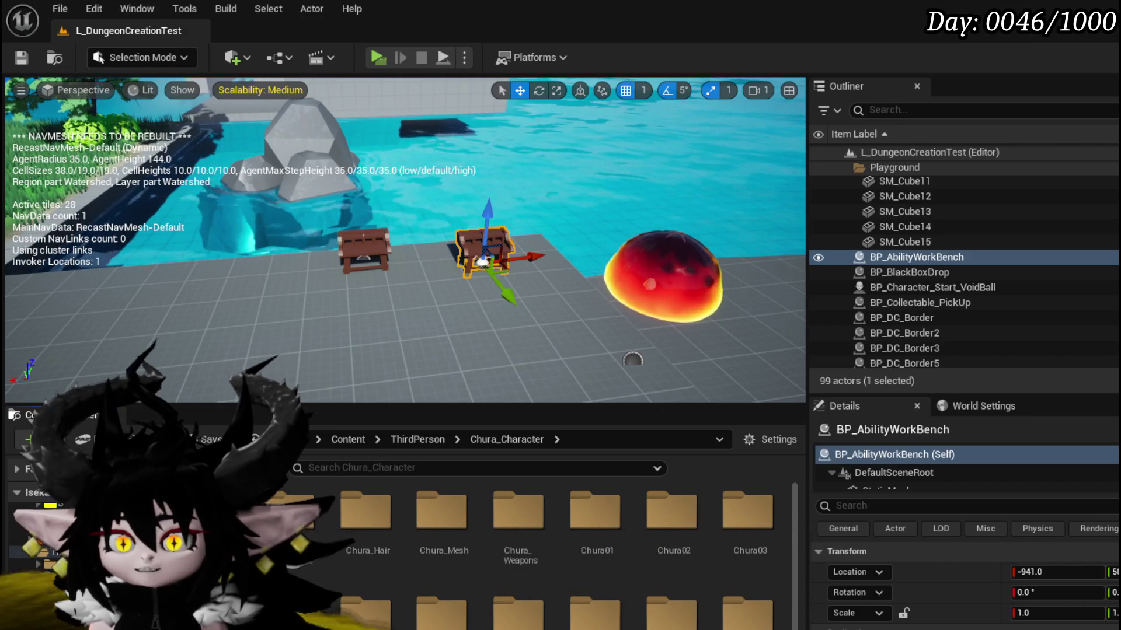
scroll(543, 555, "down", 1)
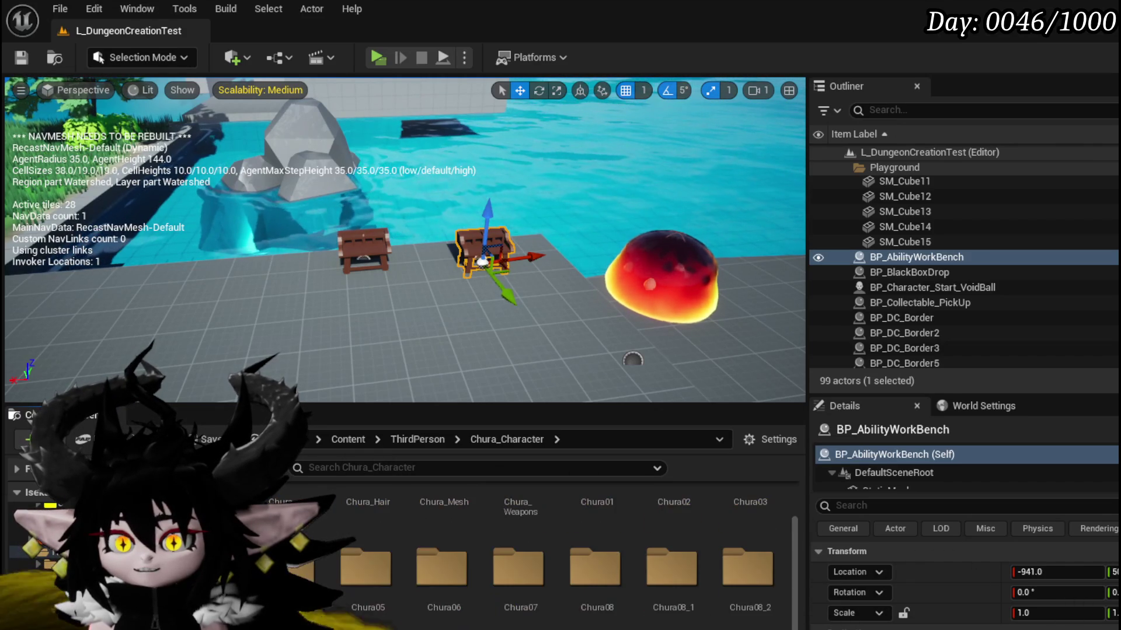
scroll(543, 554, "down", 1)
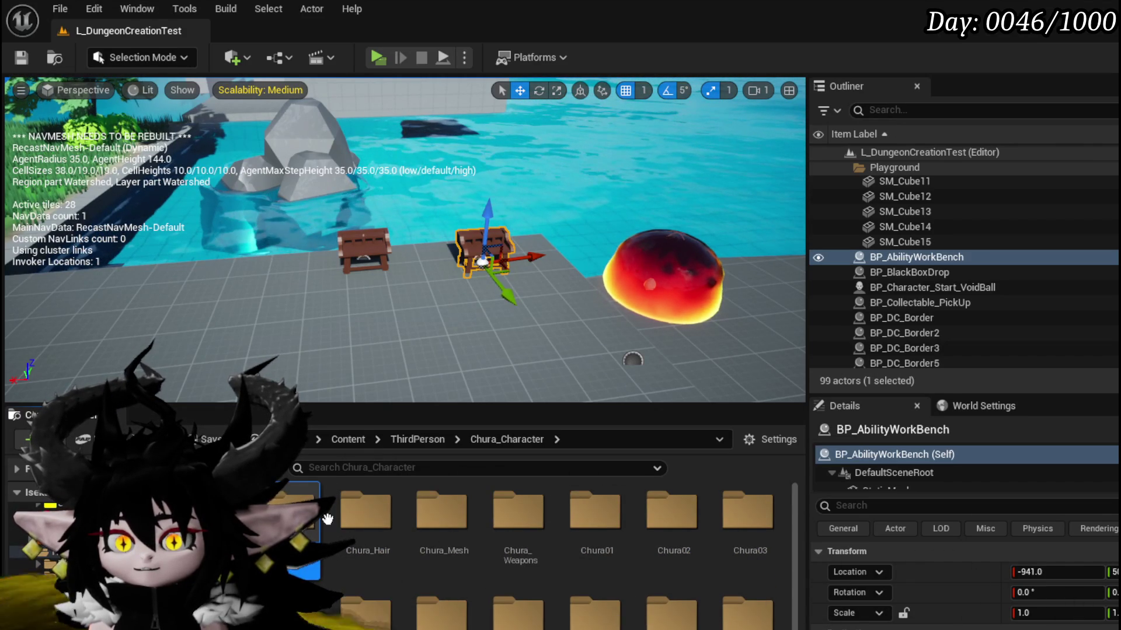
double_click(295, 513)
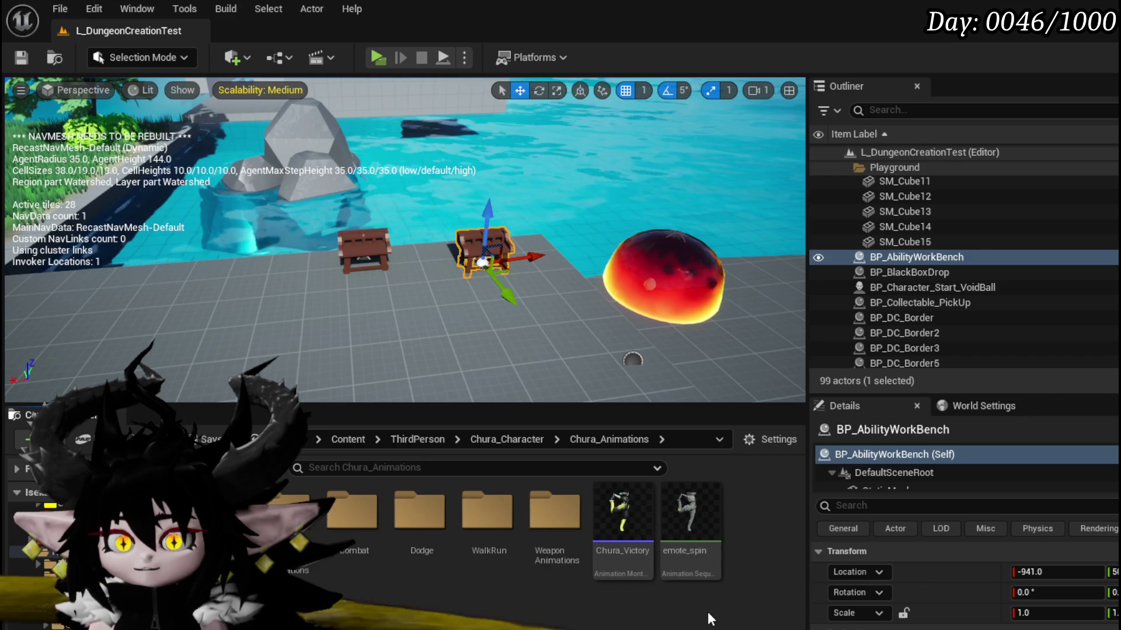
double_click(554, 513)
double_click(485, 525)
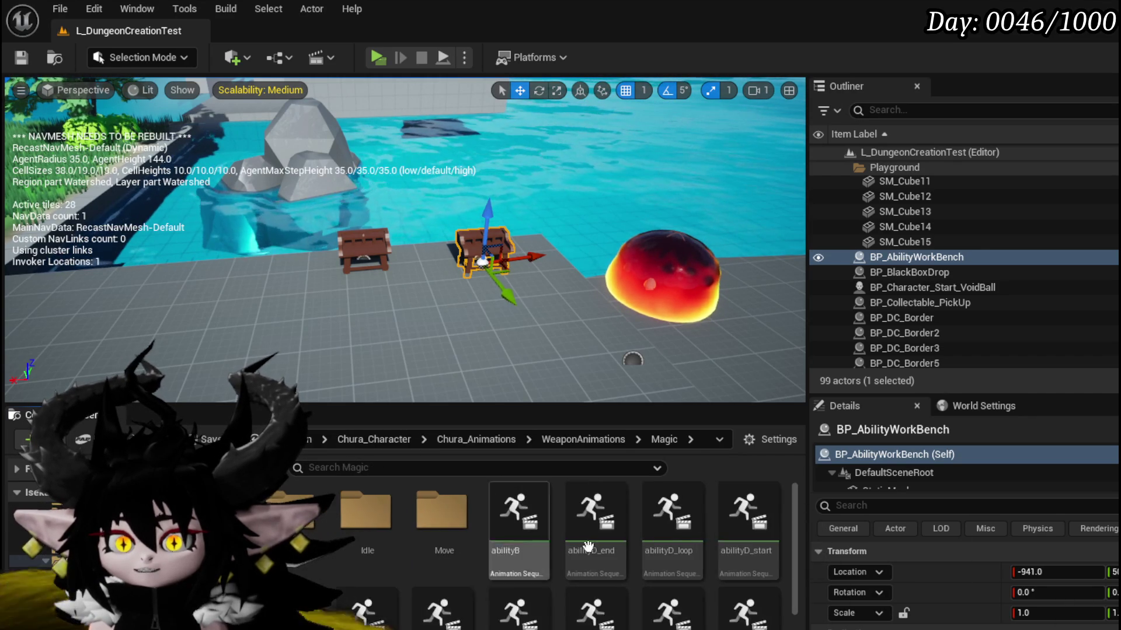
Scroll through the Magic animation assets and snip a screenshot of the abilityB tile.
scroll(752, 557, "down", 1)
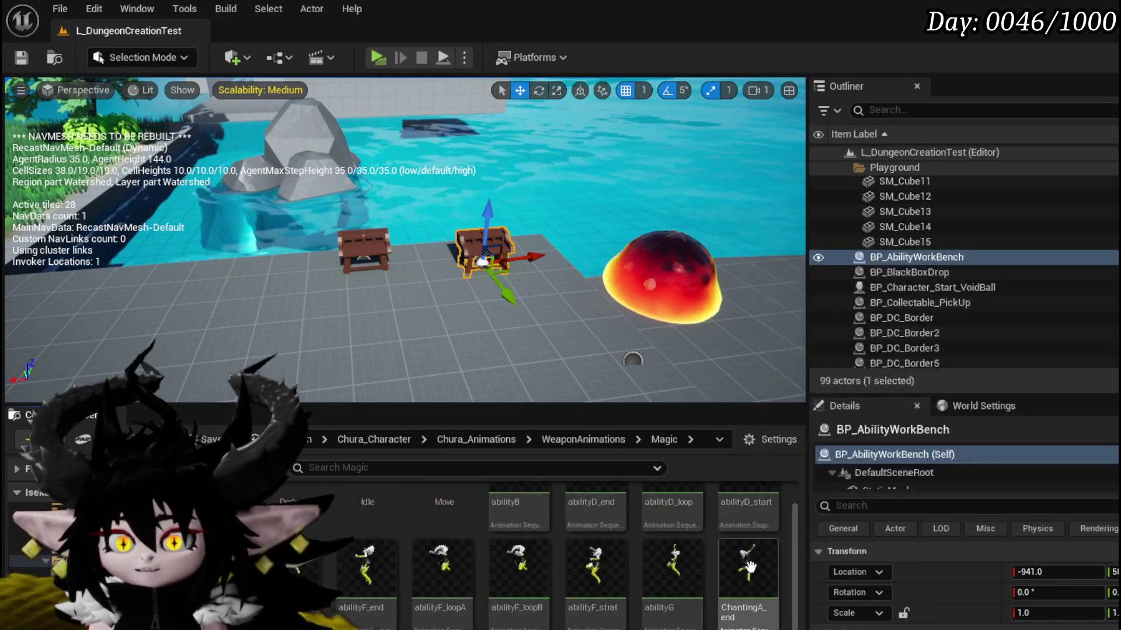
scroll(752, 557, "down", 1)
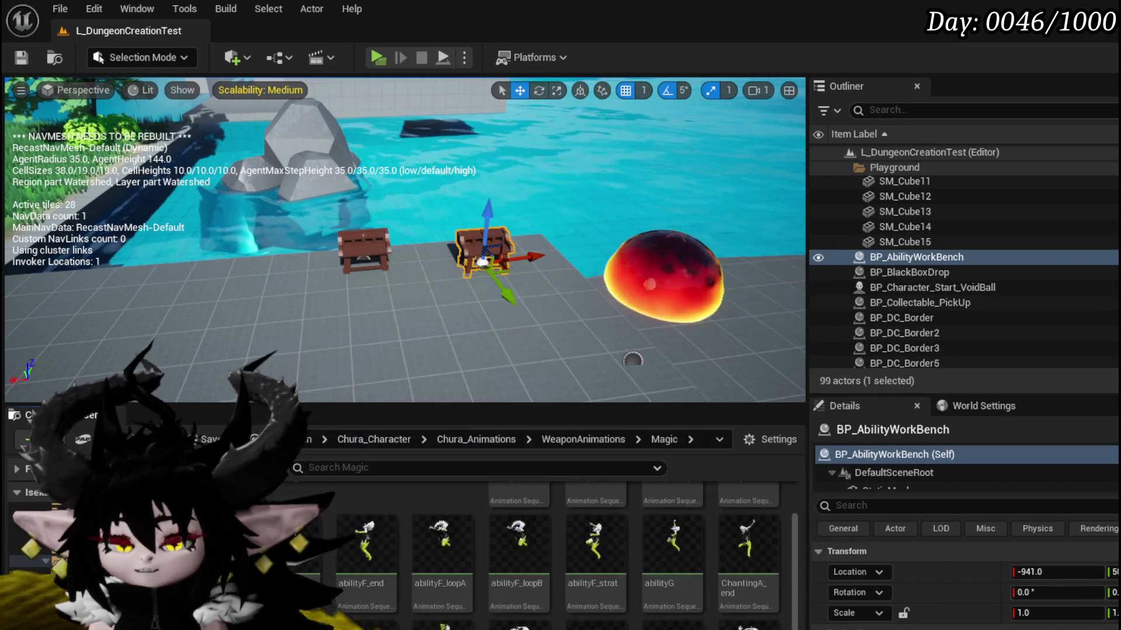
mouse_move(346, 575)
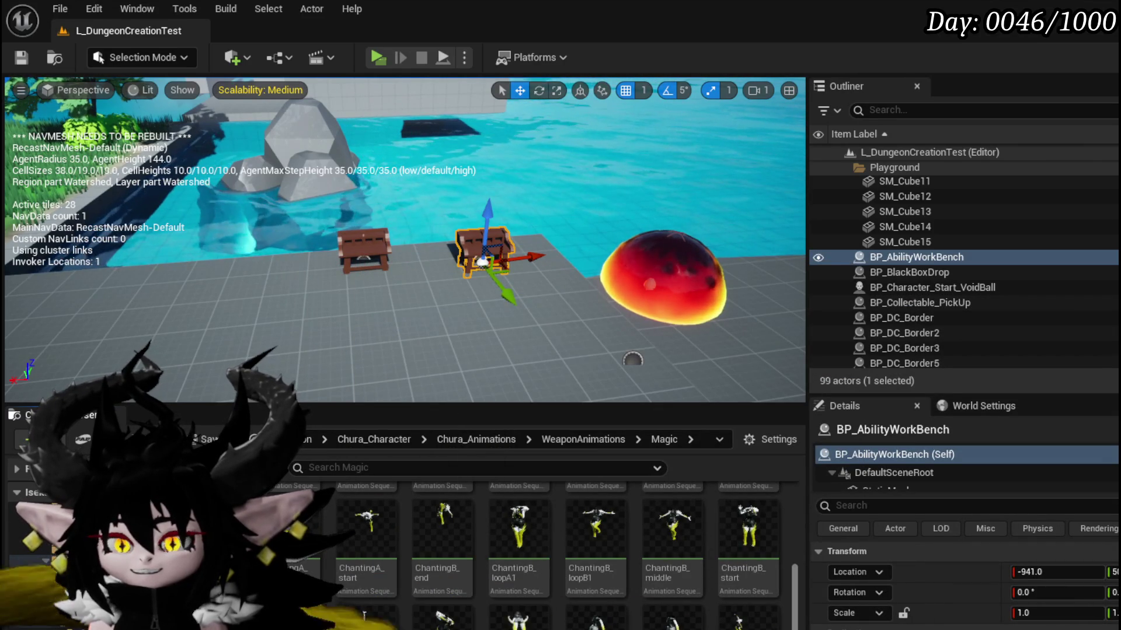
scroll(777, 625, "down", 3)
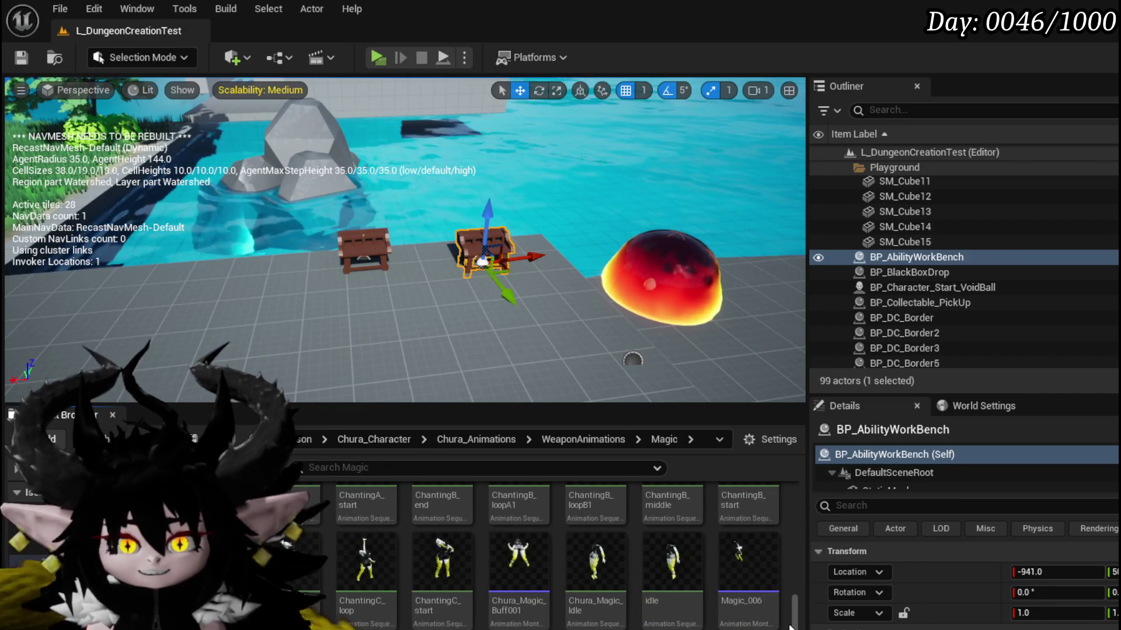
mouse_move(789, 627)
left_mouse_down()
mouse_move(804, 586)
mouse_move(794, 551)
left_mouse_up()
scroll(753, 569, "up", 1)
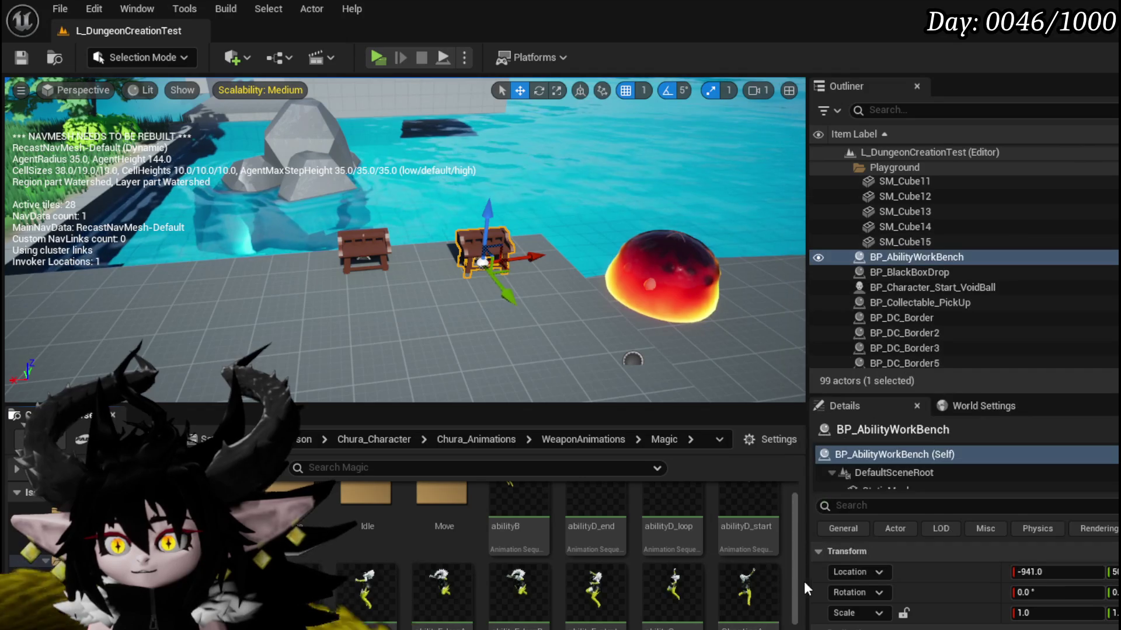
scroll(790, 579, "up", 1)
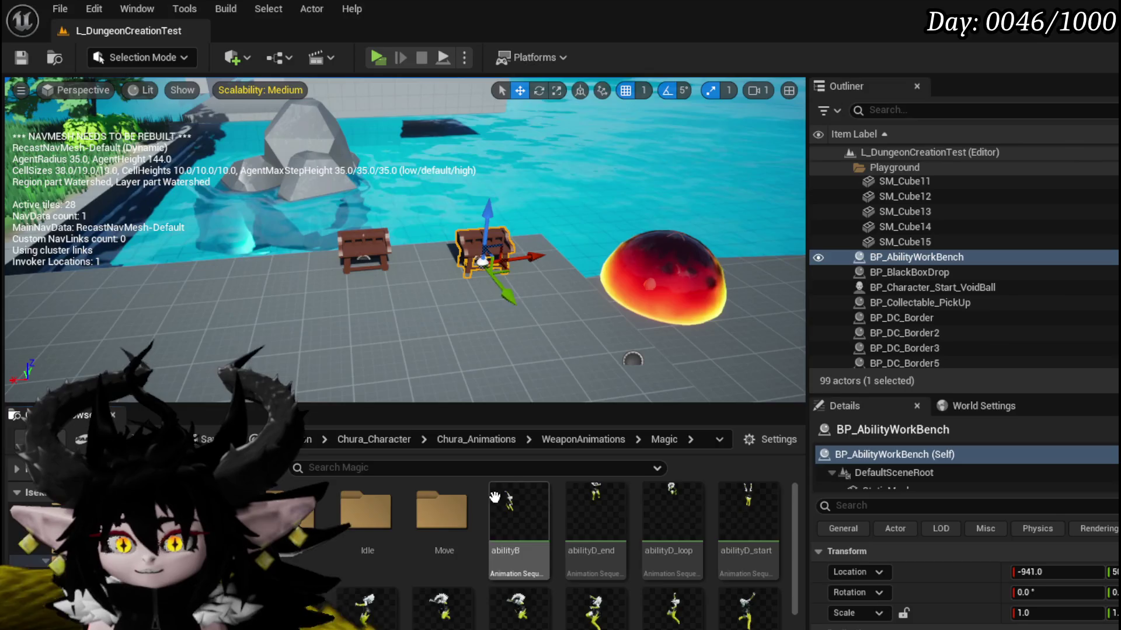
key("super+shift+s")
left_click_drag(491, 484, 548, 538)
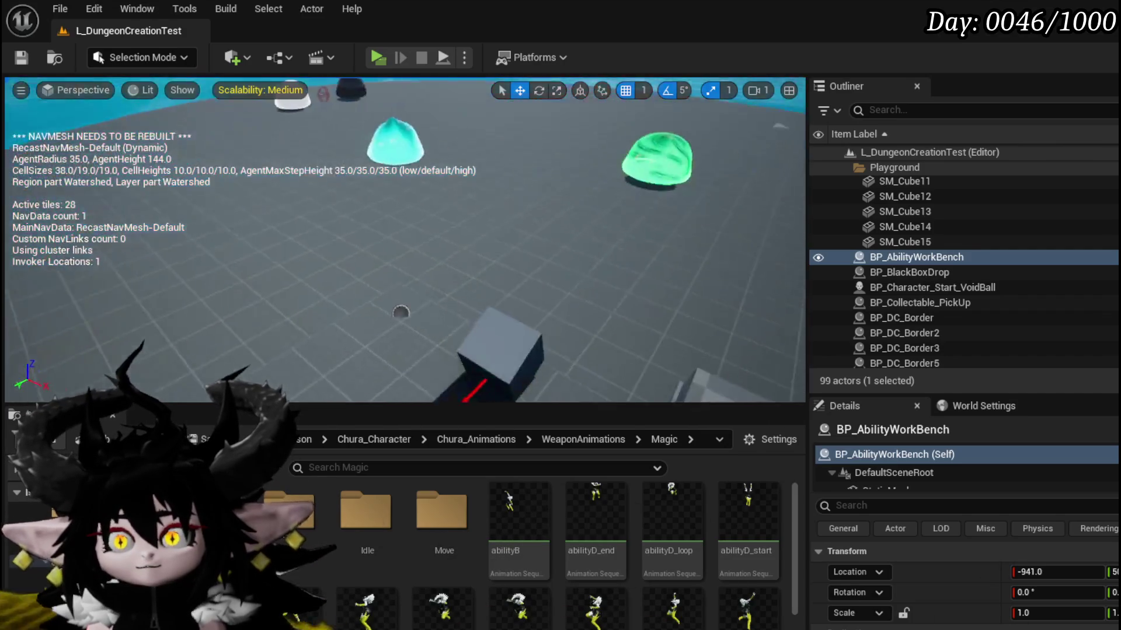
Frame BP_AbilityWorkBench in the viewport and fly the view around it.
key("f")
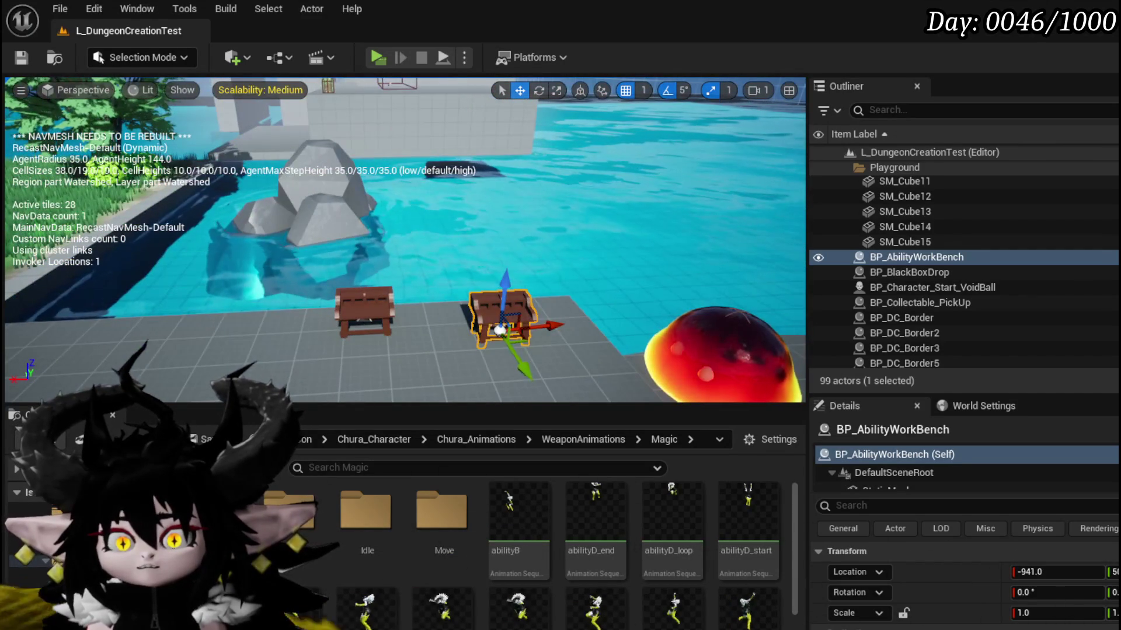
key("d")
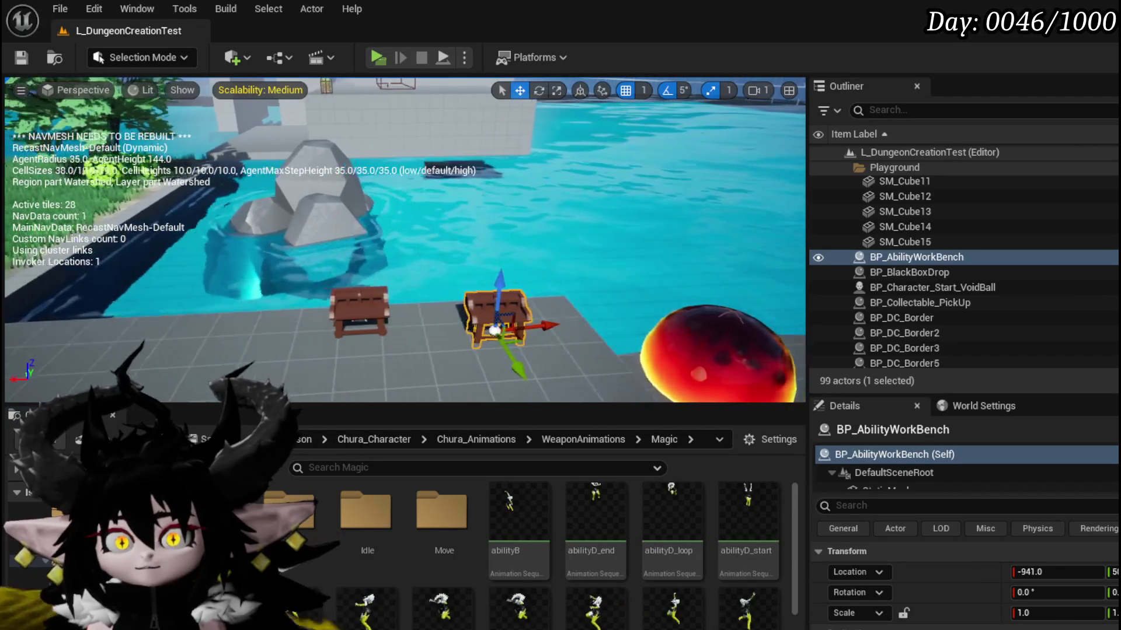
key("d")
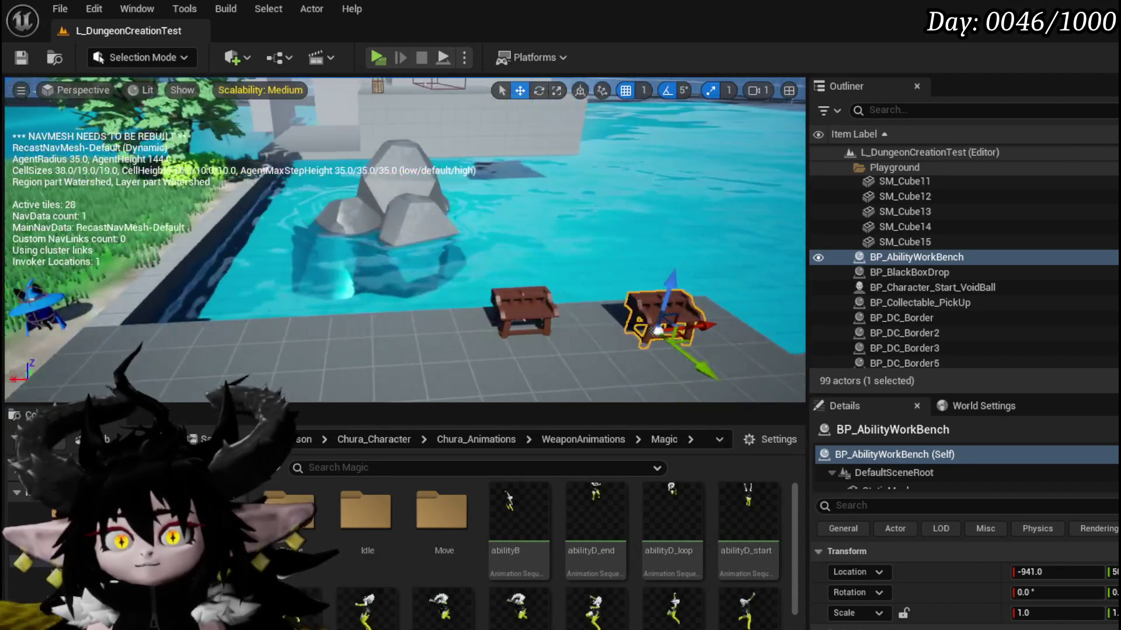
key("a")
key("d")
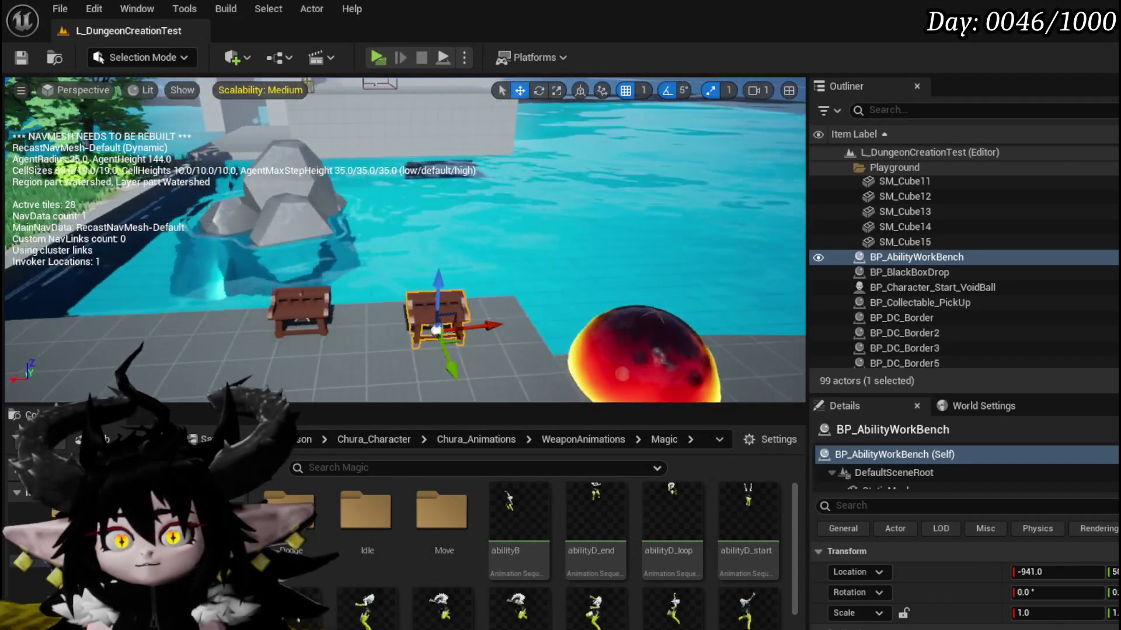
key("d")
key("a")
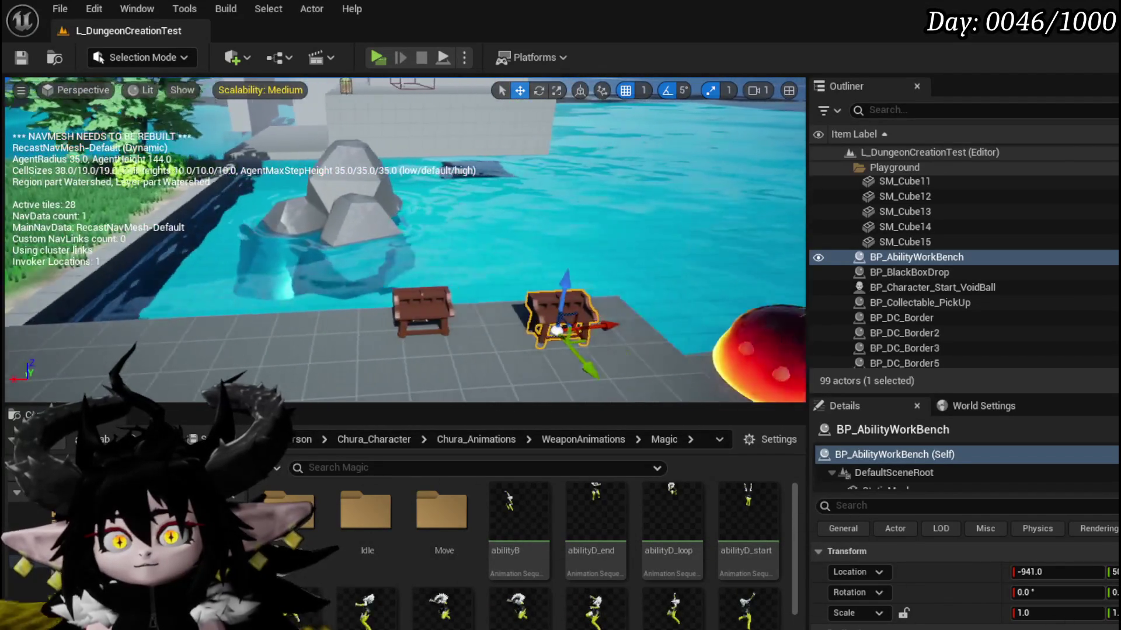
key("a")
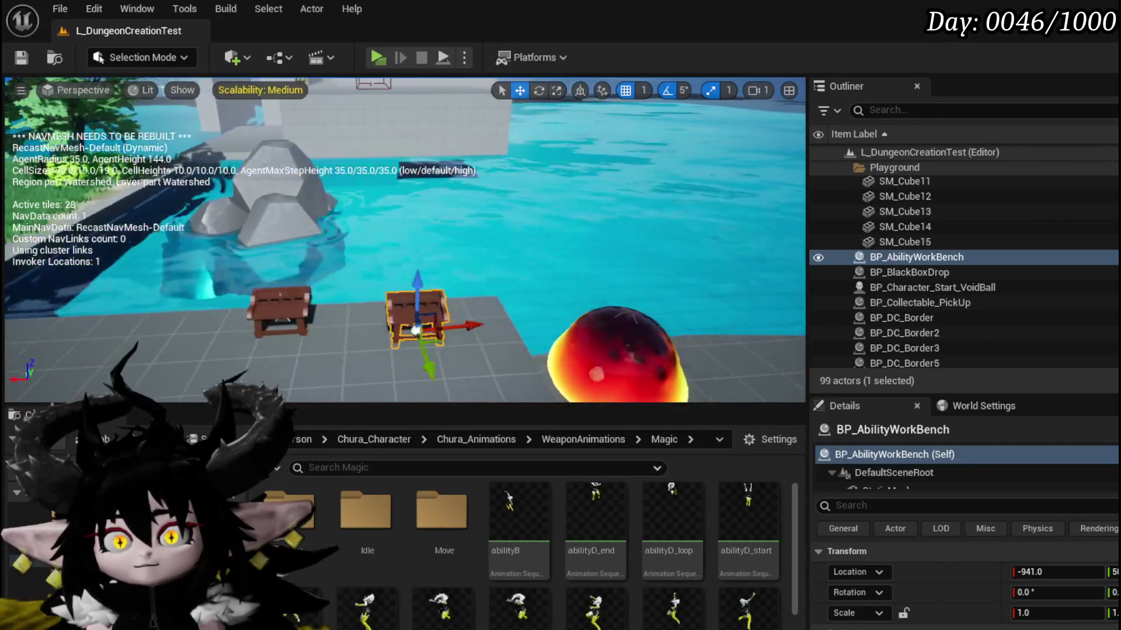
key("d")
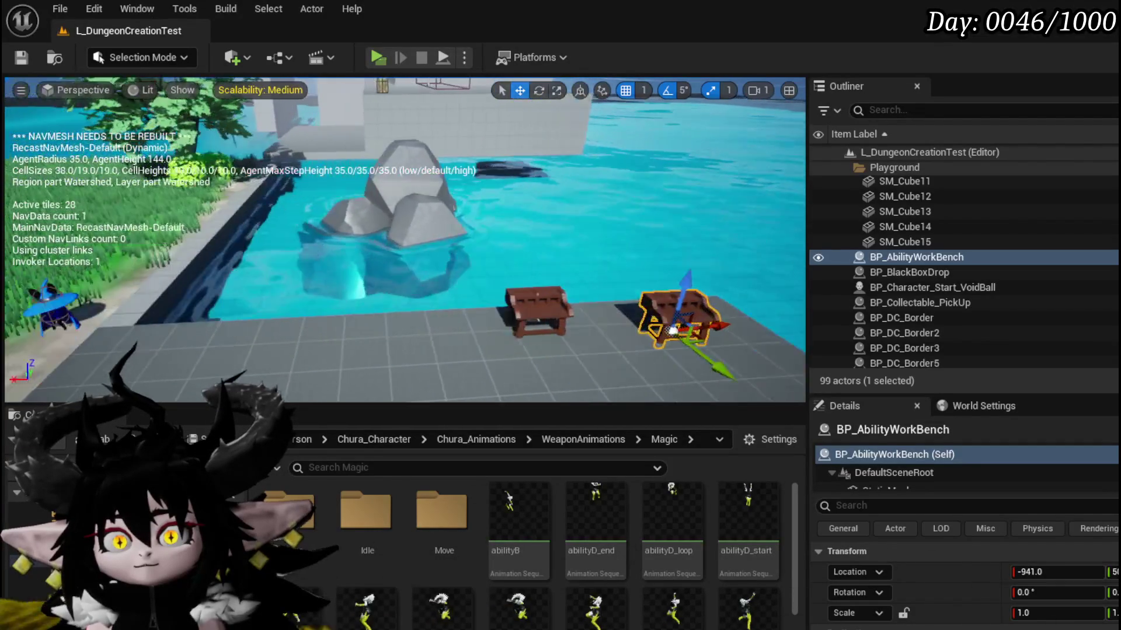
key("d")
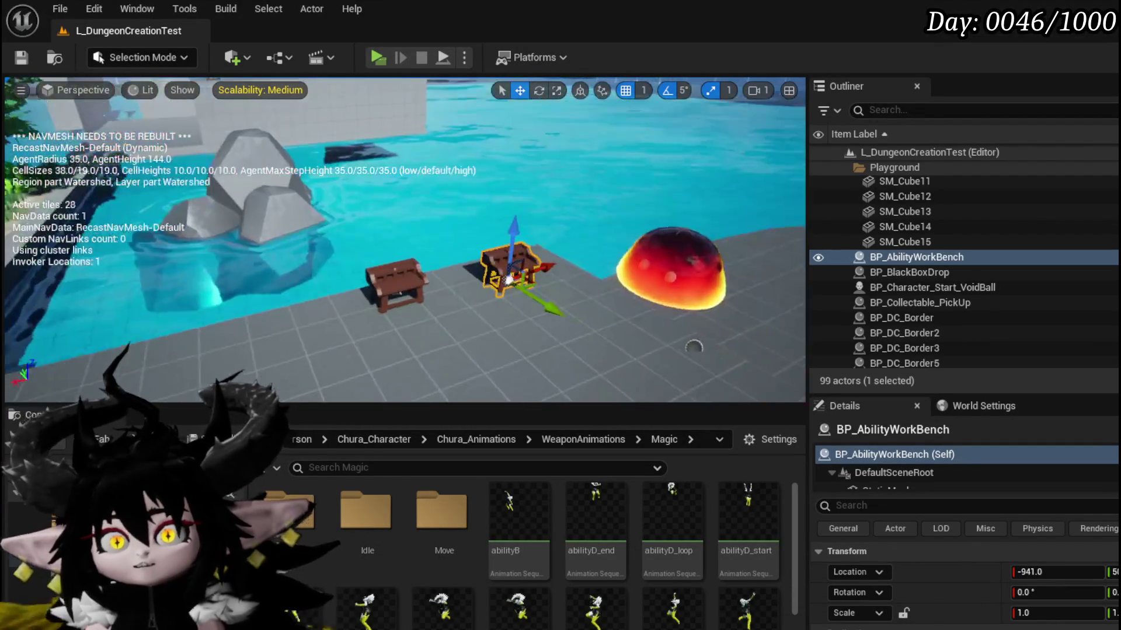
key("d")
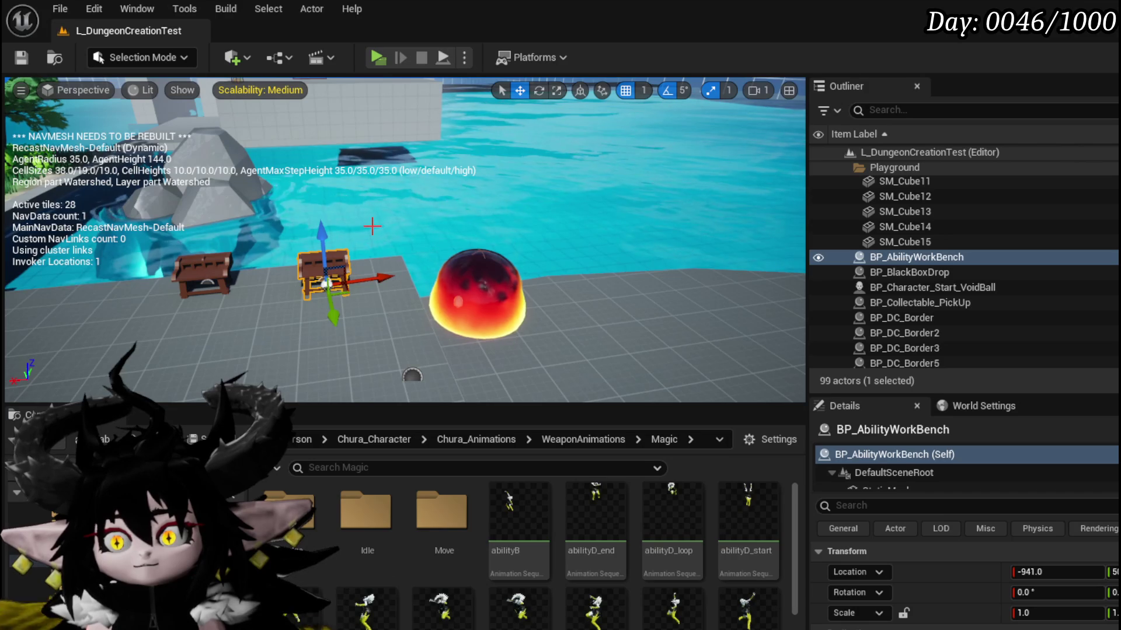
key("a")
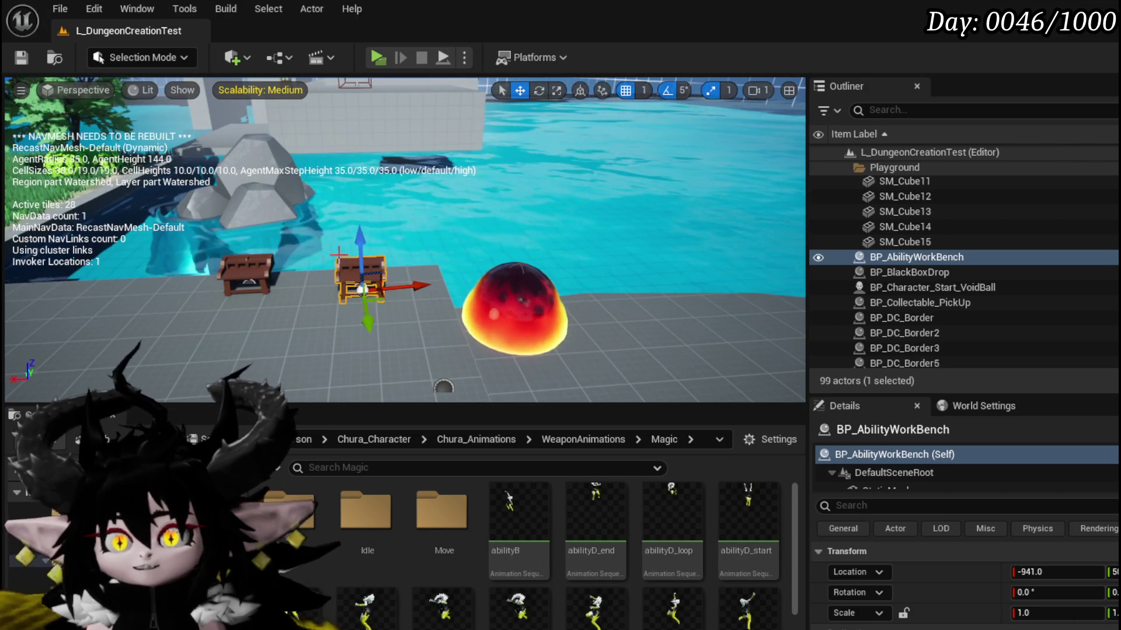
key("a")
Fly down to the grassy path and back, then launch the standalone game preview.
key("d")
key("a")
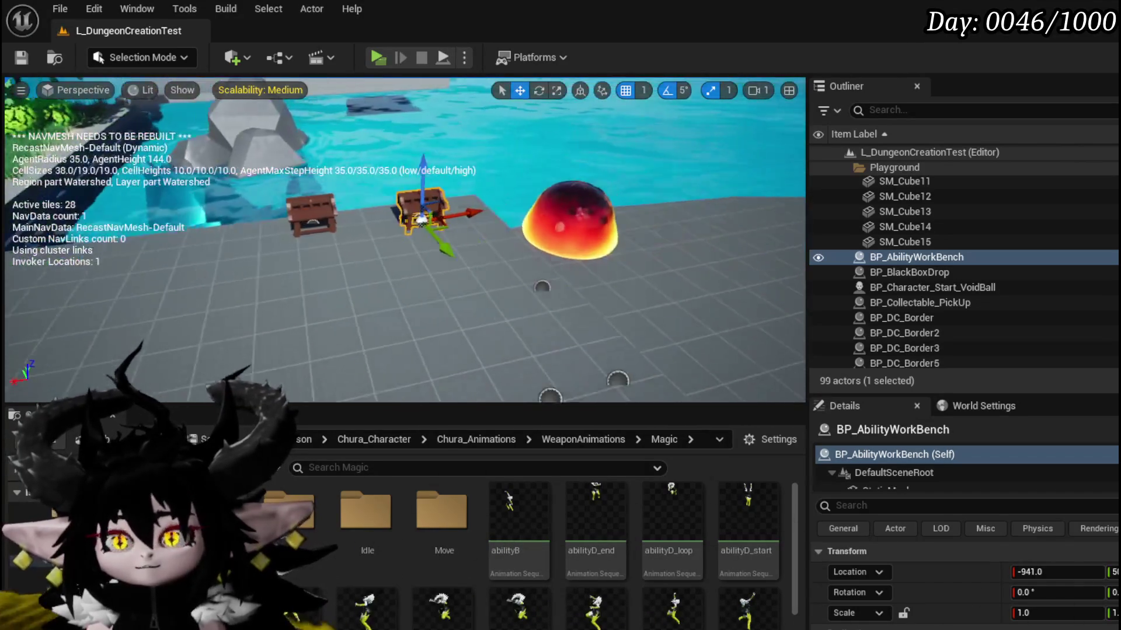
key("w")
key("w")
key("s")
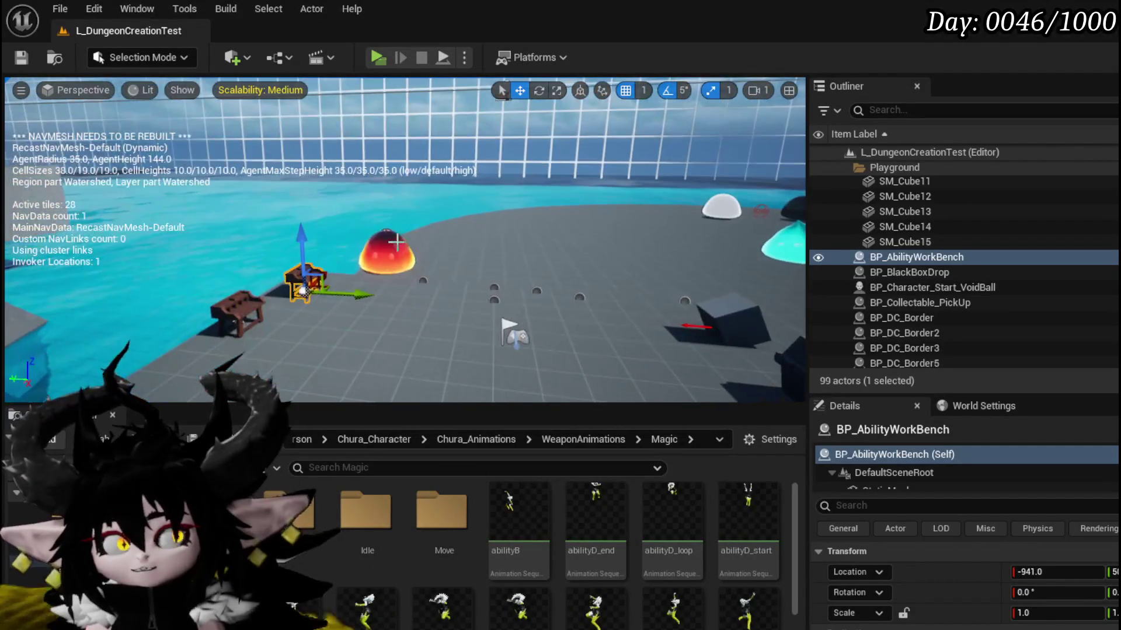
key("alt+p")
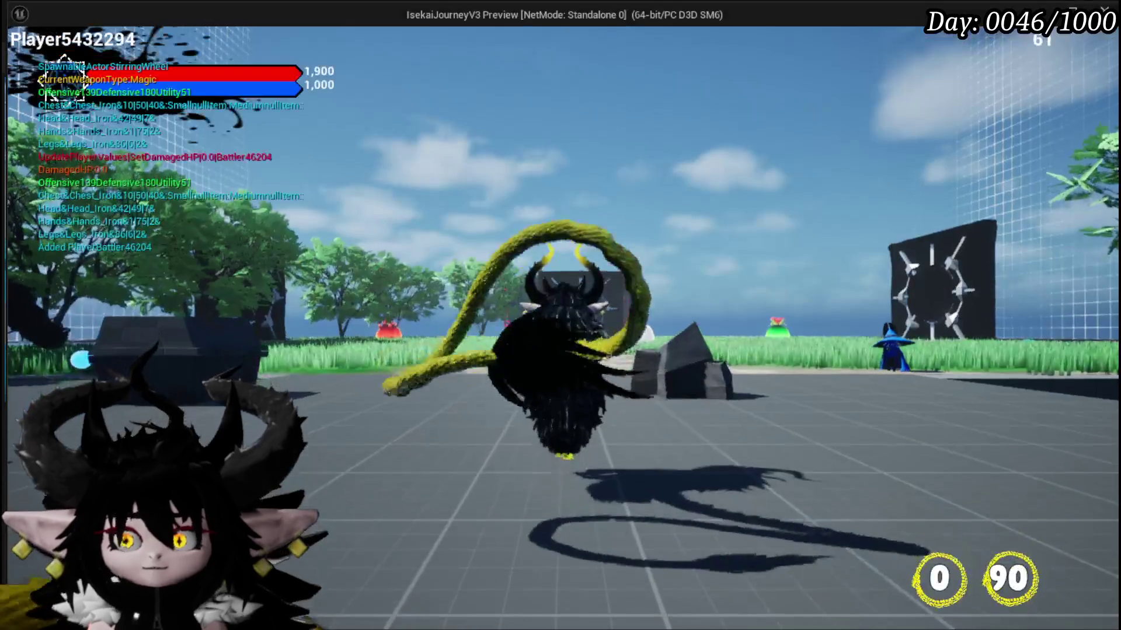
Run the character around the platform, cast a void ball, then open the workbench menu with Tab.
key("w")
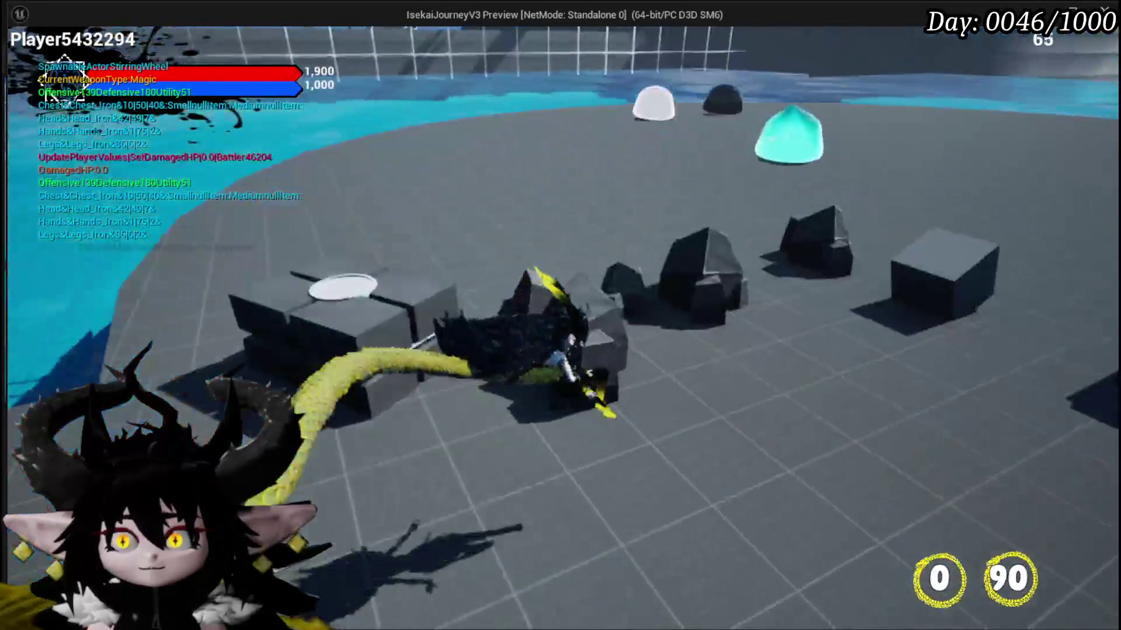
key("w")
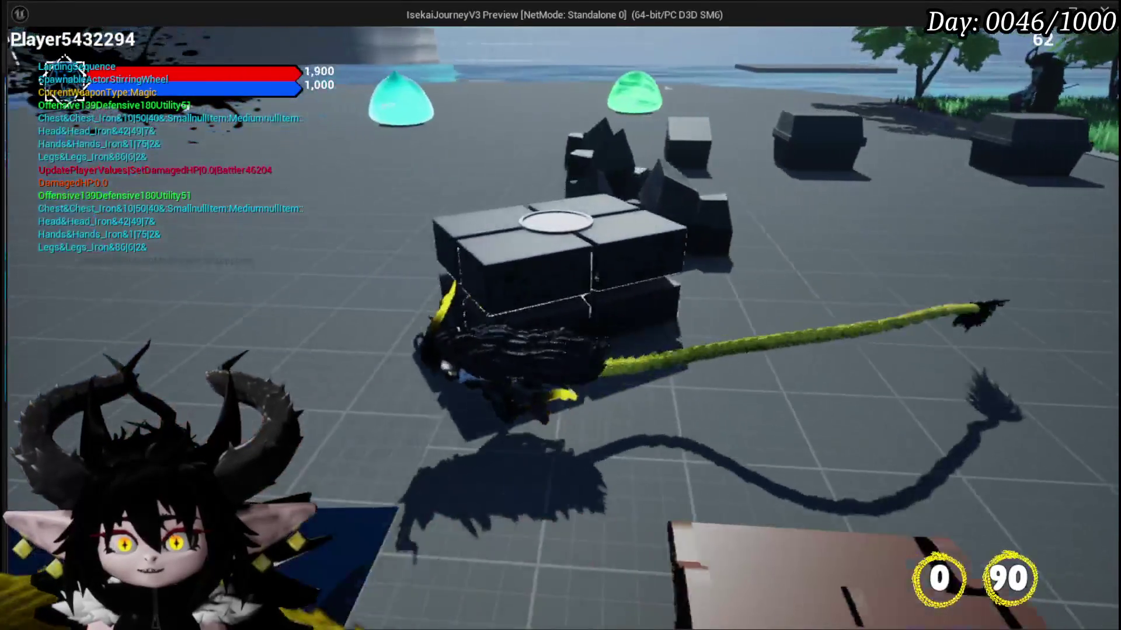
key("s")
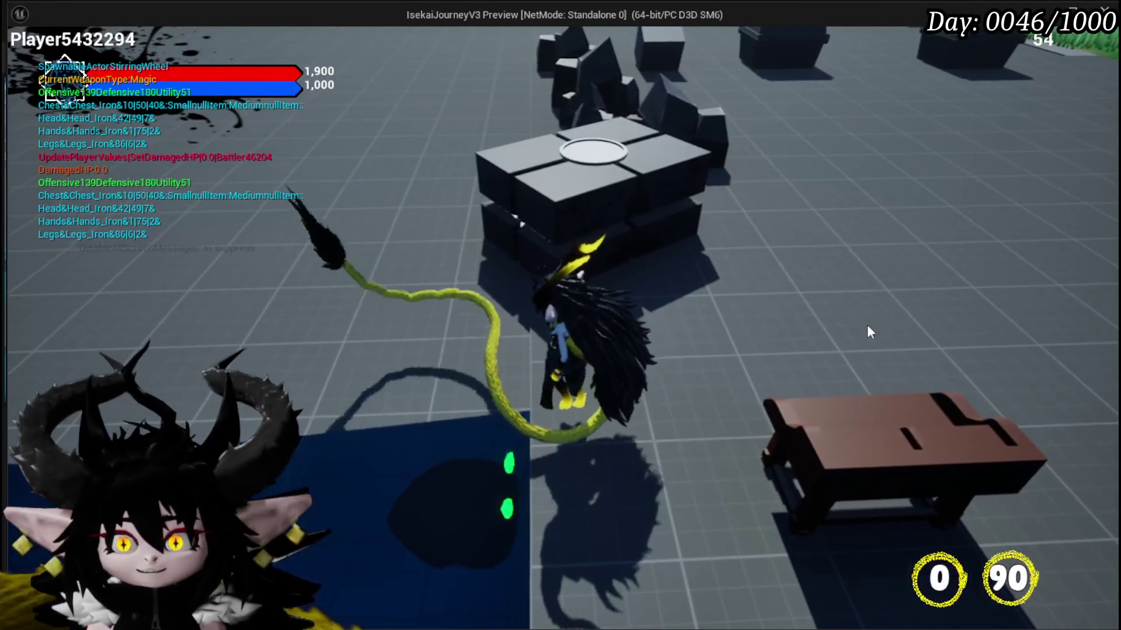
left_click(481, 490)
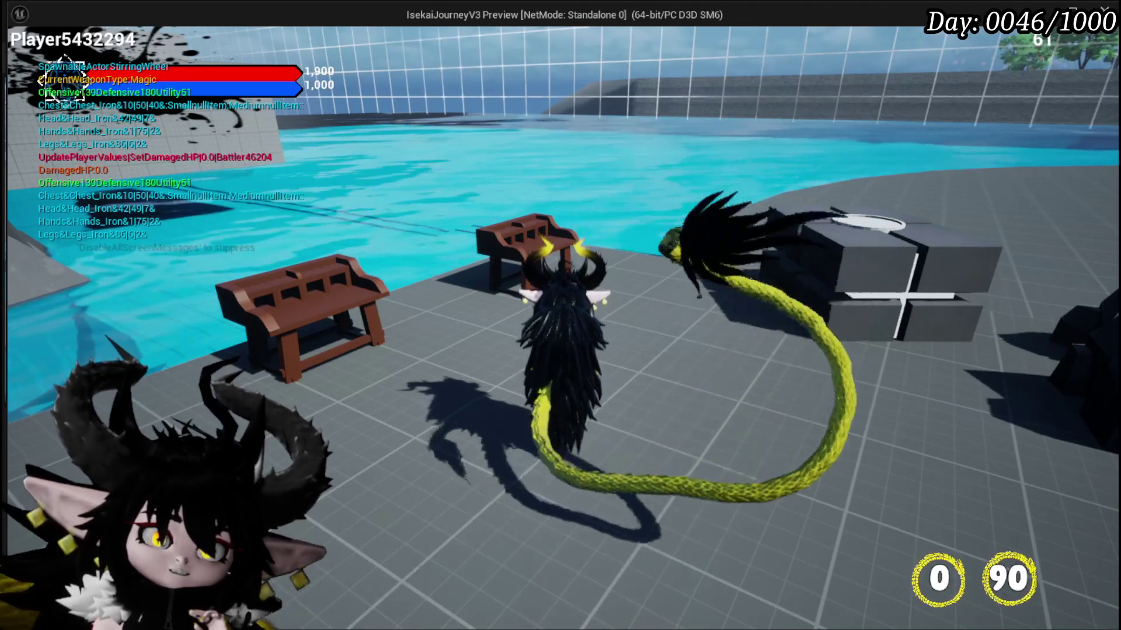
key("w")
key("Tab")
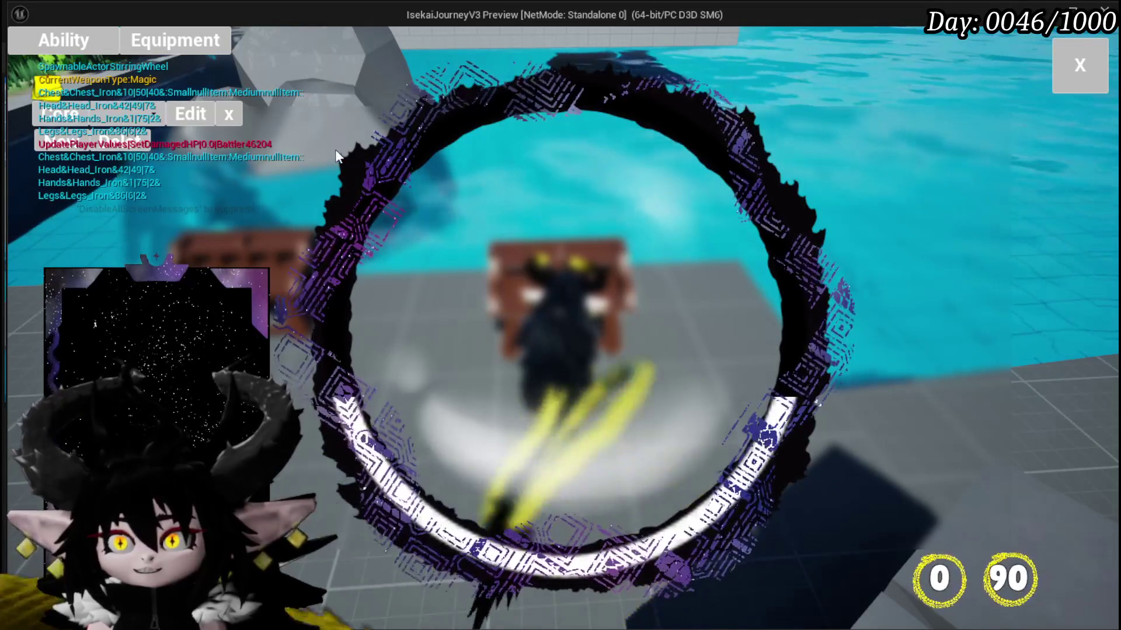
Load the Magic ChaosMagicSummon 001 ability set and scroll through its cards.
left_click(117, 118)
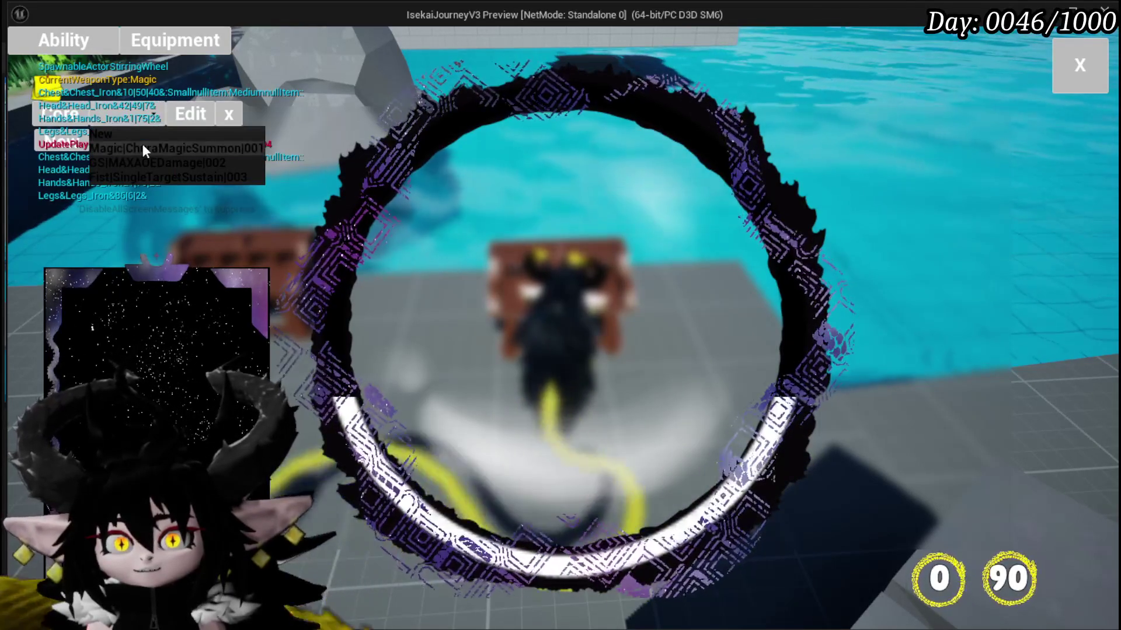
left_click(143, 148)
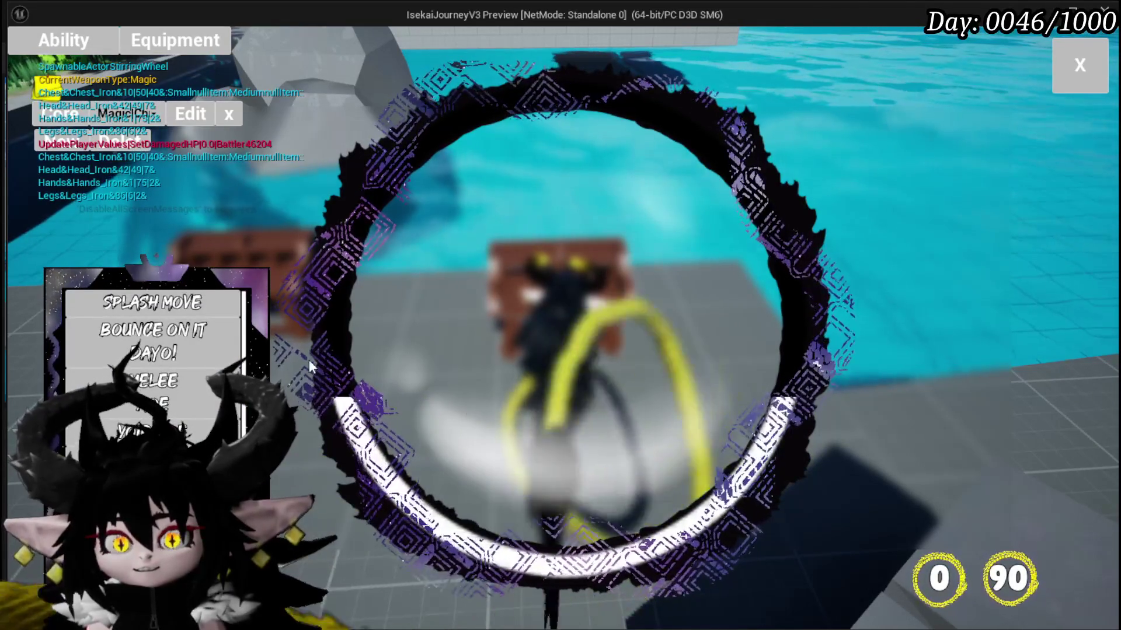
scroll(146, 362, "down", 3)
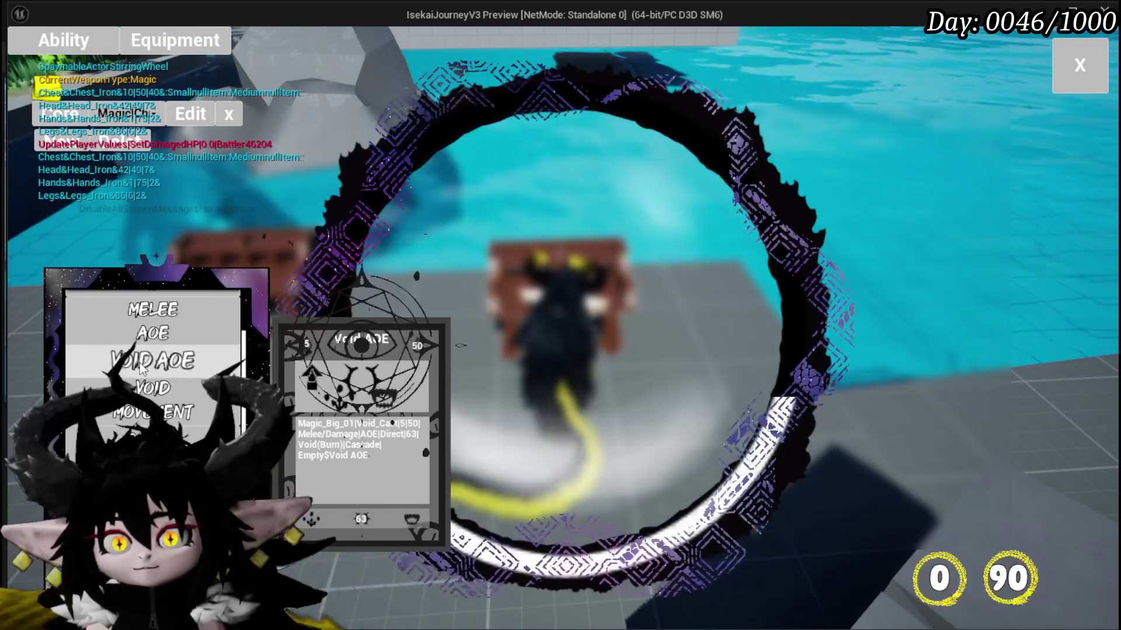
scroll(143, 361, "down", 2)
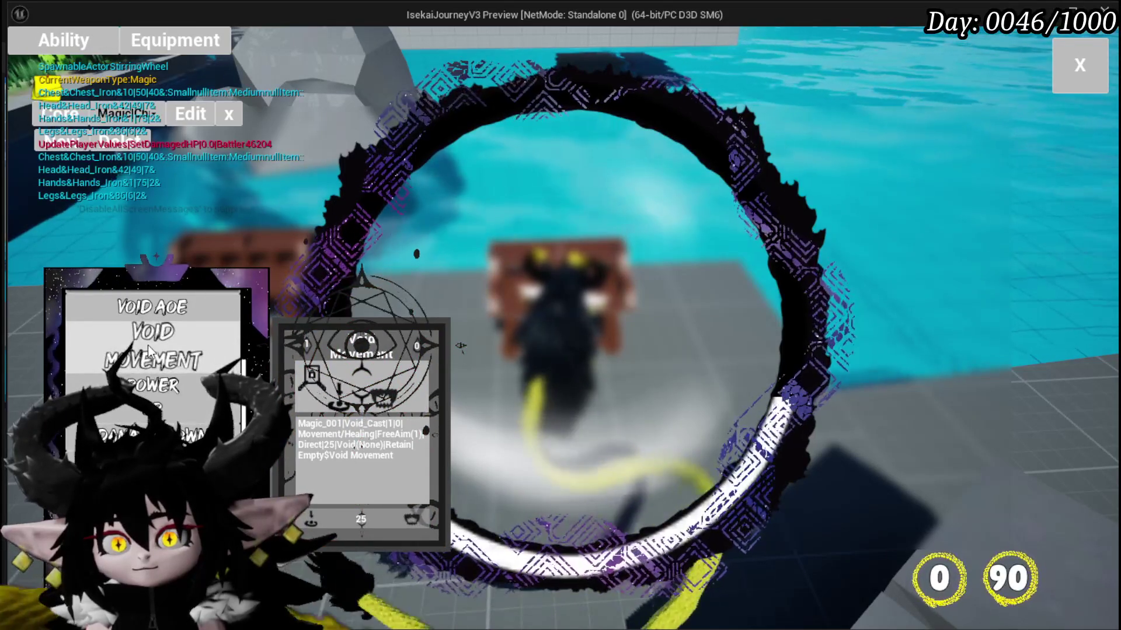
scroll(148, 362, "down", 2)
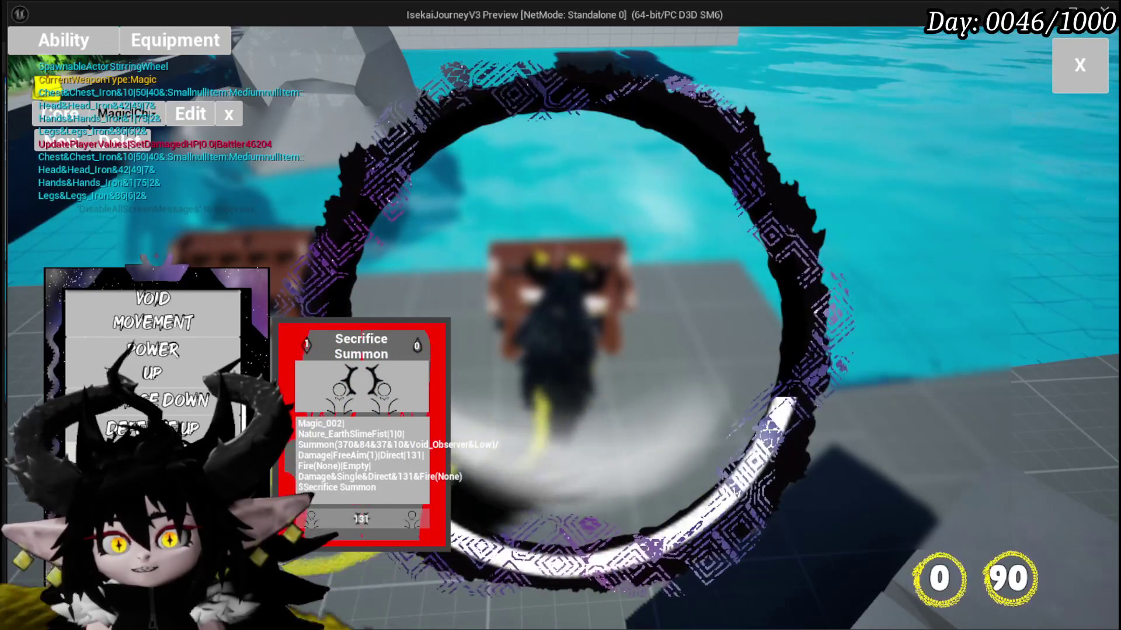
Pick a summon visual in the Secrifice Summon card editor, then stop the play session.
left_click(152, 455)
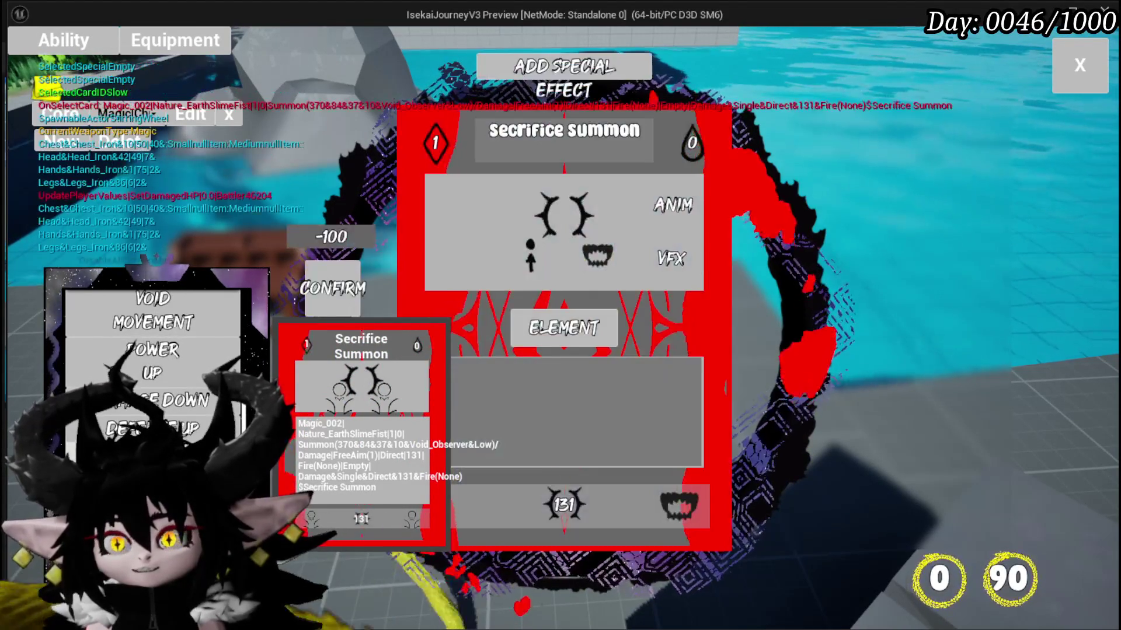
left_click(680, 508)
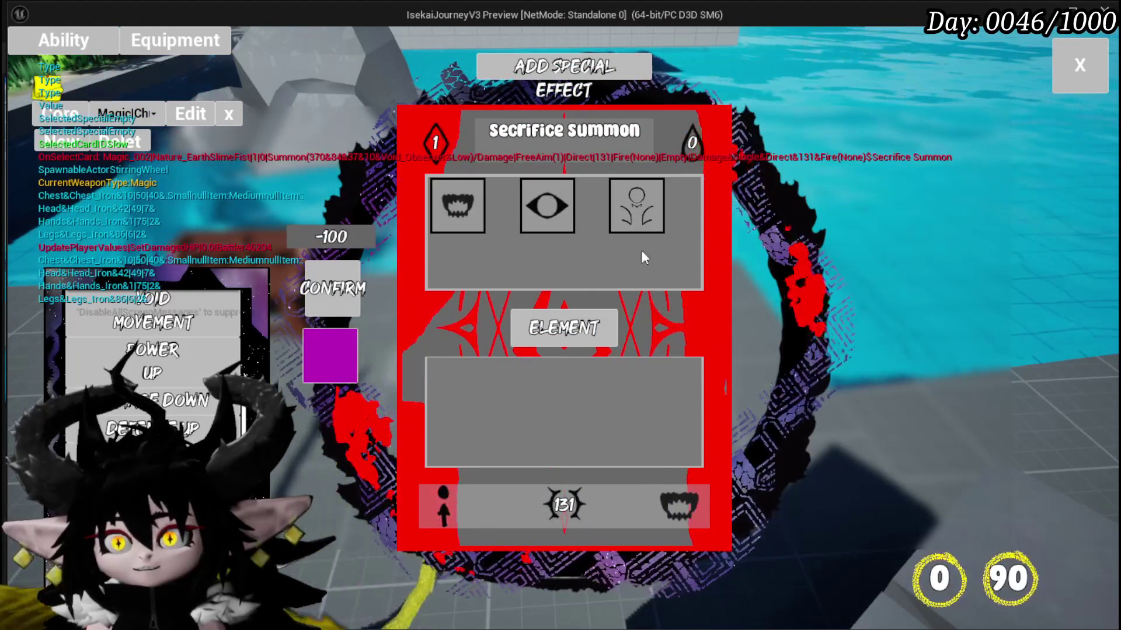
left_click(637, 207)
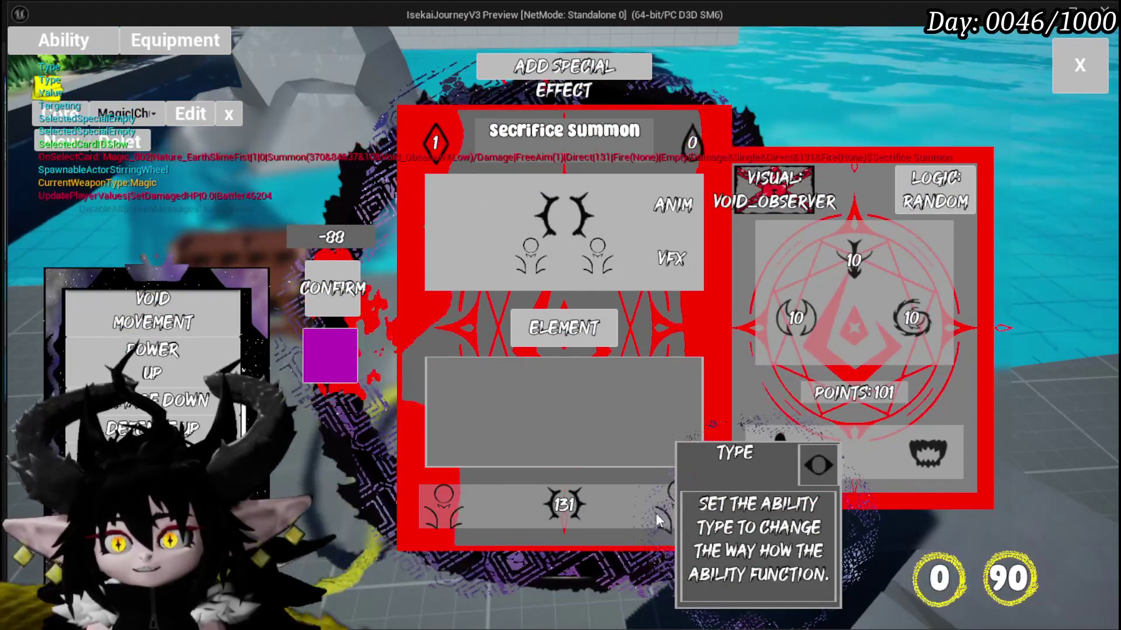
key("Escape")
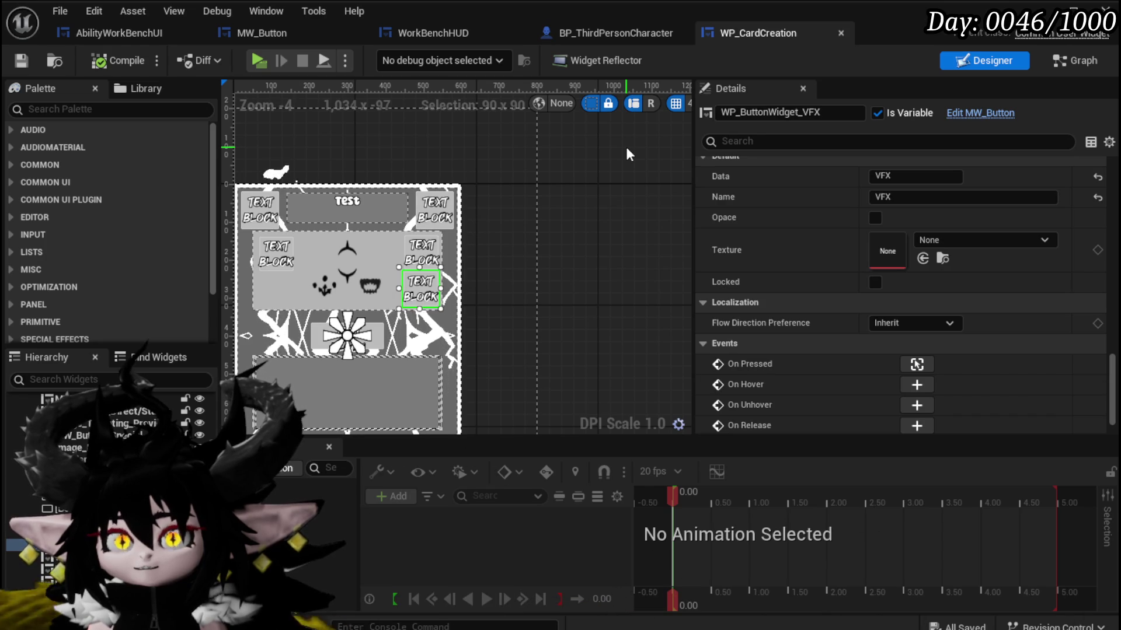
Switch to the AbilityWorkBenchUI blueprint and show its Graph view.
left_click(134, 35)
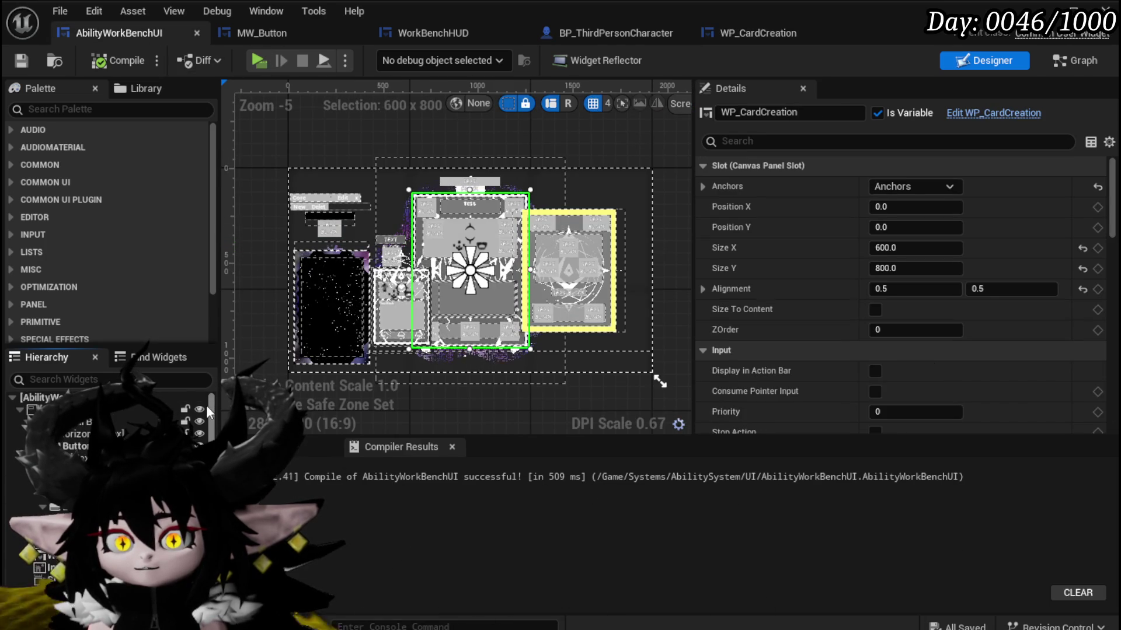
left_click(1084, 63)
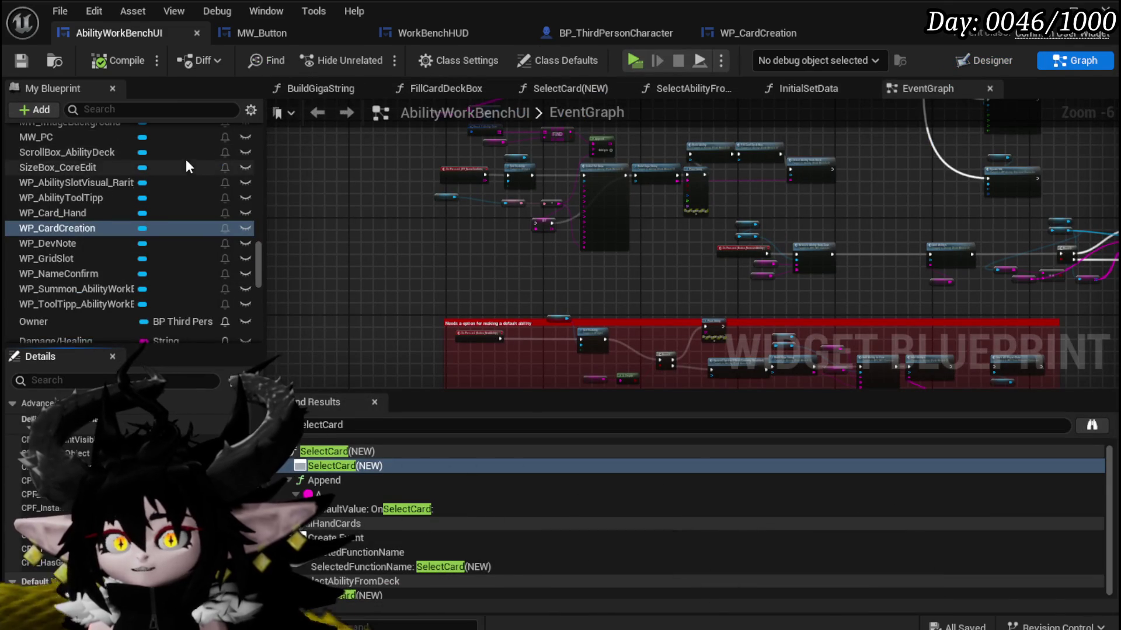
scroll(187, 163, "up", 15)
scroll(131, 228, "up", 10)
scroll(130, 222, "up", 8)
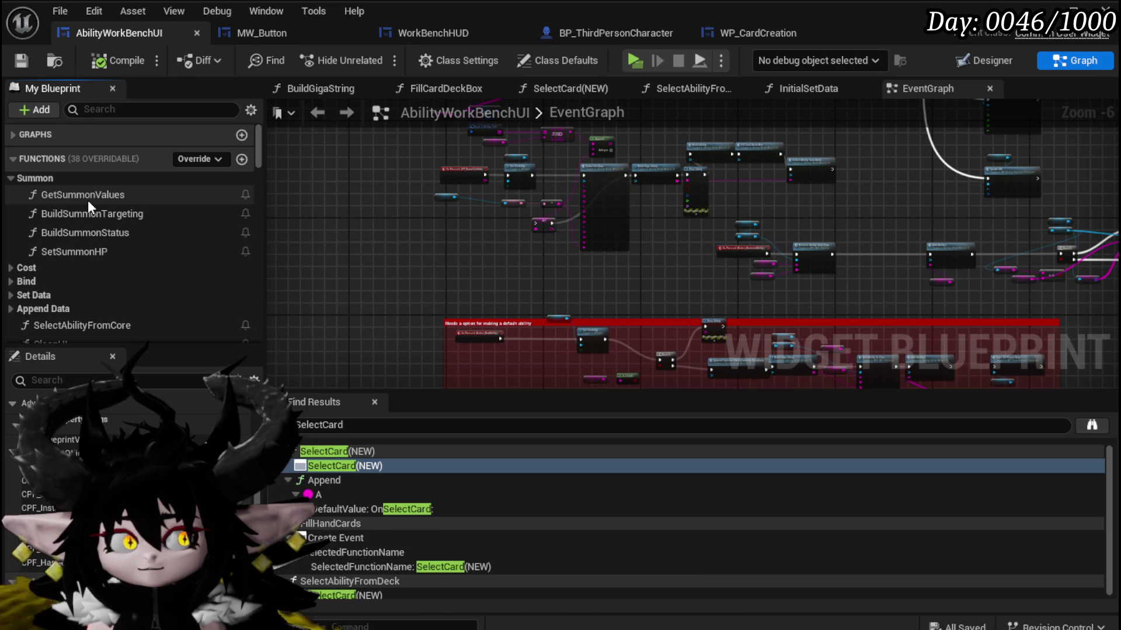
scroll(100, 228, "down", 6)
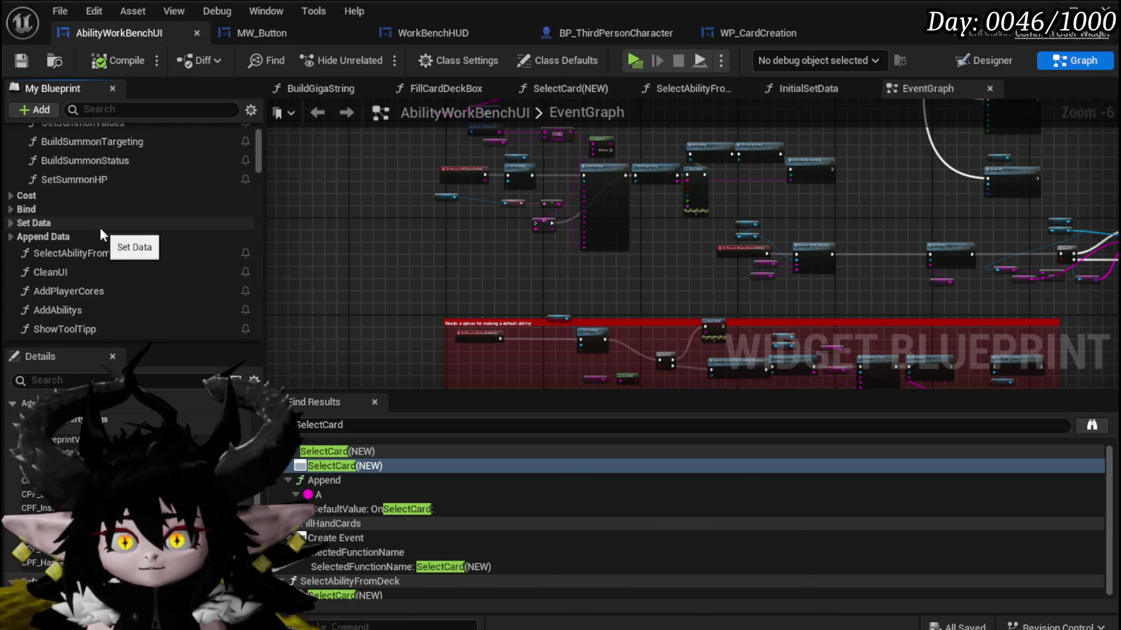
scroll(101, 228, "down", 4)
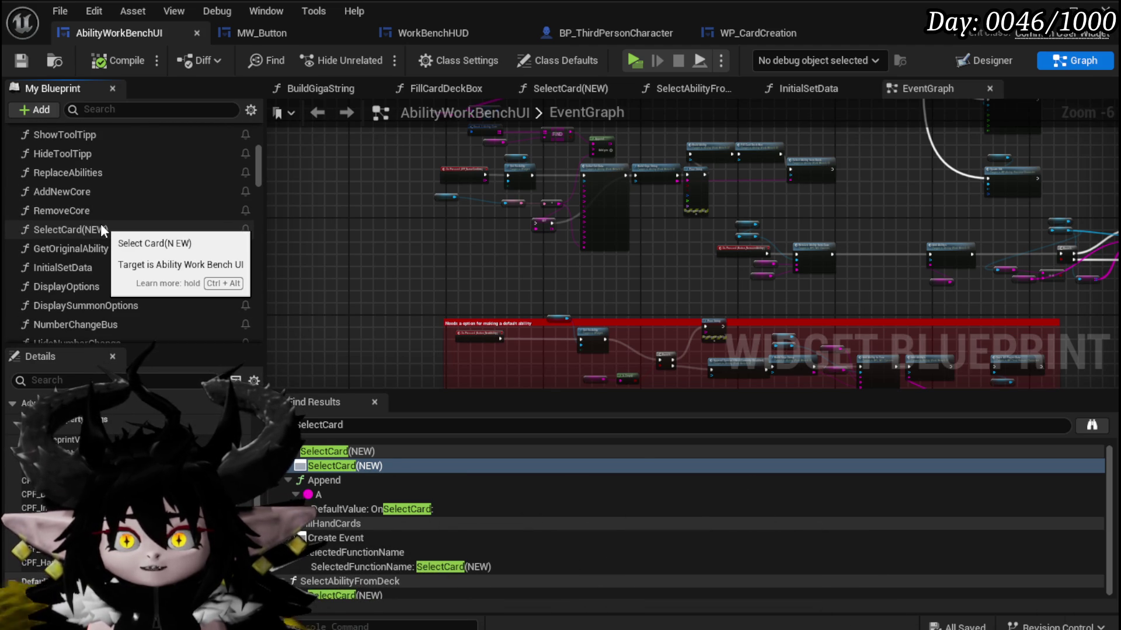
scroll(101, 223, "up", 3)
scroll(100, 222, "down", 2)
scroll(101, 225, "down", 10)
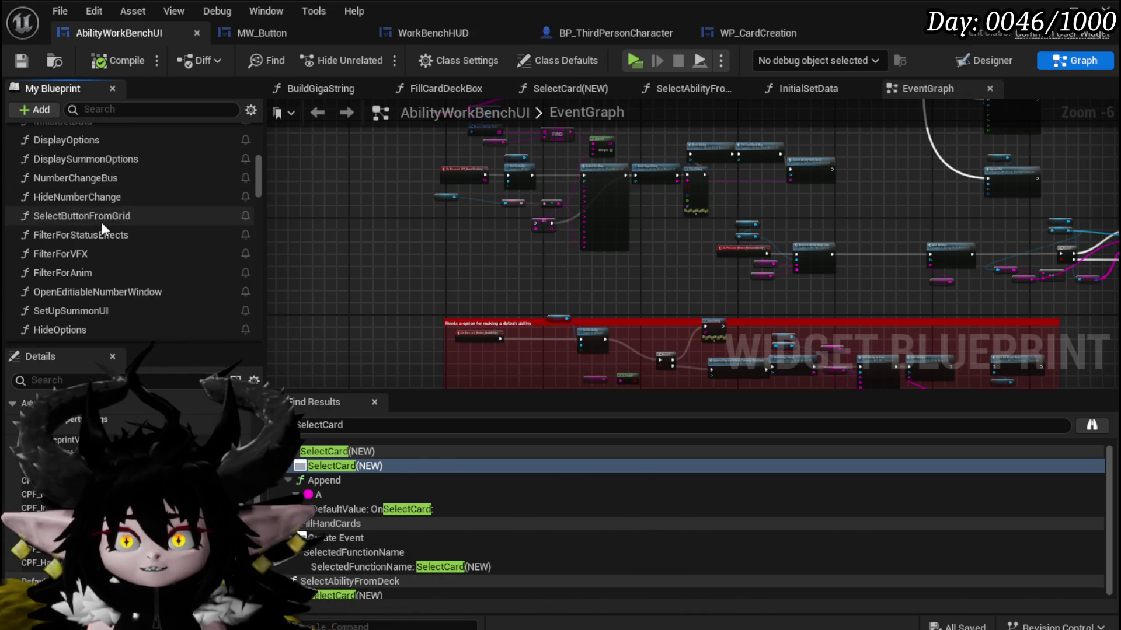
scroll(102, 225, "down", 3)
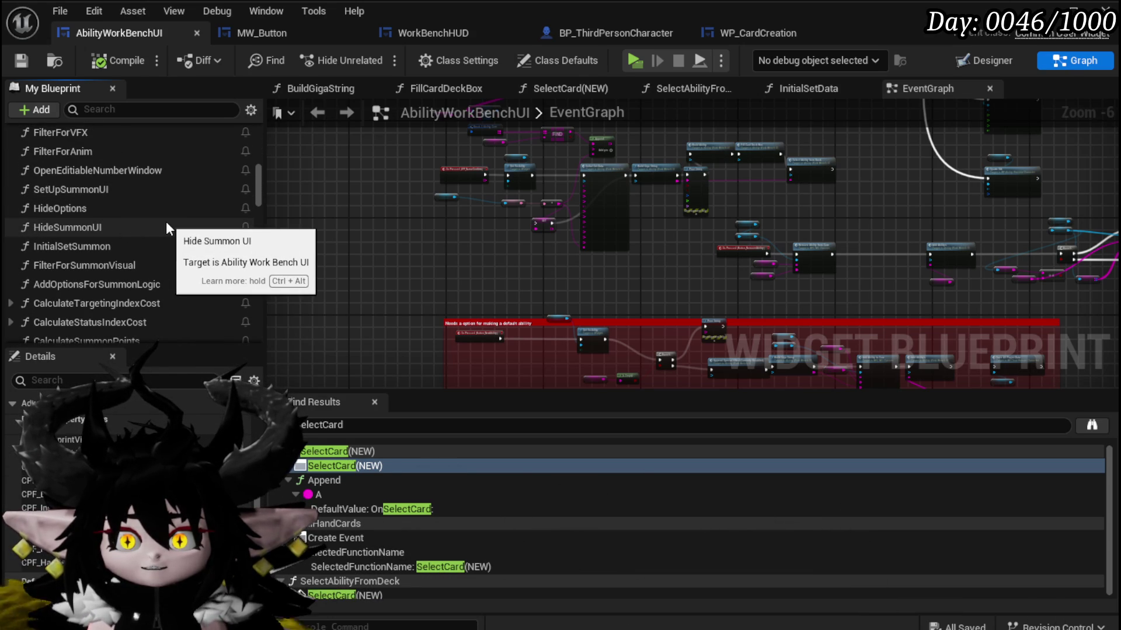
double_click(118, 244)
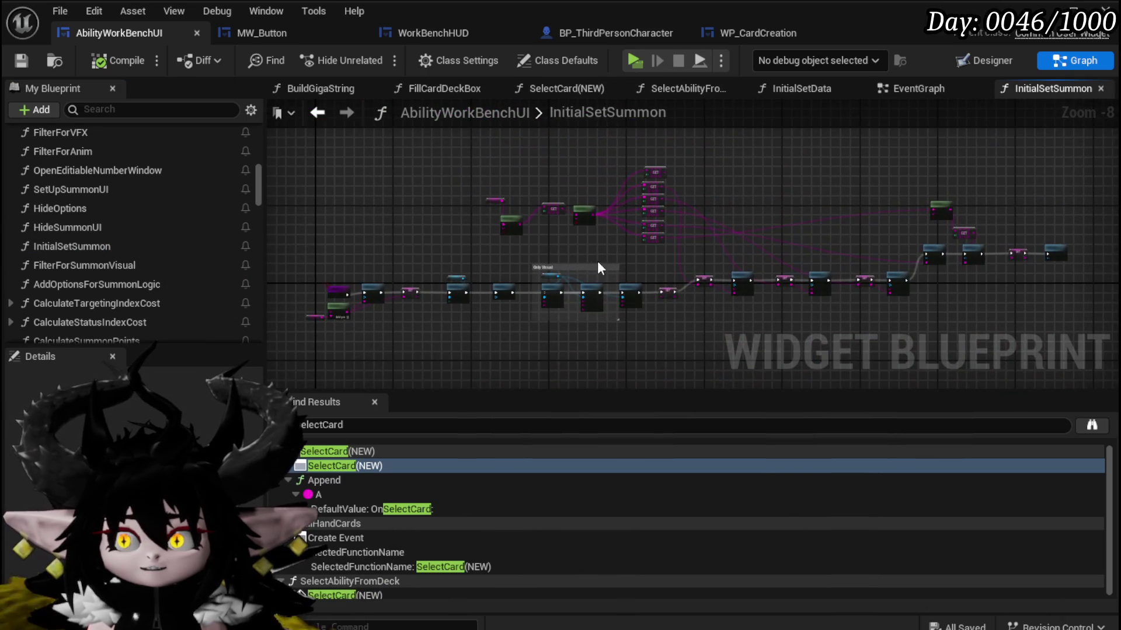
Zoom and pan the InitialSetSummon graph along its summon setup node chain.
scroll(522, 245, "up", 4)
scroll(740, 287, "up", 5)
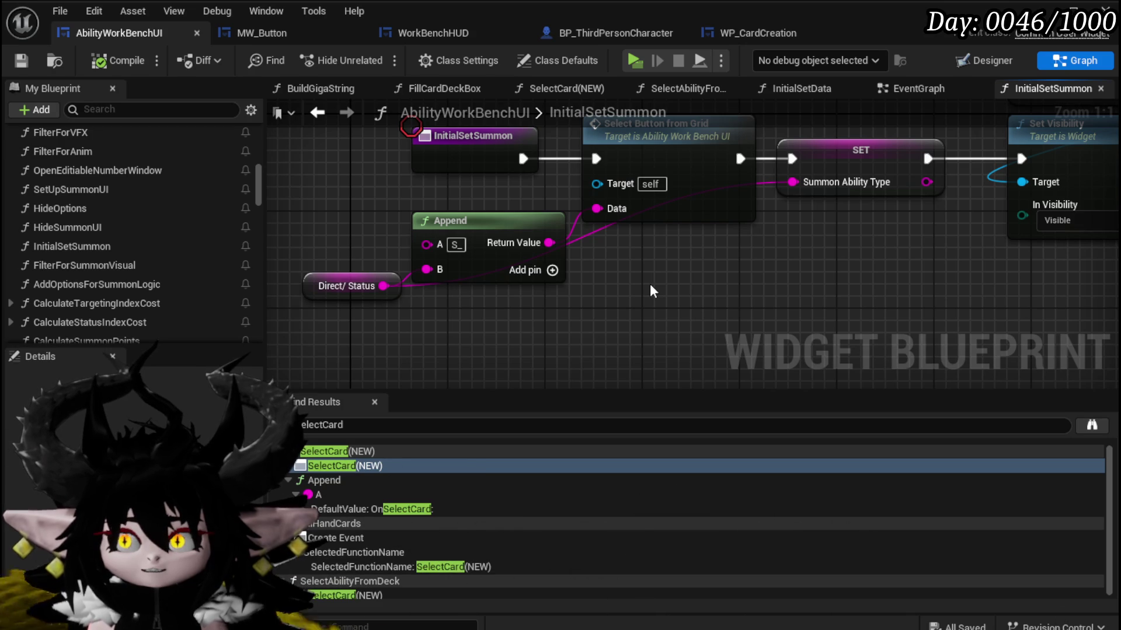
scroll(652, 290, "down", 3)
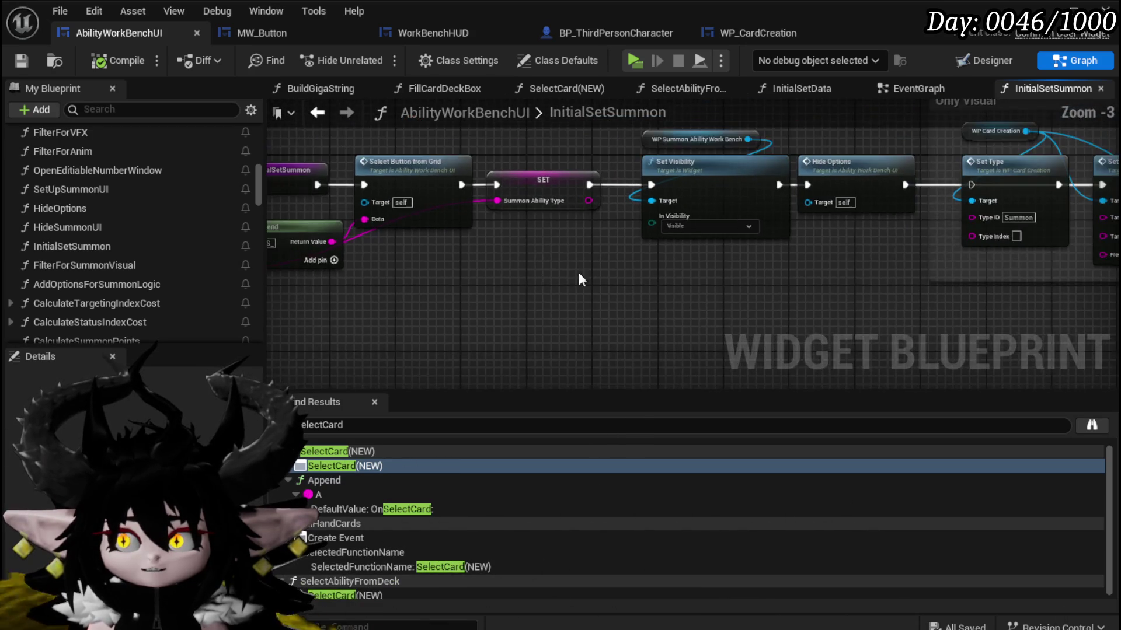
left_click_drag(373, 294, 311, 294)
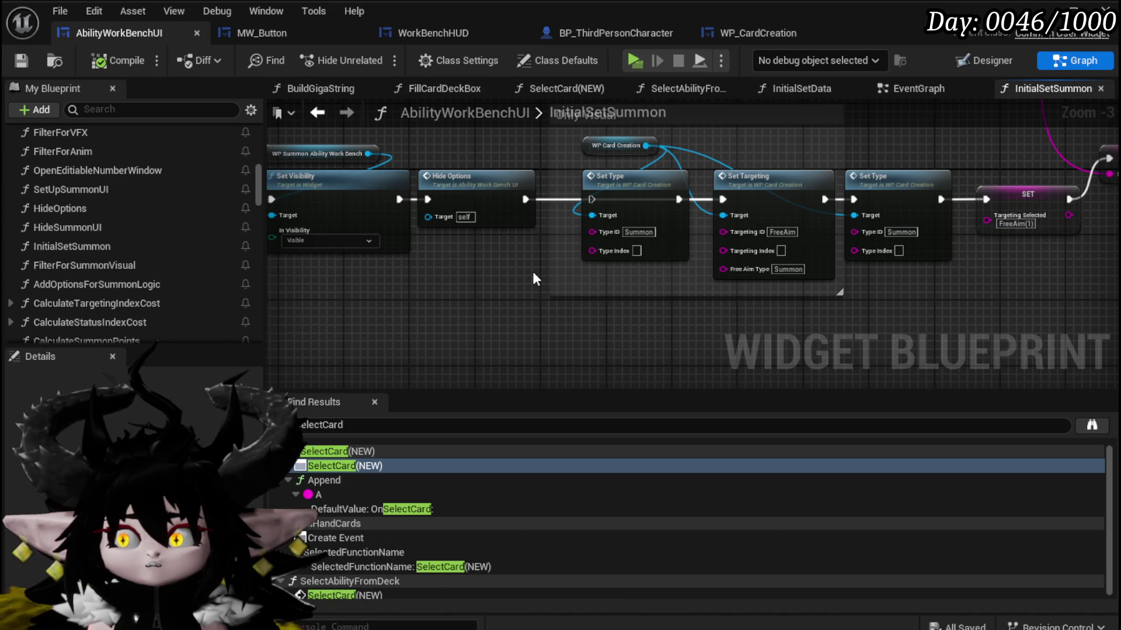
Set InitialSetSummon's category to Summon.
mouse_move(533, 273)
left_mouse_down()
mouse_move(370, 282)
mouse_move(747, 276)
left_mouse_up()
scroll(54, 220, "up", 5)
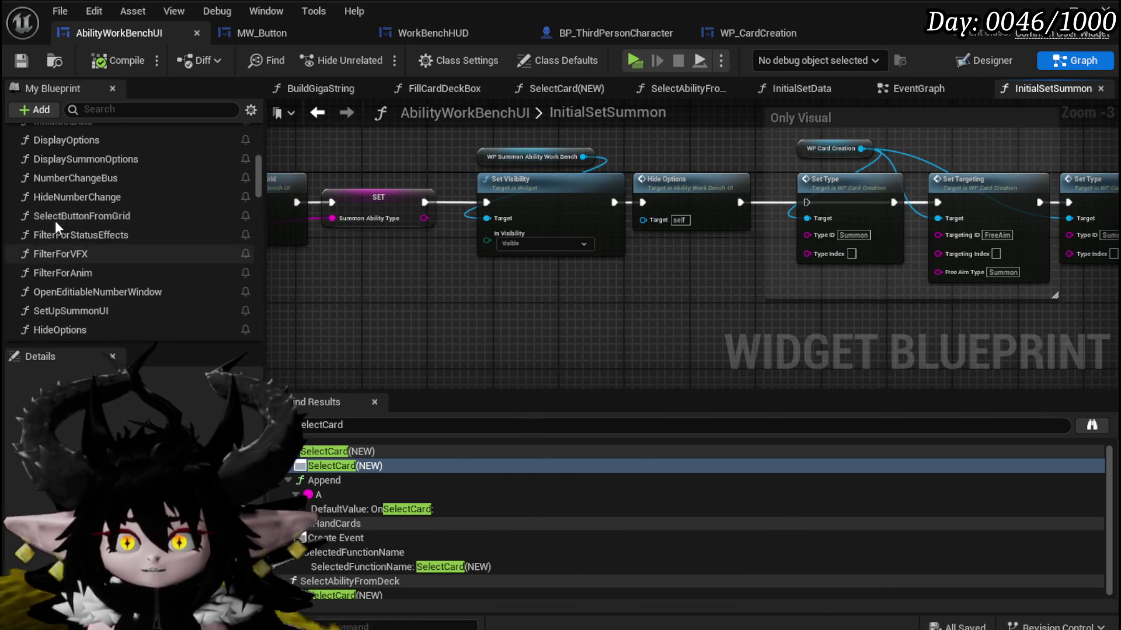
scroll(82, 230, "down", 4)
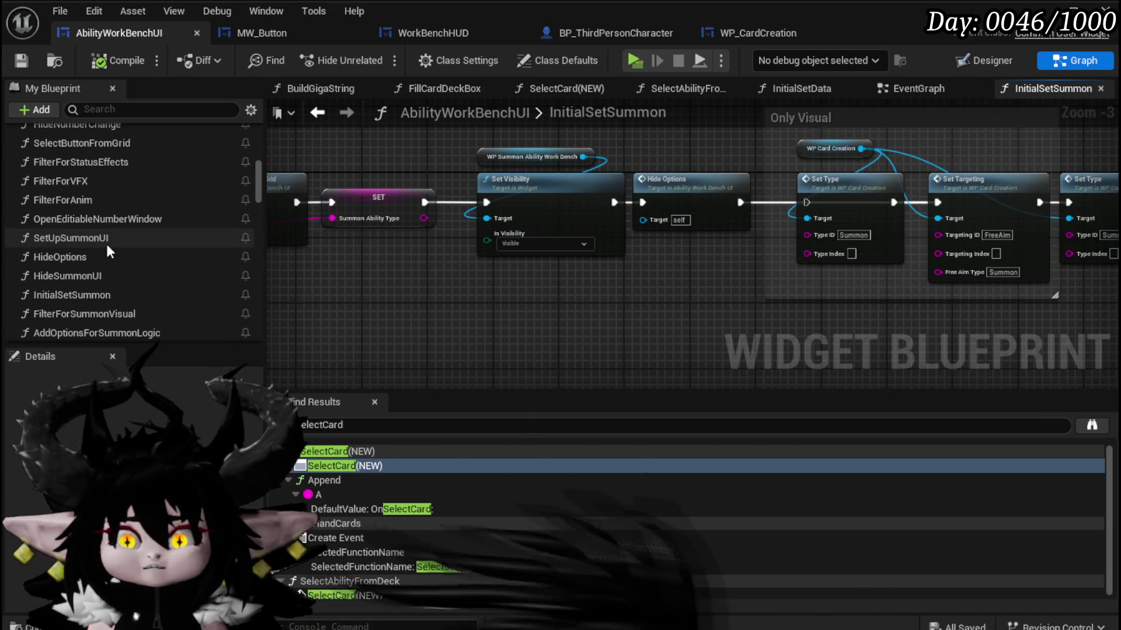
left_click(102, 296)
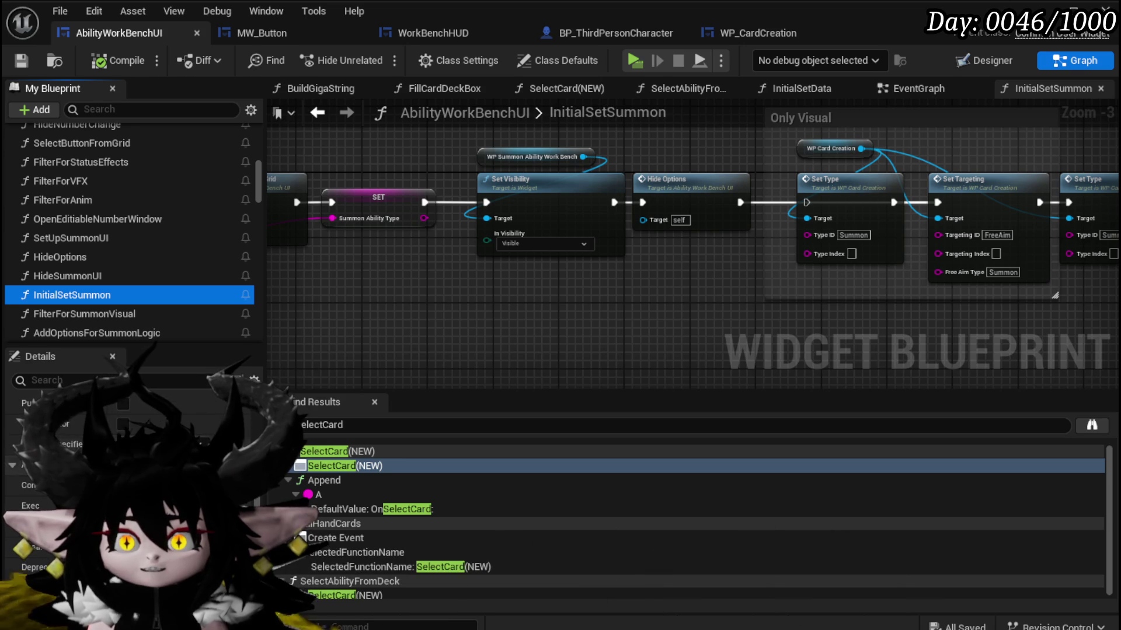
left_click(152, 418)
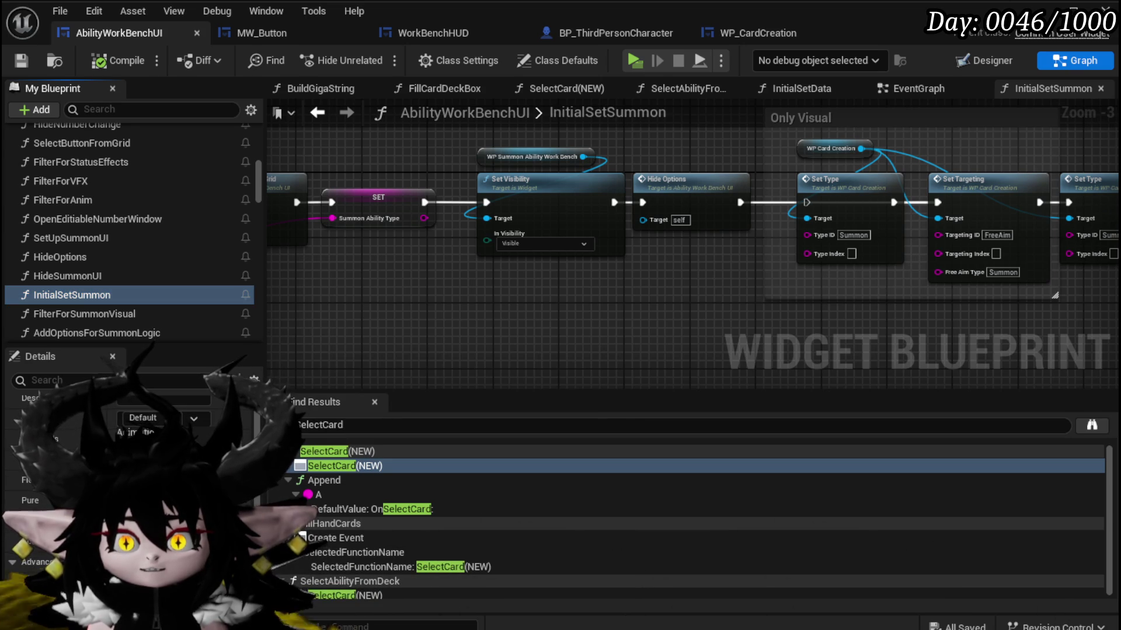
type("Summon")
key("Return")
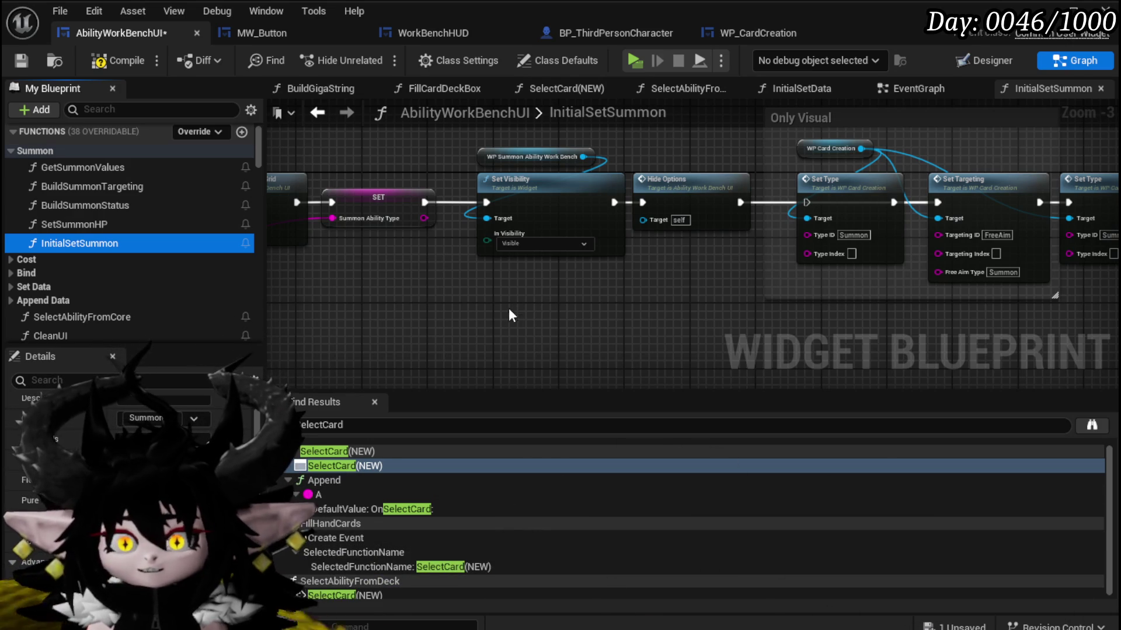
Put DisplaySummonOptions in the Summon category.
scroll(112, 277, "down", 5)
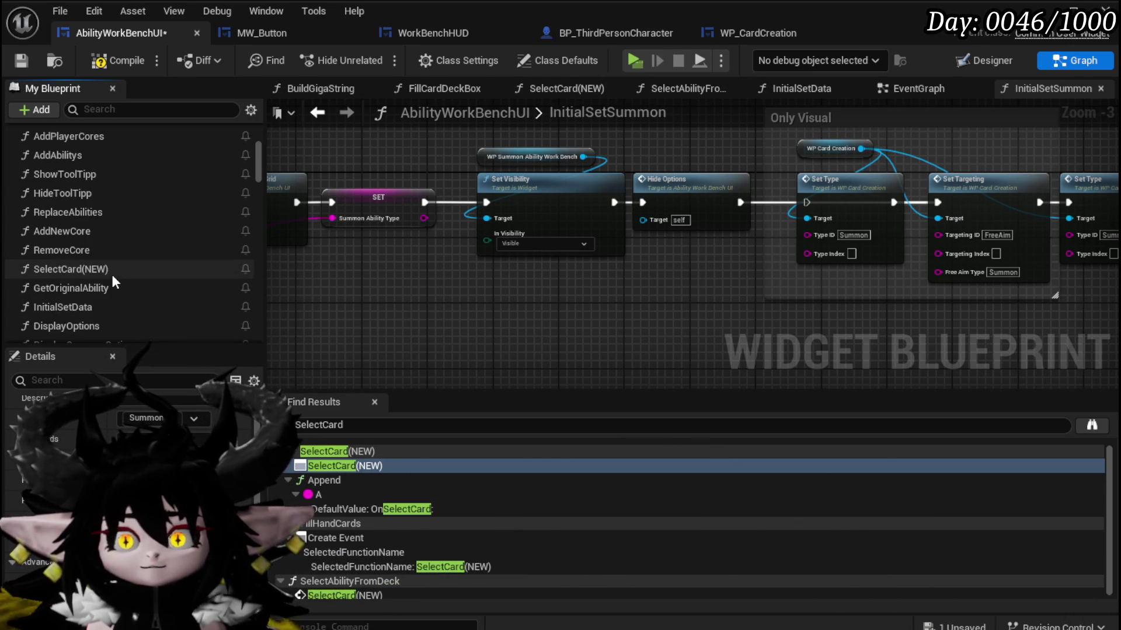
scroll(106, 296, "down", 3)
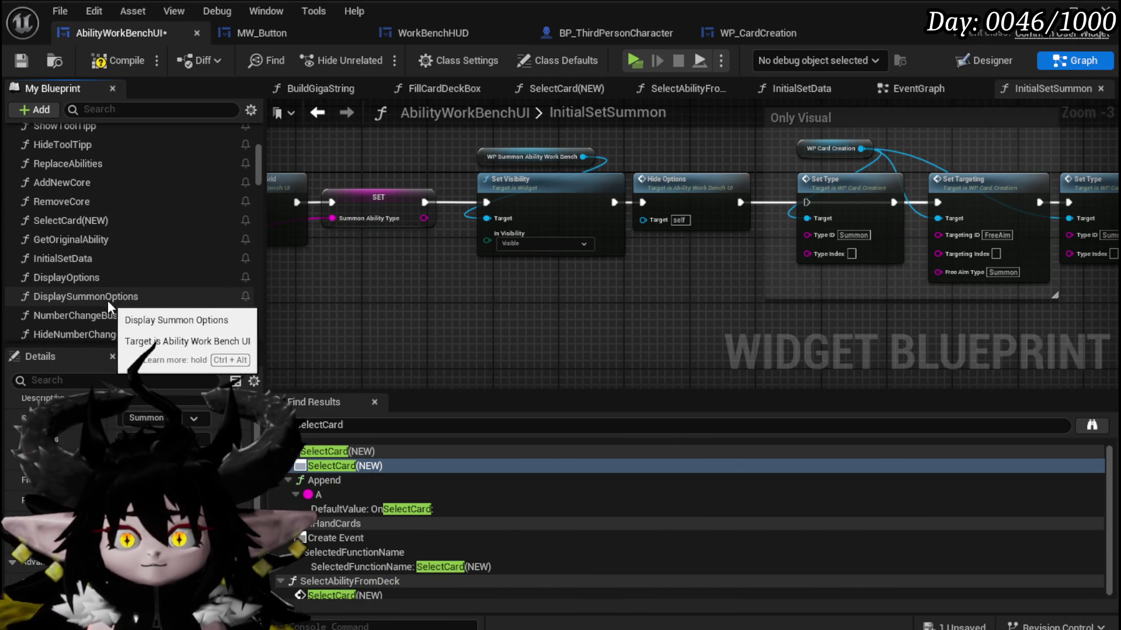
left_click(109, 296)
left_click(195, 418)
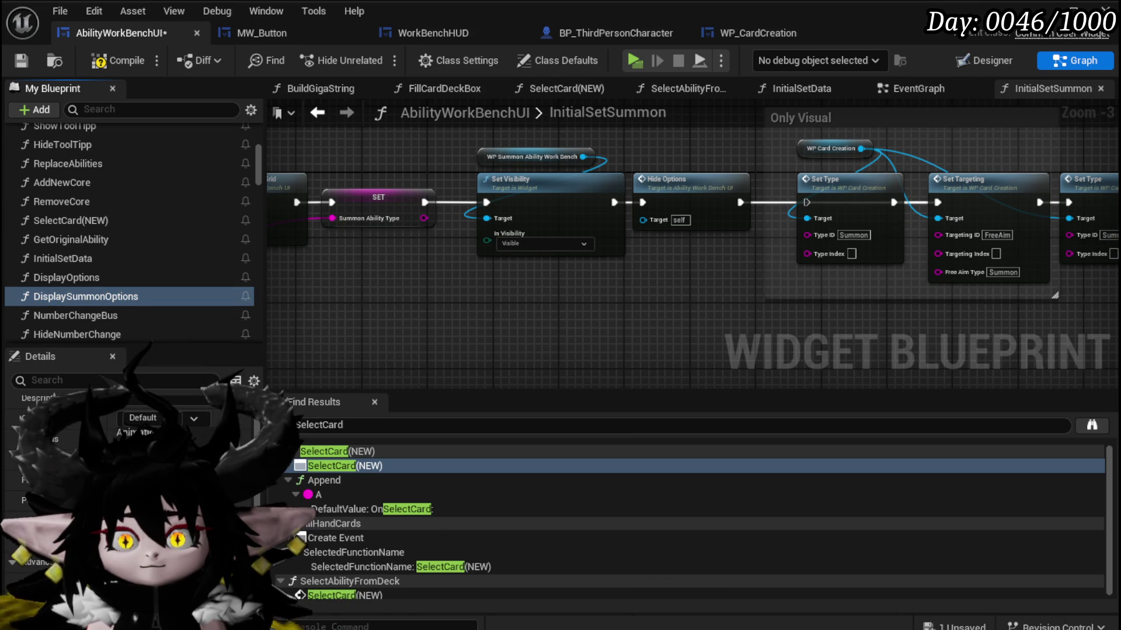
left_click(210, 385)
Select SetUpSummonUI, then SetData_SummonAbility, and start editing its category.
scroll(129, 286, "down", 10)
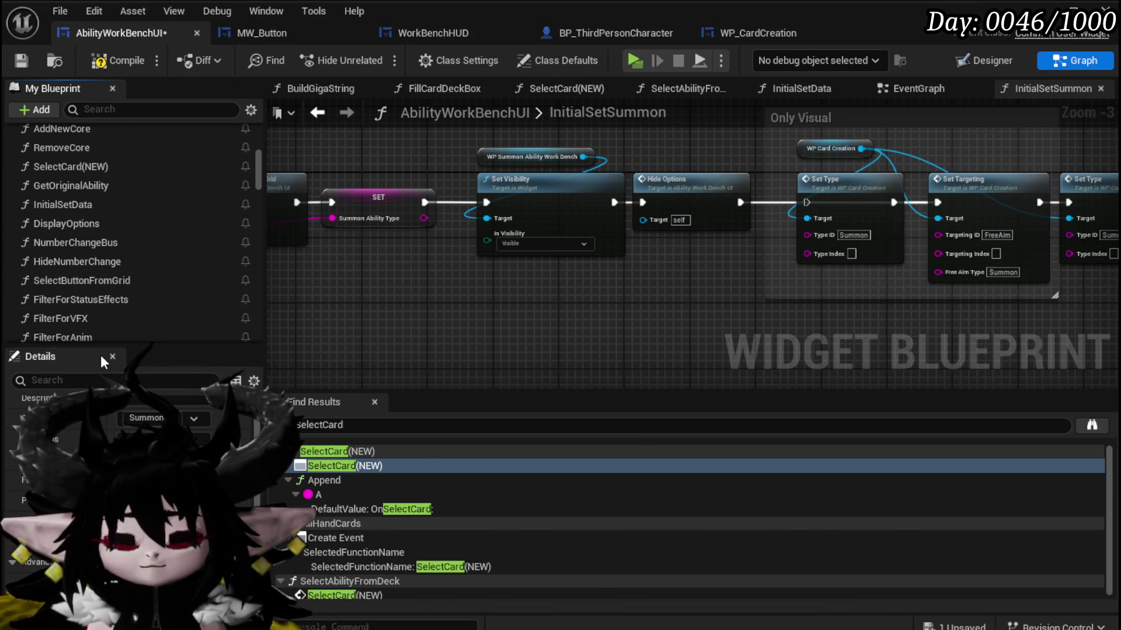
scroll(103, 275, "down", 4)
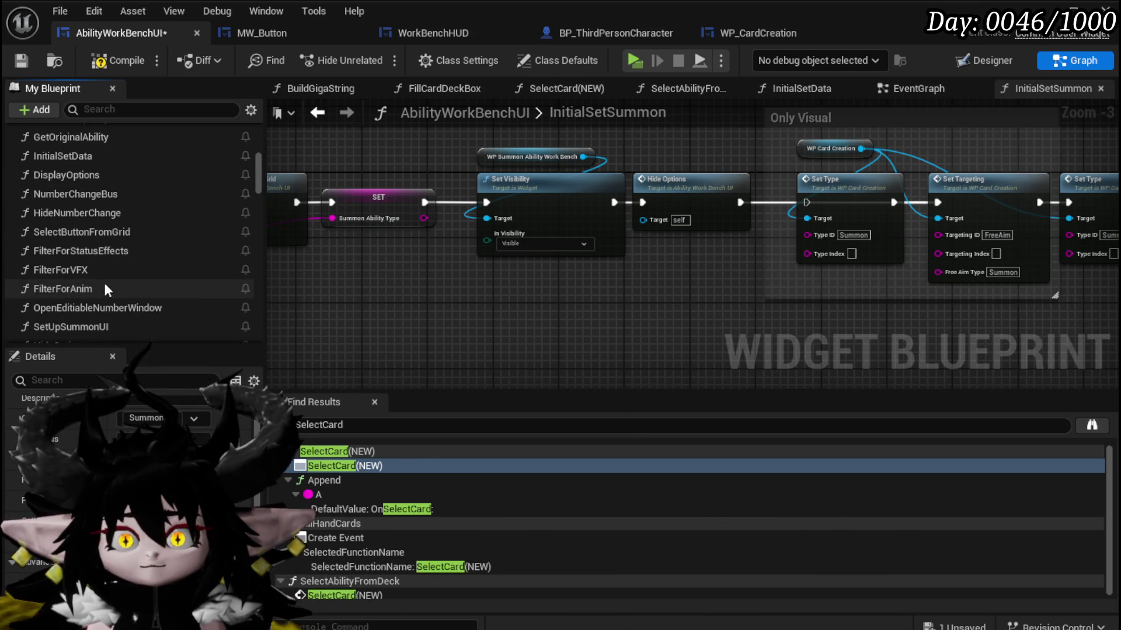
left_click(117, 309)
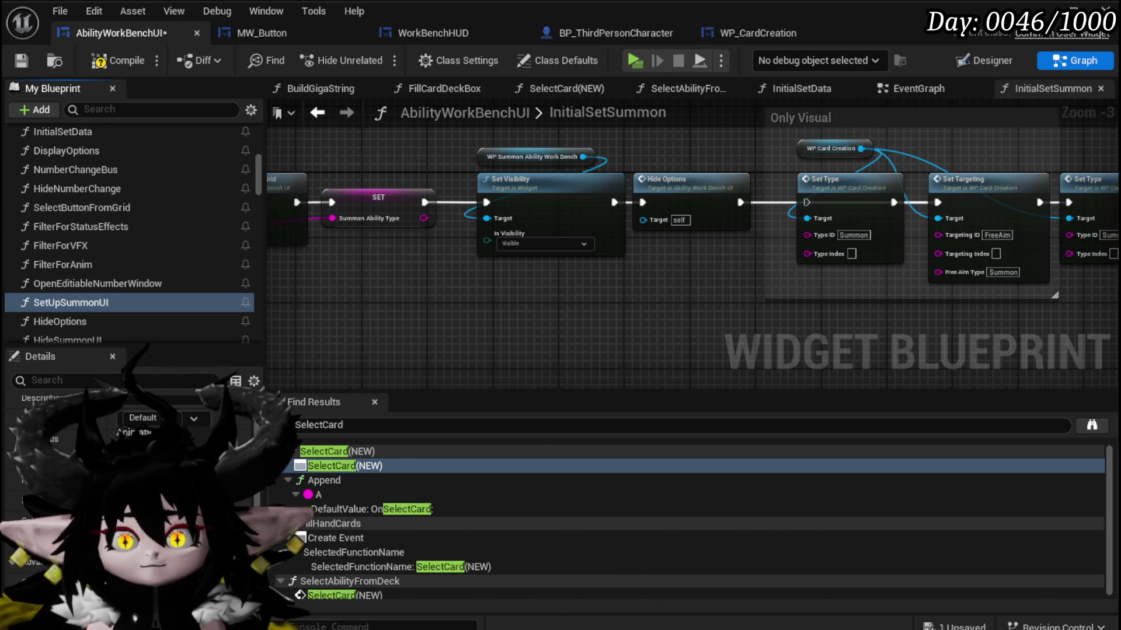
scroll(120, 319, "down", 10)
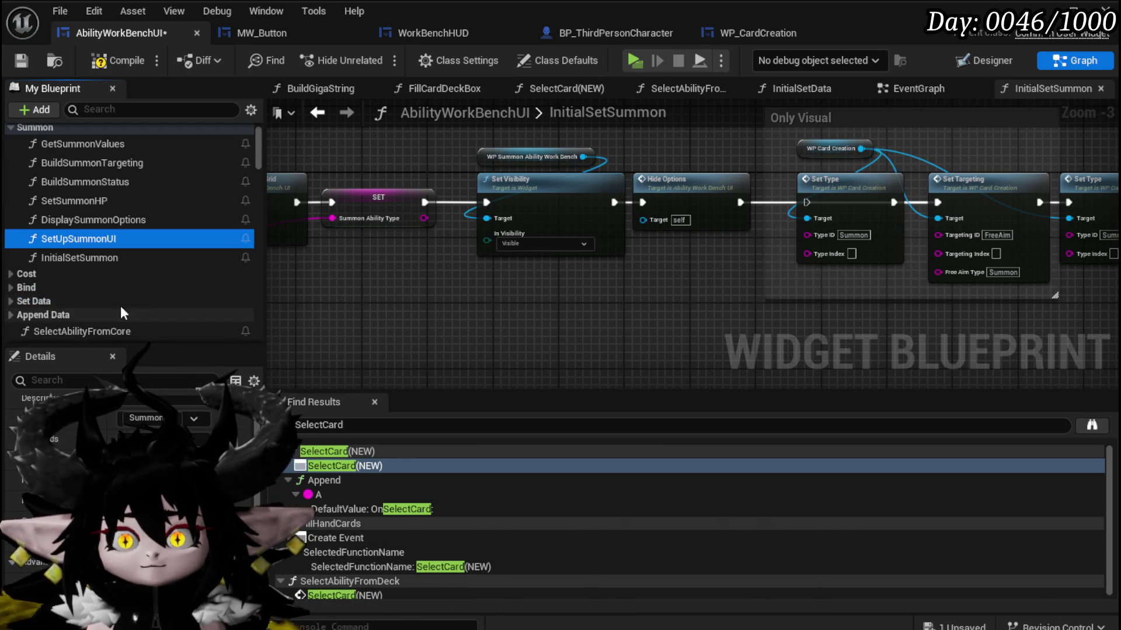
scroll(123, 260, "down", 10)
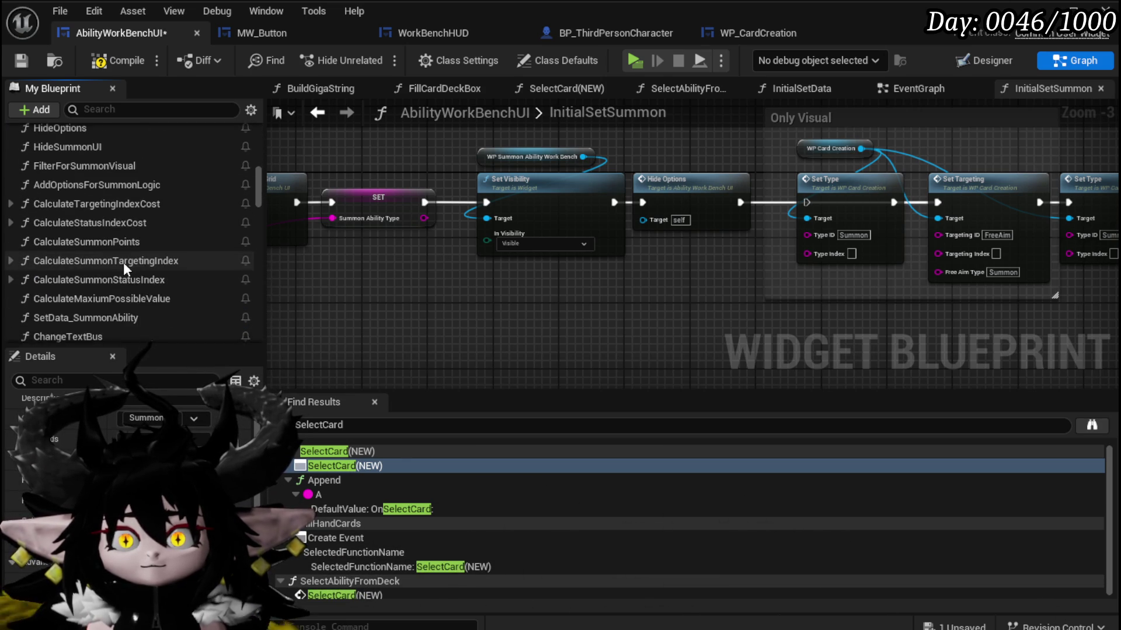
scroll(124, 262, "down", 2)
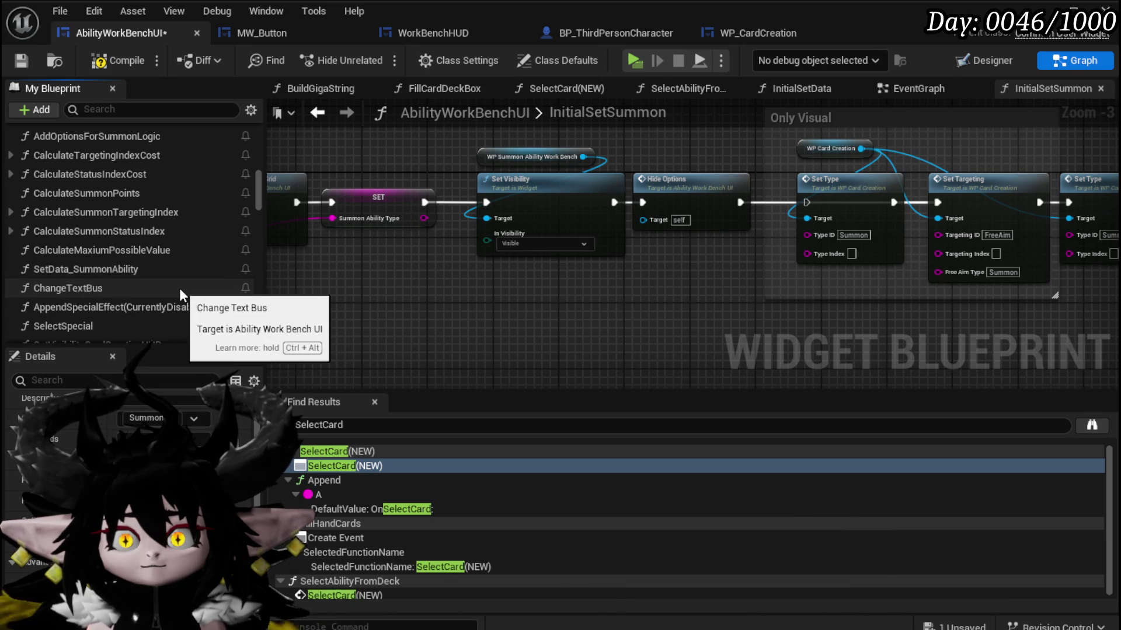
left_click(110, 271)
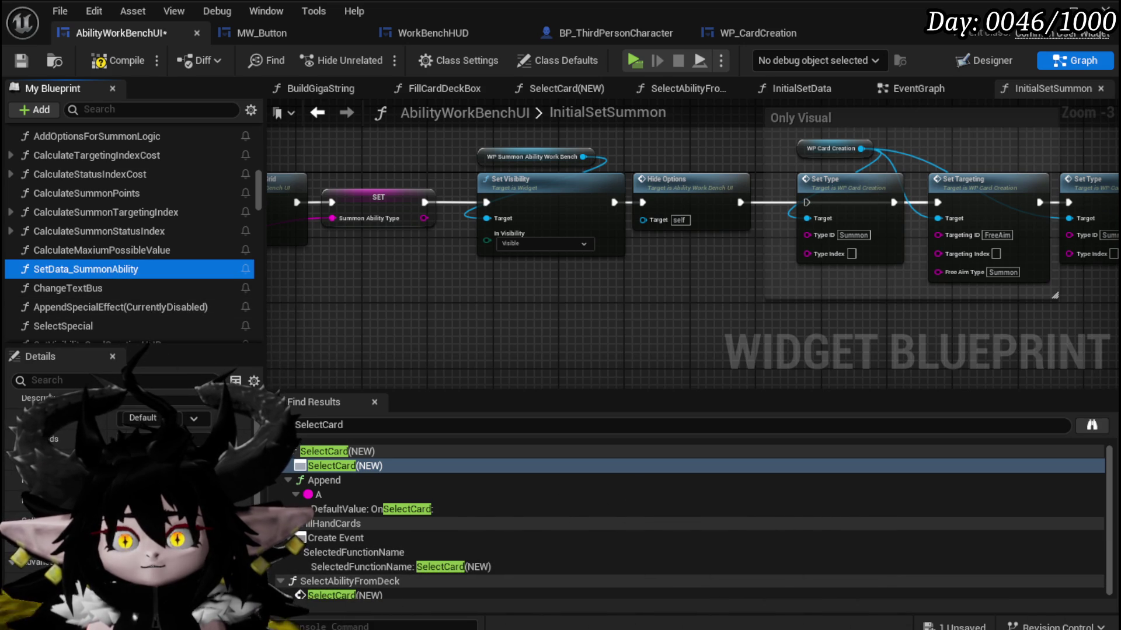
left_click(153, 422)
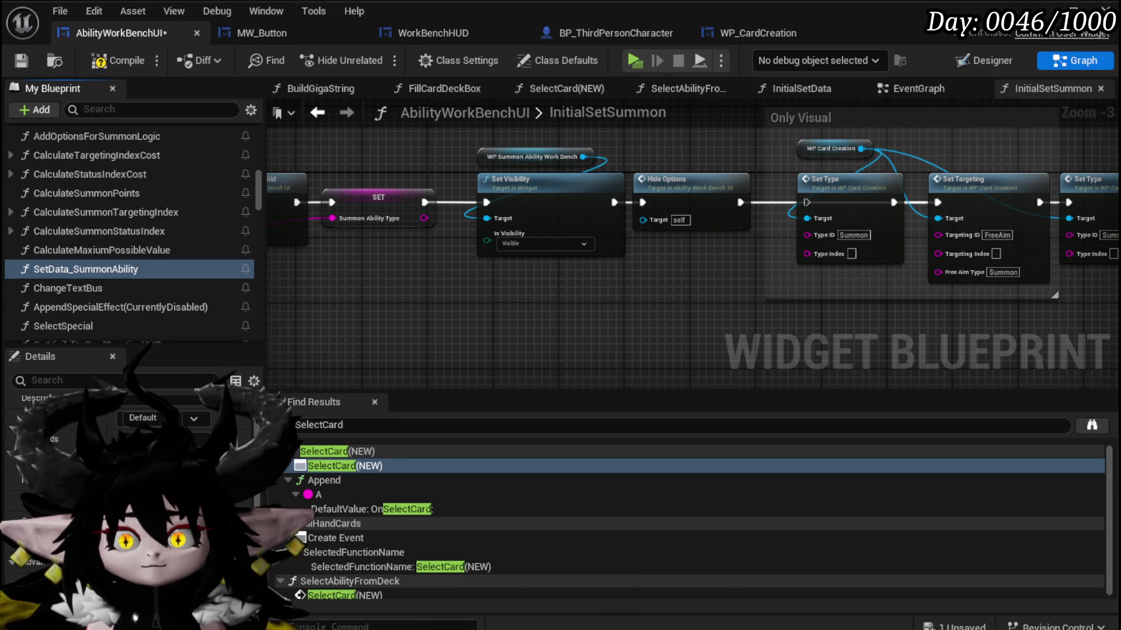
scroll(72, 231, "up", 3)
Open the SetData_SummonAbility graph, pan to the empty area near the entry, and add a comment box.
double_click(75, 243)
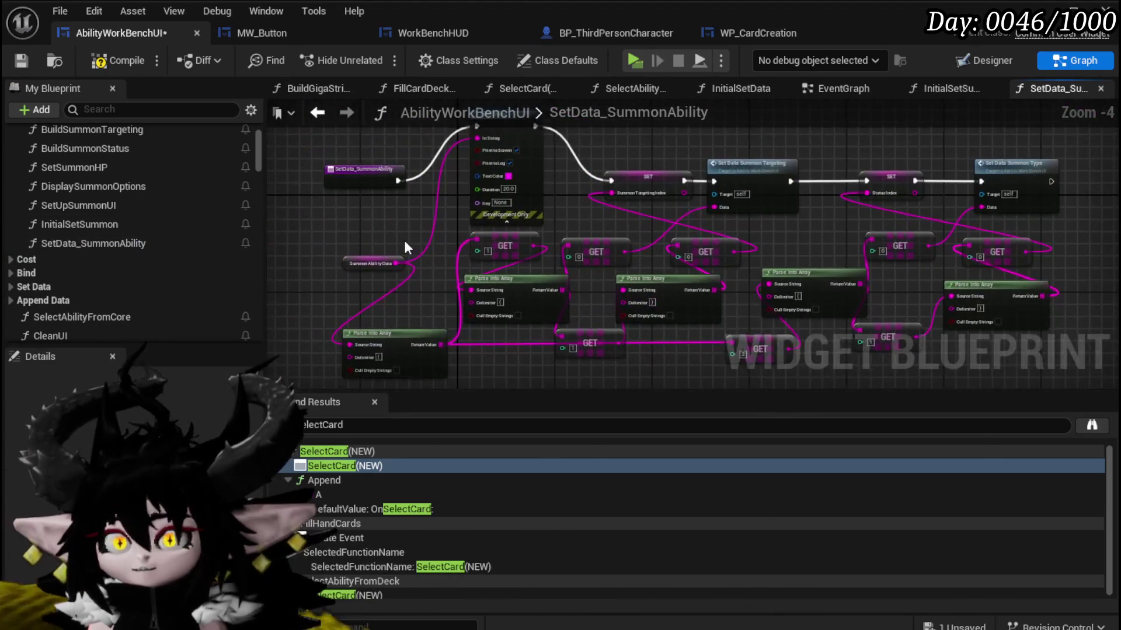
left_click_drag(406, 245, 328, 269)
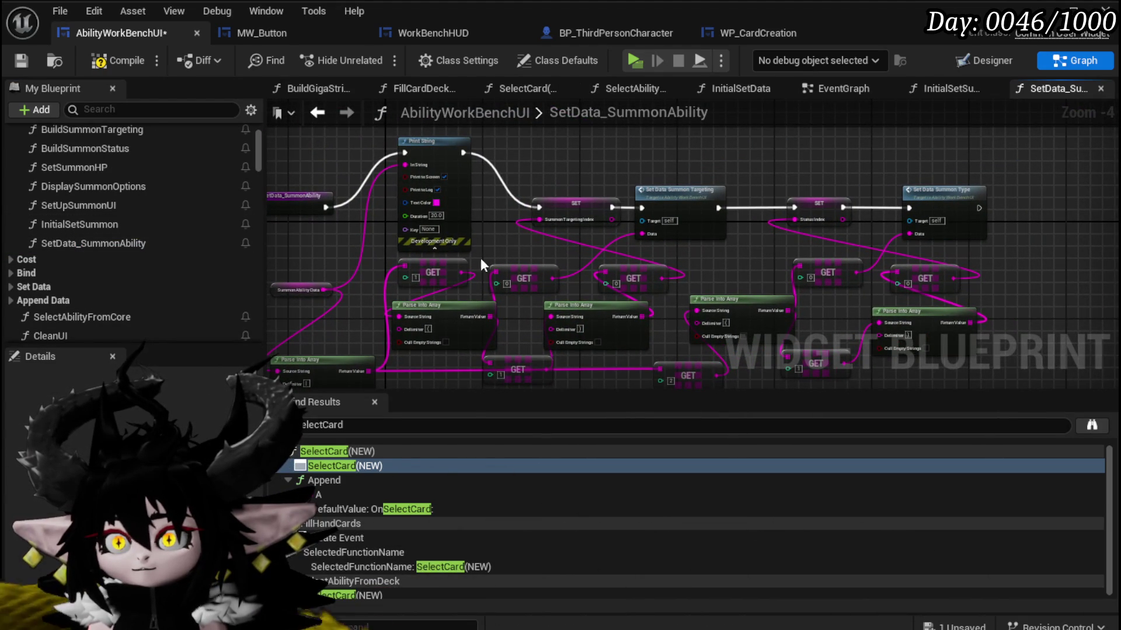
left_click_drag(496, 267, 565, 301)
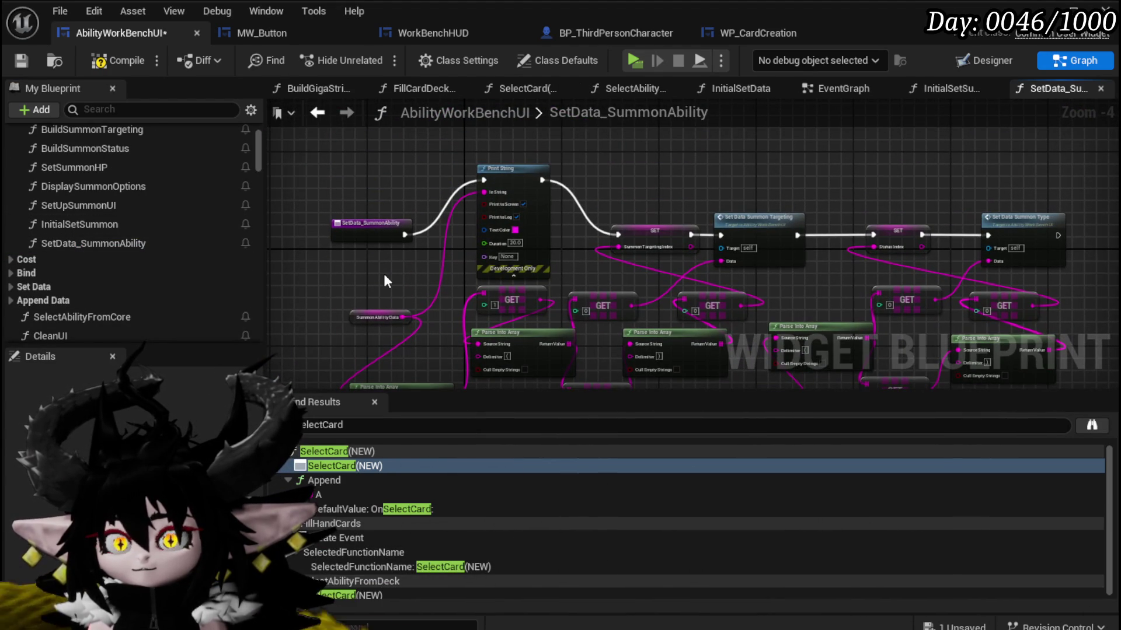
left_click_drag(356, 272, 434, 231)
scroll(434, 231, "up", 3)
key("c")
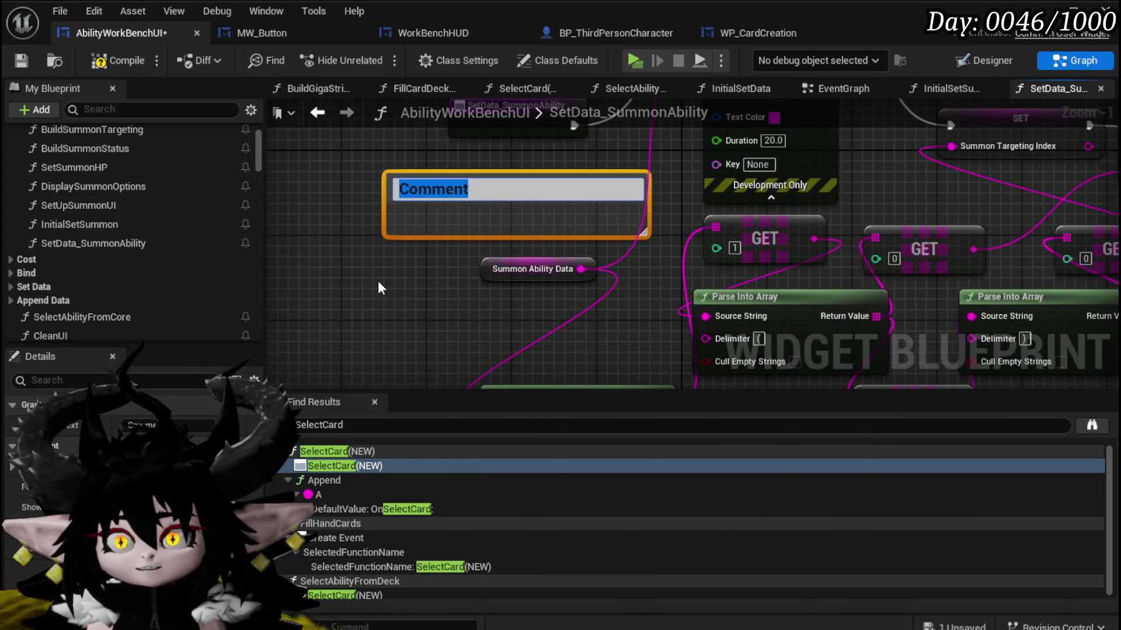
mouse_move(377, 281)
left_mouse_down()
mouse_move(358, 243)
mouse_move(448, 296)
left_mouse_up()
Title the comment '|Damage&Single&Direct&100&Fire(None)$'.
mouse_move(503, 229)
left_mouse_down()
mouse_move(393, 310)
mouse_move(461, 265)
left_mouse_up()
key("F2")
type("Da")
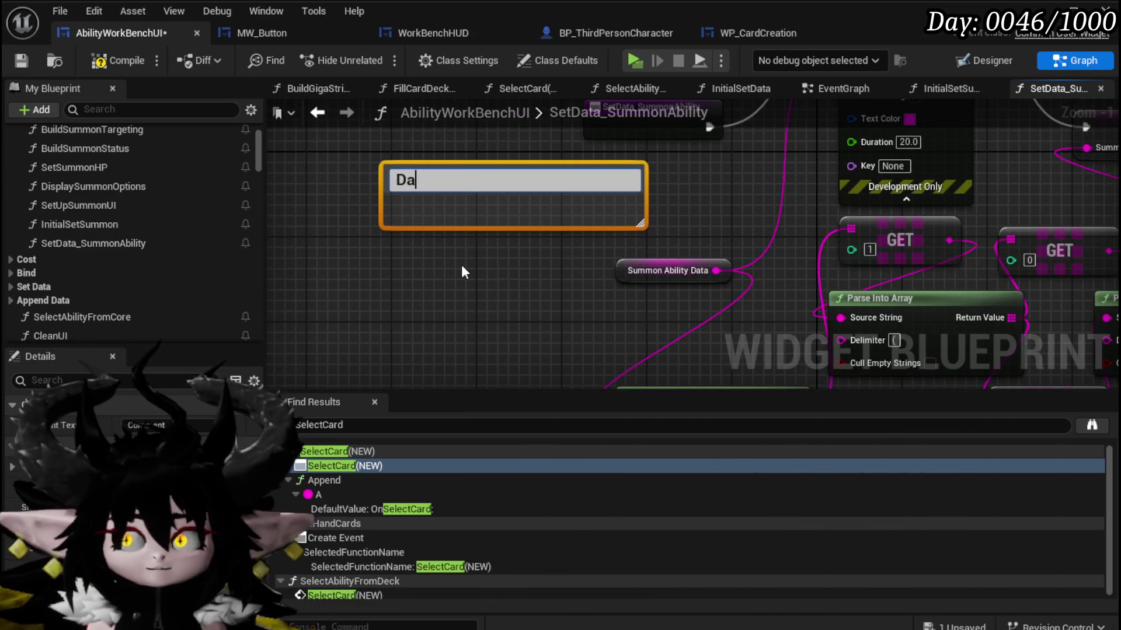
key("BackSpace")
key("BackSpace")
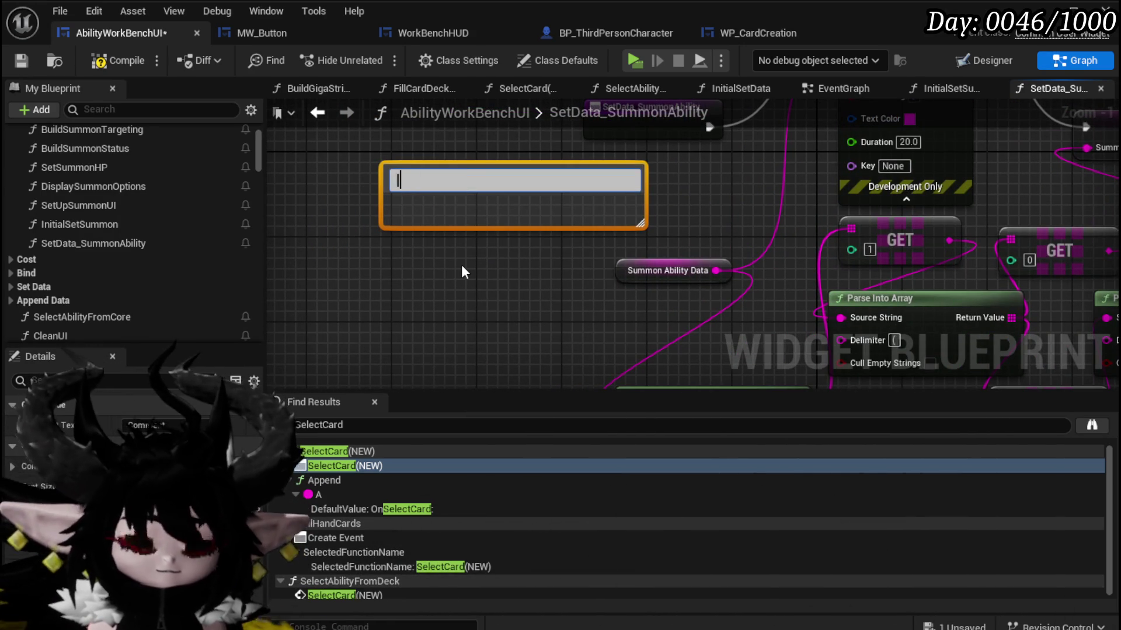
type("Damage")
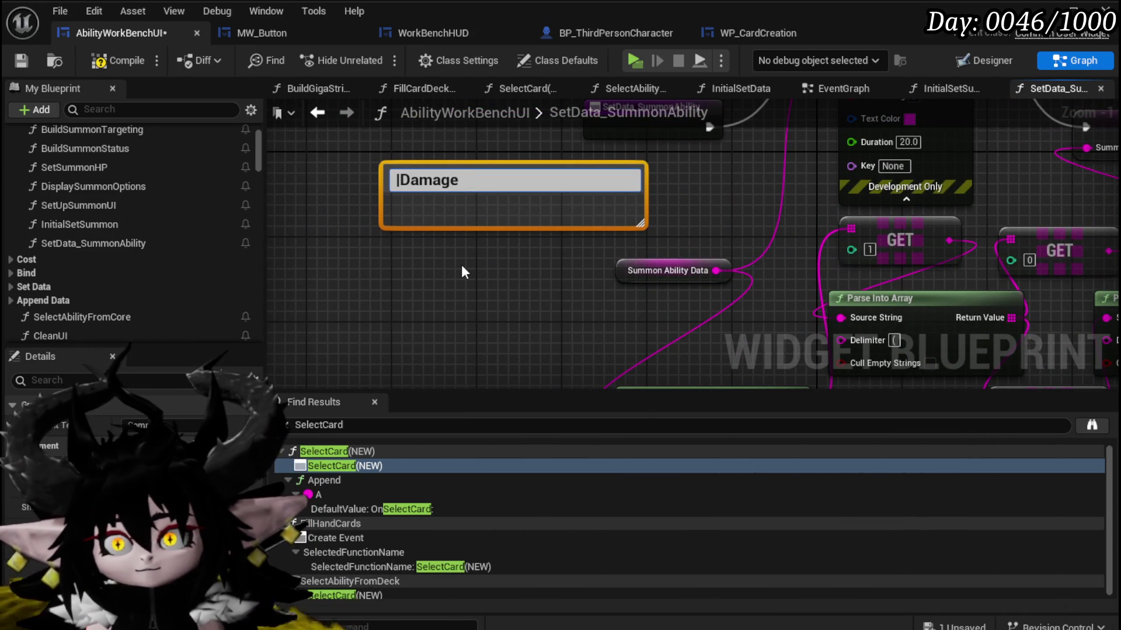
type("&")
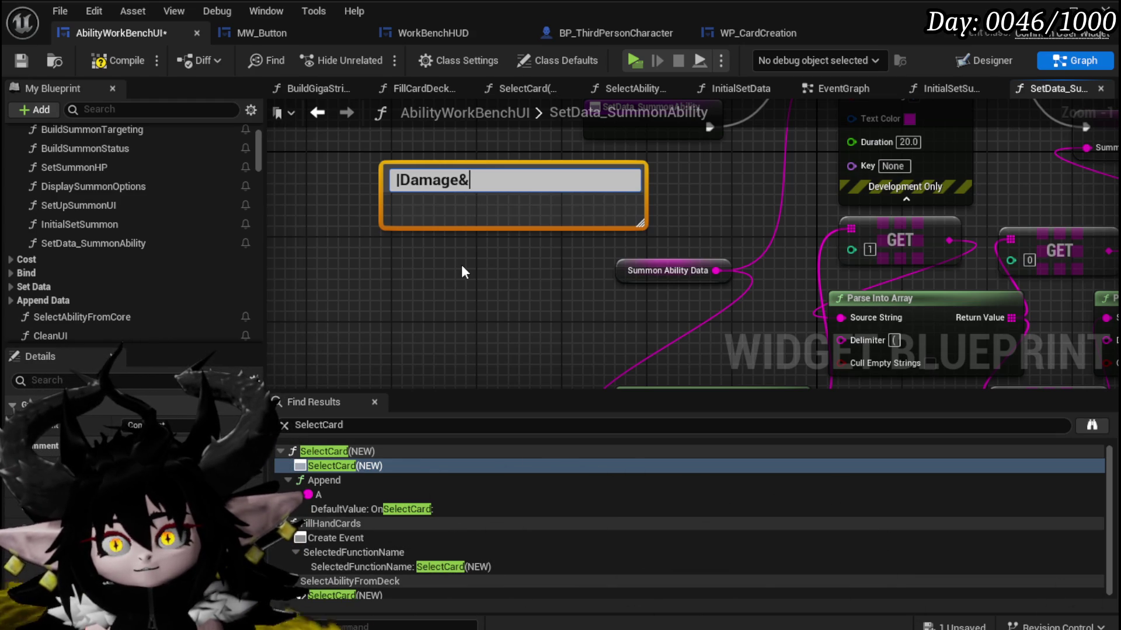
type("Single&Direct")
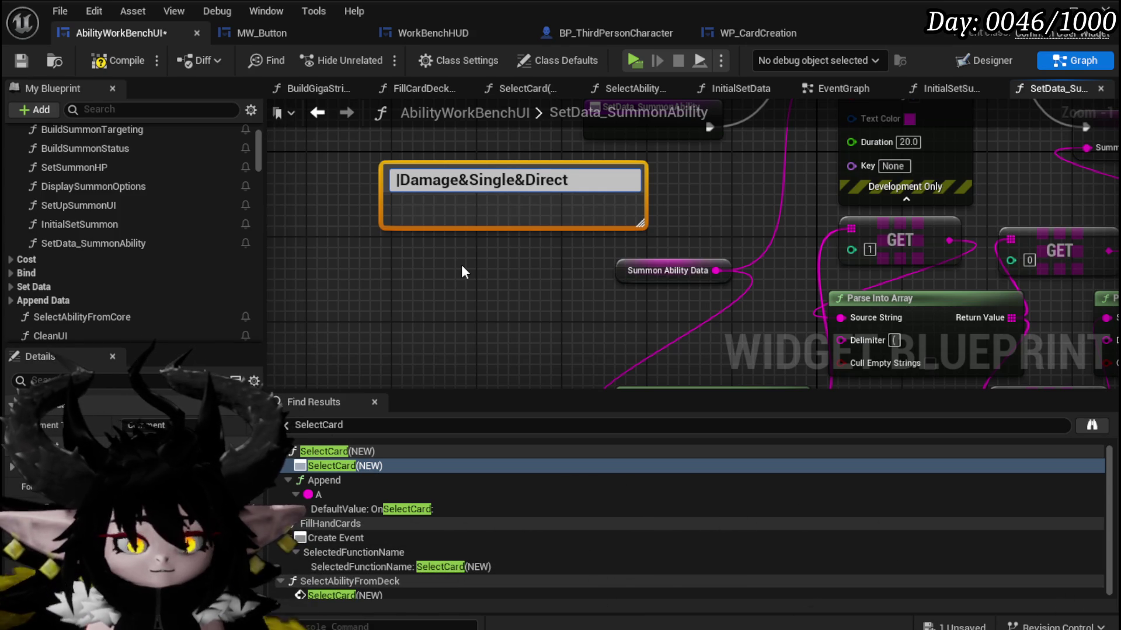
type("&")
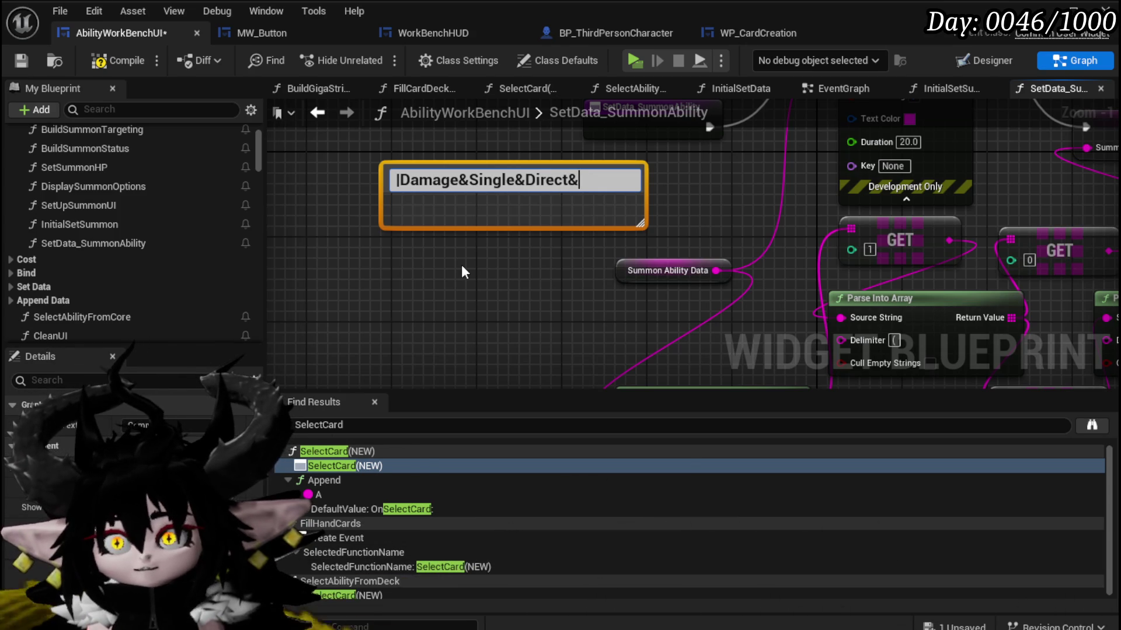
type("100")
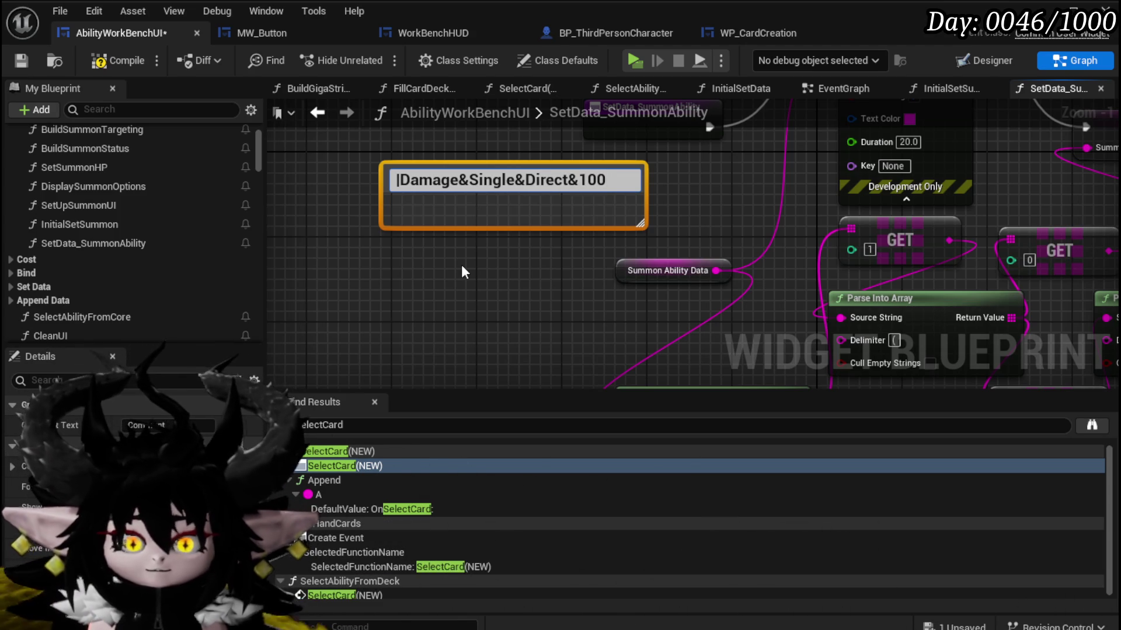
type("&")
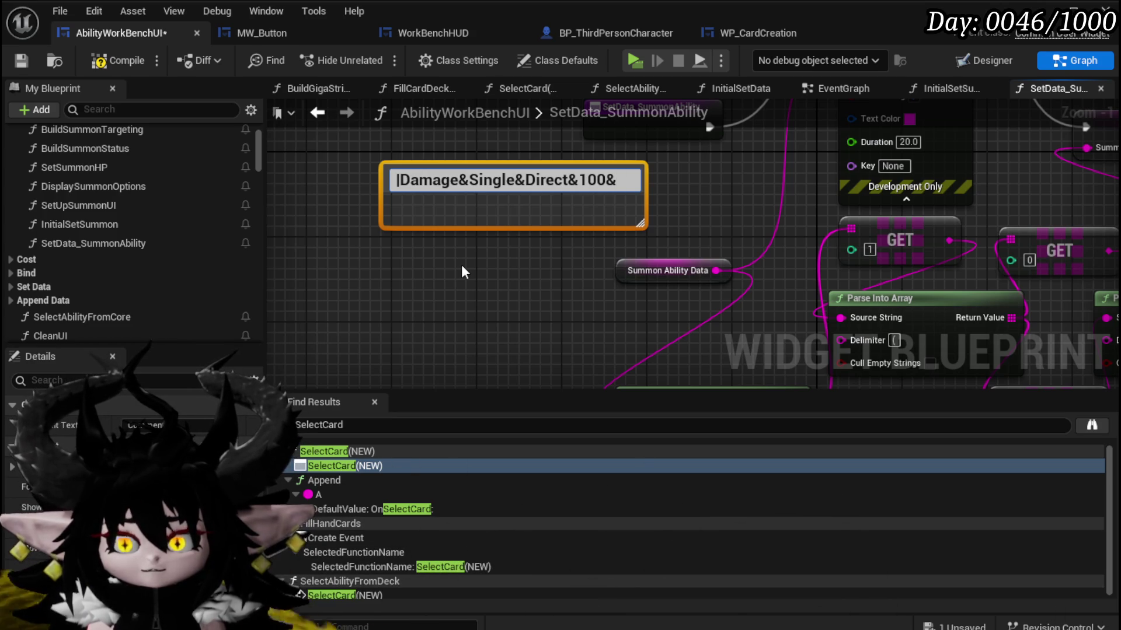
type("Fire")
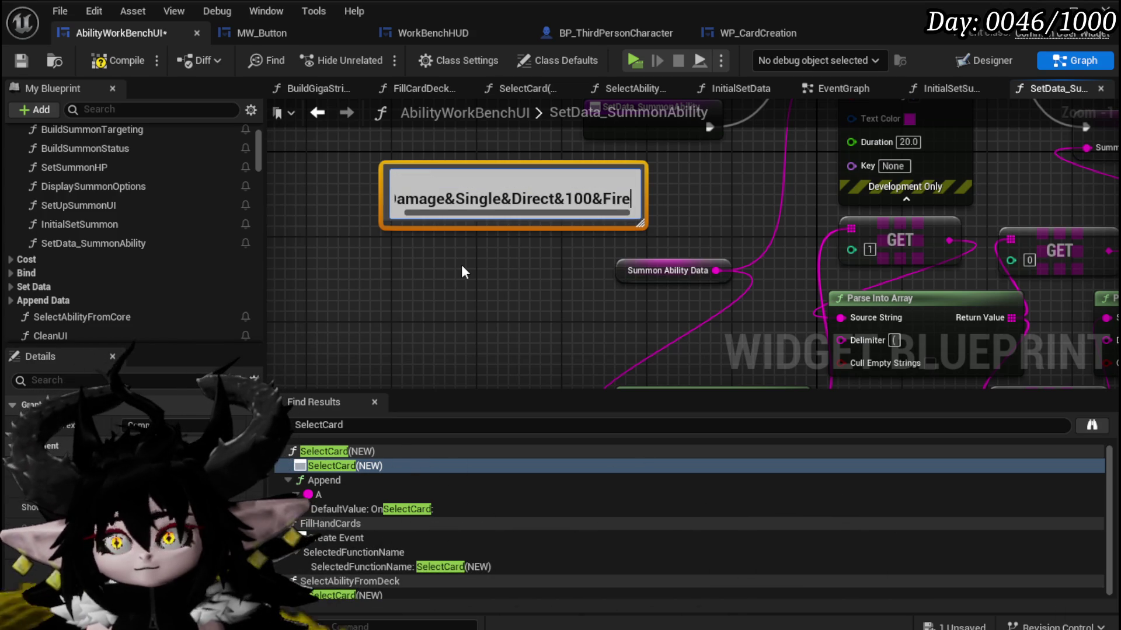
type("(None")
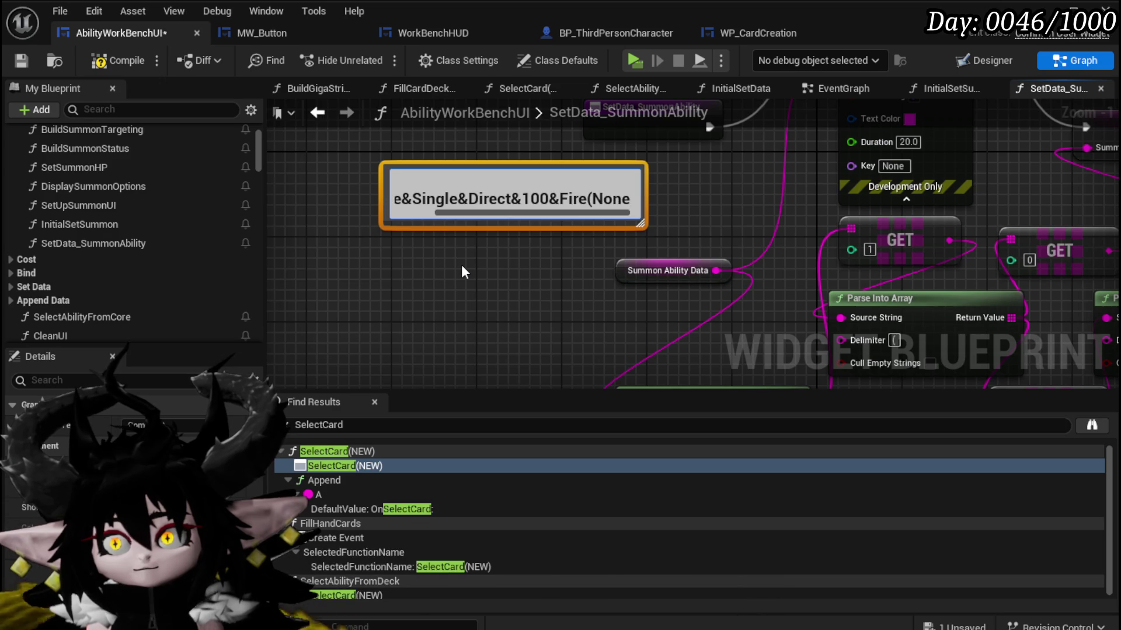
type(")")
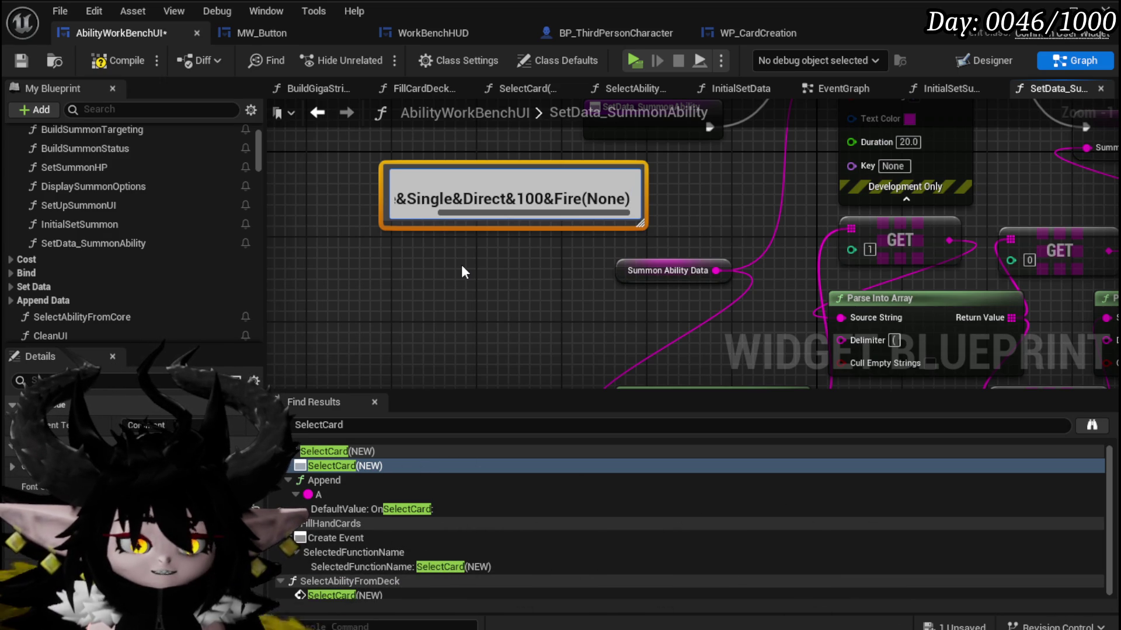
key("shift+Return")
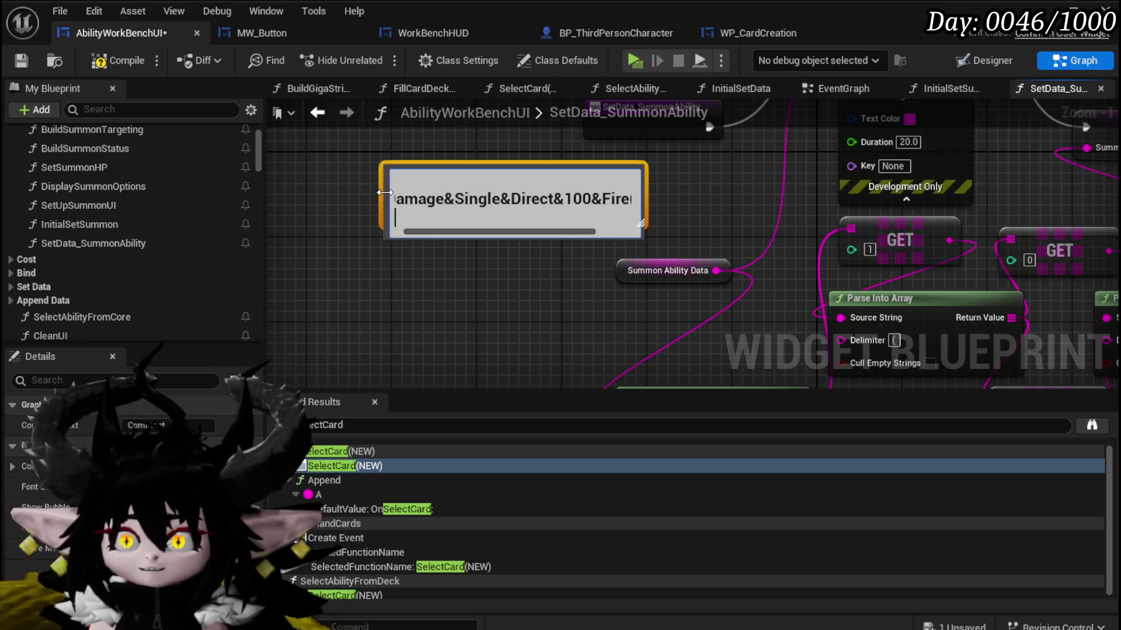
key("Return")
left_click_drag(457, 294, 561, 330)
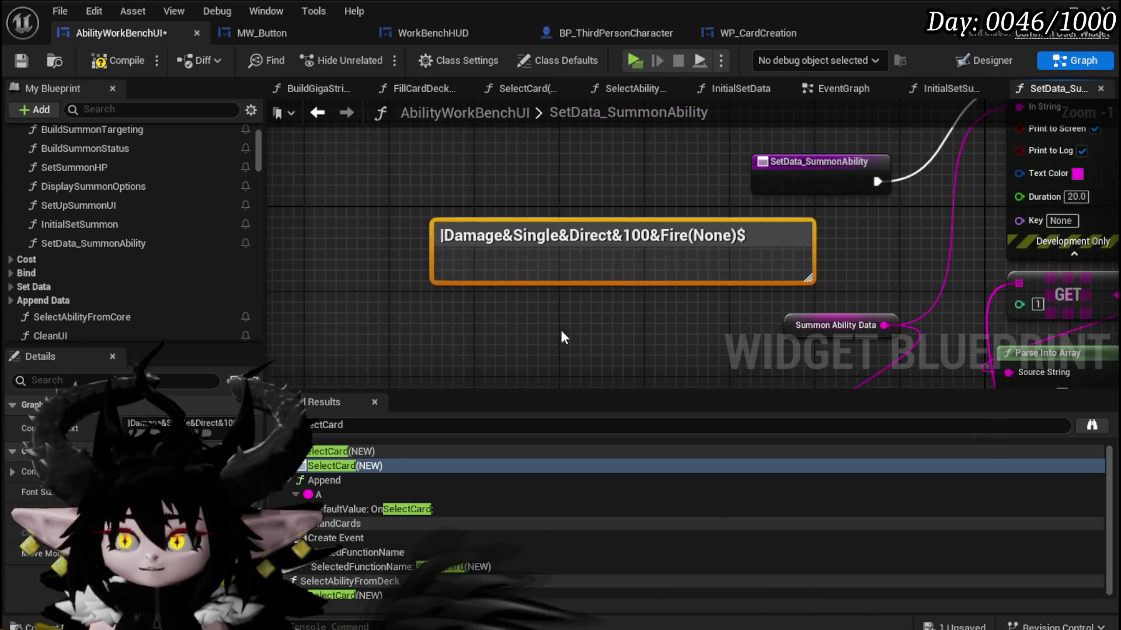
left_click(466, 356)
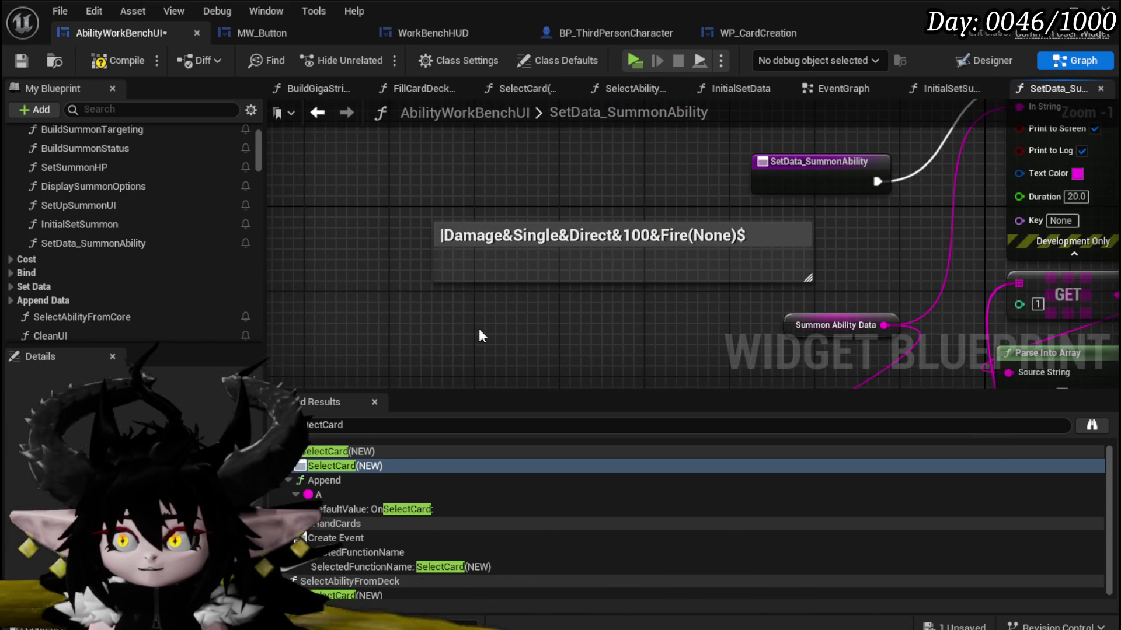
Compile and save AbilityWorkBenchUI, shrink the comment box to fit, save again, and return to the level.
left_click(112, 64)
left_click(22, 61)
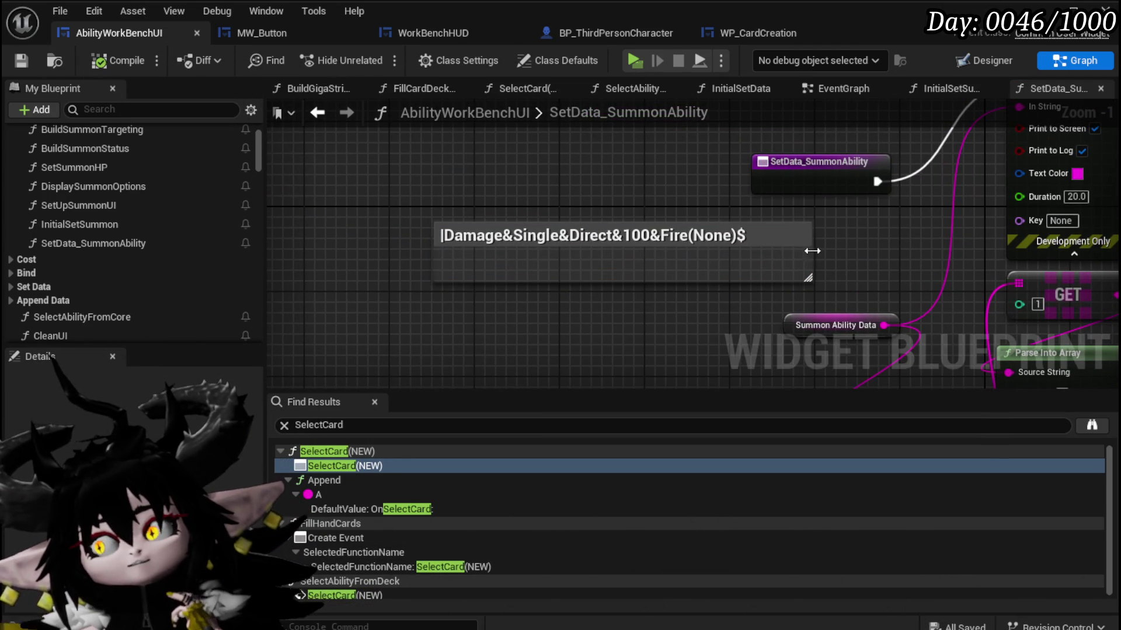
left_click_drag(794, 246, 698, 274)
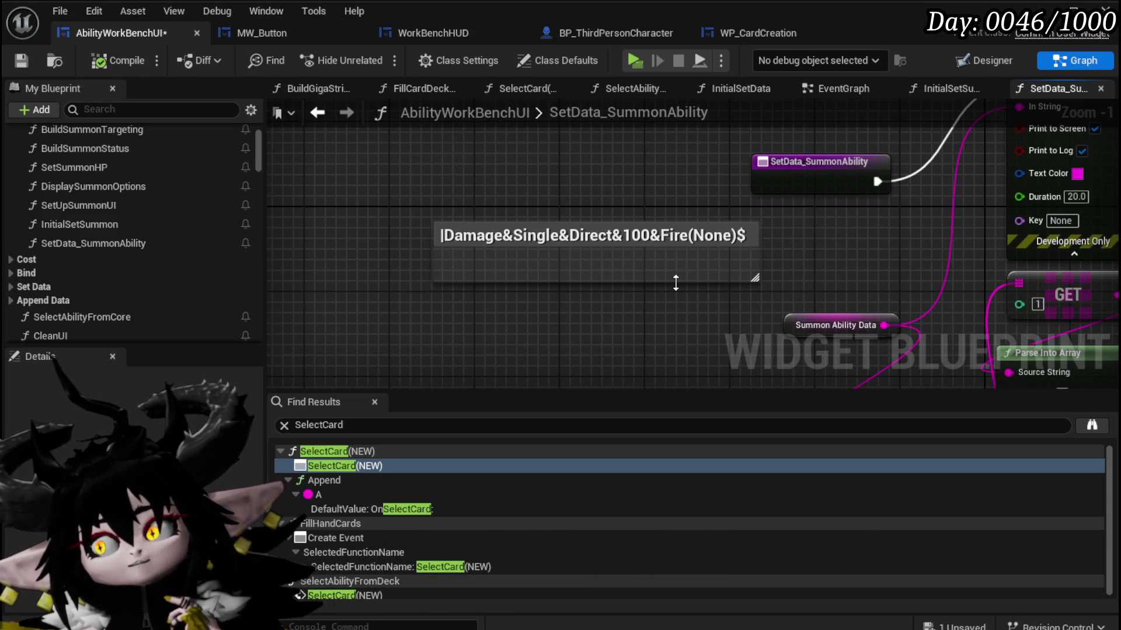
left_click_drag(675, 283, 677, 261)
left_click(22, 61)
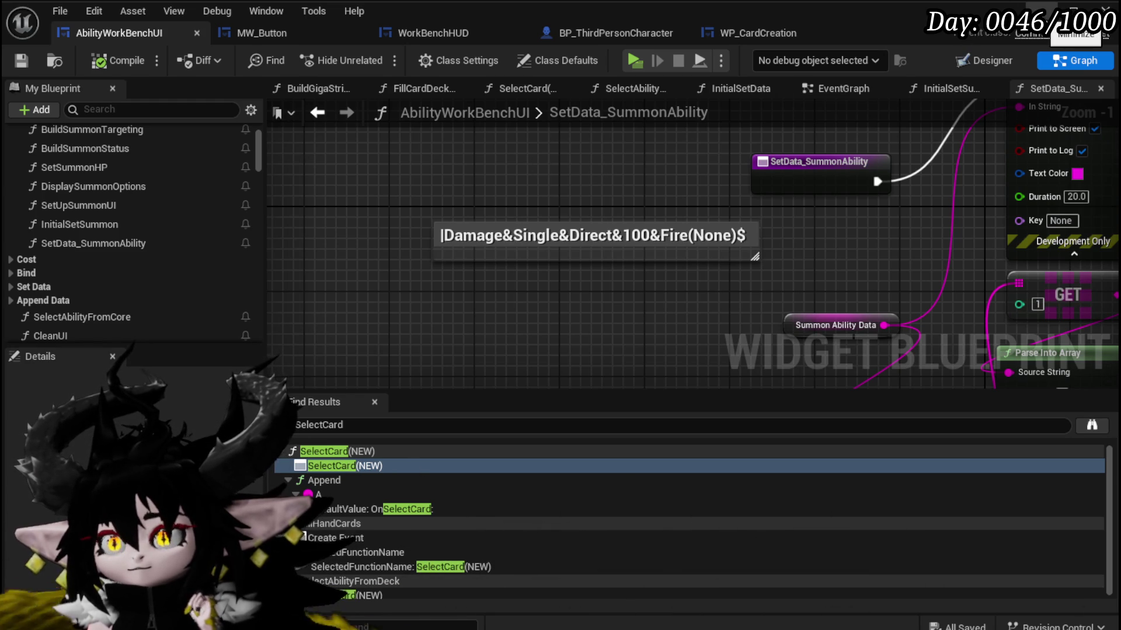
left_click(1074, 11)
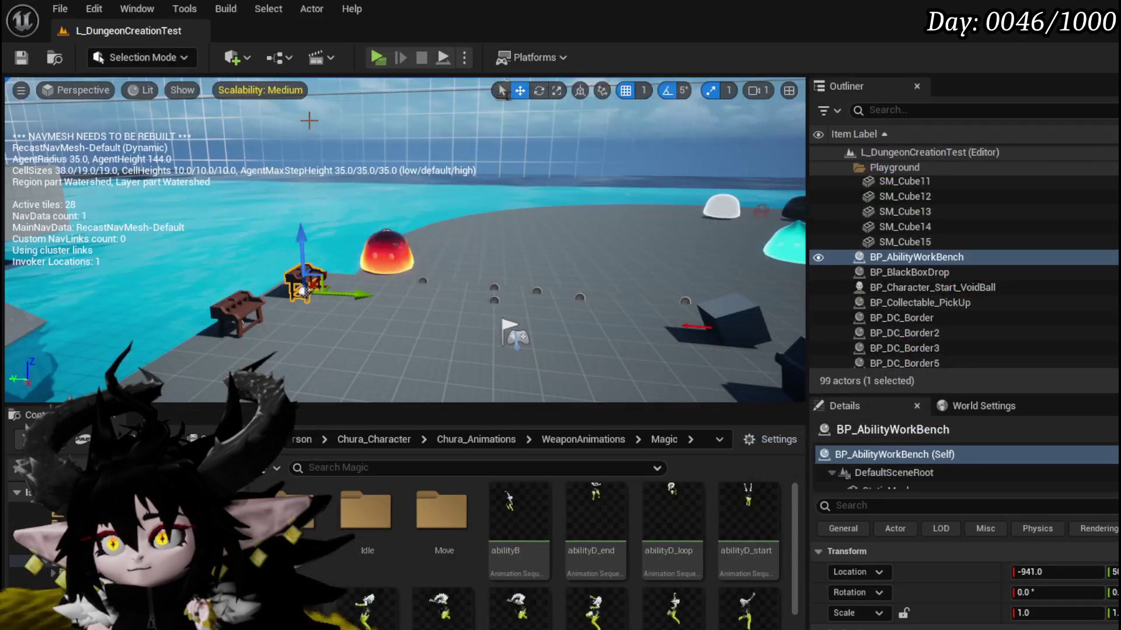
Test-run the game and check the cards in the Inventory tab, then stop the preview and save.
left_click(379, 57)
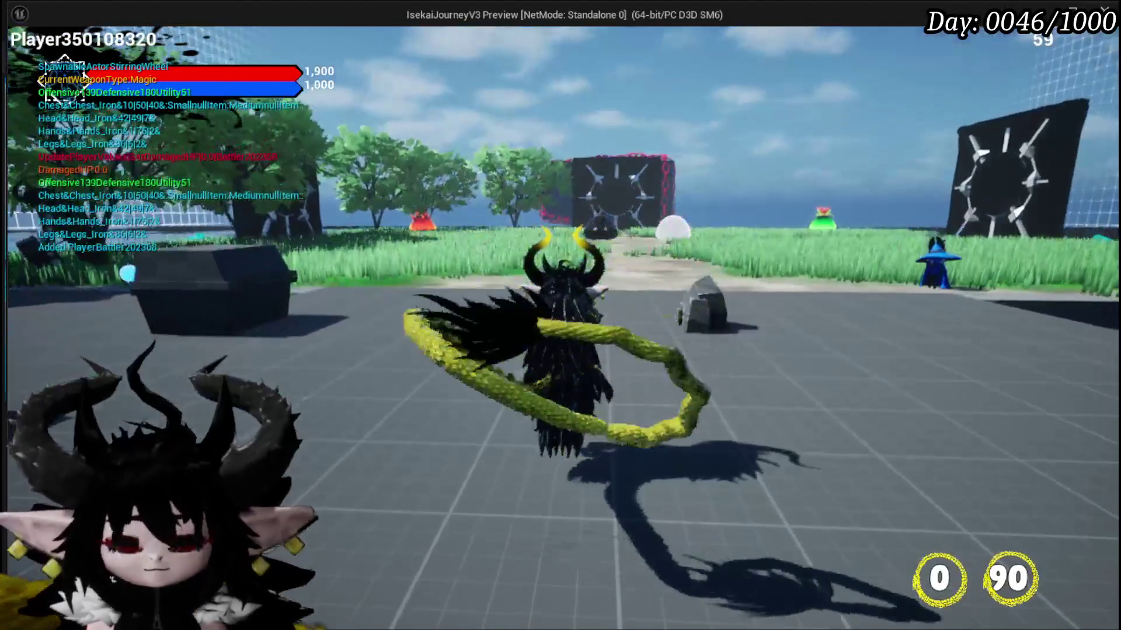
left_click(169, 42)
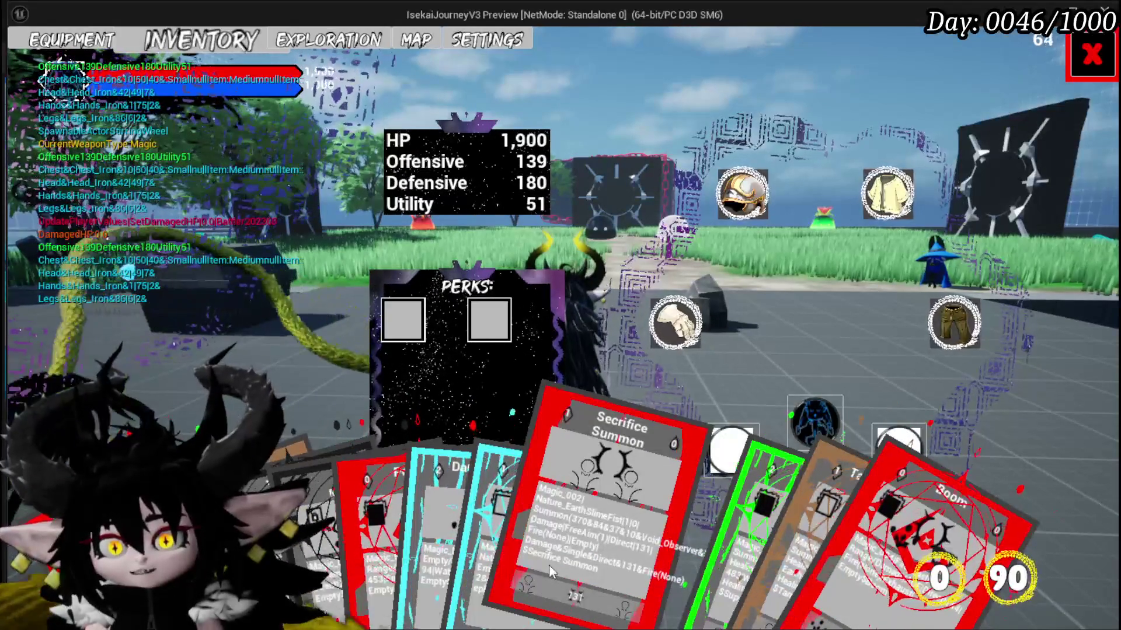
key("Escape")
key("ctrl+s")
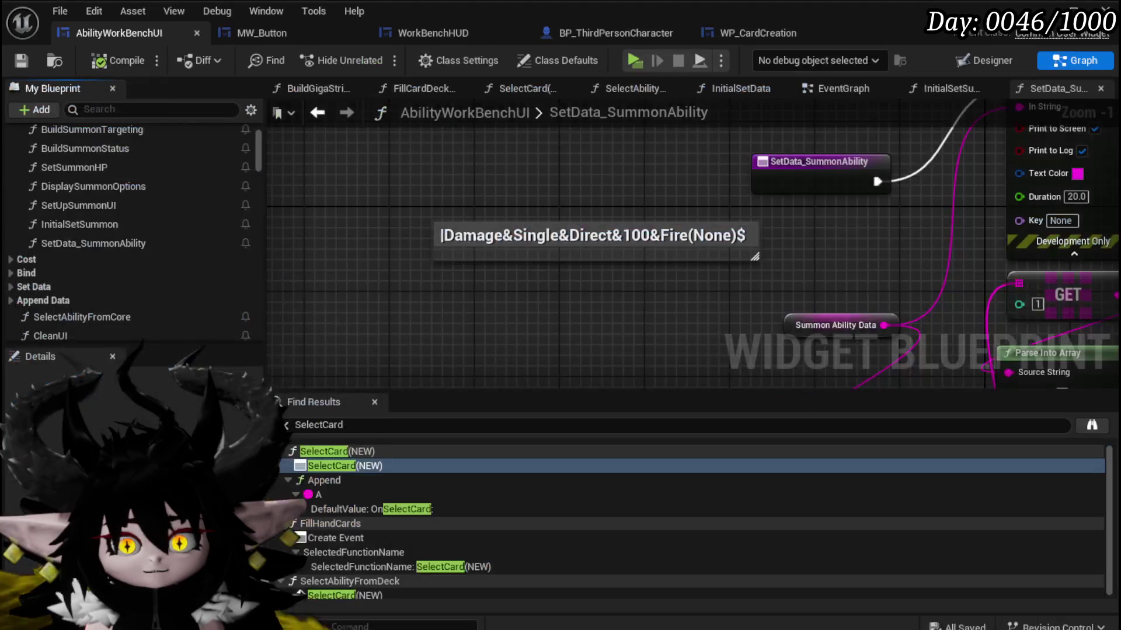
Move the Summon Ability Data node left and save the blueprint.
mouse_move(554, 295)
left_mouse_down()
mouse_move(317, 252)
mouse_move(444, 289)
mouse_move(412, 285)
mouse_move(405, 238)
mouse_move(414, 251)
left_mouse_up()
scroll(421, 261, "down", 3)
left_click(21, 60)
scroll(779, 181, "up", 3)
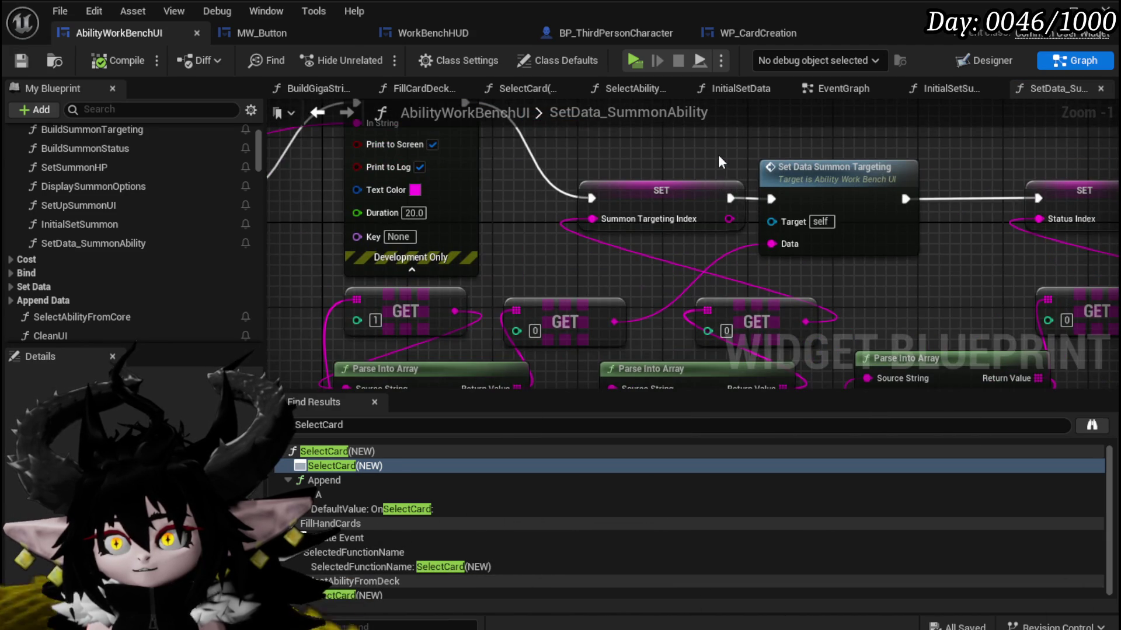
scroll(718, 155, "down", 1)
left_click_drag(718, 155, 960, 125)
left_click_drag(498, 240, 675, 192)
Add a Parse Into Array node on Summon Ability Data, splitting on '&'.
mouse_move(464, 221)
left_mouse_down()
mouse_move(544, 244)
mouse_move(467, 324)
left_mouse_up()
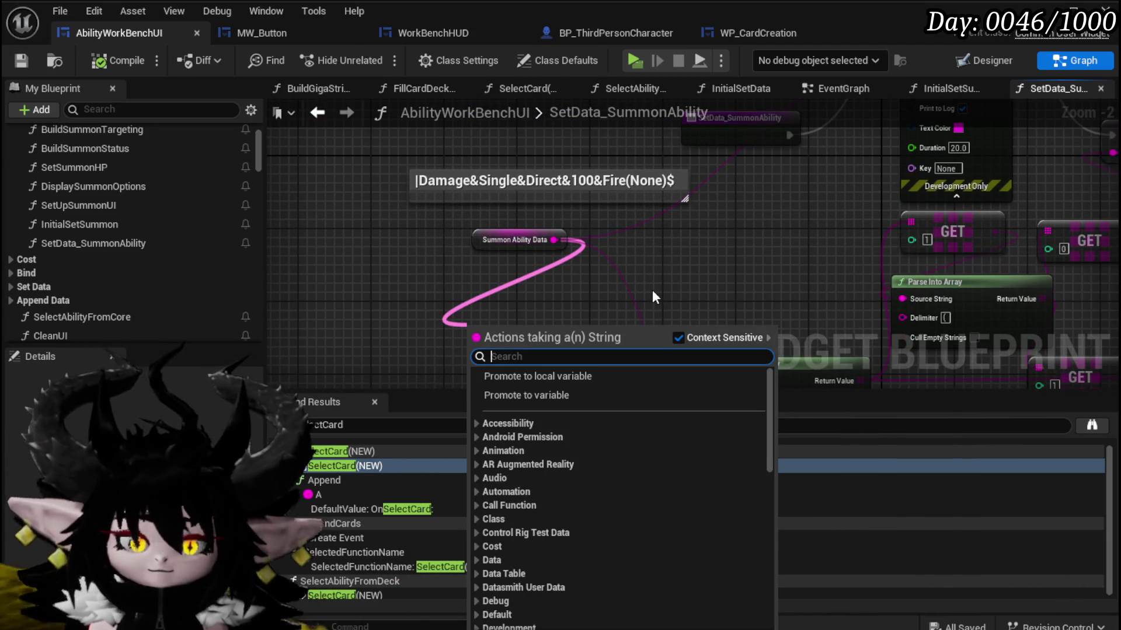
type("Parse")
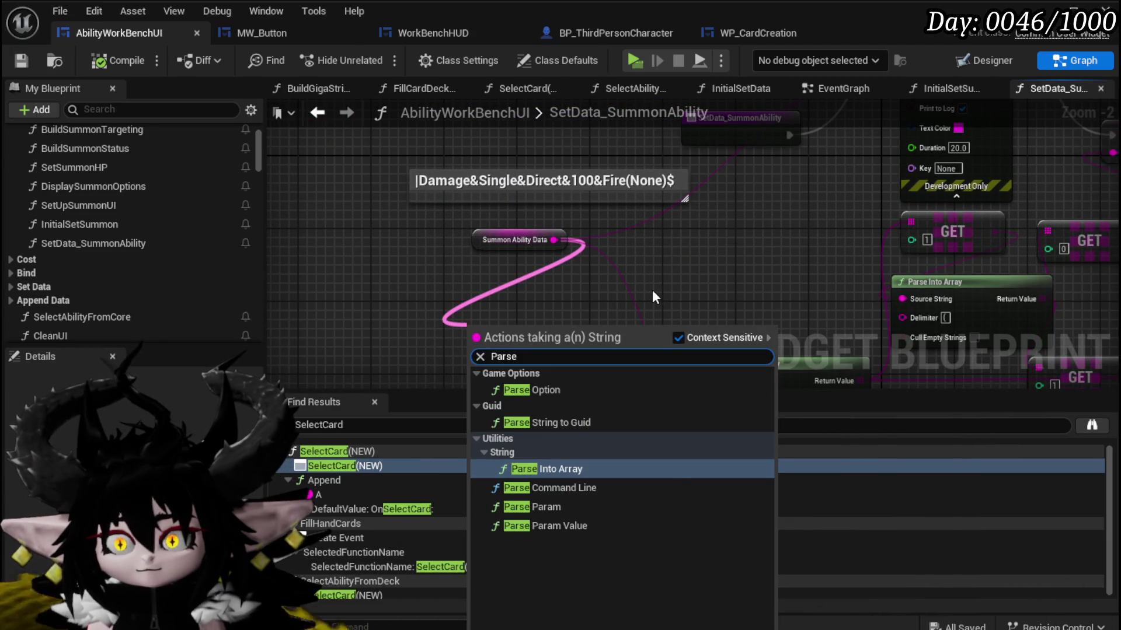
key("Return")
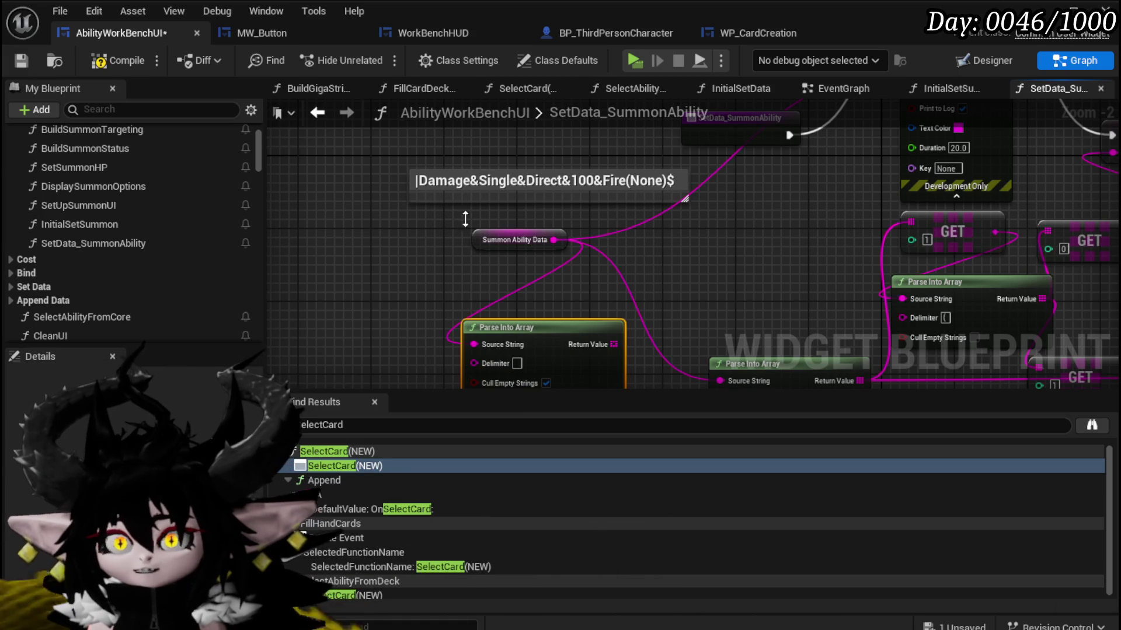
type("&")
left_click_drag(742, 301, 723, 263)
mouse_move(559, 291)
left_mouse_down()
mouse_move(432, 263)
mouse_move(538, 265)
left_mouse_up()
Add two GET nodes on the parsed array, reading indices 1 and 2.
type("get")
left_click(600, 406)
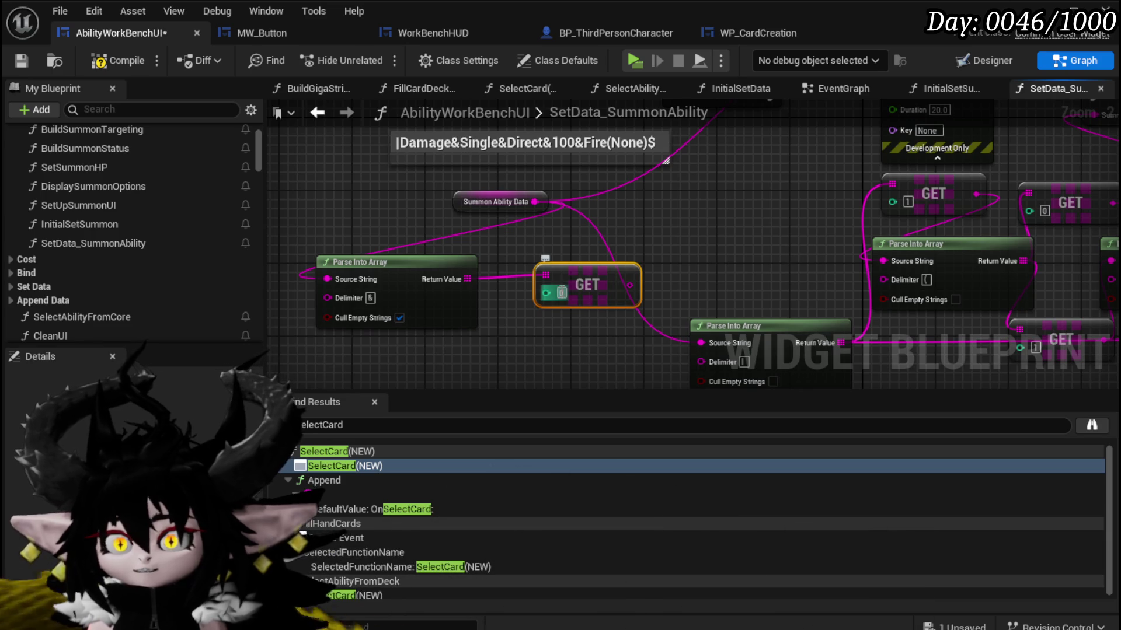
type("1")
left_click_drag(596, 271, 660, 215)
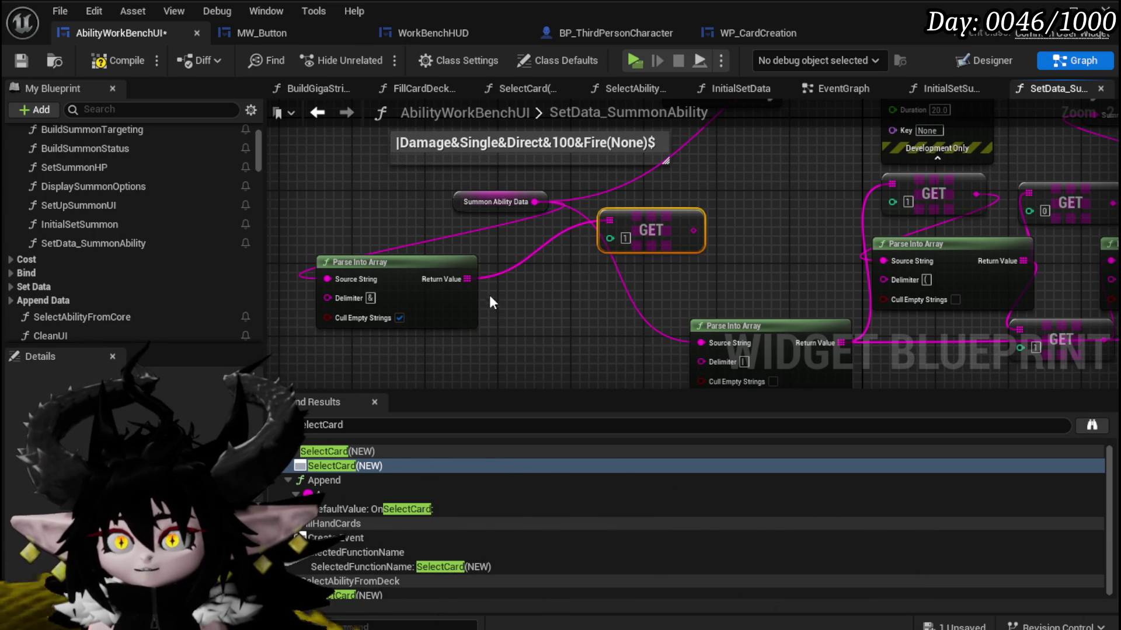
left_click_drag(466, 279, 521, 316)
type("get")
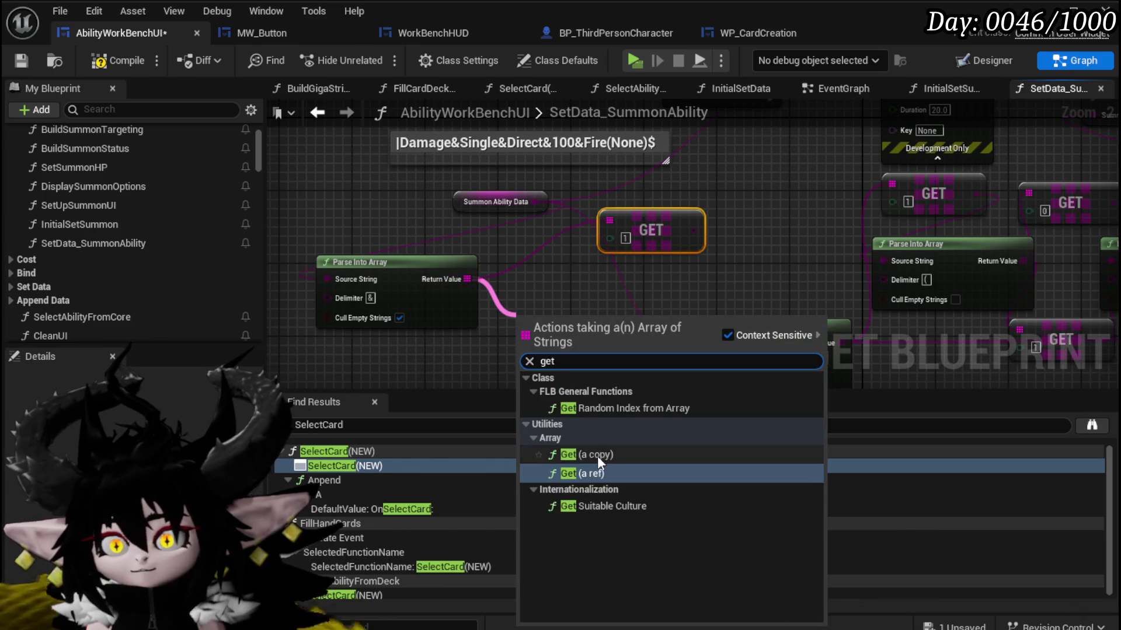
left_click(598, 454)
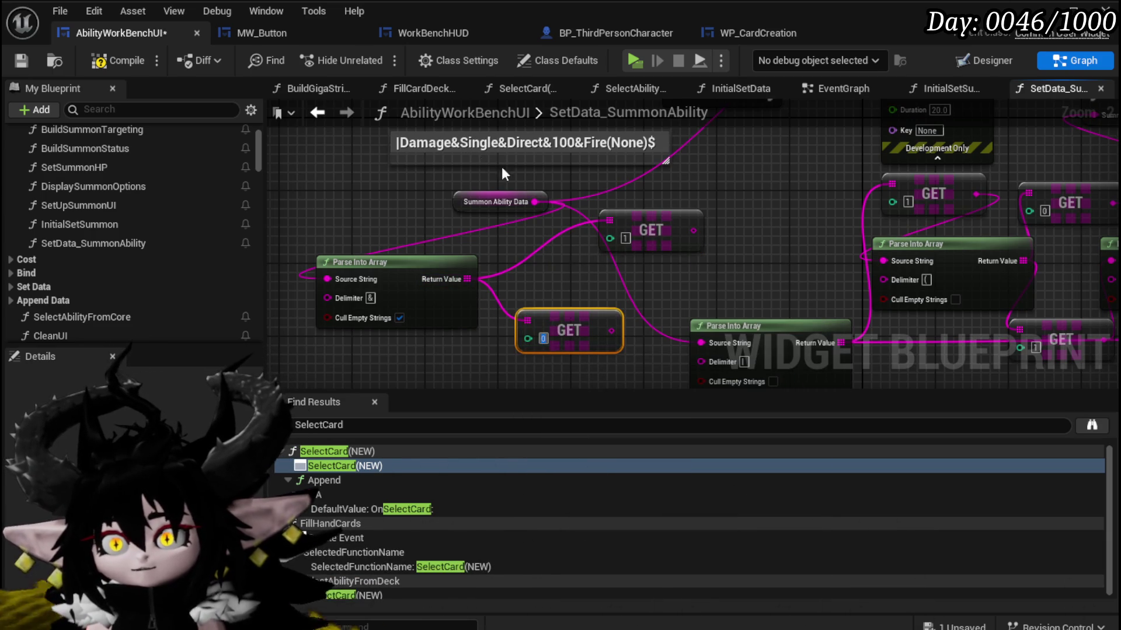
type("2")
mouse_move(558, 309)
left_mouse_down()
mouse_move(649, 279)
mouse_move(374, 295)
mouse_move(503, 278)
left_mouse_up()
mouse_move(523, 232)
left_mouse_down()
mouse_move(450, 214)
mouse_move(514, 203)
mouse_move(338, 299)
mouse_move(359, 274)
mouse_move(359, 286)
mouse_move(397, 289)
mouse_move(538, 248)
mouse_move(555, 194)
left_mouse_up()
Rearrange the Parse Into Array and GET nodes and wire a GET output into Source String.
scroll(555, 197, "down", 1)
left_click_drag(575, 367, 688, 265)
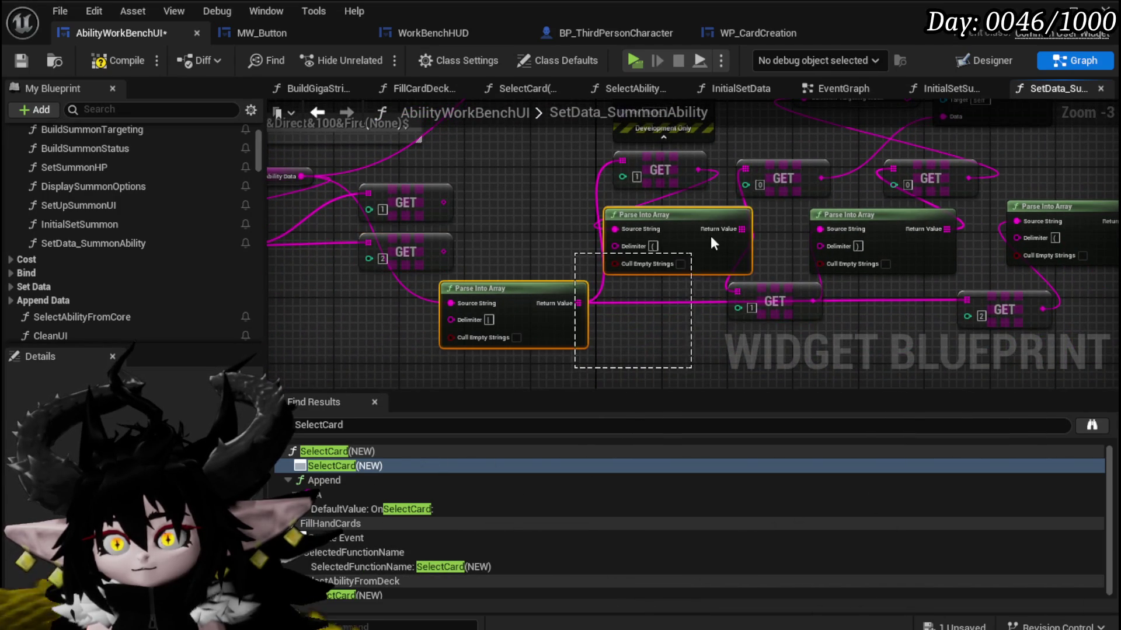
mouse_move(779, 171)
left_mouse_down()
mouse_move(643, 292)
mouse_move(508, 257)
mouse_move(778, 270)
mouse_move(485, 256)
mouse_move(730, 243)
mouse_move(514, 178)
left_mouse_up()
mouse_move(708, 225)
left_mouse_down()
mouse_move(670, 205)
mouse_move(592, 207)
mouse_move(621, 256)
left_mouse_up()
left_click_drag(607, 336, 706, 295)
mouse_move(500, 265)
left_mouse_down()
mouse_move(567, 293)
mouse_move(532, 274)
left_mouse_up()
left_click_drag(610, 221, 659, 171)
mouse_move(628, 198)
left_mouse_down()
mouse_move(634, 211)
mouse_move(744, 239)
mouse_move(690, 243)
mouse_move(640, 275)
mouse_move(648, 295)
mouse_move(640, 233)
mouse_move(679, 267)
left_mouse_up()
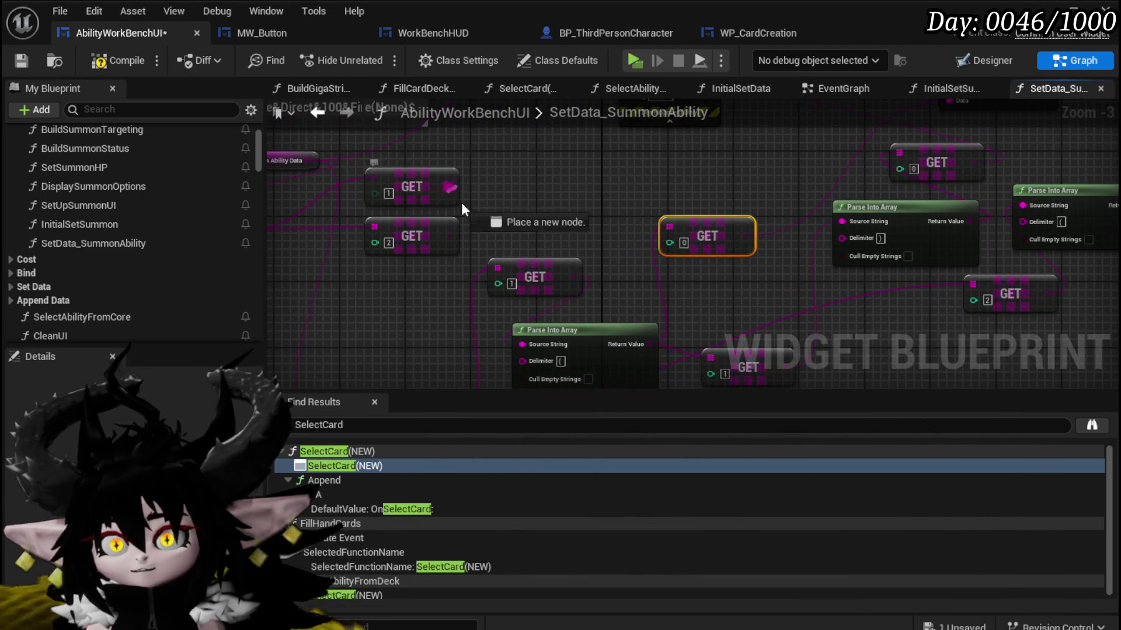
left_click_drag(524, 342, 523, 342)
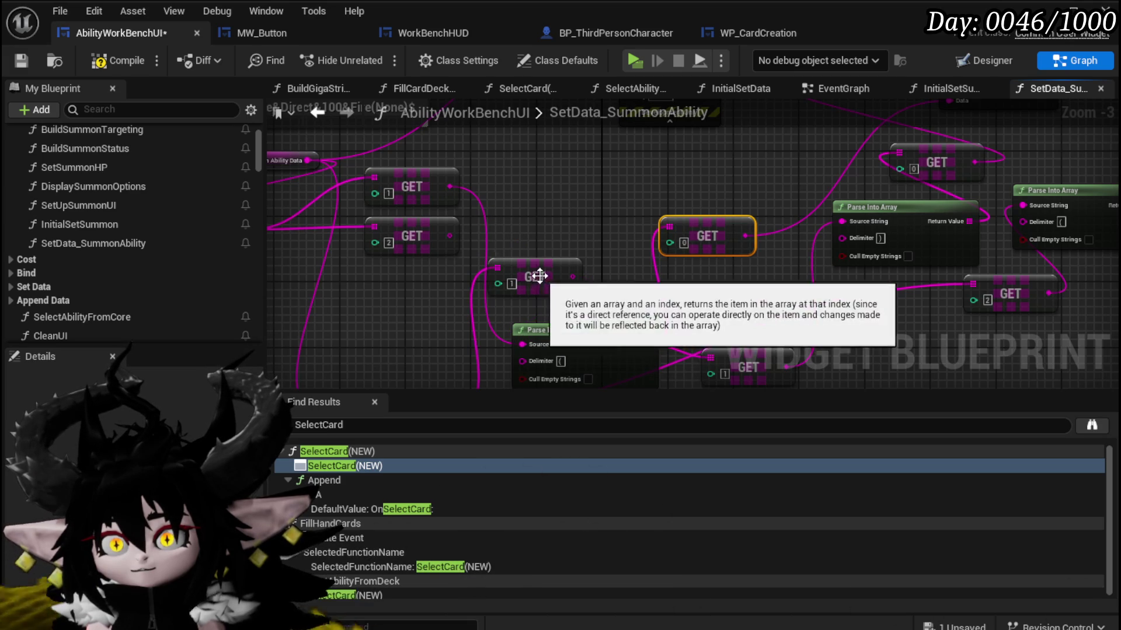
left_click_drag(535, 277, 354, 309)
mouse_move(521, 344)
left_mouse_down()
mouse_move(550, 160)
mouse_move(613, 232)
left_mouse_up()
Place each Parse Into Array beside its GET [0] and GET [1] nodes and shift the group left.
left_click_drag(529, 192, 543, 169)
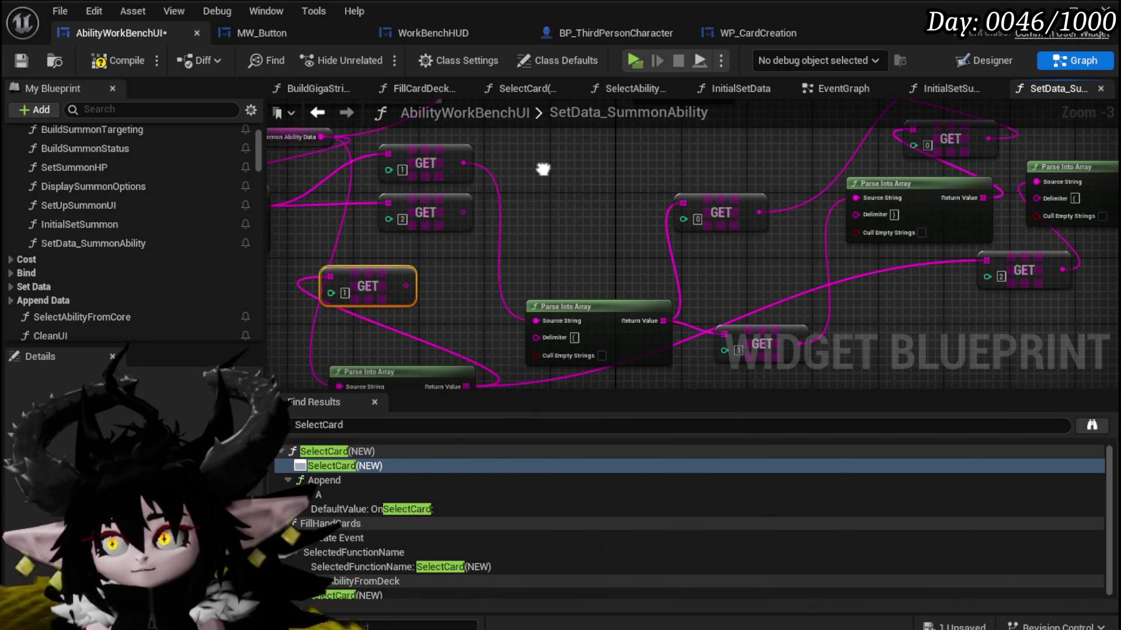
left_click_drag(543, 169, 552, 162)
mouse_move(600, 305)
left_mouse_down()
mouse_move(597, 174)
mouse_move(574, 146)
left_mouse_up()
mouse_move(731, 205)
left_mouse_down()
mouse_move(628, 217)
mouse_move(571, 242)
mouse_move(595, 186)
left_mouse_up()
left_click_drag(613, 344, 602, 222)
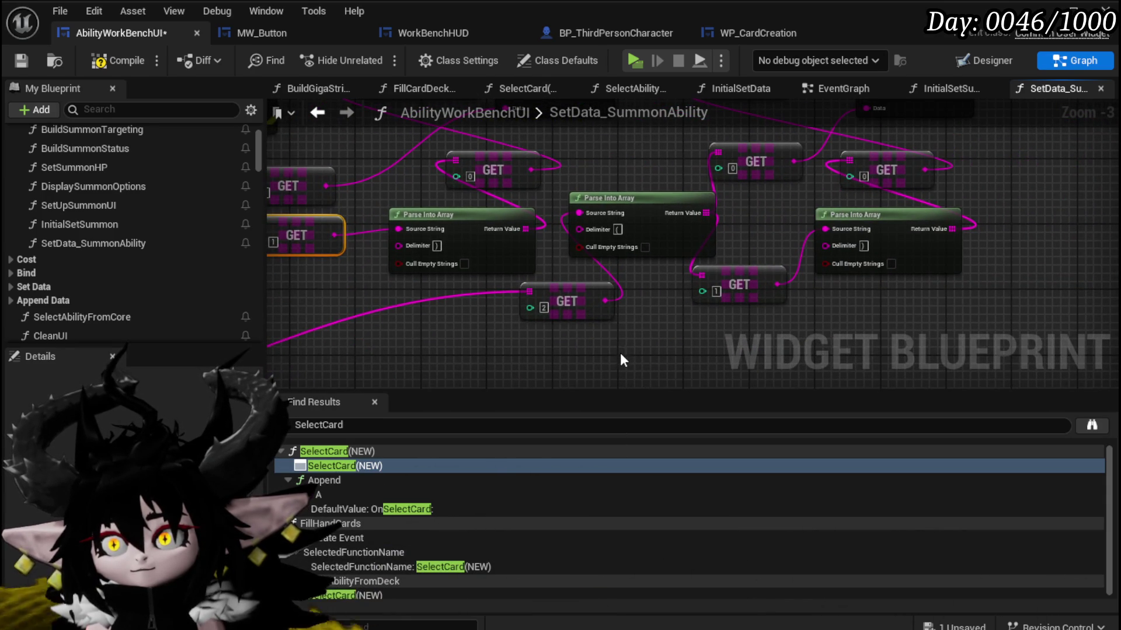
left_click_drag(677, 316, 941, 148)
mouse_move(901, 219)
left_mouse_down()
mouse_move(927, 313)
mouse_move(769, 373)
mouse_move(617, 295)
mouse_move(619, 274)
left_mouse_up()
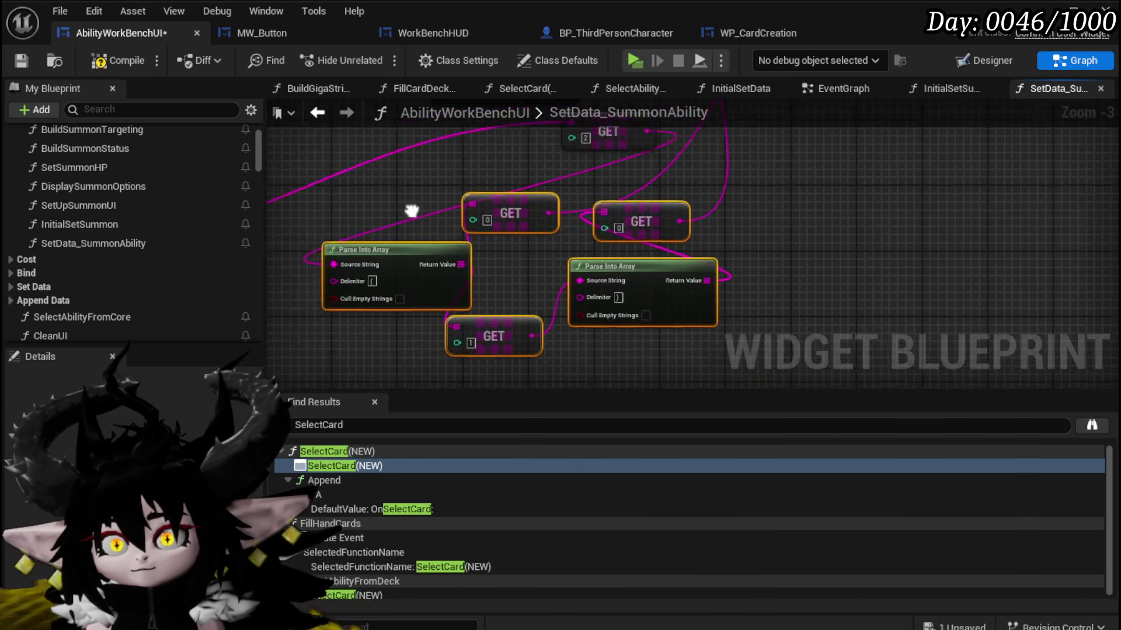
left_click_drag(447, 150, 718, 337)
mouse_move(658, 287)
left_mouse_down()
mouse_move(545, 341)
mouse_move(605, 362)
left_mouse_up()
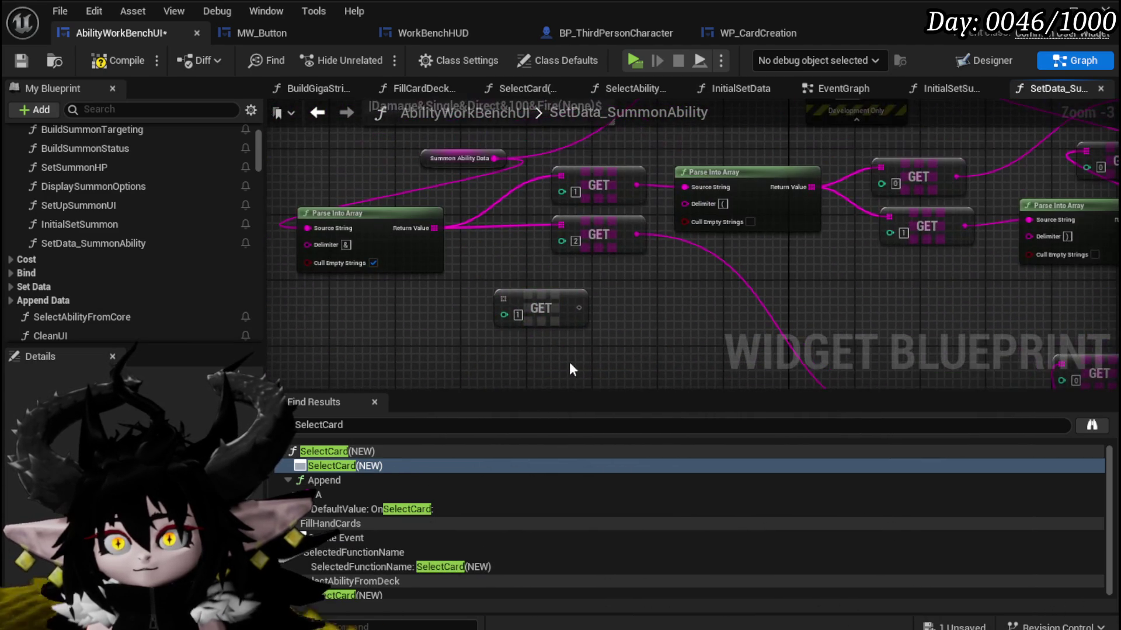
left_click_drag(381, 264, 399, 348)
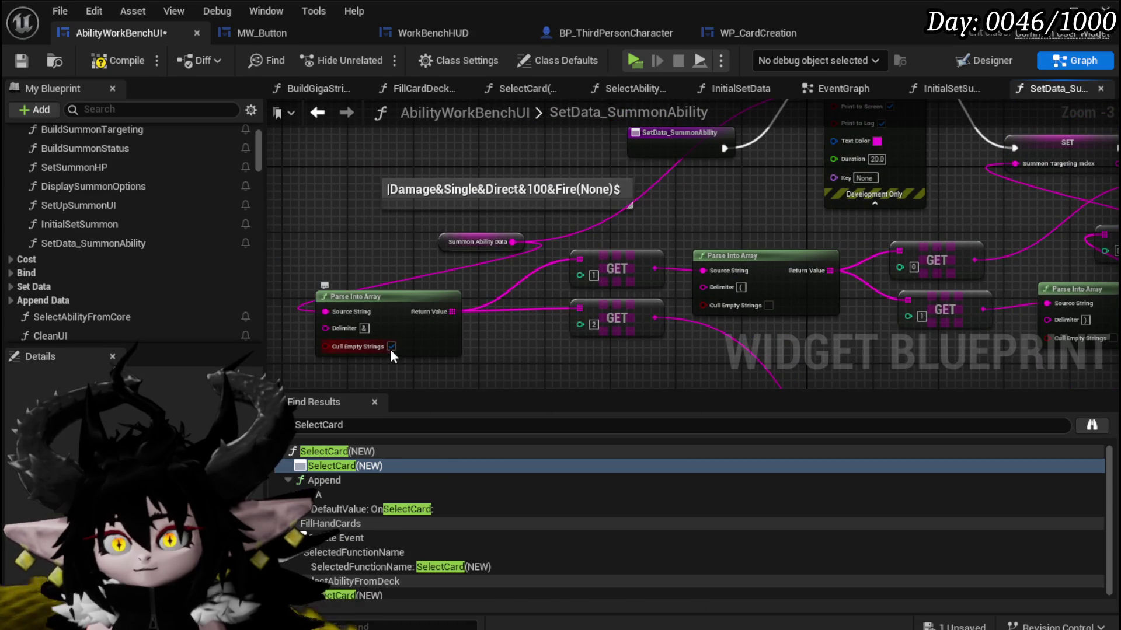
mouse_move(428, 304)
left_mouse_down()
mouse_move(504, 279)
mouse_move(528, 312)
mouse_move(376, 275)
mouse_move(671, 270)
mouse_move(495, 286)
mouse_move(689, 292)
left_mouse_up()
left_click(498, 209)
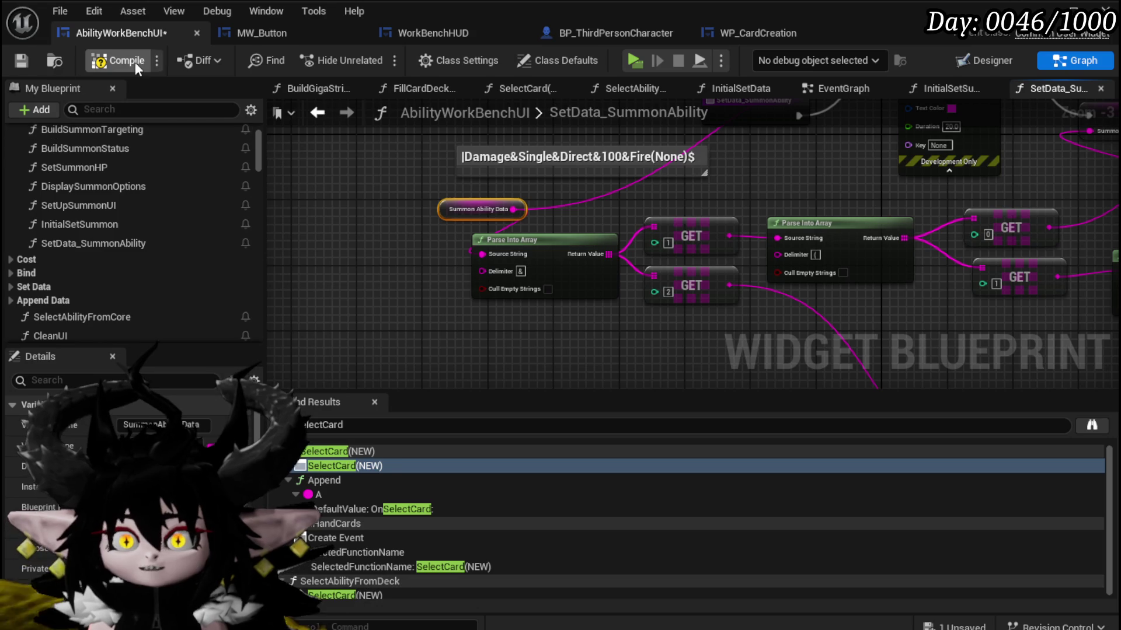
Compile and save AbilityWorkBenchUI, then scroll through the summon graph.
left_click(18, 58)
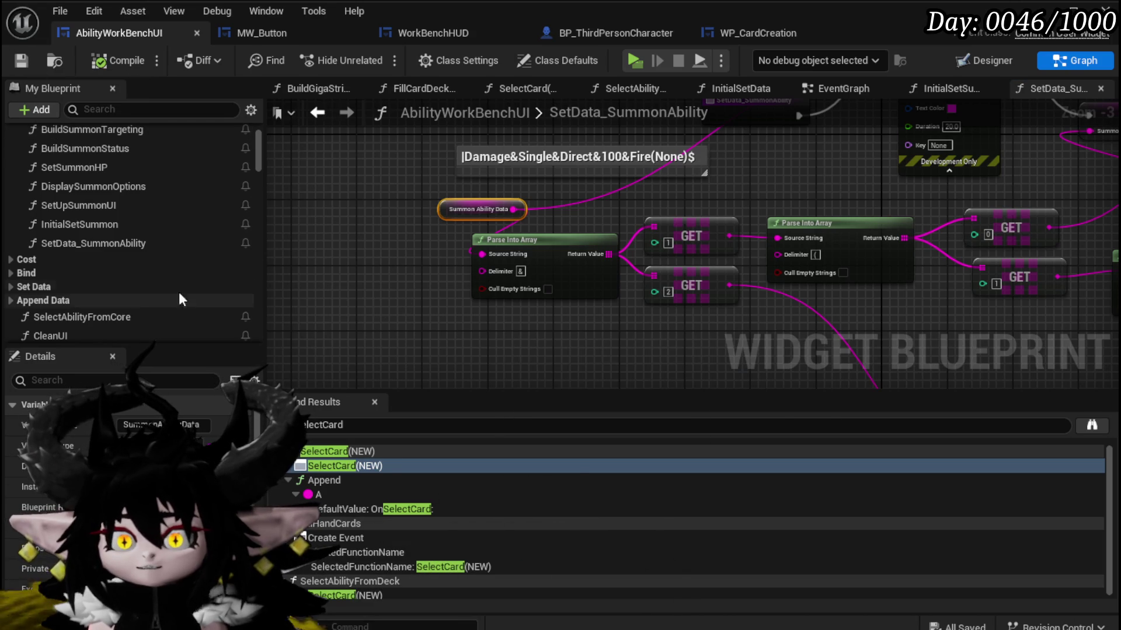
scroll(114, 225, "down", 3)
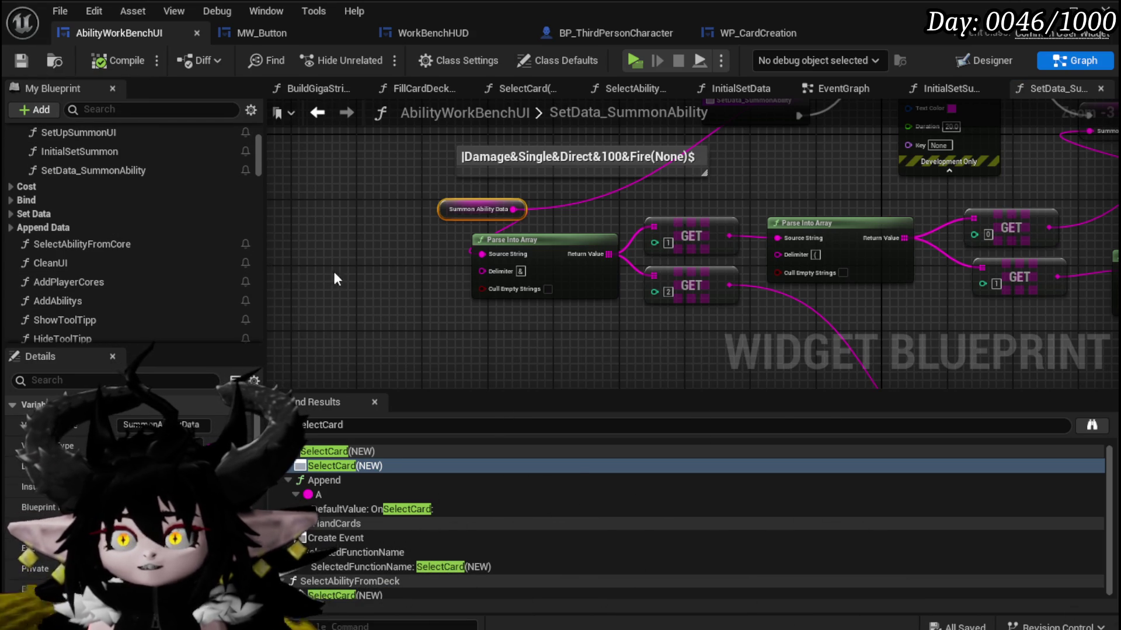
left_click_drag(331, 272, 363, 404)
left_click_drag(409, 274, 456, 223)
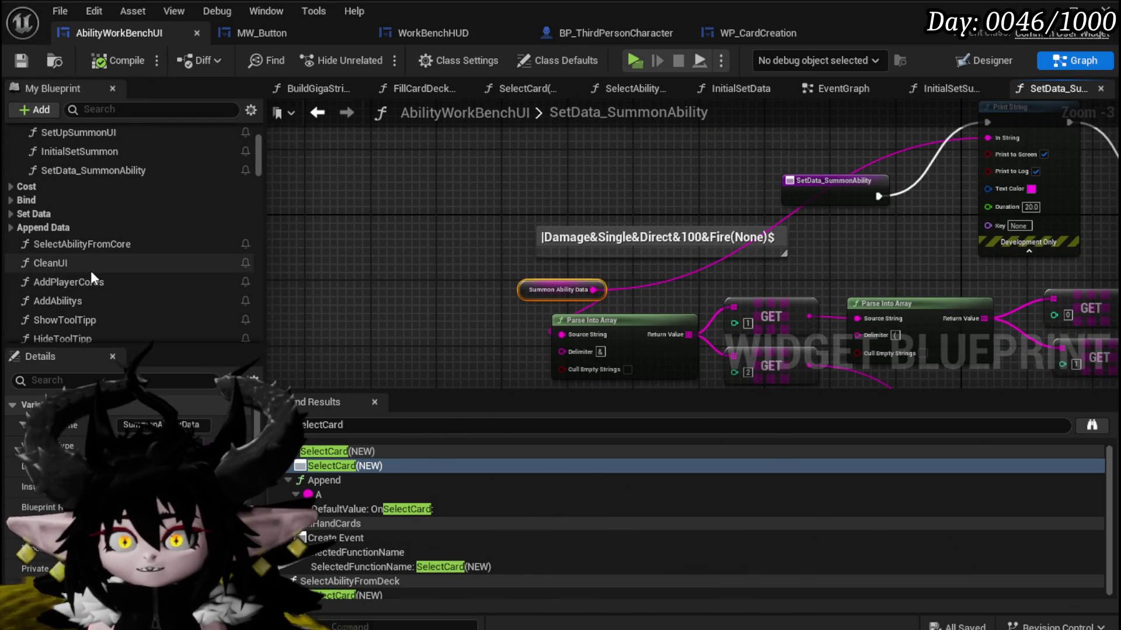
scroll(90, 271, "down", 5)
scroll(90, 271, "down", 8)
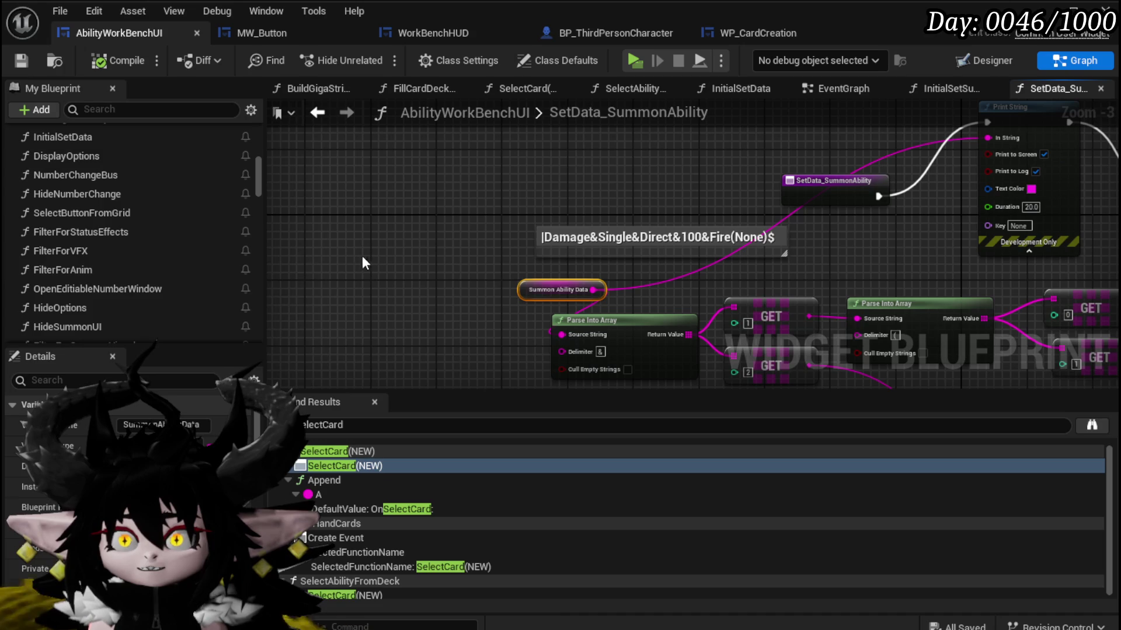
scroll(146, 268, "down", 10)
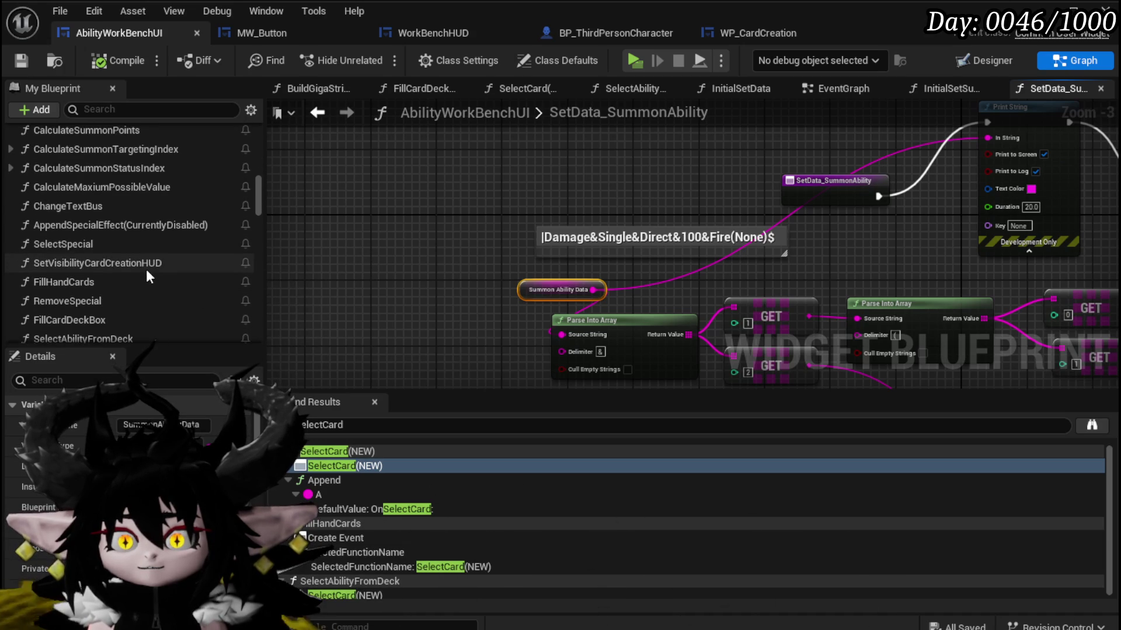
scroll(145, 269, "down", 2)
scroll(146, 268, "down", 3)
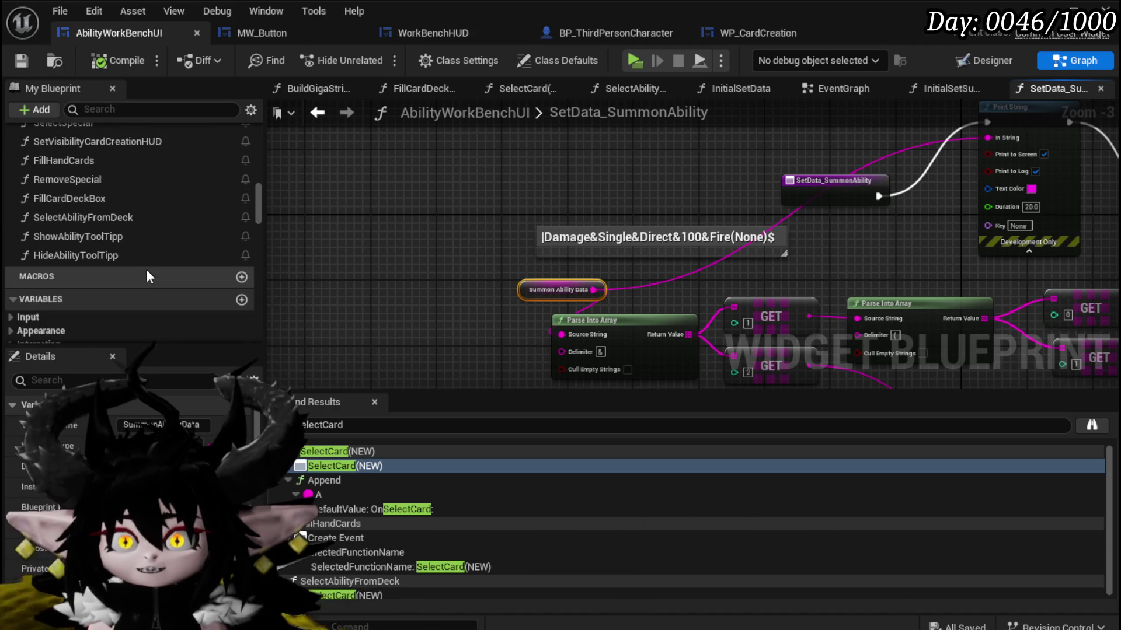
scroll(146, 268, "up", 5)
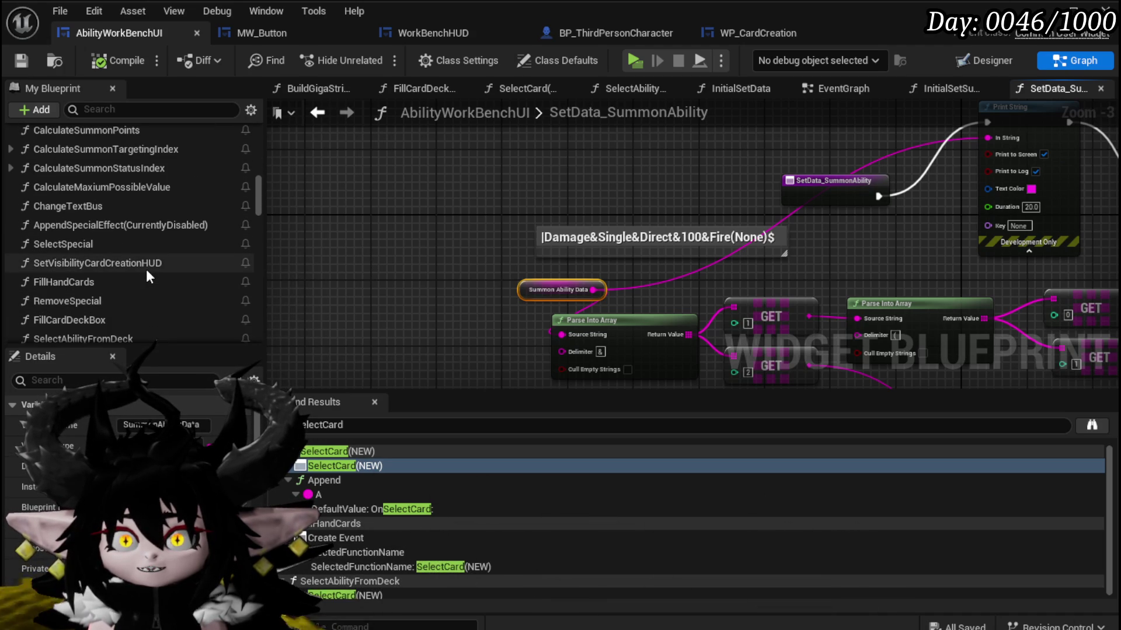
scroll(146, 268, "up", 3)
scroll(146, 268, "up", 8)
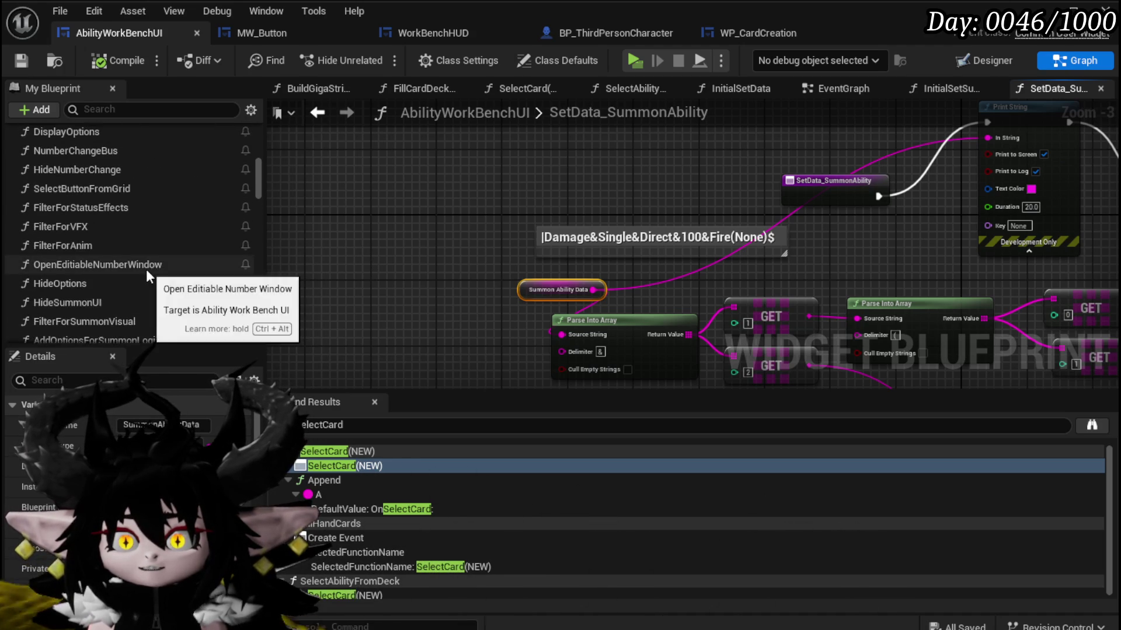
scroll(146, 269, "up", 4)
Open InitialSetData, then switch to the SelectAbilityFromDeck graph with its Select Card(NEW) call.
double_click(138, 261)
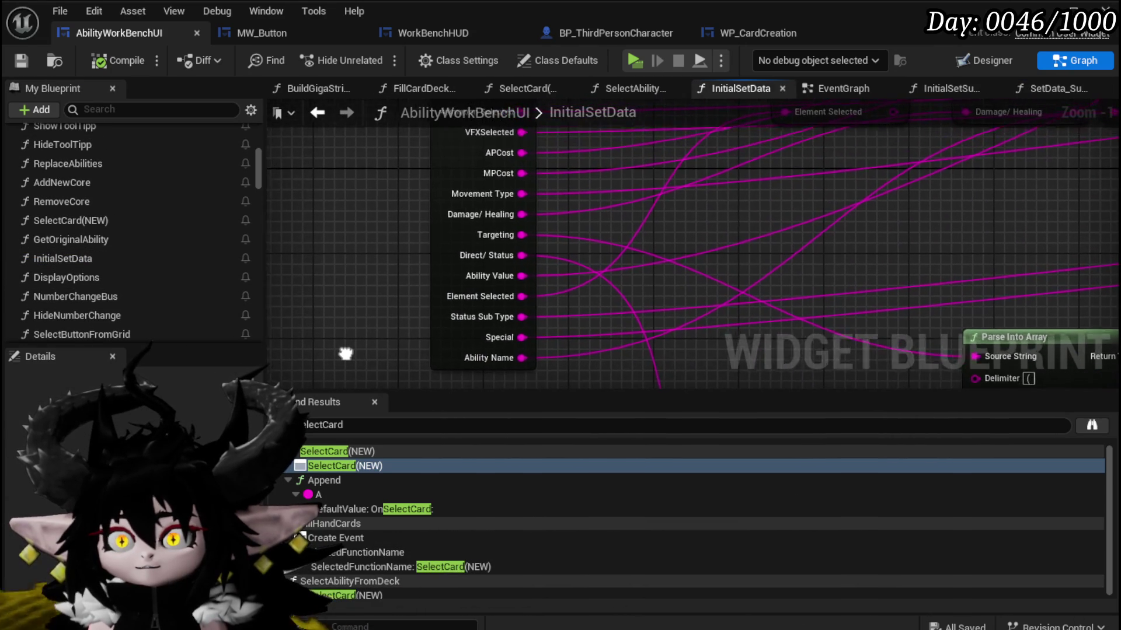
scroll(404, 260, "down", 2)
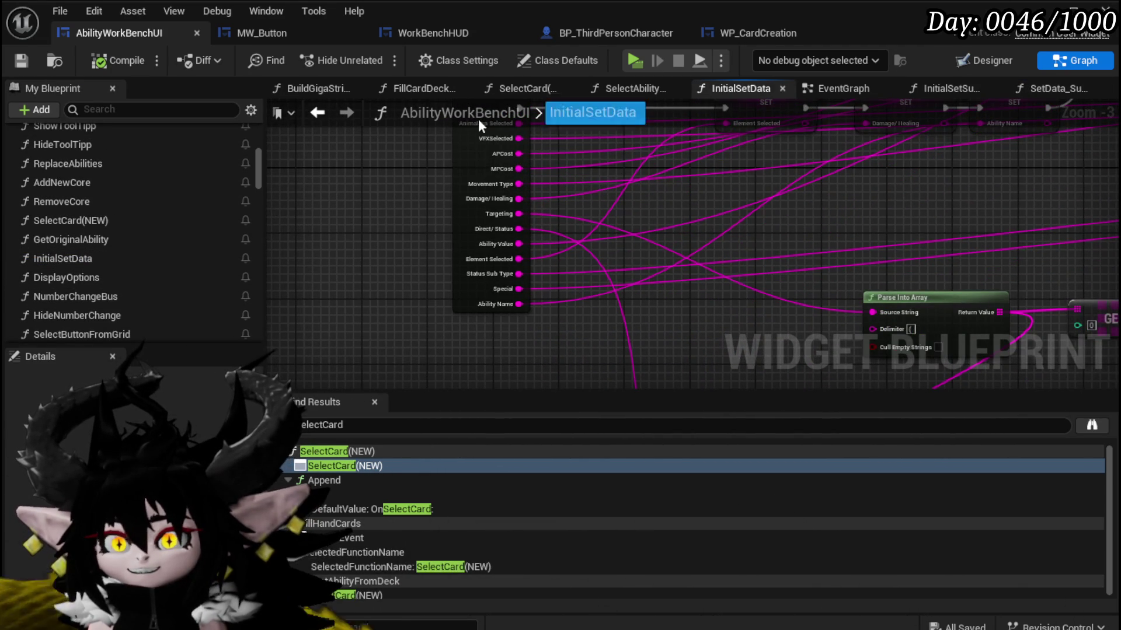
left_click(628, 88)
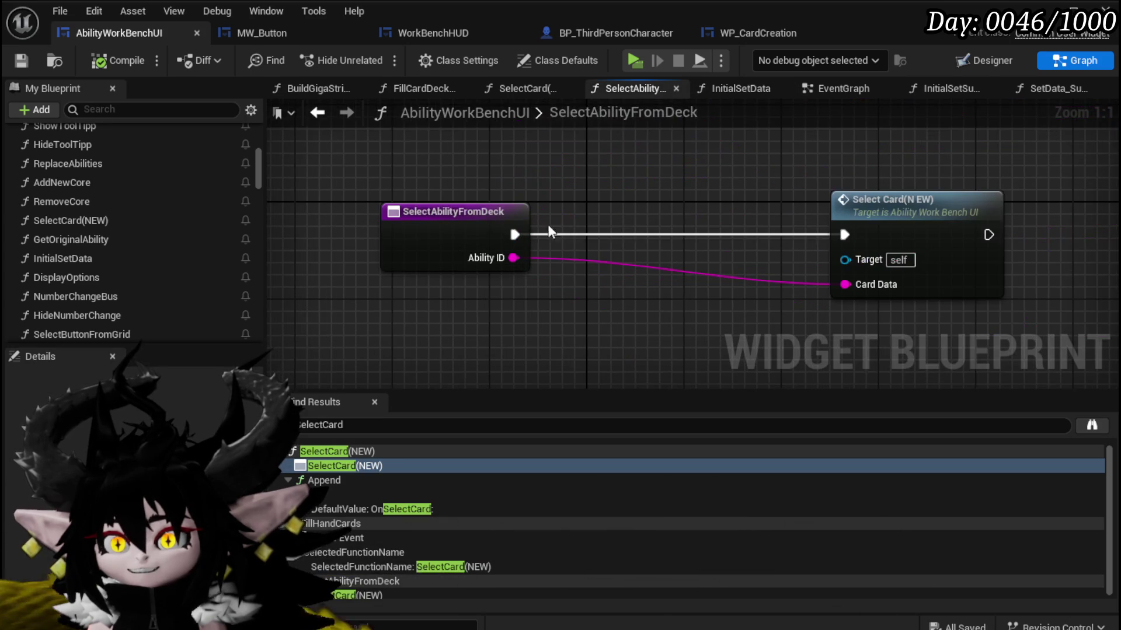
In SelectCard(NEW), add a reroute point on the Summon Ability output wire.
double_click(916, 200)
scroll(371, 216, "up", 3)
mouse_move(517, 327)
left_mouse_down()
mouse_move(405, 263)
mouse_move(355, 362)
mouse_move(433, 348)
mouse_move(421, 374)
left_mouse_up()
mouse_move(347, 325)
left_mouse_down()
mouse_move(495, 165)
mouse_move(447, 320)
mouse_move(453, 342)
mouse_move(590, 282)
left_mouse_up()
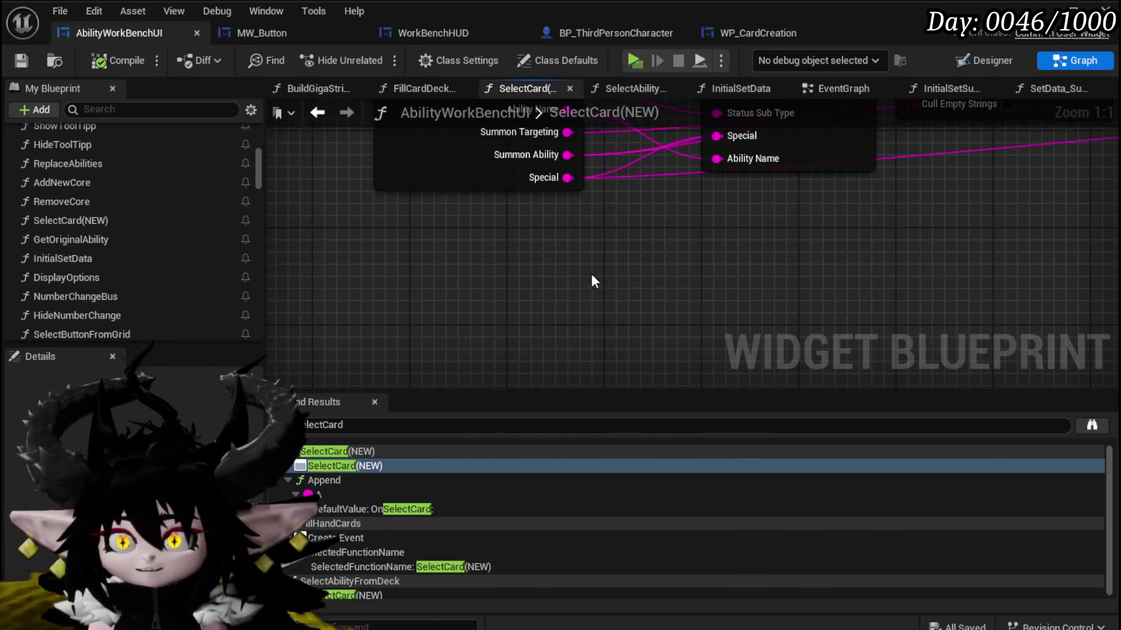
mouse_move(570, 155)
left_mouse_down()
mouse_move(478, 274)
mouse_move(604, 302)
left_mouse_up()
right_click(577, 281)
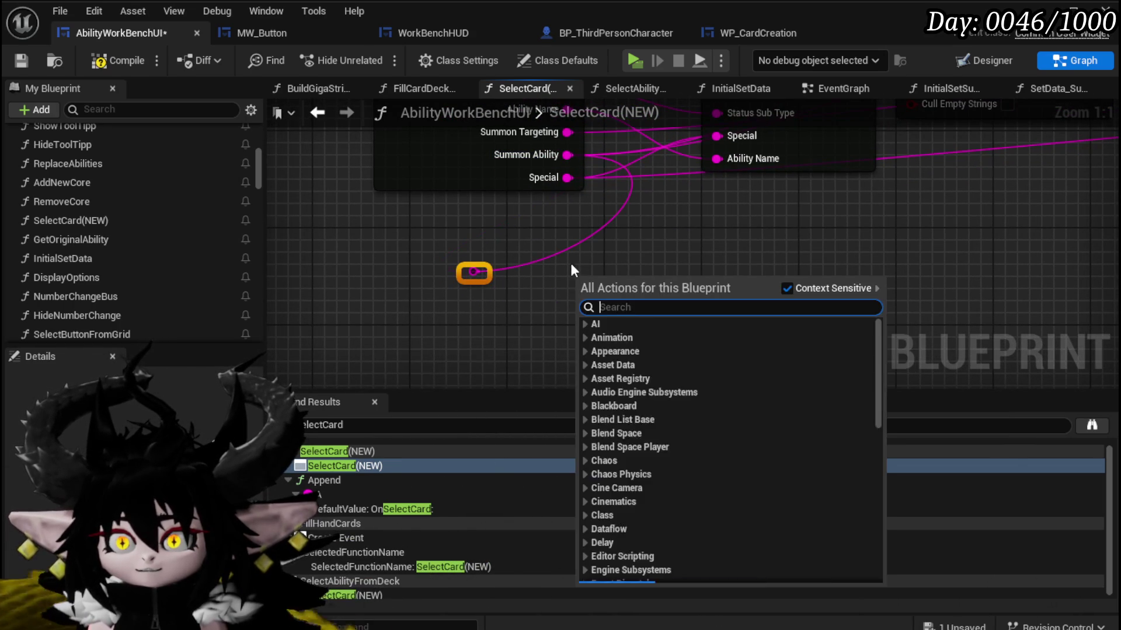
left_click(497, 266)
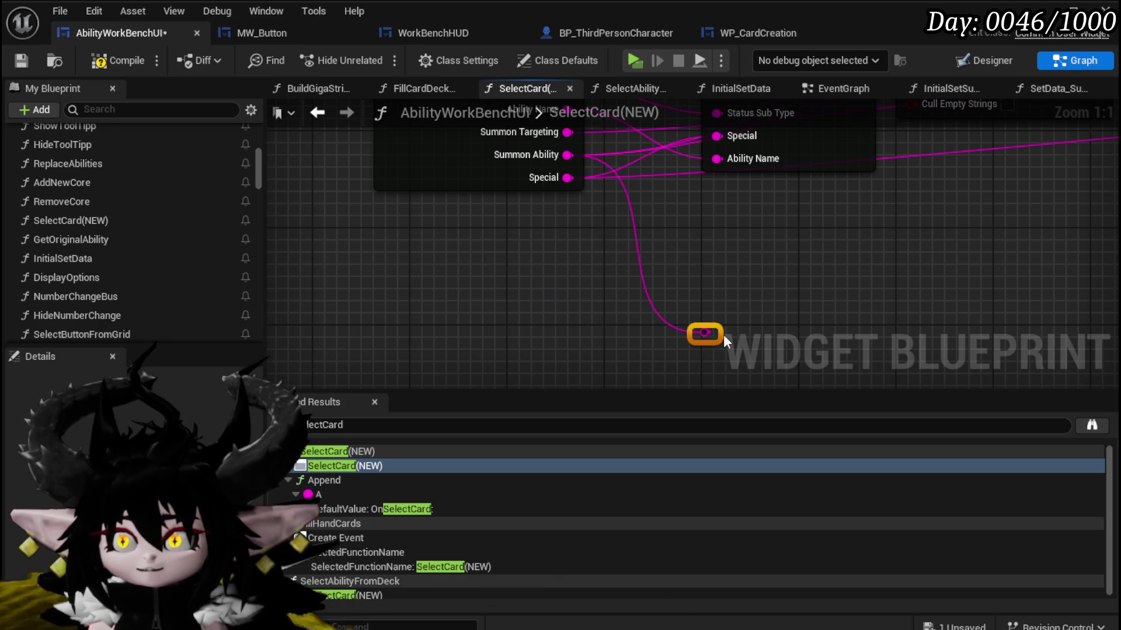
Compile and save the blueprint, then open the GetOriginalAbility function graph.
left_click(84, 63)
left_click(23, 61)
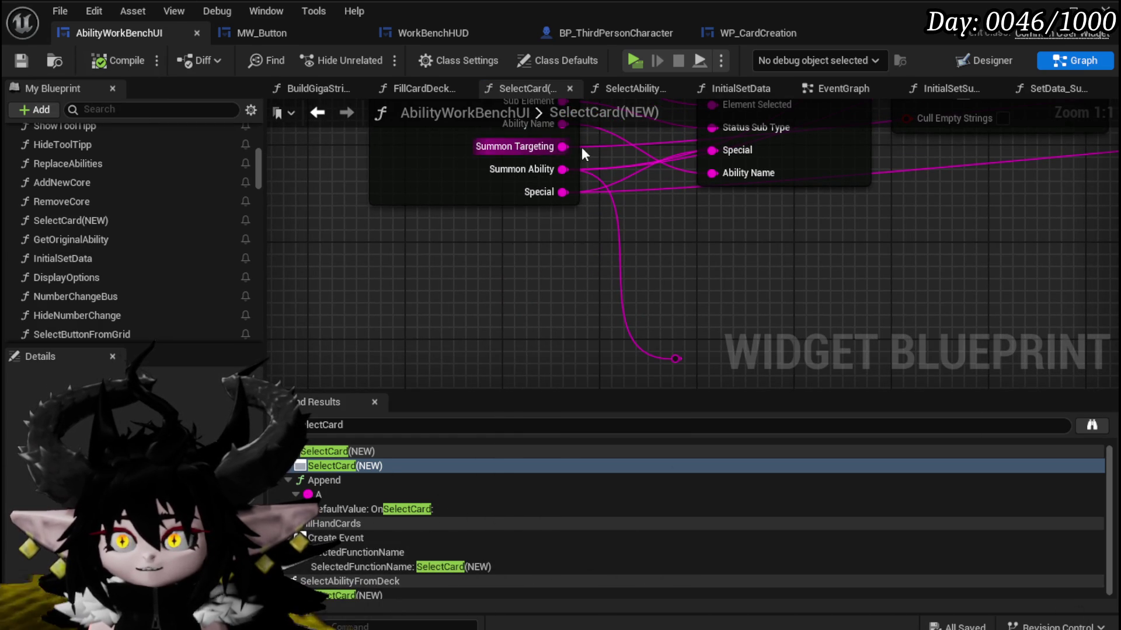
double_click(404, 188)
scroll(486, 241, "up", 2)
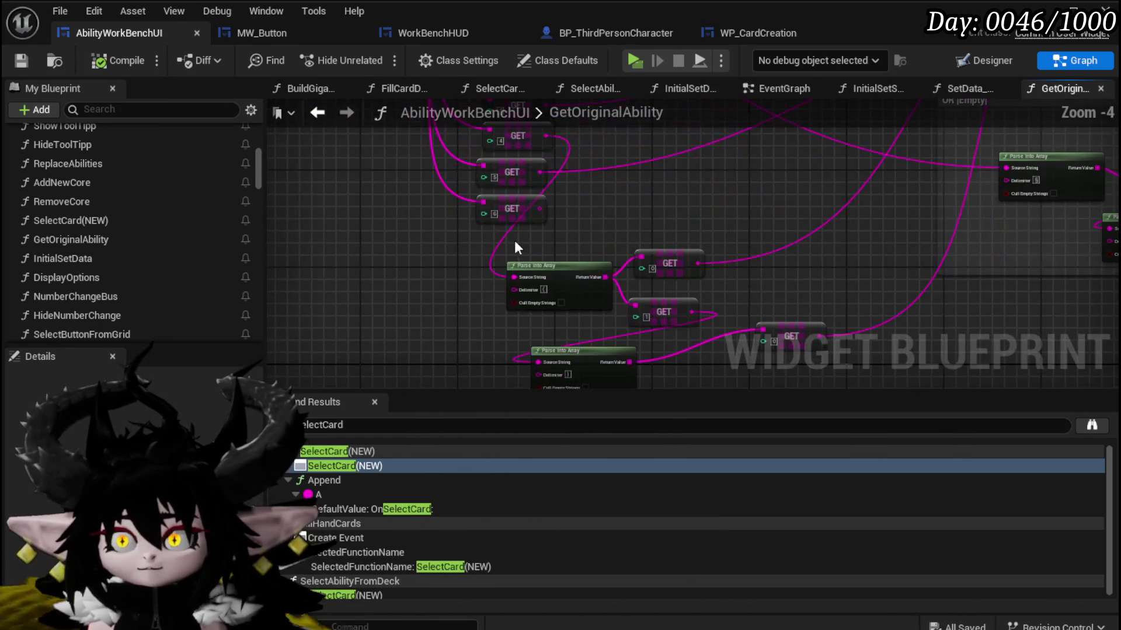
mouse_move(700, 209)
left_mouse_down()
mouse_move(640, 165)
mouse_move(667, 295)
mouse_move(653, 304)
left_mouse_up()
scroll(513, 292, "up", 2)
mouse_move(497, 294)
left_mouse_down()
mouse_move(513, 292)
mouse_move(450, 282)
mouse_move(601, 279)
mouse_move(636, 266)
left_mouse_up()
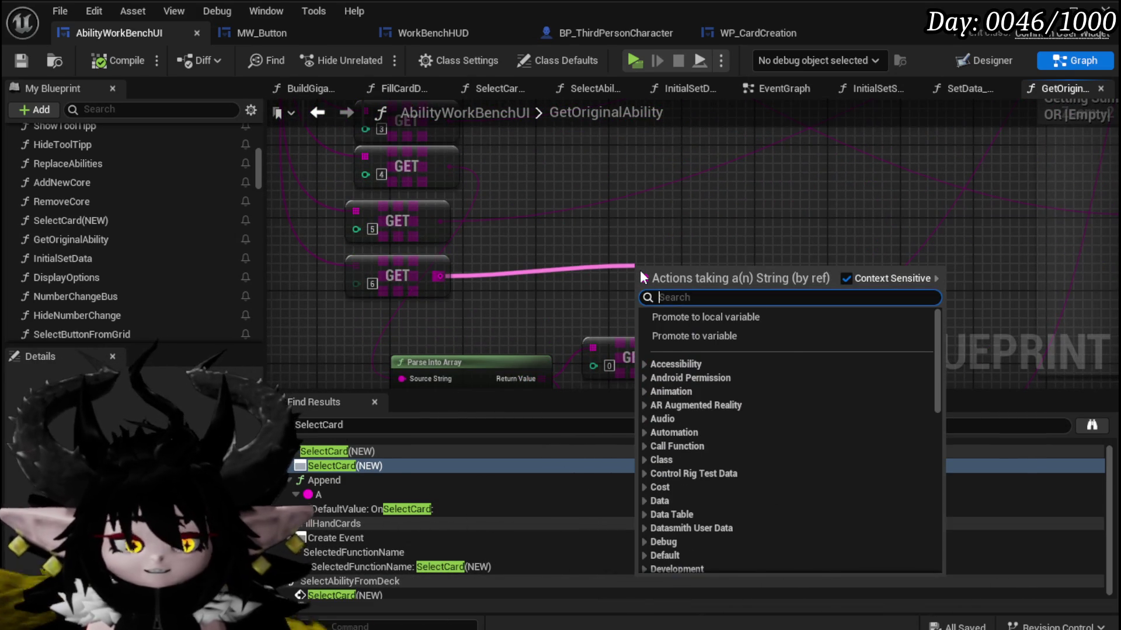
type("is em")
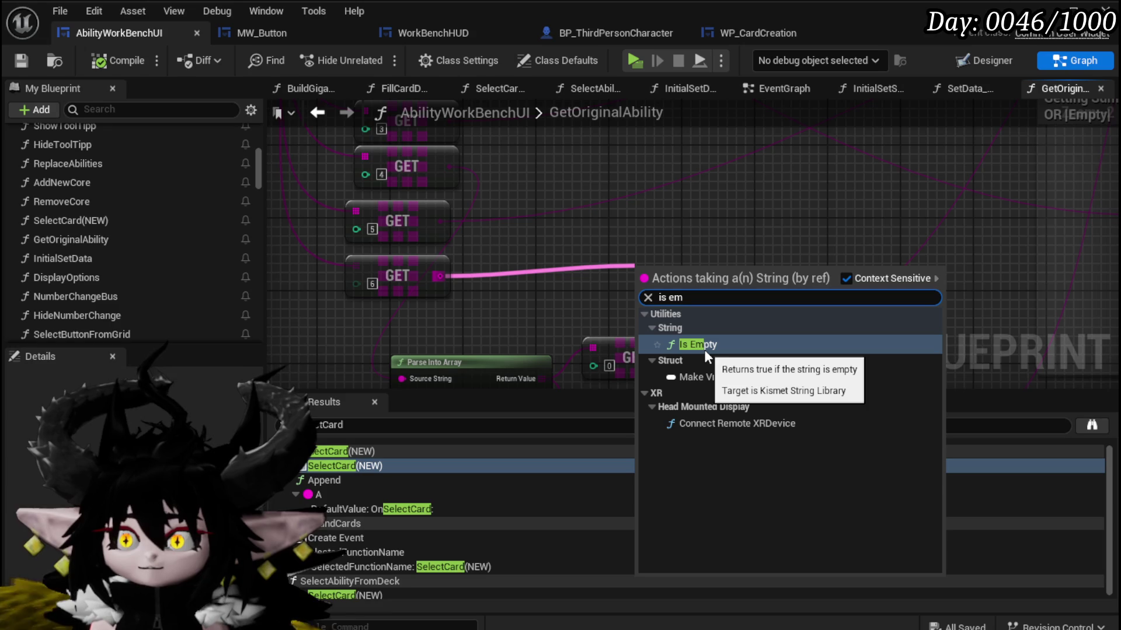
right_click(310, 278)
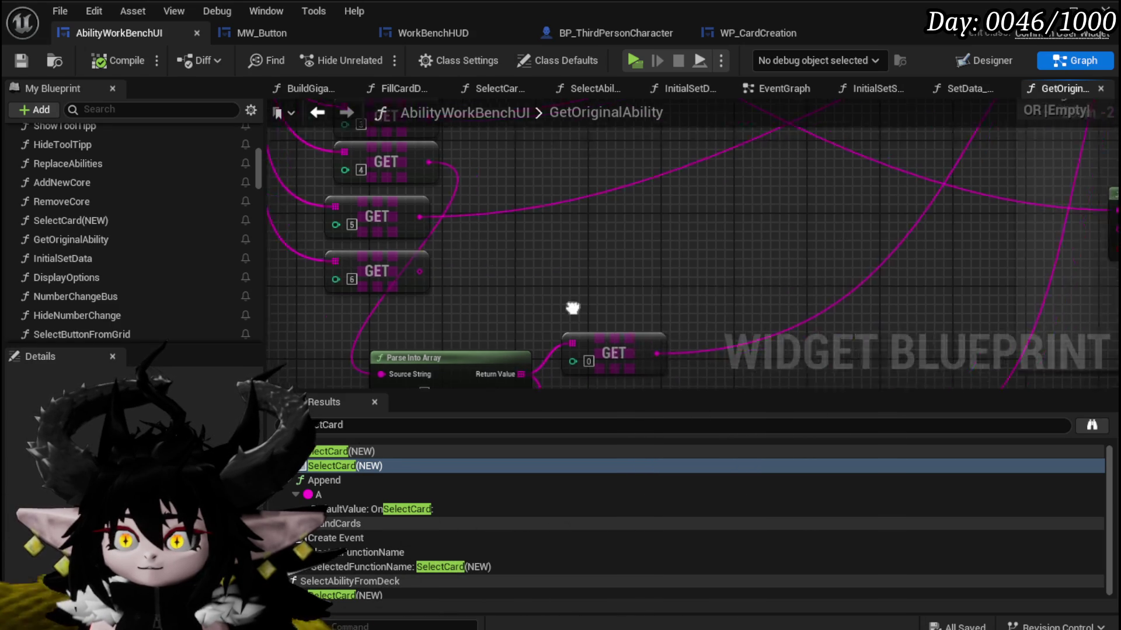
left_click_drag(549, 251, 232, 277)
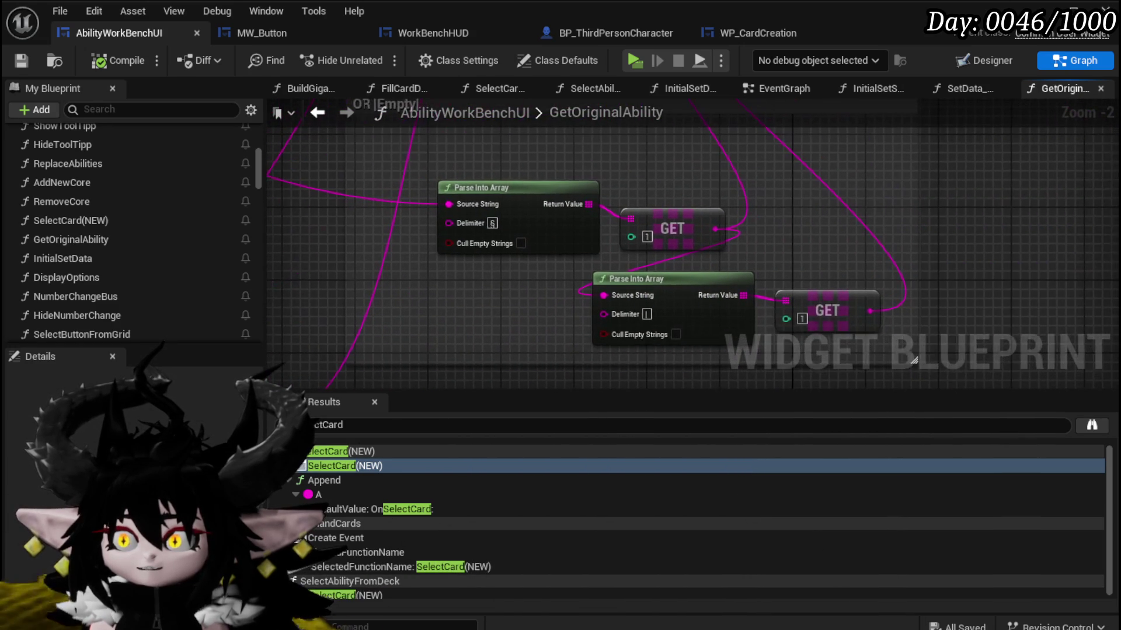
mouse_move(674, 151)
left_mouse_down()
mouse_move(711, 351)
mouse_move(749, 357)
mouse_move(450, 233)
mouse_move(486, 276)
mouse_move(498, 181)
mouse_move(593, 287)
mouse_move(577, 259)
mouse_move(502, 382)
mouse_move(269, 366)
left_mouse_up()
scroll(593, 287, "down", 1)
scroll(718, 280, "up", 2)
scroll(805, 242, "up", 1)
mouse_move(806, 243)
left_mouse_down()
mouse_move(509, 273)
mouse_move(569, 278)
mouse_move(745, 75)
left_mouse_up()
scroll(537, 205, "down", 3)
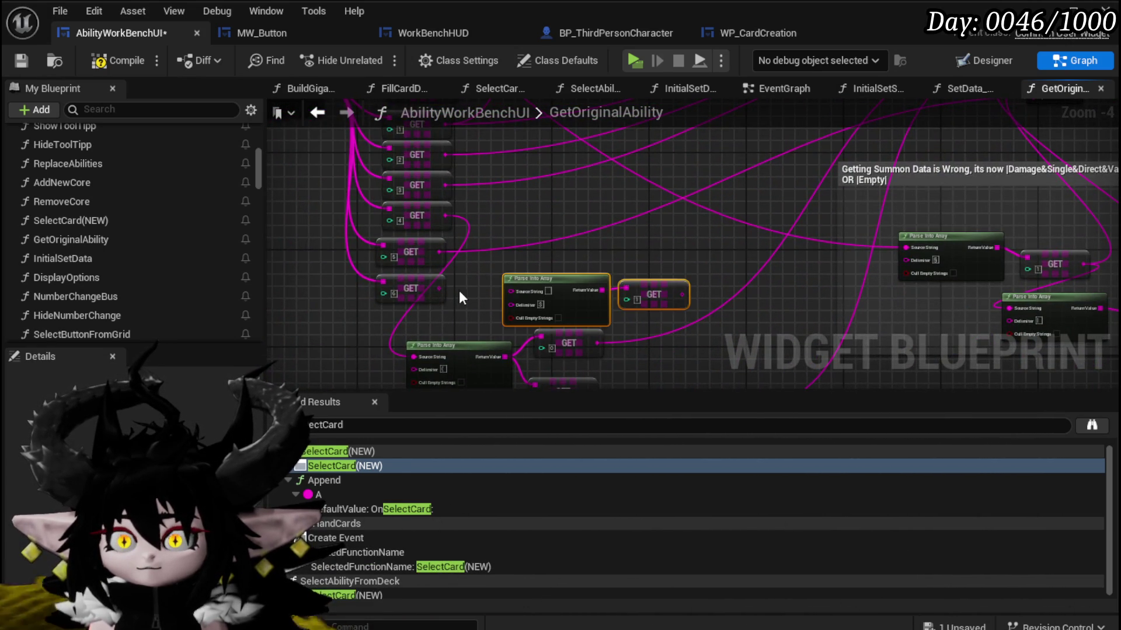
scroll(458, 291, "up", 2)
mouse_move(553, 285)
left_mouse_down()
mouse_move(526, 274)
mouse_move(431, 285)
left_mouse_up()
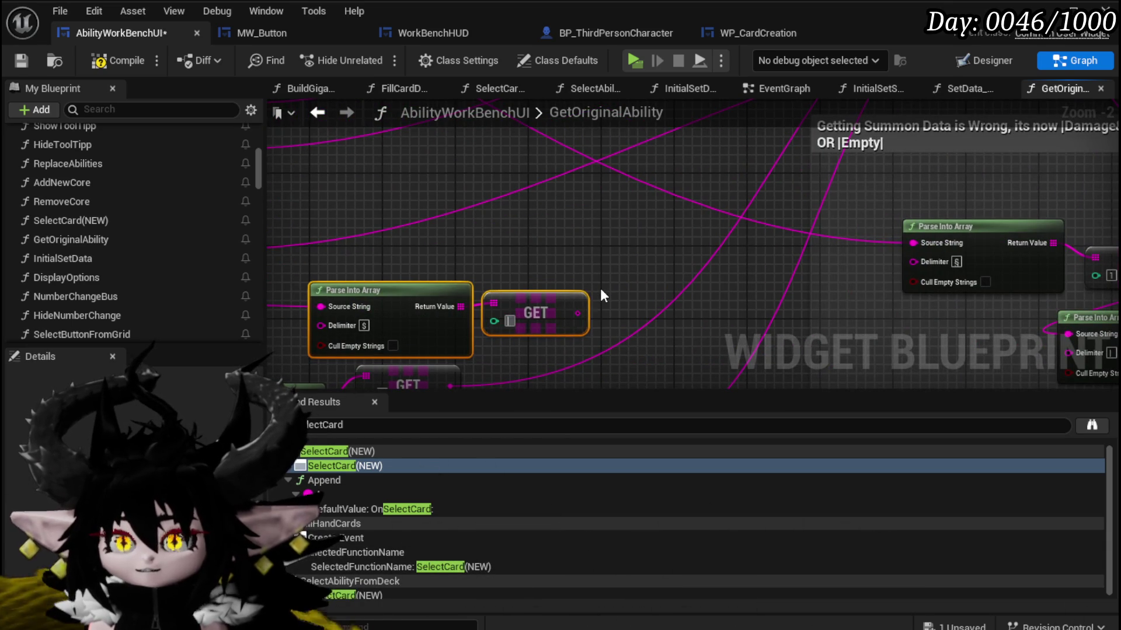
mouse_move(576, 313)
left_mouse_down()
mouse_move(1092, 134)
mouse_move(869, 226)
mouse_move(800, 207)
left_mouse_up()
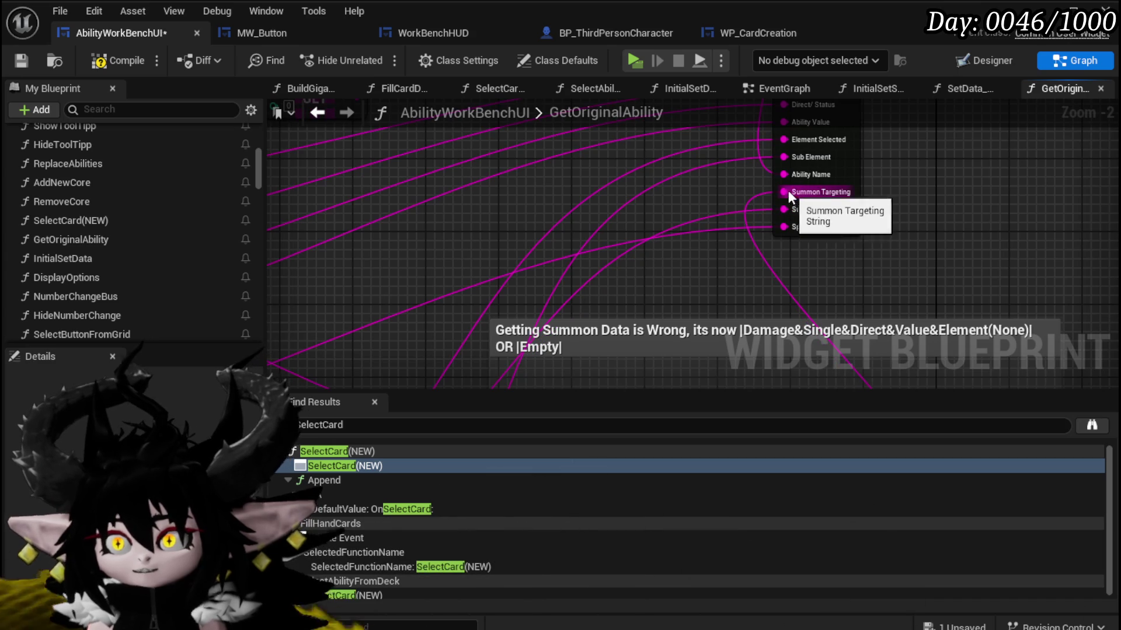
left_click(788, 191, "alt")
Compile and save the blueprint with the Summon Targeting link broken.
scroll(770, 246, "down", 2)
scroll(705, 236, "up", 3)
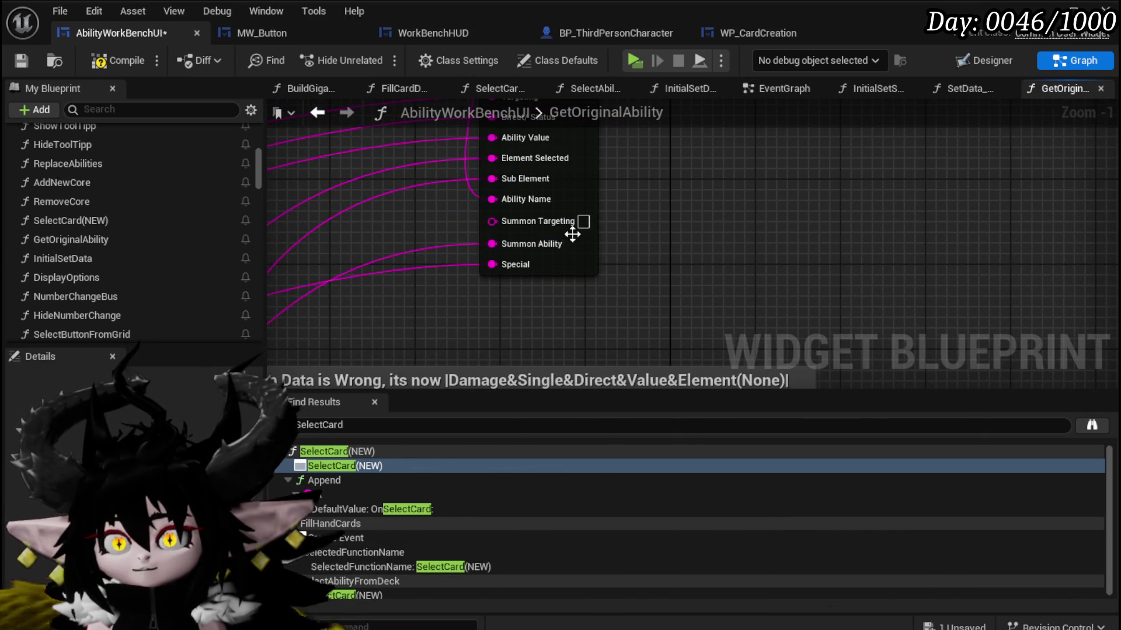
left_click(105, 60)
key("ctrl+s")
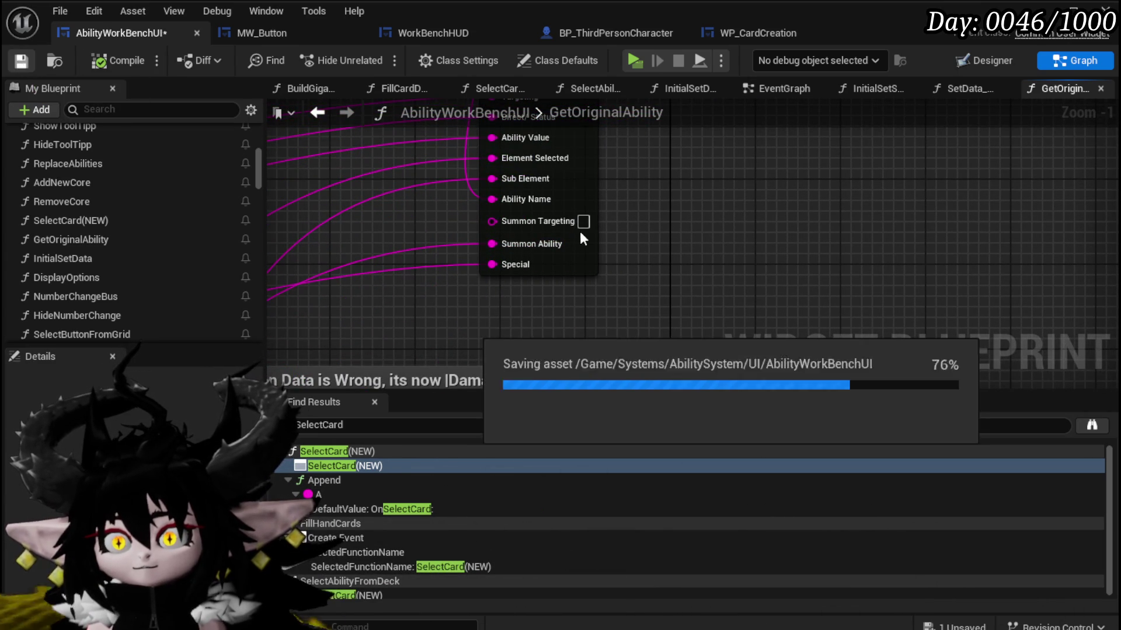
Delete the Summon Targeting output from GetOriginalAbility's return node and recompile.
left_click(579, 202)
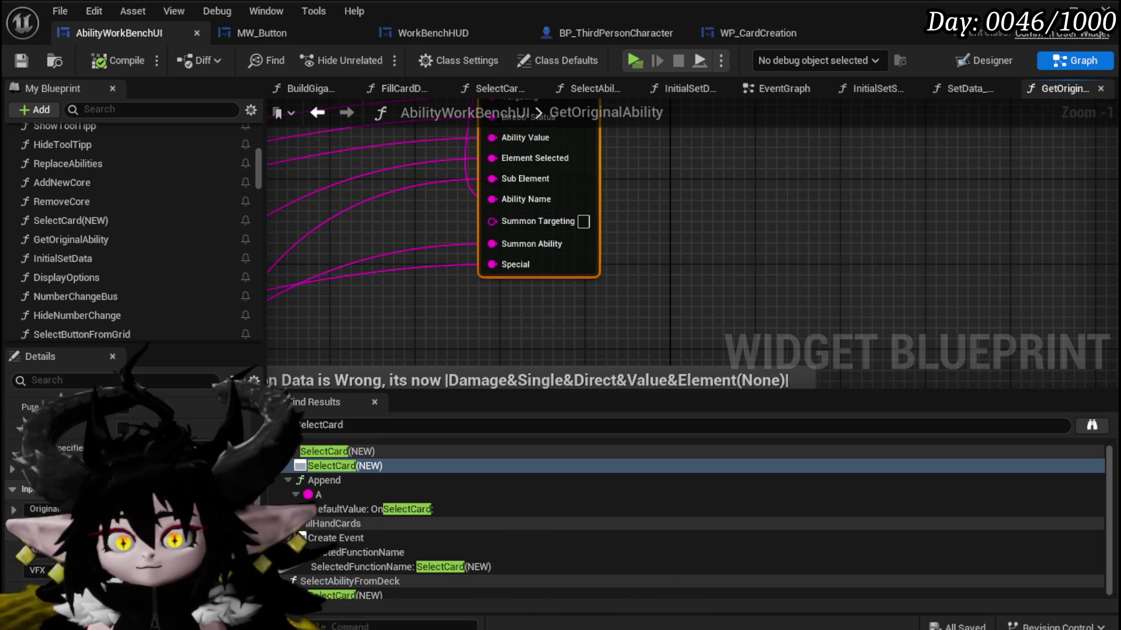
scroll(134, 496, "down", 3)
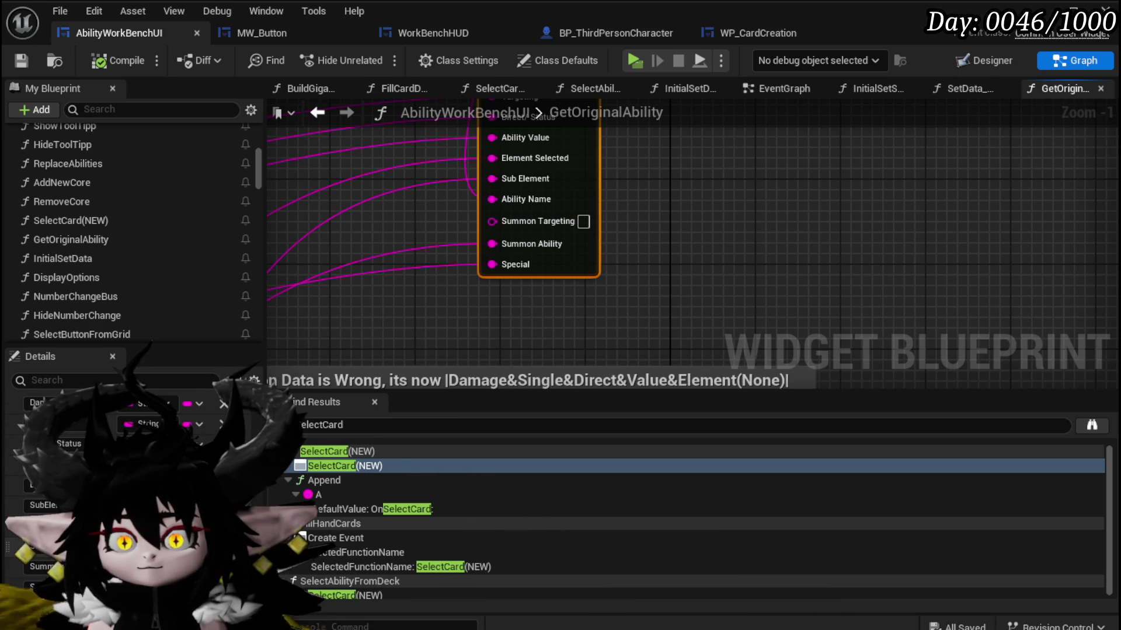
left_click(223, 546)
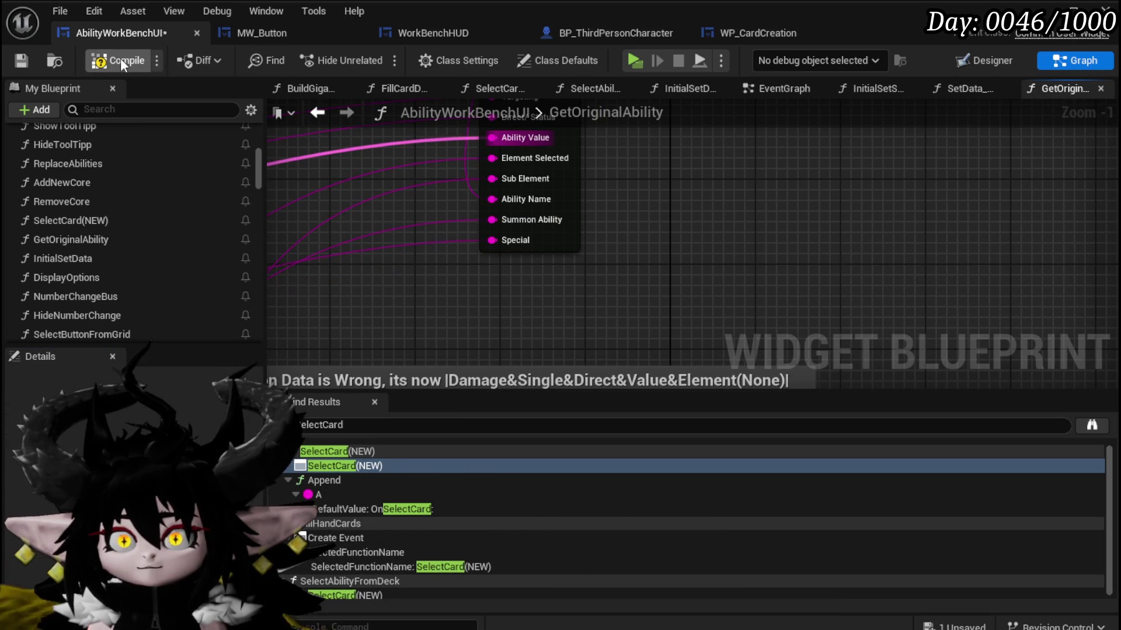
left_click(22, 61)
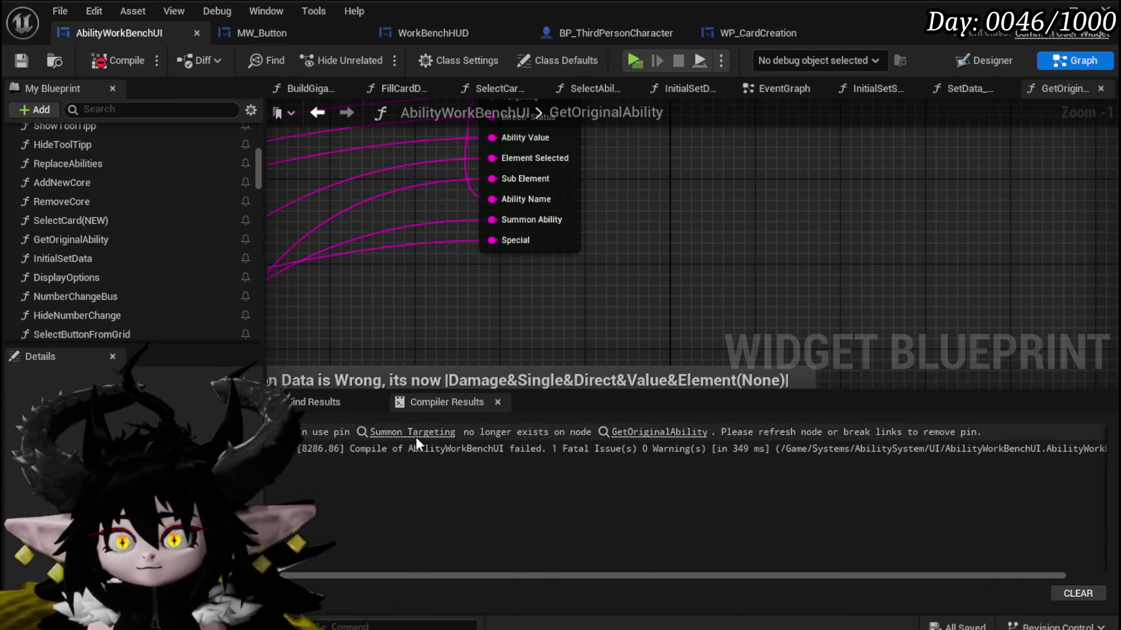
Jump to the Summon Targeting error, move the Set Data Summon Targeting node aside, then compile and save.
left_click(416, 437)
left_click(416, 437)
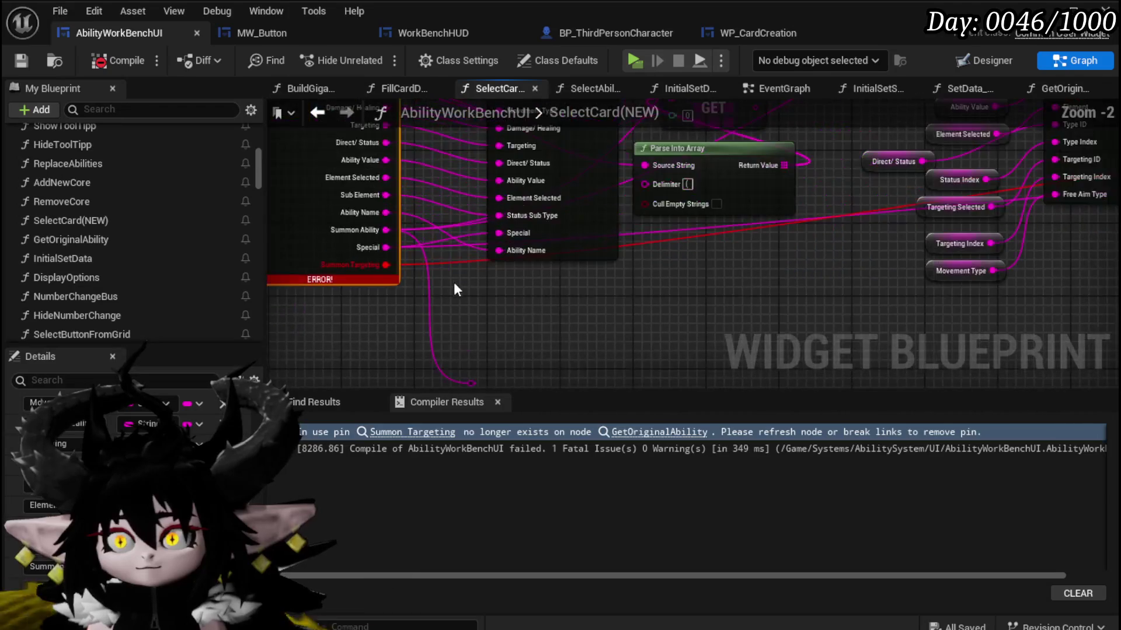
mouse_move(530, 244)
left_mouse_down()
mouse_move(643, 306)
mouse_move(771, 261)
mouse_move(642, 345)
left_mouse_up()
left_click(585, 202)
left_click_drag(585, 202, 555, 310)
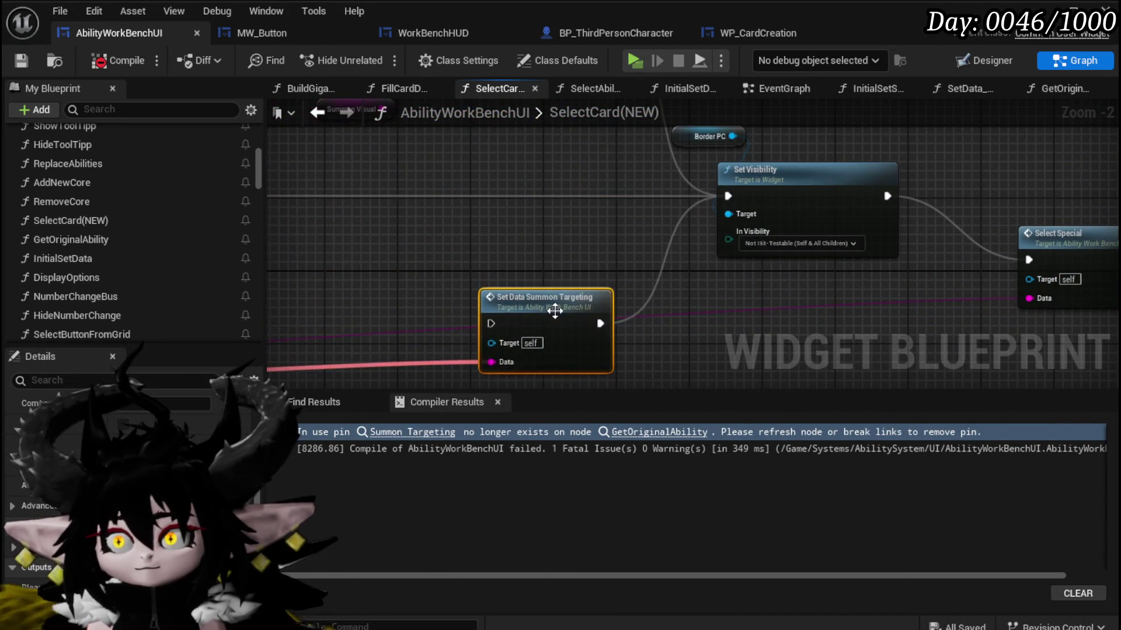
scroll(555, 310, "down", 4)
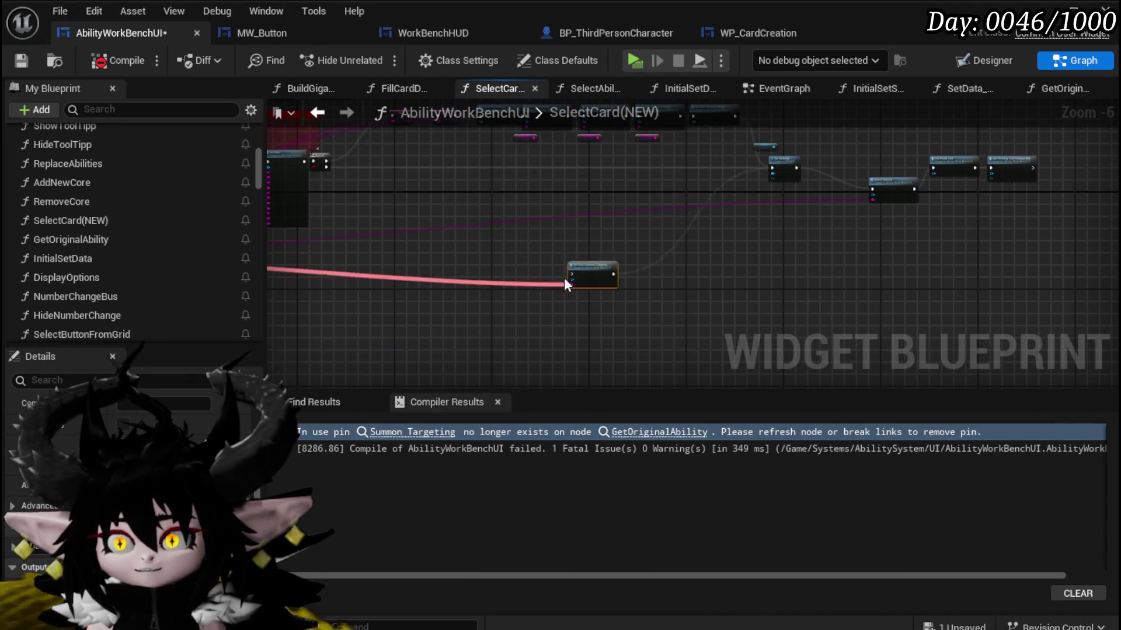
scroll(586, 268, "up", 3)
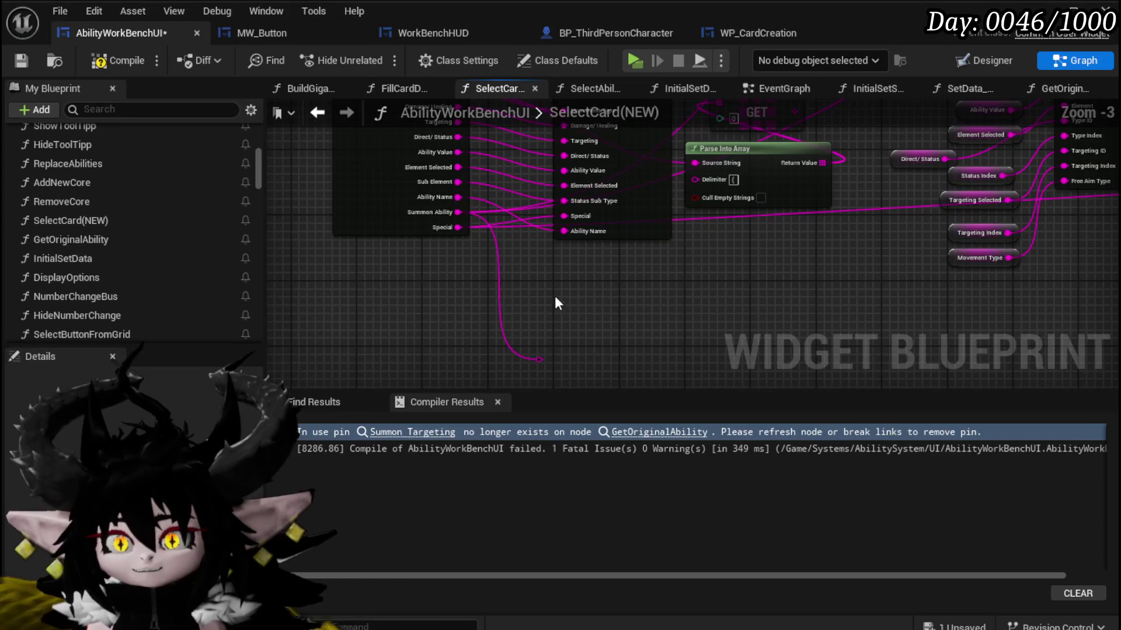
key("F7")
left_click(22, 58)
In InitialSetData, rename the new input parameter to Summon Ability.
mouse_move(640, 321)
left_mouse_down()
mouse_move(623, 359)
mouse_move(624, 308)
left_mouse_up()
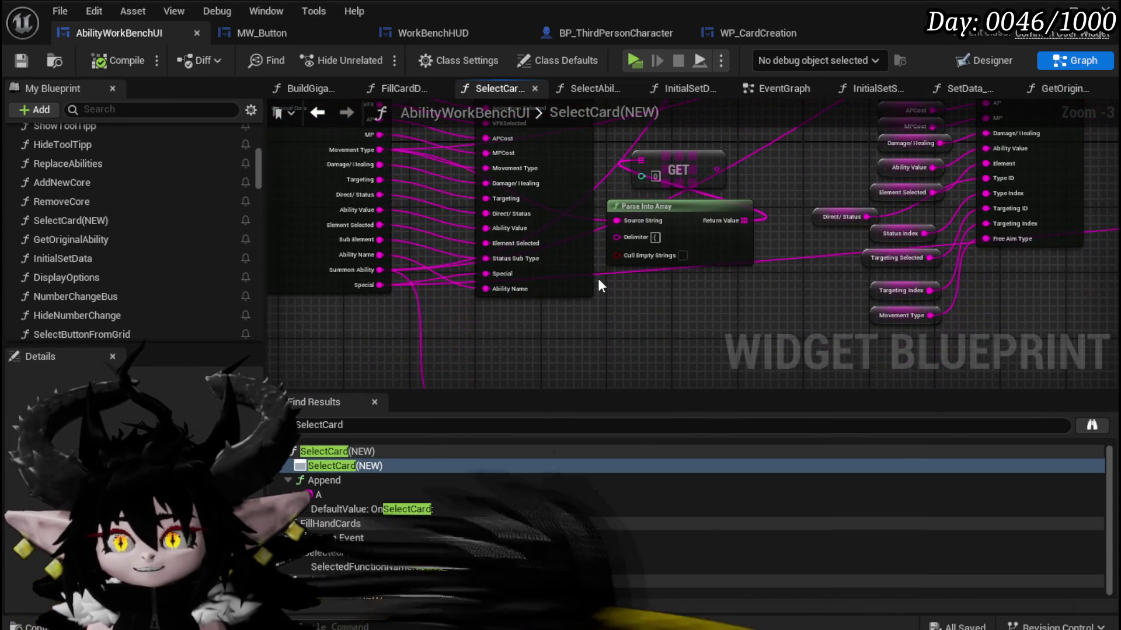
double_click(566, 287)
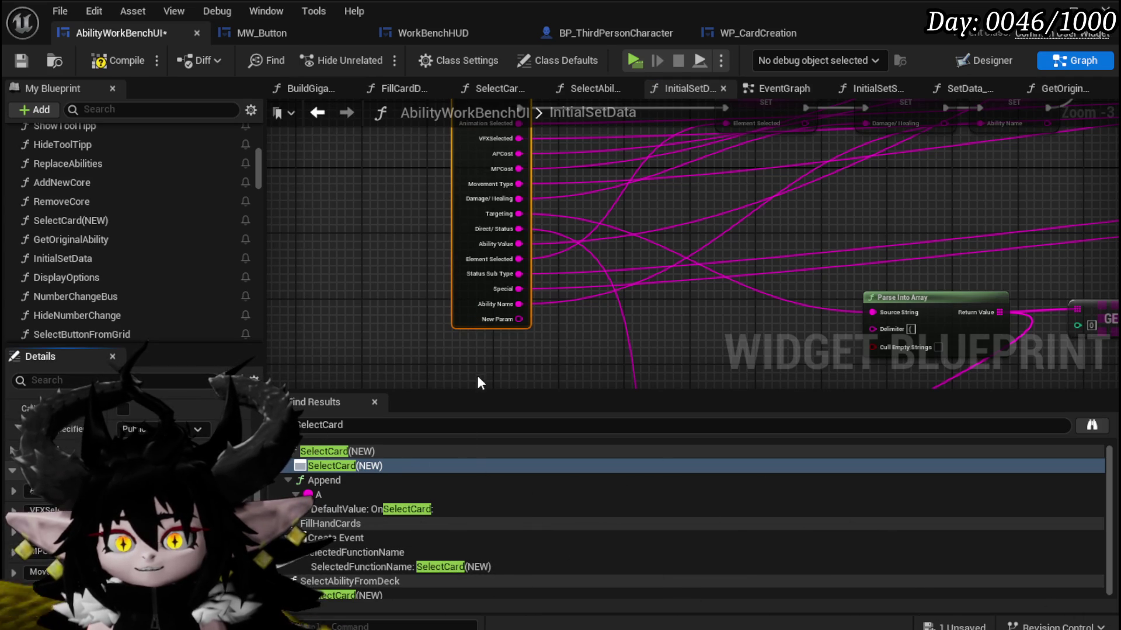
scroll(131, 497, "down", 3)
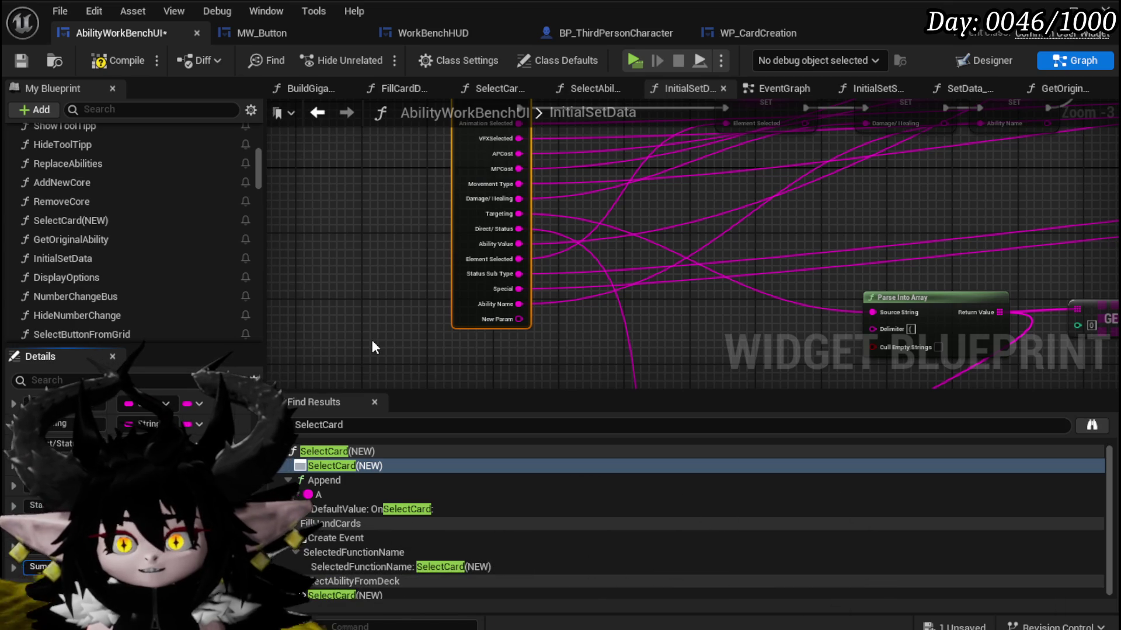
key("Return")
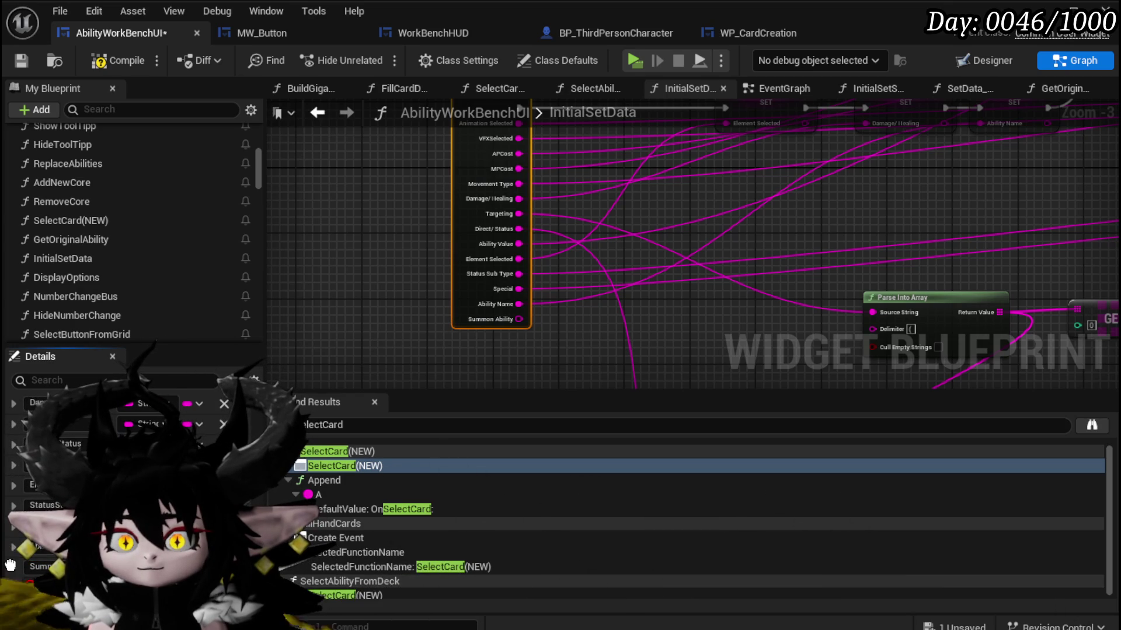
scroll(379, 368, "down", 2)
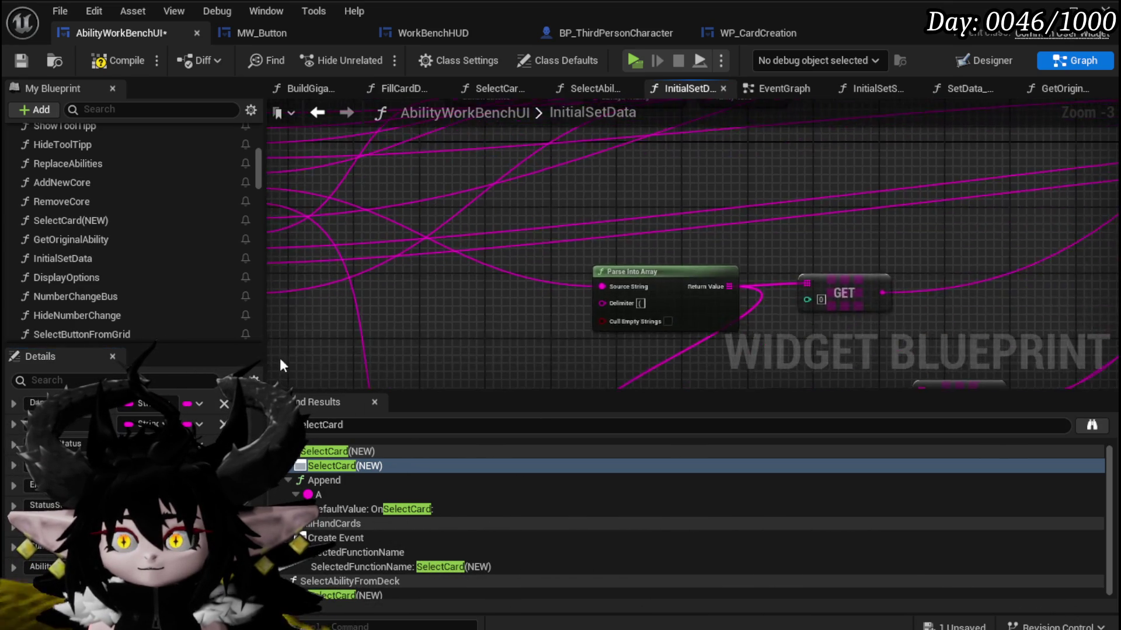
scroll(350, 321, "up", 3)
Add a SET Summon Ability Data node after Select Special, then compile and save.
left_click_drag(319, 294, 433, 313)
type("Set S")
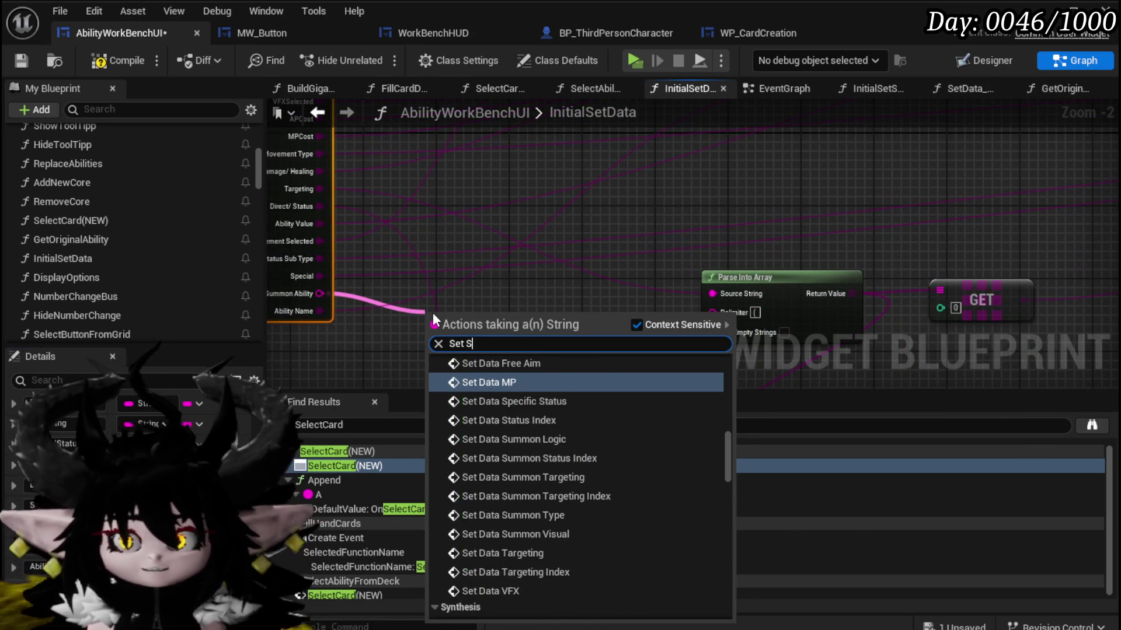
type("ummon")
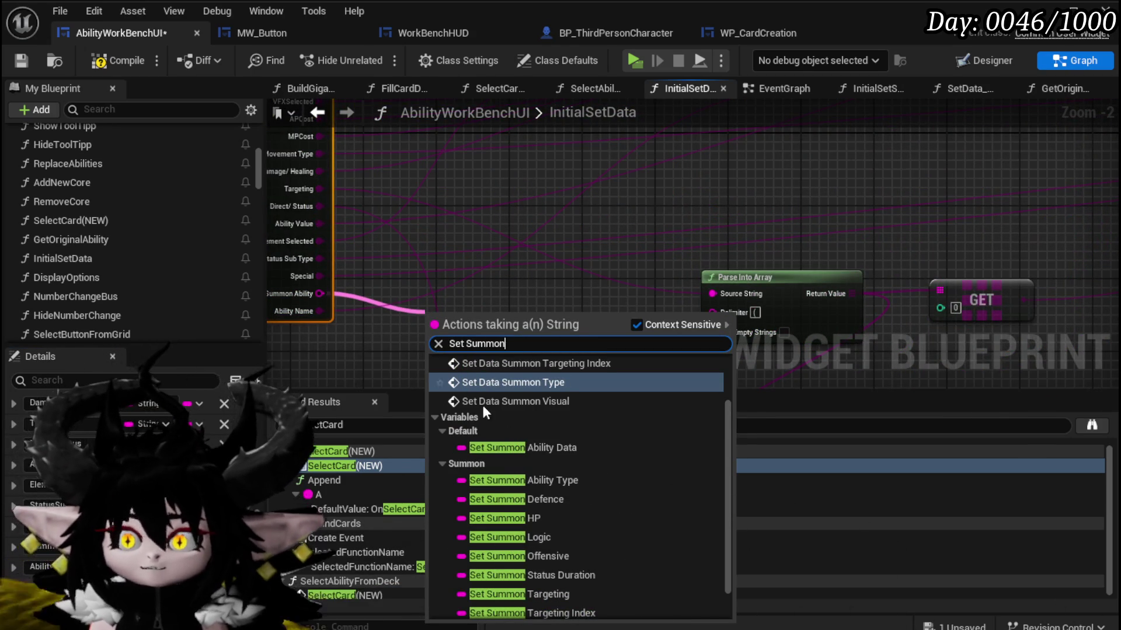
left_click(522, 447)
scroll(412, 325, "down", 3)
mouse_move(412, 325)
left_mouse_down()
mouse_move(1104, 257)
mouse_move(615, 246)
mouse_move(580, 233)
left_mouse_up()
scroll(579, 232, "up", 4)
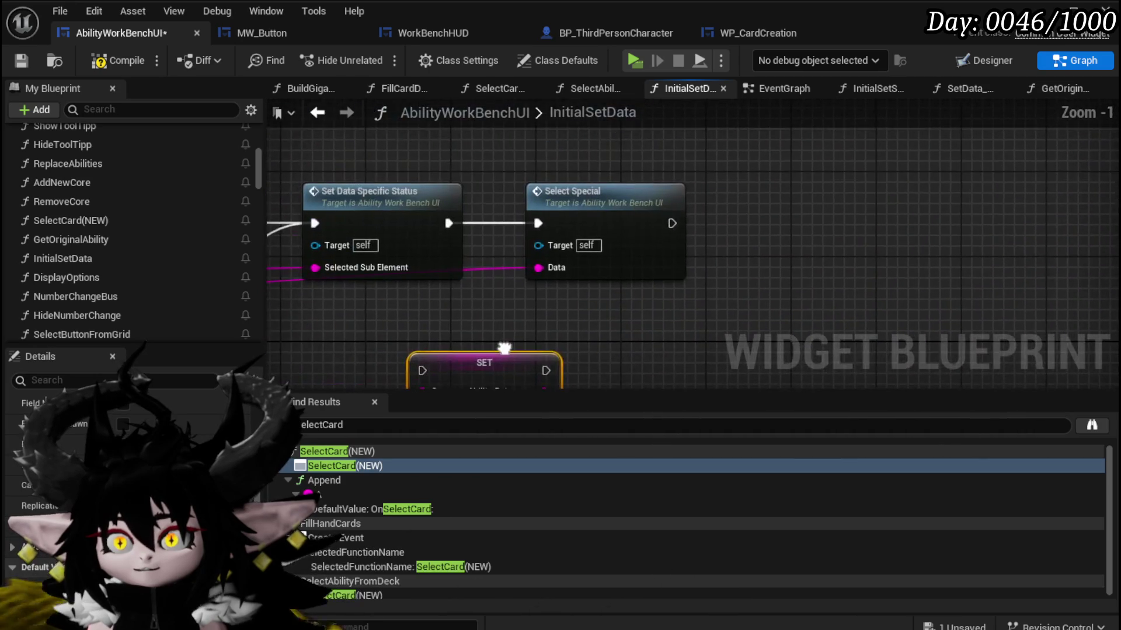
mouse_move(636, 329)
left_mouse_down()
mouse_move(1044, 158)
mouse_move(919, 213)
mouse_move(933, 209)
left_mouse_up()
left_click_drag(805, 200, 863, 199)
left_click(26, 62)
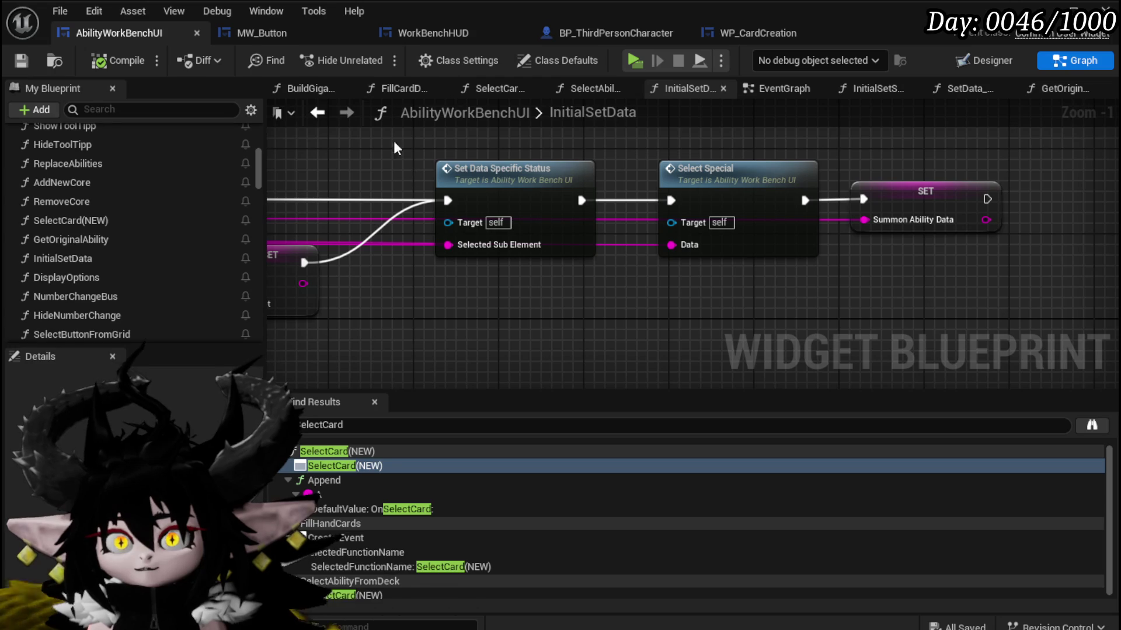
left_click(319, 114)
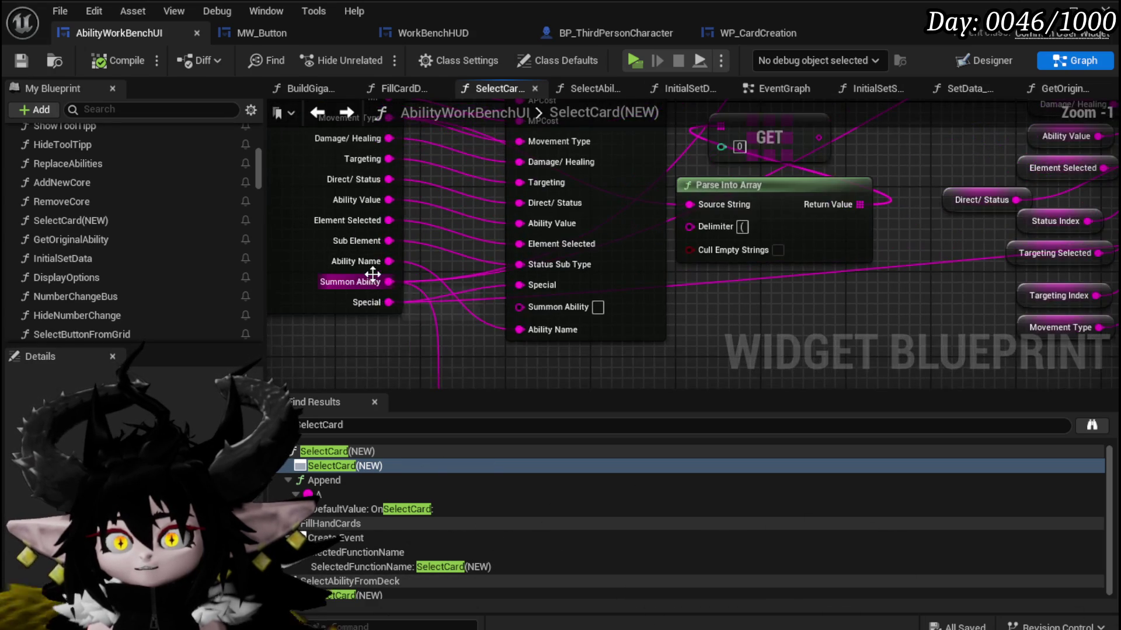
Wire the Summon Ability output into the Summon Ability input in SelectCard(NEW).
left_click_drag(390, 283, 519, 307)
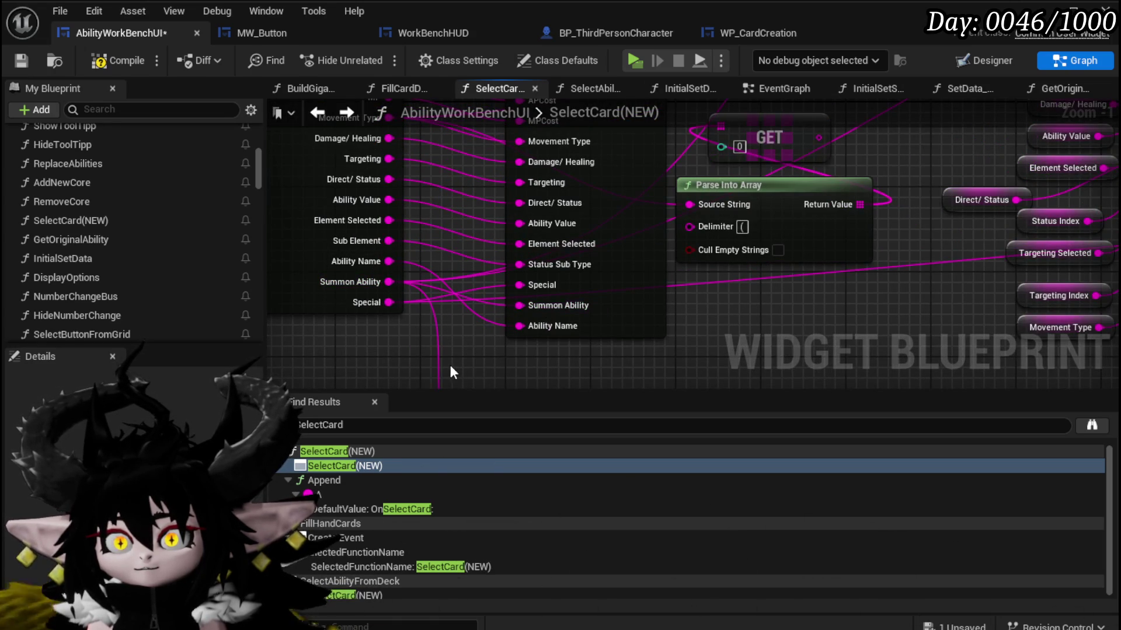
left_click_drag(450, 365, 470, 253)
scroll(563, 346, "down", 2)
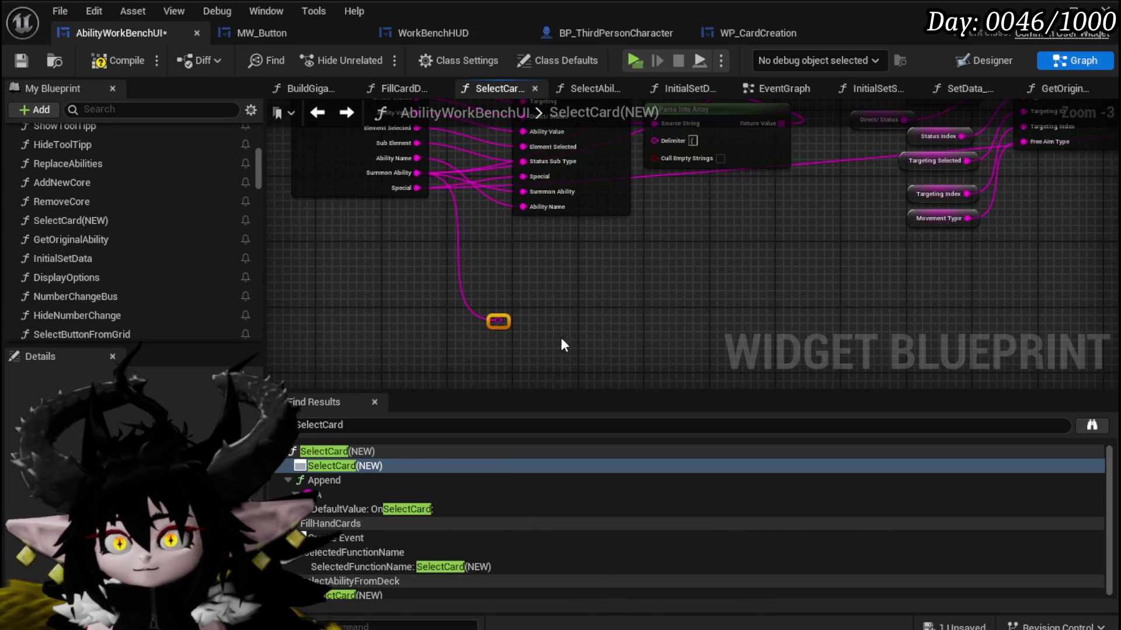
left_click_drag(563, 341, 510, 353)
scroll(510, 353, "up", 3)
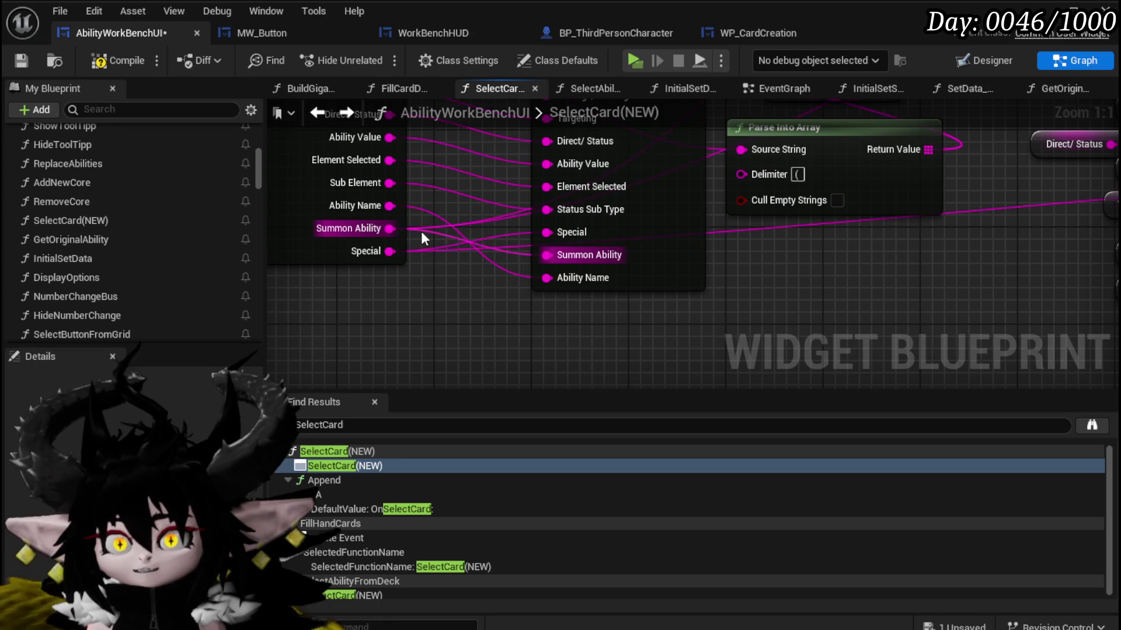
scroll(426, 225, "down", 2)
mouse_move(812, 298)
left_mouse_down()
mouse_move(594, 196)
mouse_move(504, 265)
mouse_move(671, 257)
mouse_move(564, 279)
mouse_move(644, 245)
mouse_move(651, 231)
mouse_move(689, 237)
left_mouse_up()
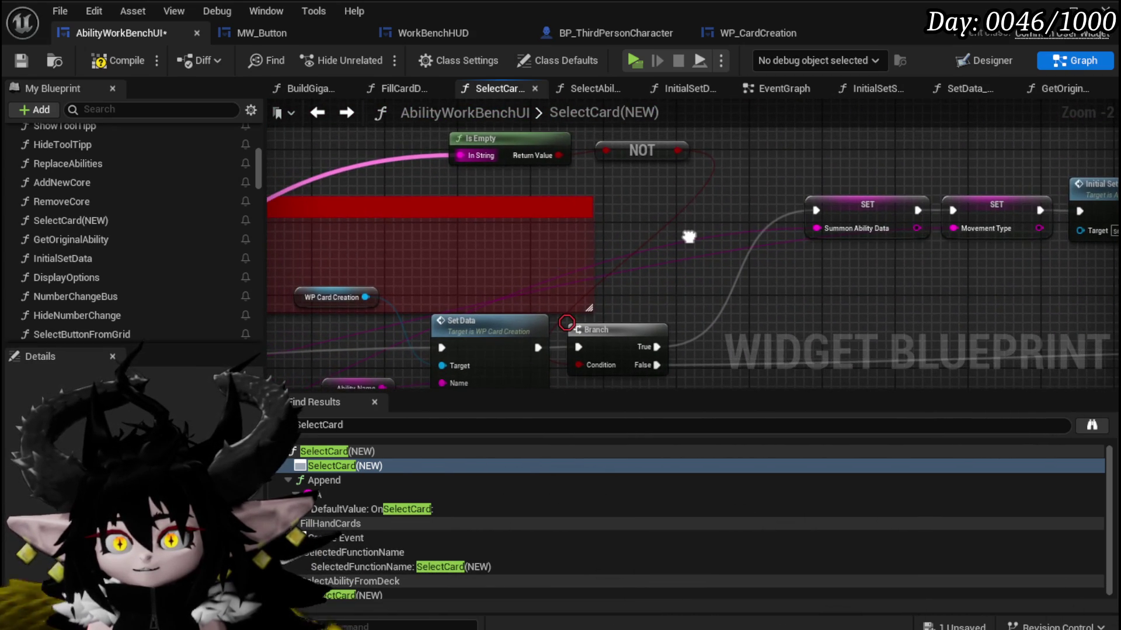
mouse_move(448, 162)
left_mouse_down()
mouse_move(542, 203)
mouse_move(404, 167)
left_mouse_up()
Add an == node comparing against Empty, wire it into the check, and compile and save.
type("==")
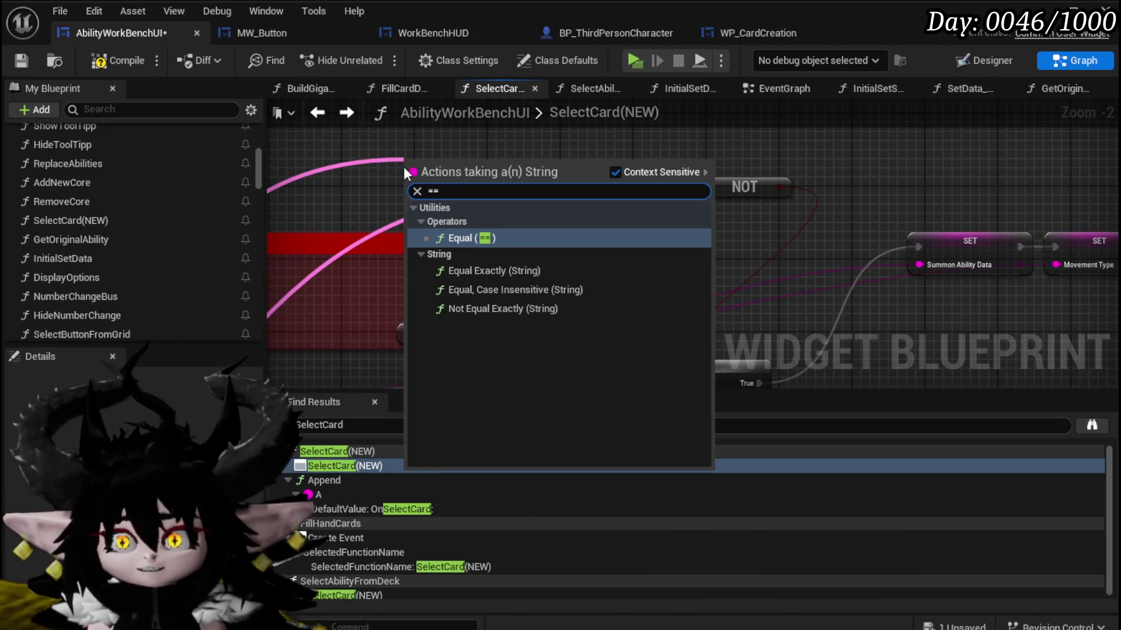
key("Return")
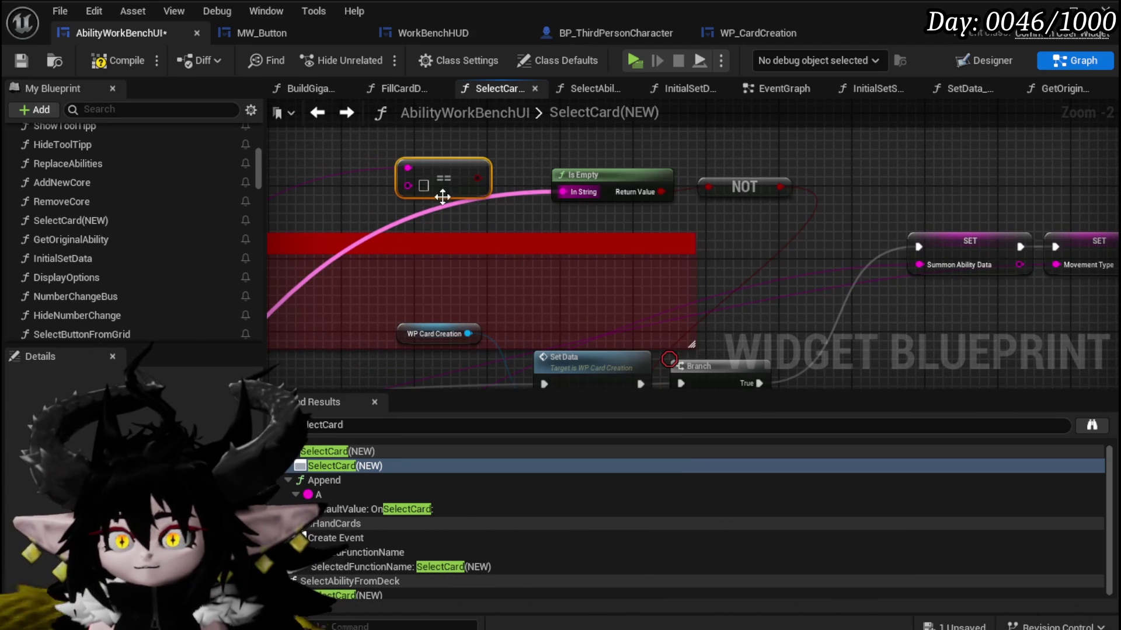
left_click(425, 186)
type("Em")
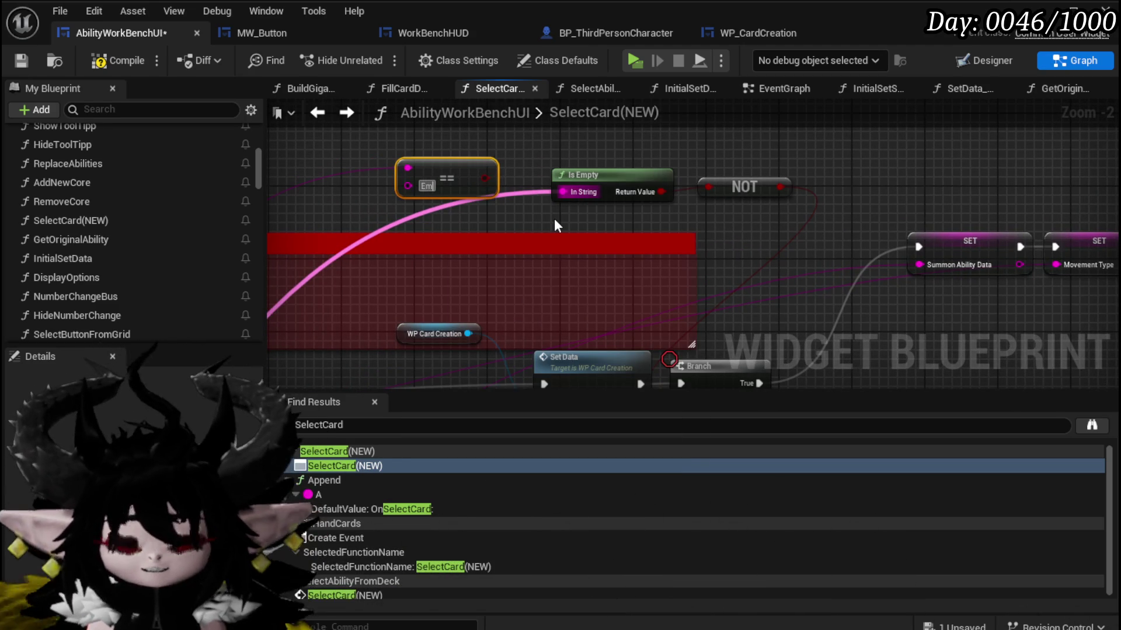
type("pty")
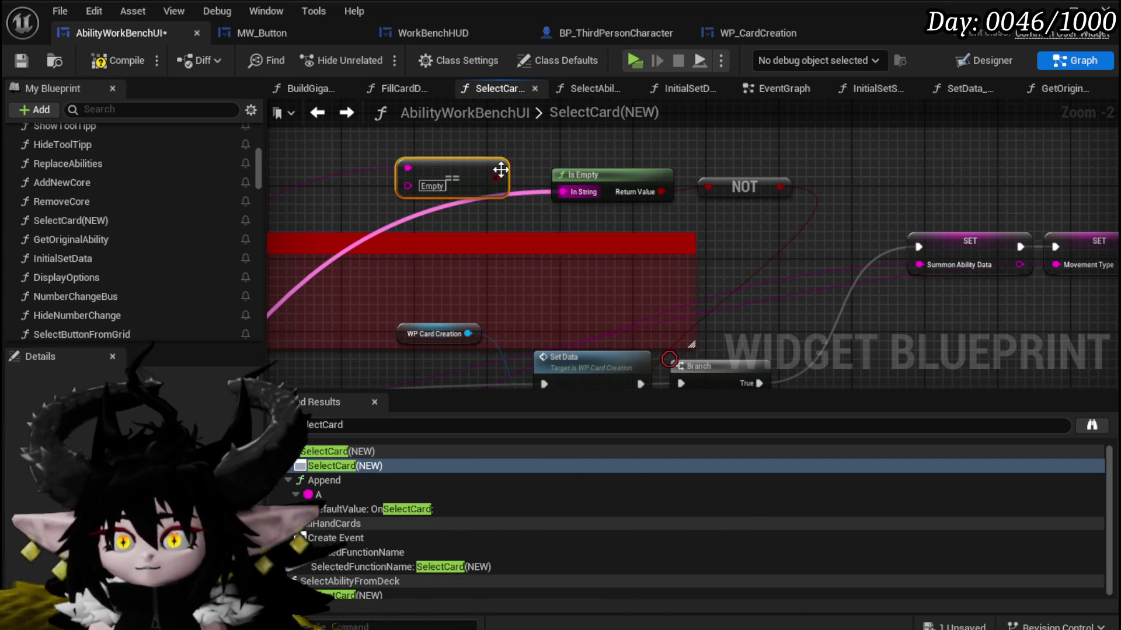
mouse_move(496, 181)
left_mouse_down()
mouse_move(683, 315)
mouse_move(680, 262)
left_mouse_up()
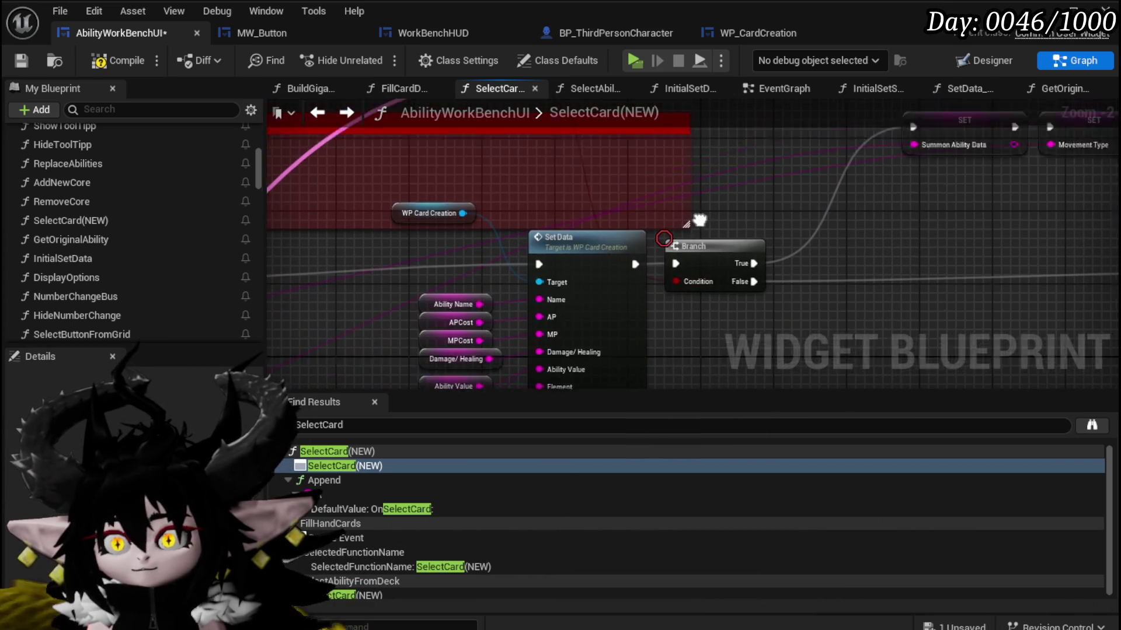
mouse_move(526, 149)
left_mouse_down()
mouse_move(662, 195)
mouse_move(654, 133)
left_mouse_up()
mouse_move(396, 177)
left_mouse_down()
mouse_move(670, 194)
mouse_move(630, 190)
mouse_move(499, 243)
left_mouse_up()
left_click(387, 227)
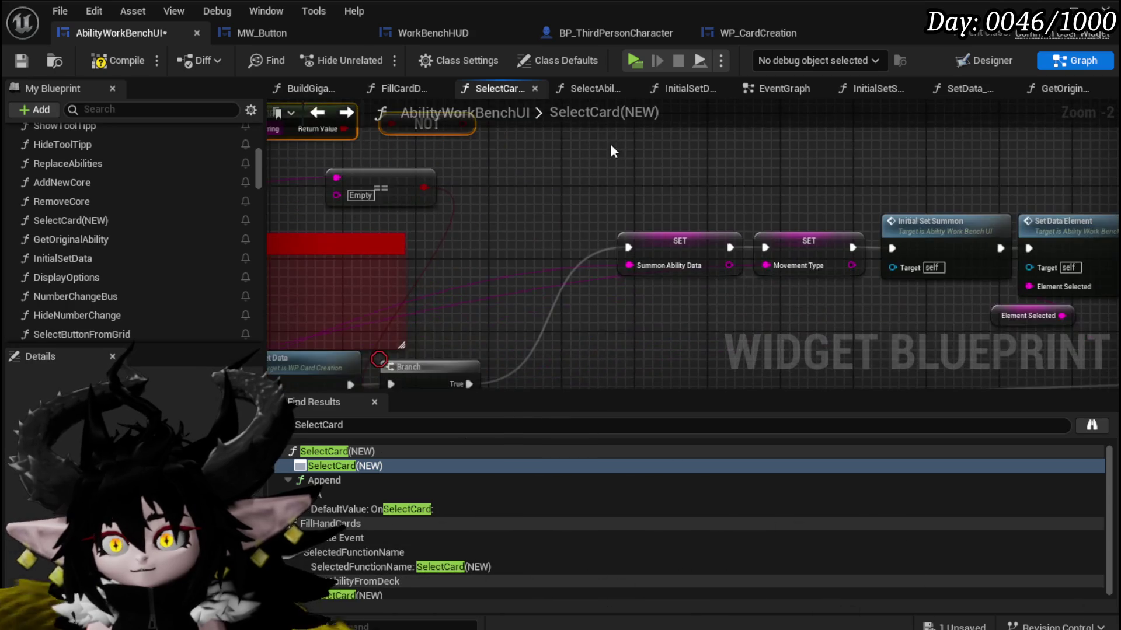
left_click(117, 60)
left_click(21, 60)
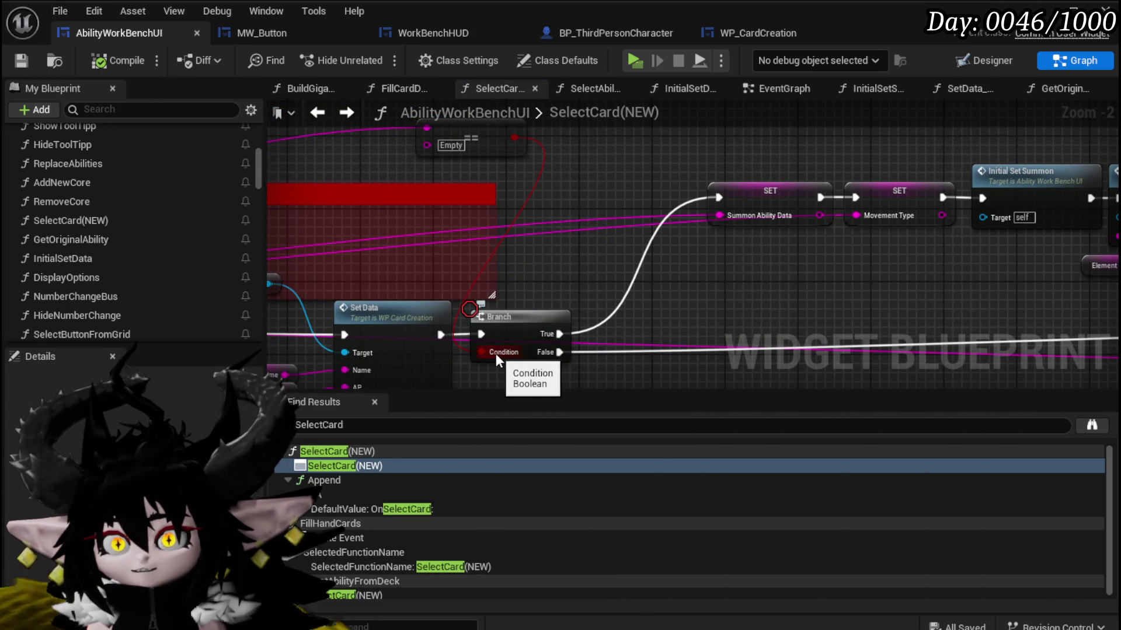
Insert a NOT Boolean node between the == Empty check and the Branch Condition.
mouse_move(496, 354)
left_mouse_down()
mouse_move(520, 141)
mouse_move(564, 148)
left_mouse_up()
type("not")
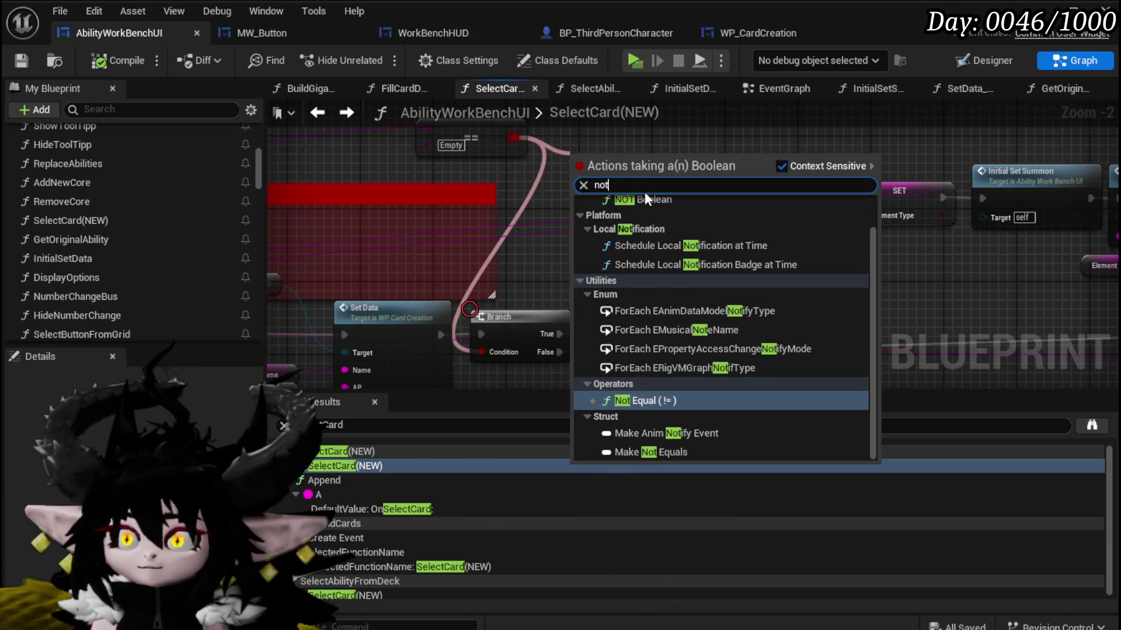
key("Escape")
mouse_move(591, 154)
left_mouse_down()
mouse_move(569, 129)
mouse_move(572, 202)
mouse_move(487, 349)
left_mouse_up()
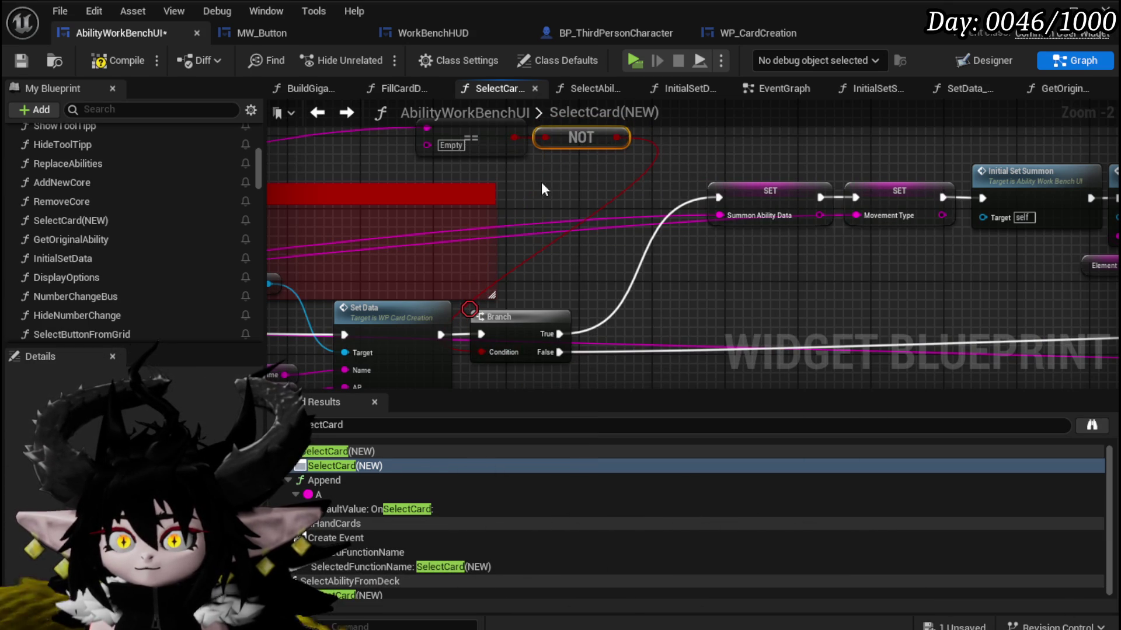
left_click_drag(484, 238, 481, 195)
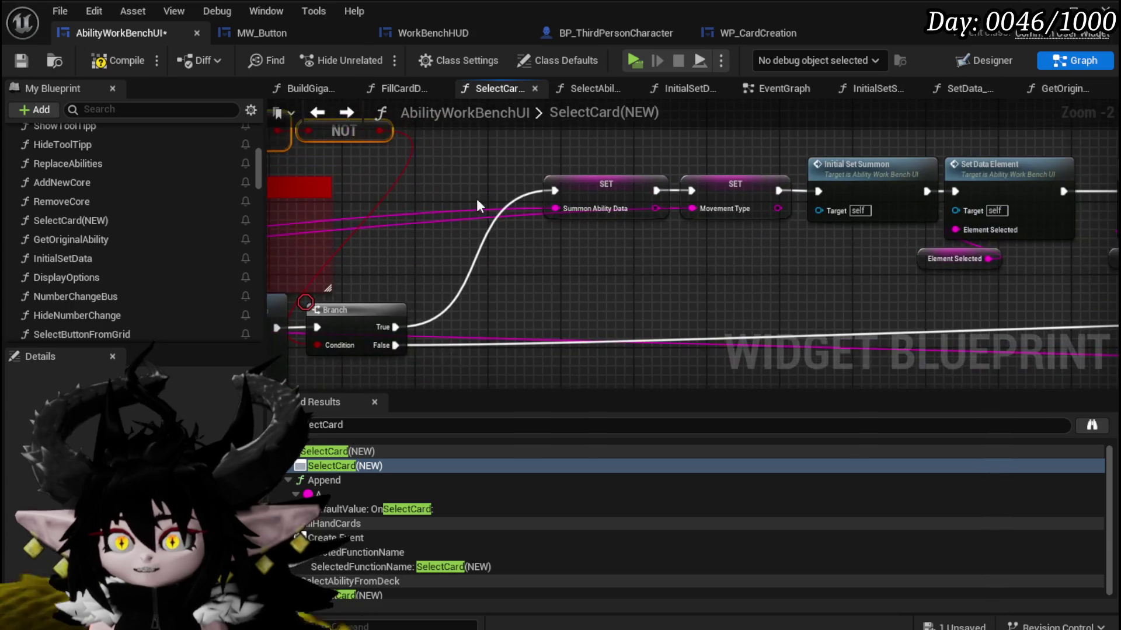
mouse_move(579, 275)
left_mouse_down()
mouse_move(721, 209)
mouse_move(580, 290)
mouse_move(516, 300)
mouse_move(910, 287)
mouse_move(857, 279)
left_mouse_up()
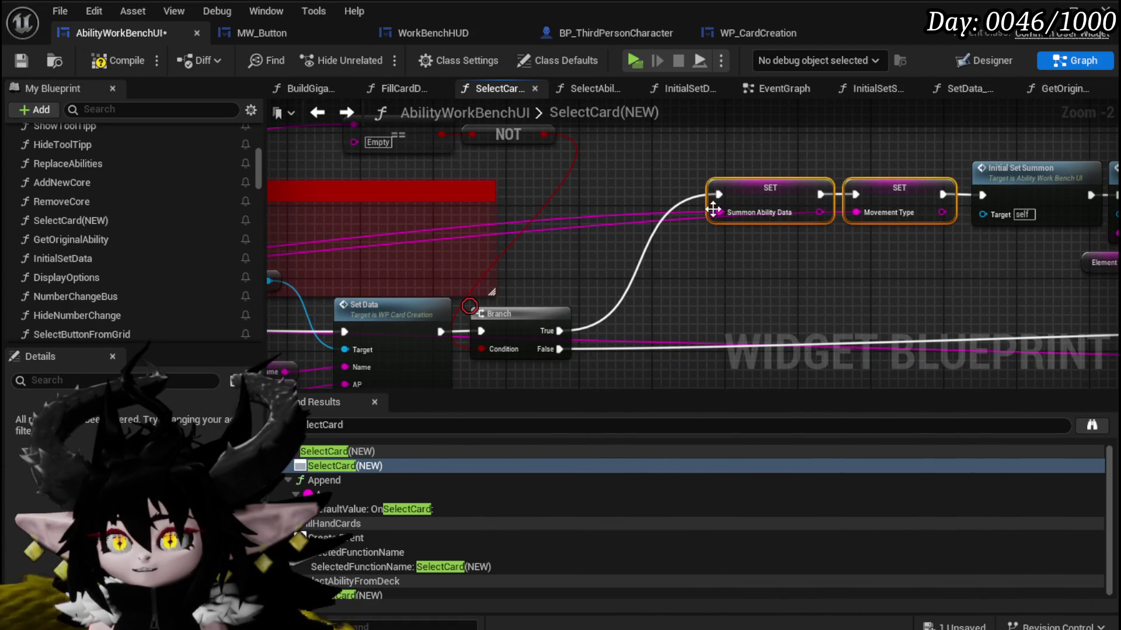
Spread out the SET nodes, shift the Branch right, and delete the Summon Ability Data SET node.
left_click_drag(761, 205, 673, 163)
left_click(711, 156)
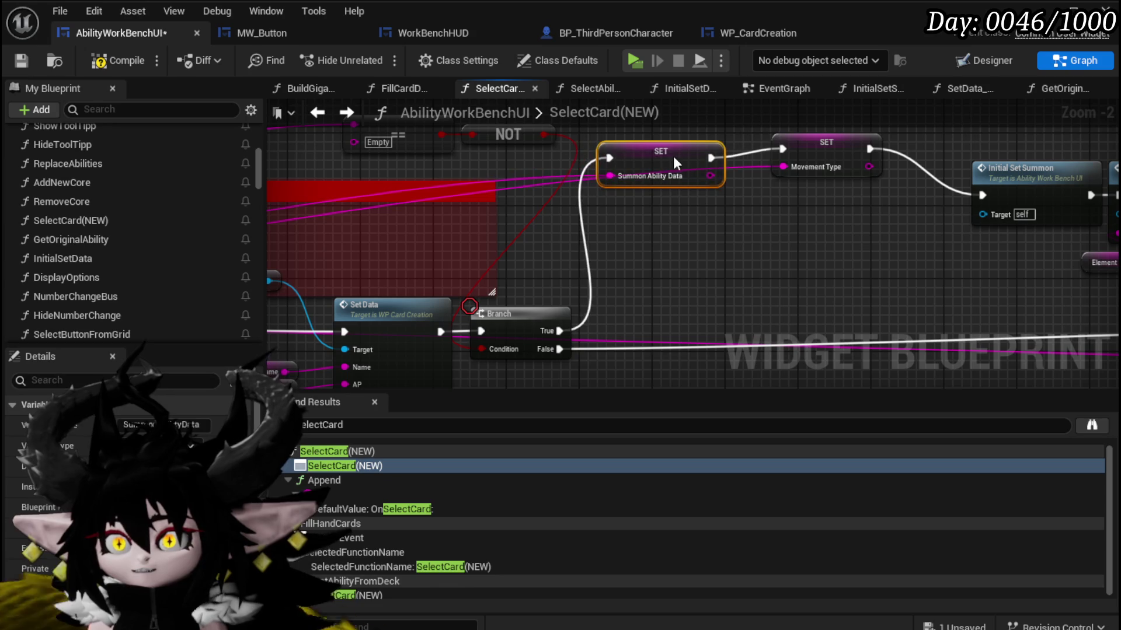
mouse_move(552, 324)
left_mouse_down()
mouse_move(588, 324)
mouse_move(782, 149)
mouse_move(839, 193)
left_mouse_up()
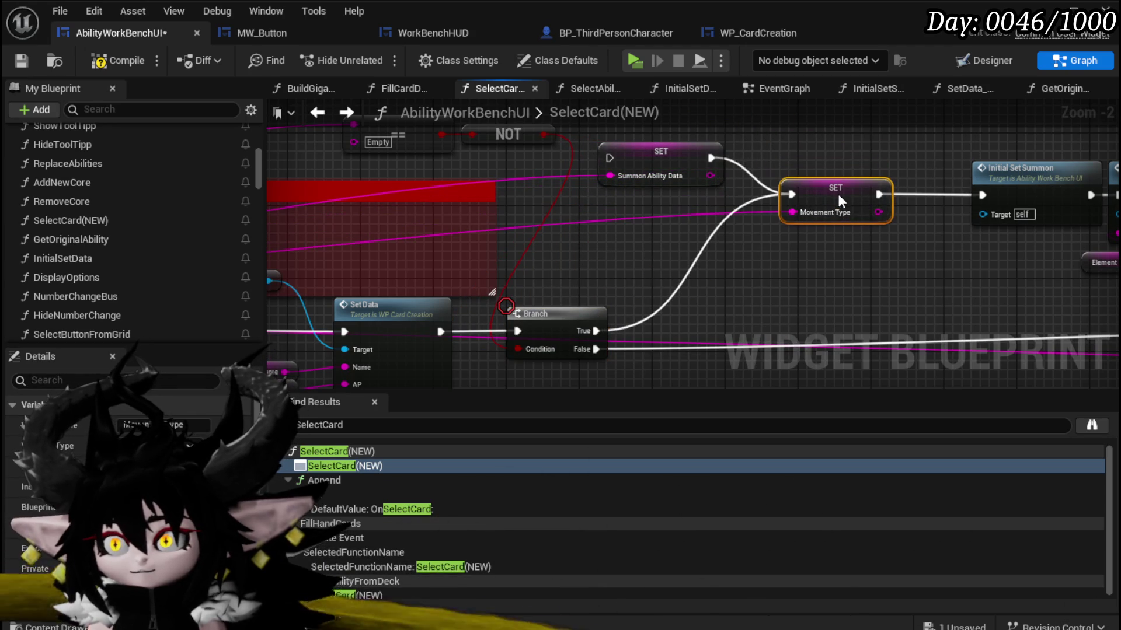
left_click(666, 150)
key("Delete")
Move Movement Type SET and Initial Set Summon left so Branch True feeds Movement Type SET.
left_click_drag(822, 146, 486, 176)
left_click_drag(464, 223, 380, 226)
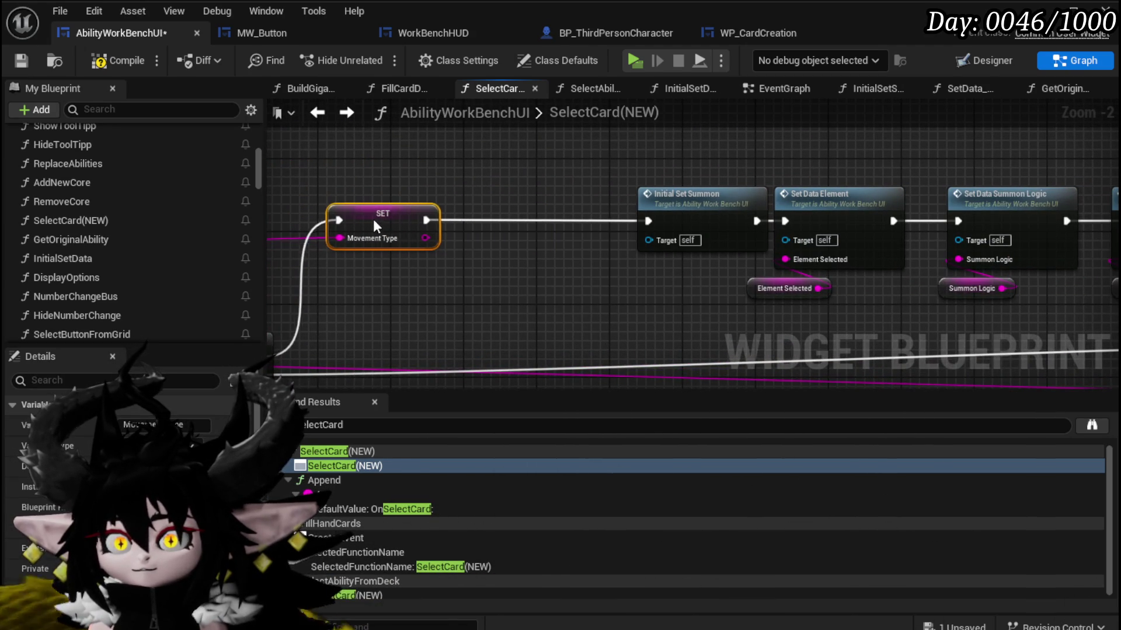
left_click_drag(689, 202, 514, 201)
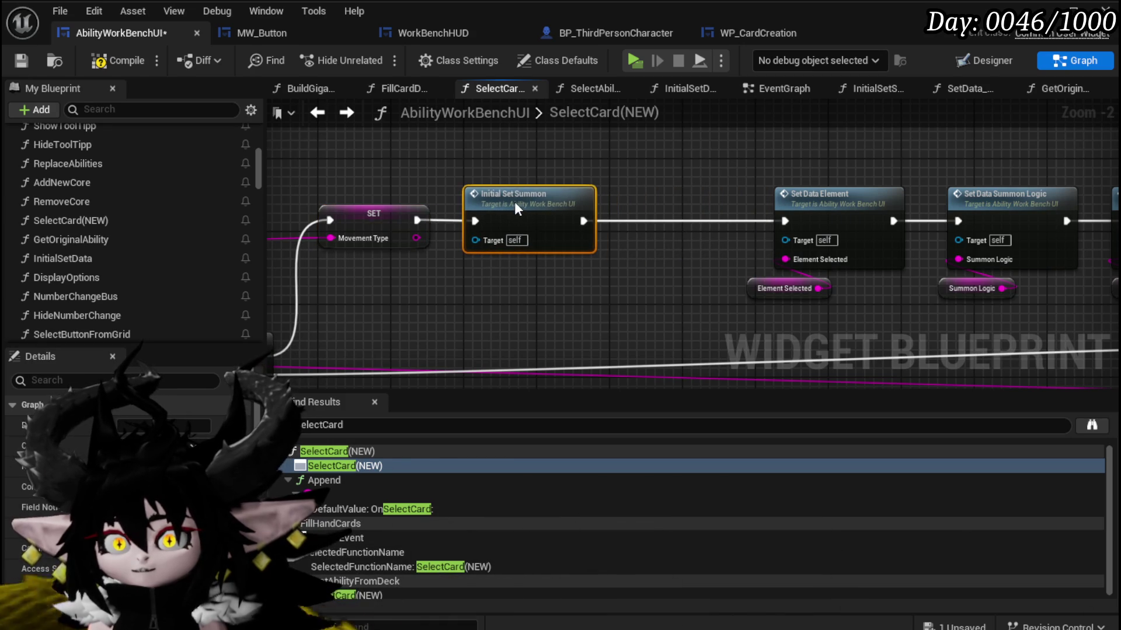
left_click_drag(623, 166, 495, 163)
left_click_drag(657, 160, 308, 180)
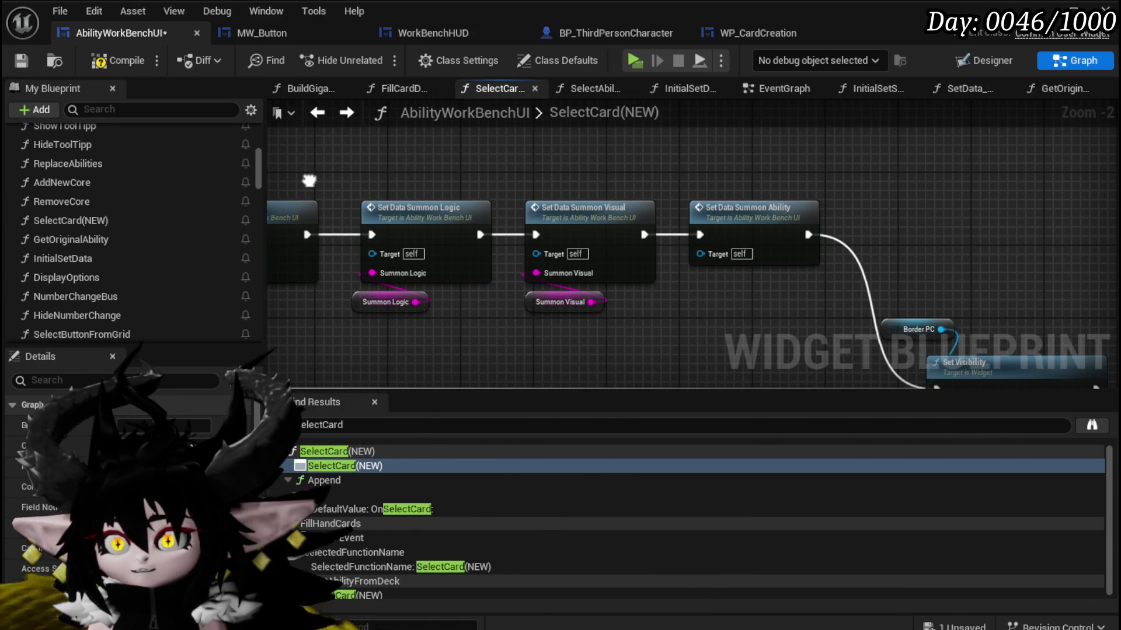
mouse_move(570, 179)
left_mouse_down()
mouse_move(1060, 201)
mouse_move(862, 206)
left_mouse_up()
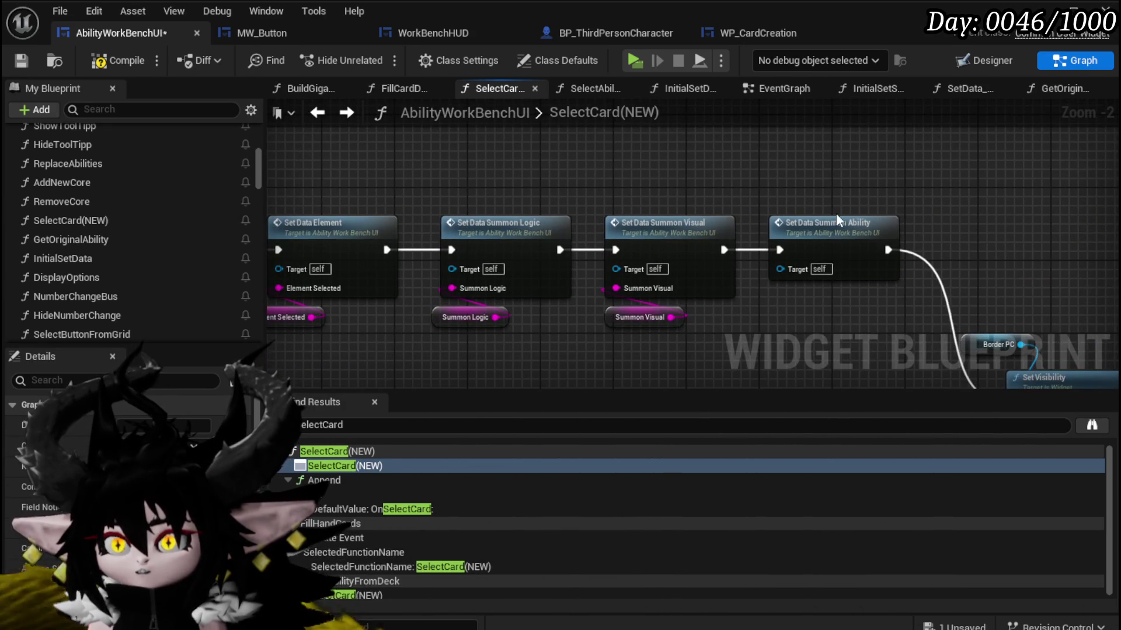
mouse_move(774, 175)
left_mouse_down()
mouse_move(872, 301)
mouse_move(763, 281)
mouse_move(1024, 257)
mouse_move(608, 212)
mouse_move(591, 176)
mouse_move(779, 293)
mouse_move(847, 296)
left_mouse_up()
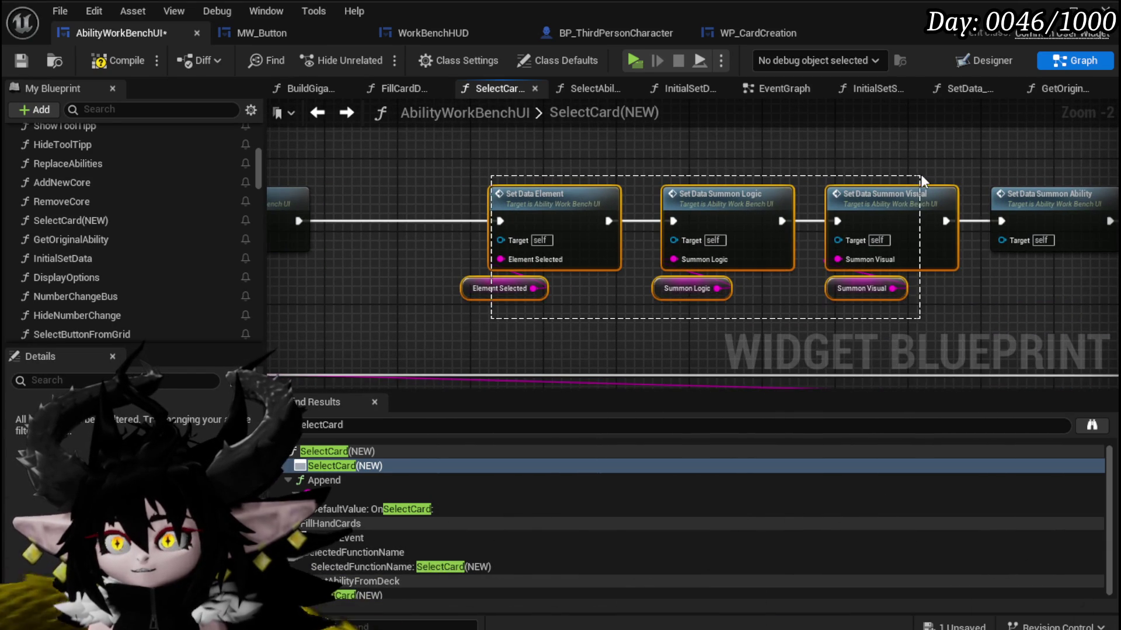
Tidy the Set Data Element, Summon Logic and Summon Visual nodes, then compile and save.
left_click_drag(922, 180, 921, 181)
left_click_drag(638, 151, 855, 154)
left_click_drag(281, 245, 499, 220)
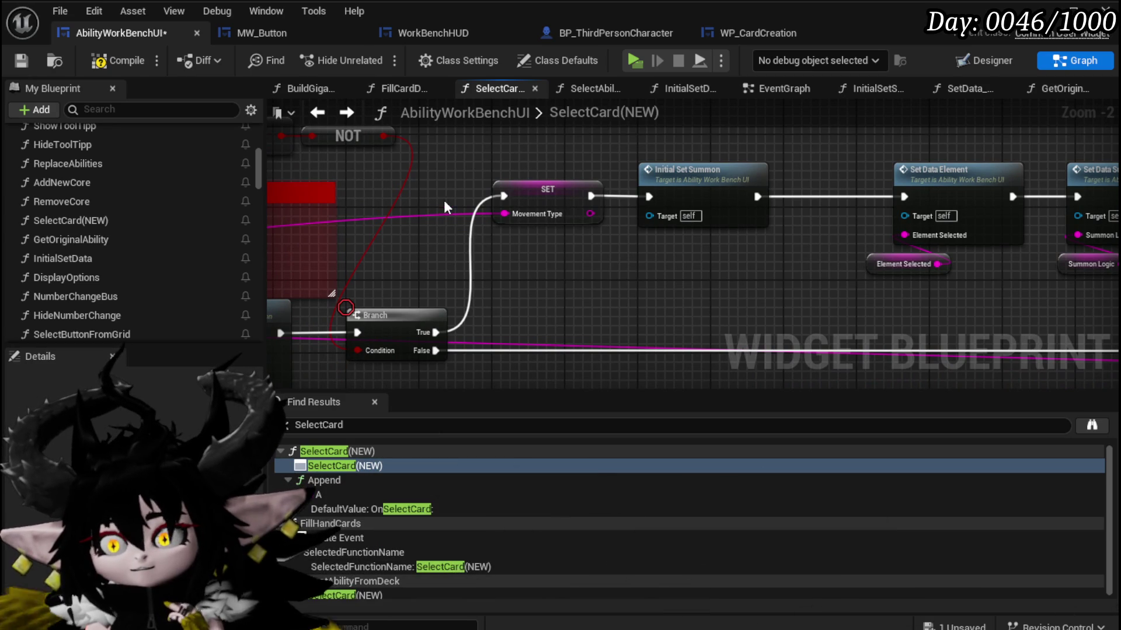
left_click(115, 62)
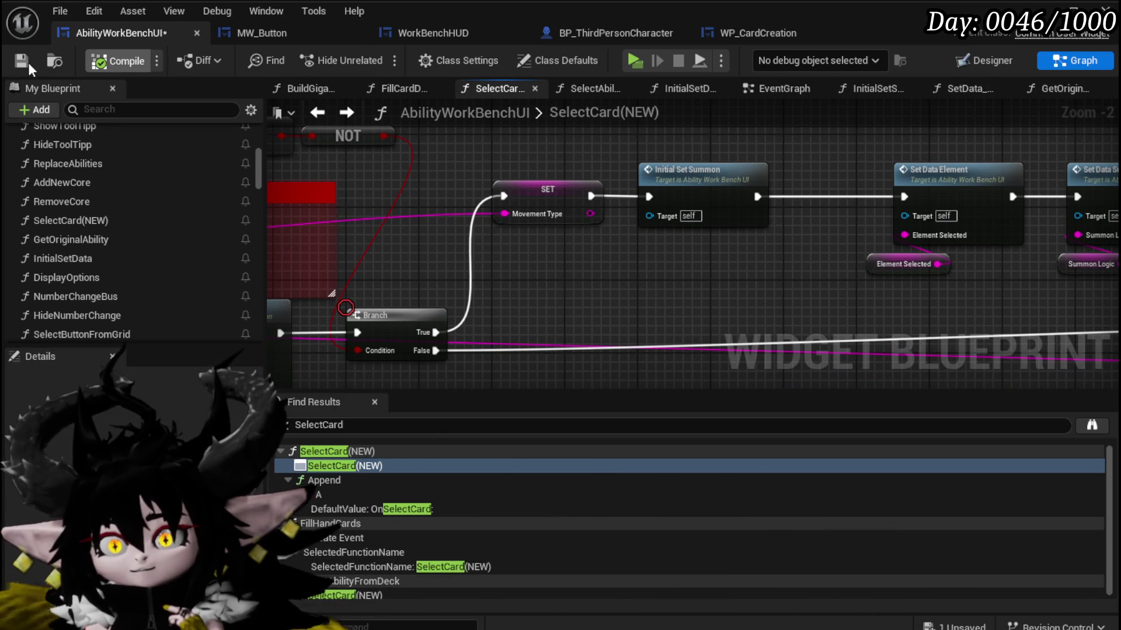
left_click(21, 60)
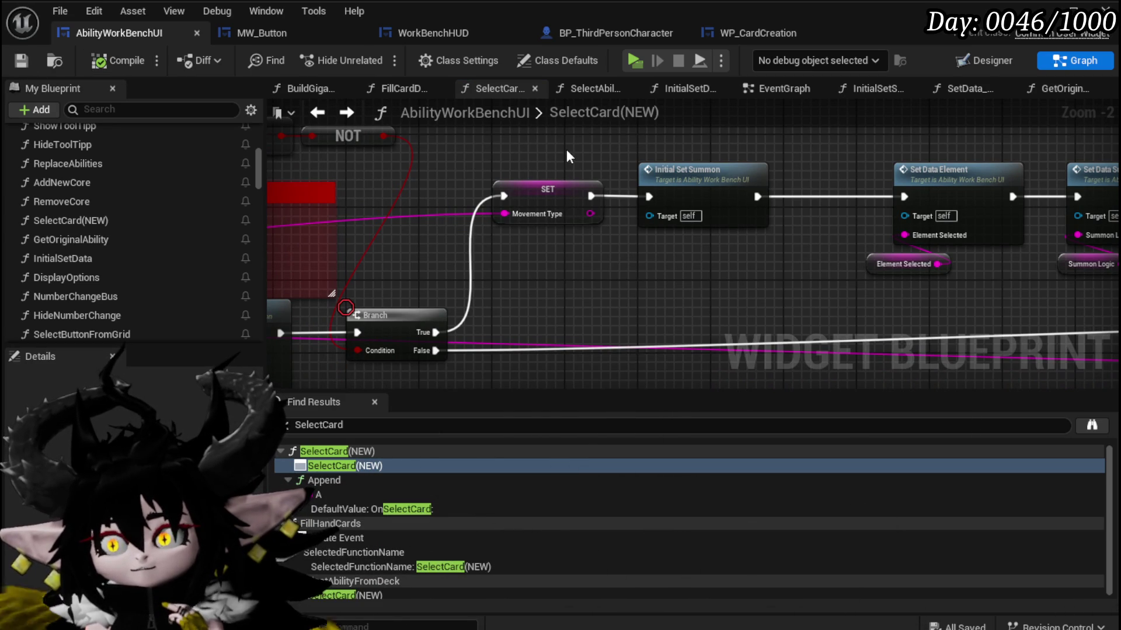
Open the InitialSetSummon function and move its Summon Ability Type SET node lower.
double_click(724, 192)
left_click_drag(426, 276, 736, 287)
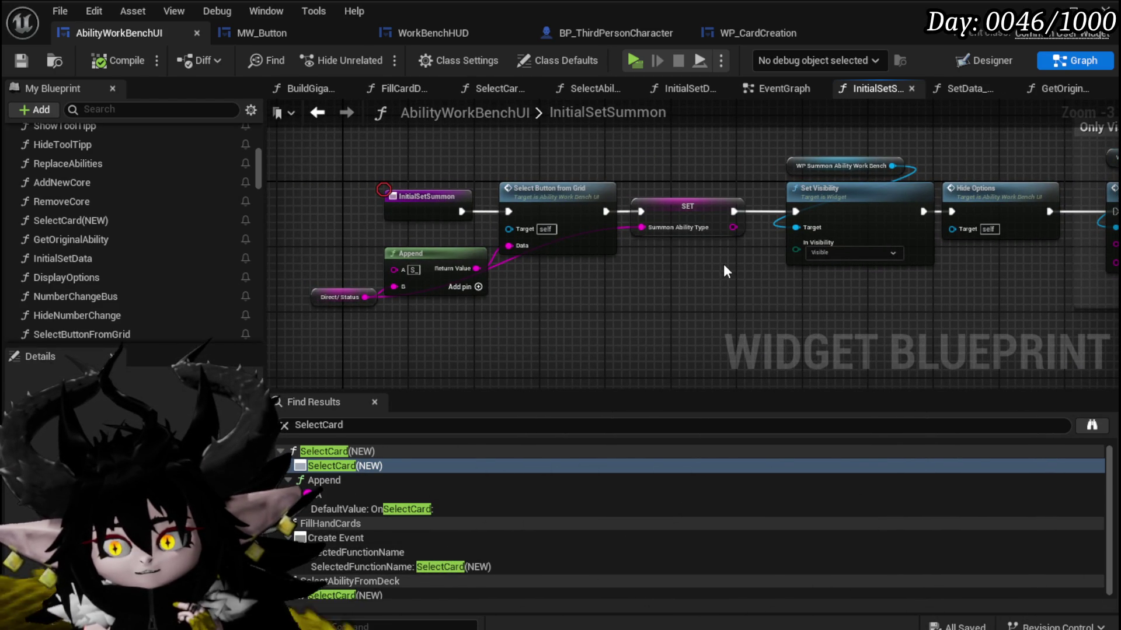
mouse_move(676, 198)
left_mouse_down()
mouse_move(674, 272)
mouse_move(686, 237)
mouse_move(685, 276)
left_mouse_up()
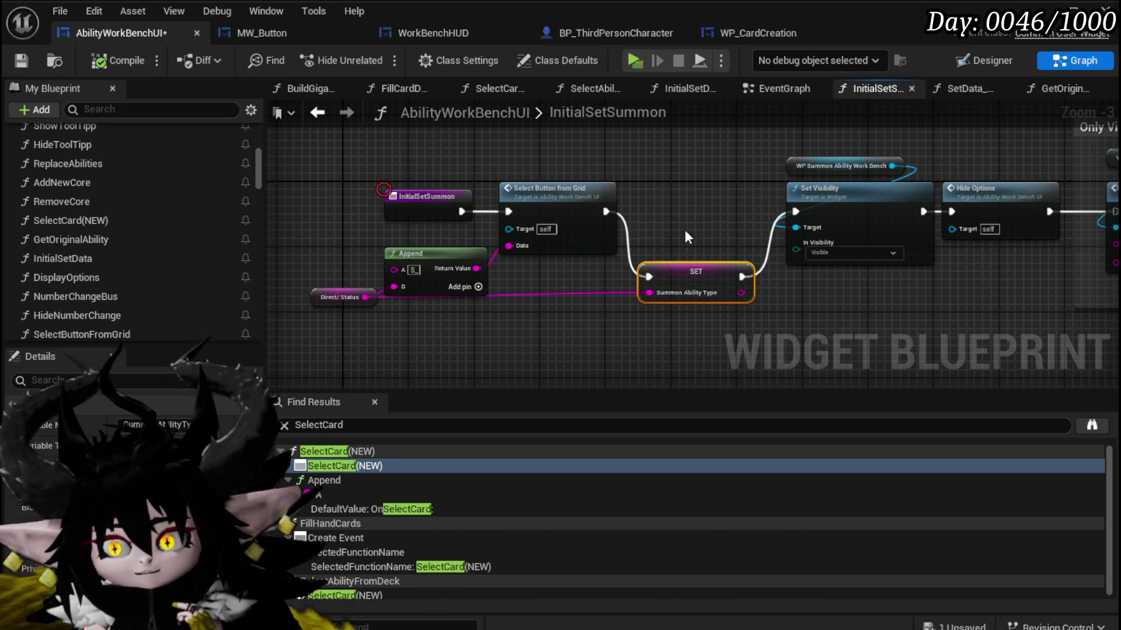
left_click(688, 237)
mouse_move(343, 323)
left_mouse_down()
mouse_move(686, 186)
mouse_move(698, 195)
mouse_move(558, 238)
mouse_move(601, 310)
mouse_move(602, 296)
mouse_move(348, 307)
left_mouse_up()
left_click(697, 234)
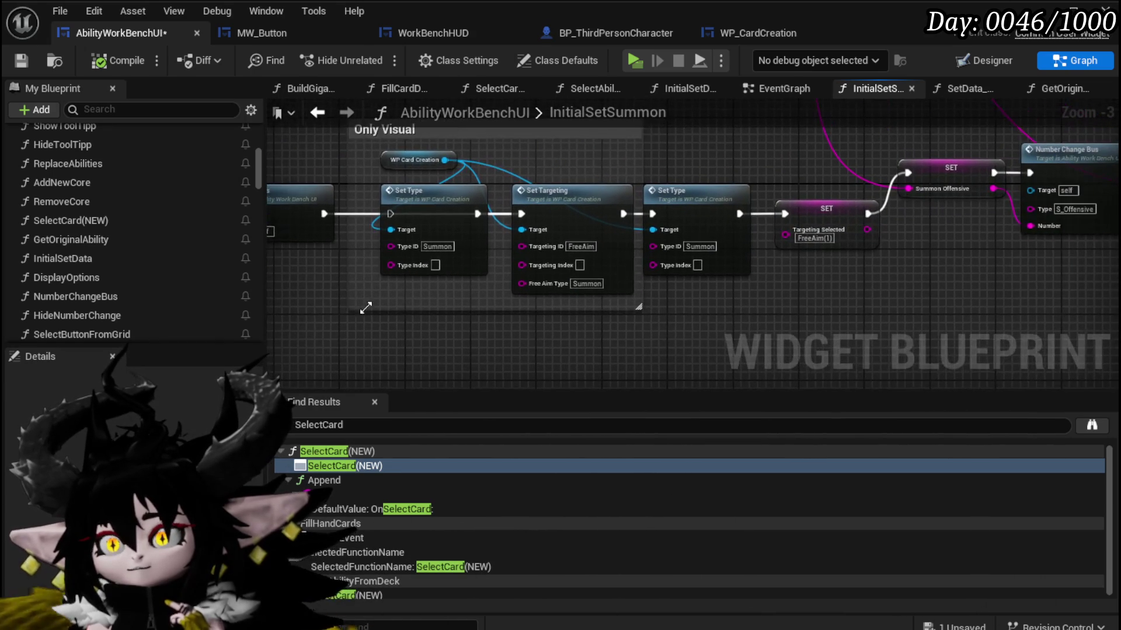
Review the Set Type, Set Targeting and Number Change Bus chain, then save AbilityWorkBenchUI.
mouse_move(835, 306)
left_mouse_down()
mouse_move(980, 288)
mouse_move(744, 317)
mouse_move(756, 323)
left_mouse_up()
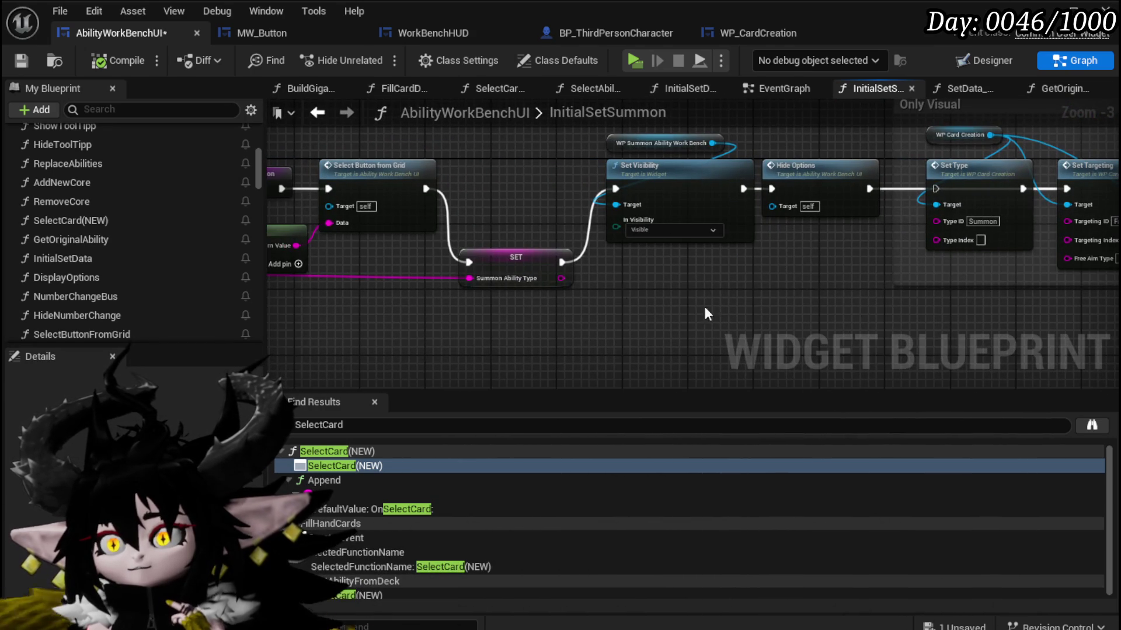
left_click(513, 264)
left_click_drag(392, 324, 558, 326)
left_click_drag(648, 296, 336, 296)
left_click_drag(529, 300, 137, 299)
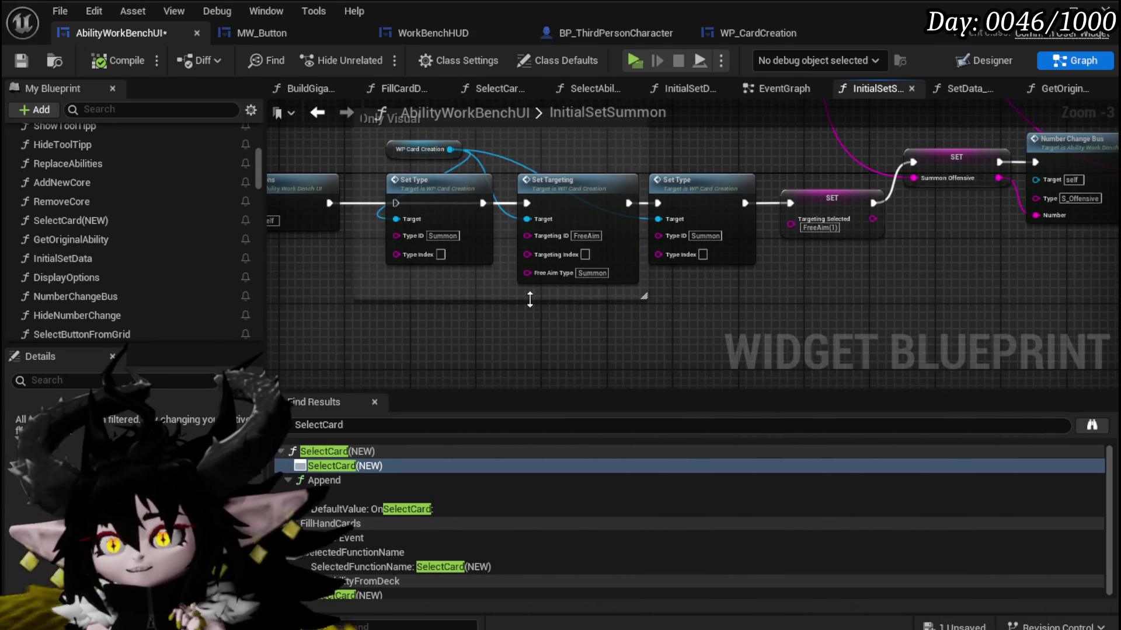
left_click_drag(527, 299, 292, 301)
left_click_drag(603, 303, 407, 308)
left_click_drag(745, 309, 440, 295)
left_click_drag(666, 222, 443, 321)
mouse_move(797, 298)
left_mouse_down()
mouse_move(573, 323)
mouse_move(578, 376)
mouse_move(717, 395)
mouse_move(1115, 290)
mouse_move(1115, 280)
left_mouse_up()
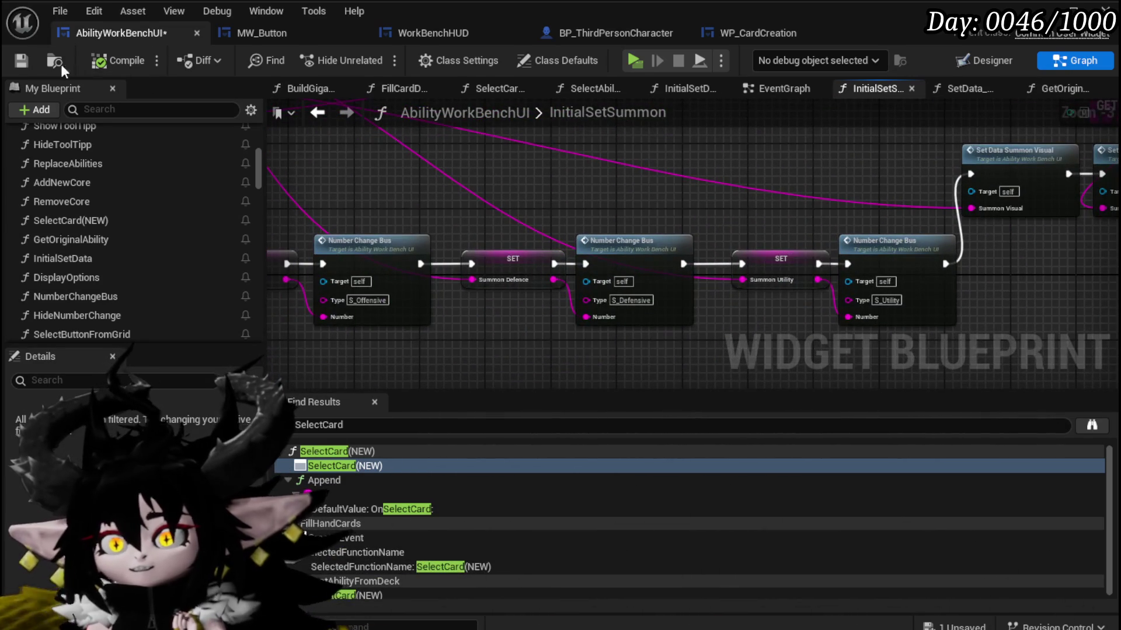
left_click(17, 61)
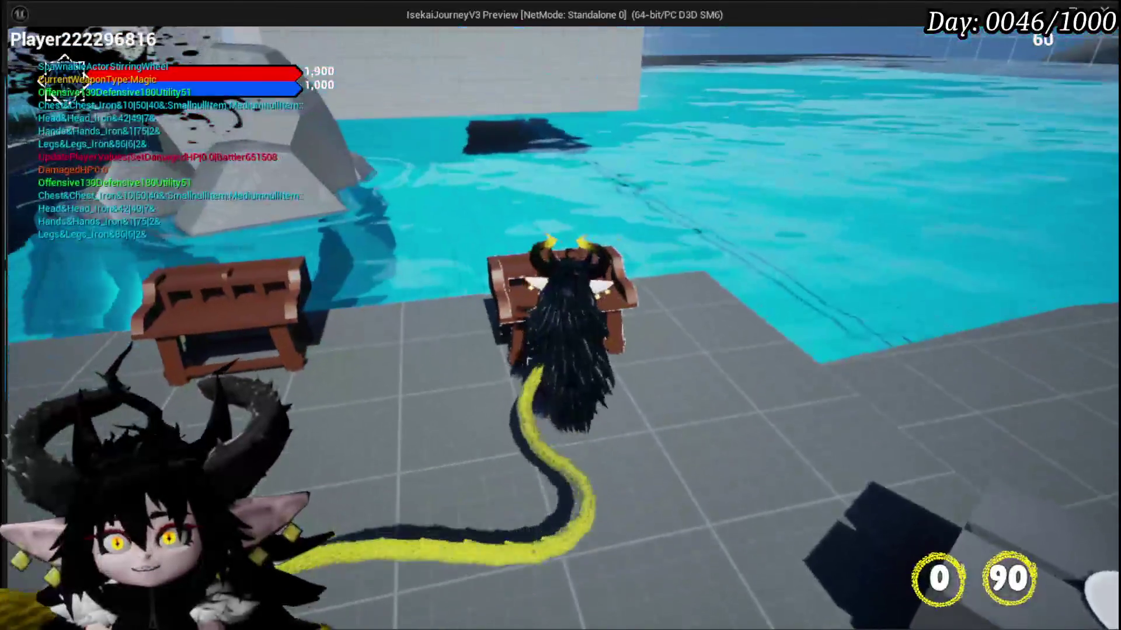
In the game preview, switch the ability category and edit Secrifice Summon, showing VOID_OBSERVER and logic Low.
key("Tab")
left_click(85, 36)
left_click(140, 115)
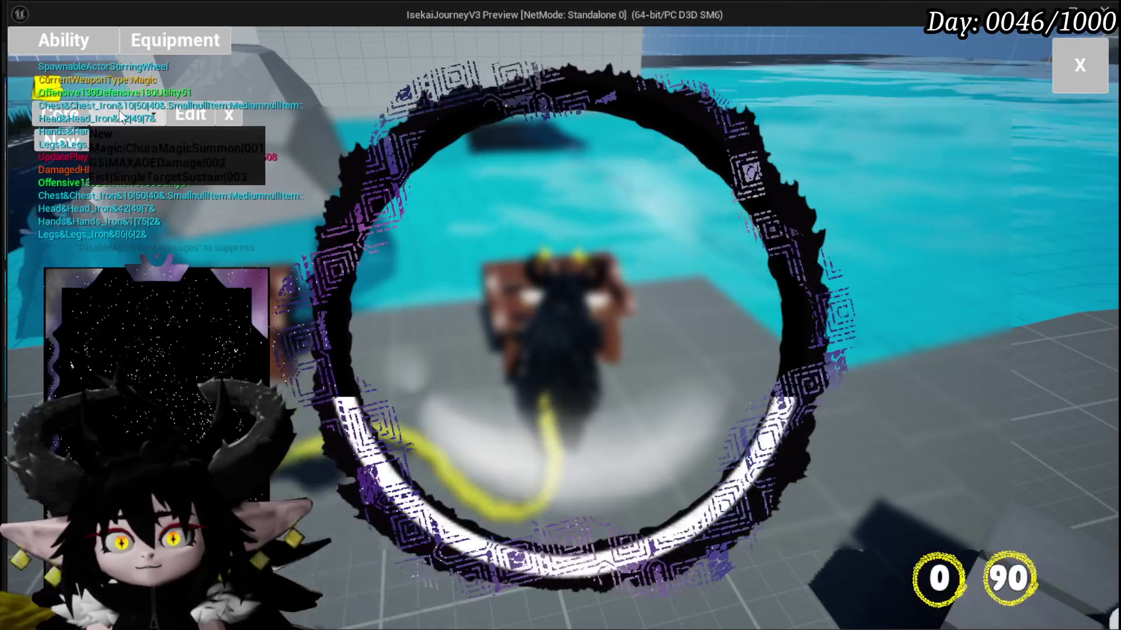
left_click(159, 152)
scroll(175, 362, "down", 3)
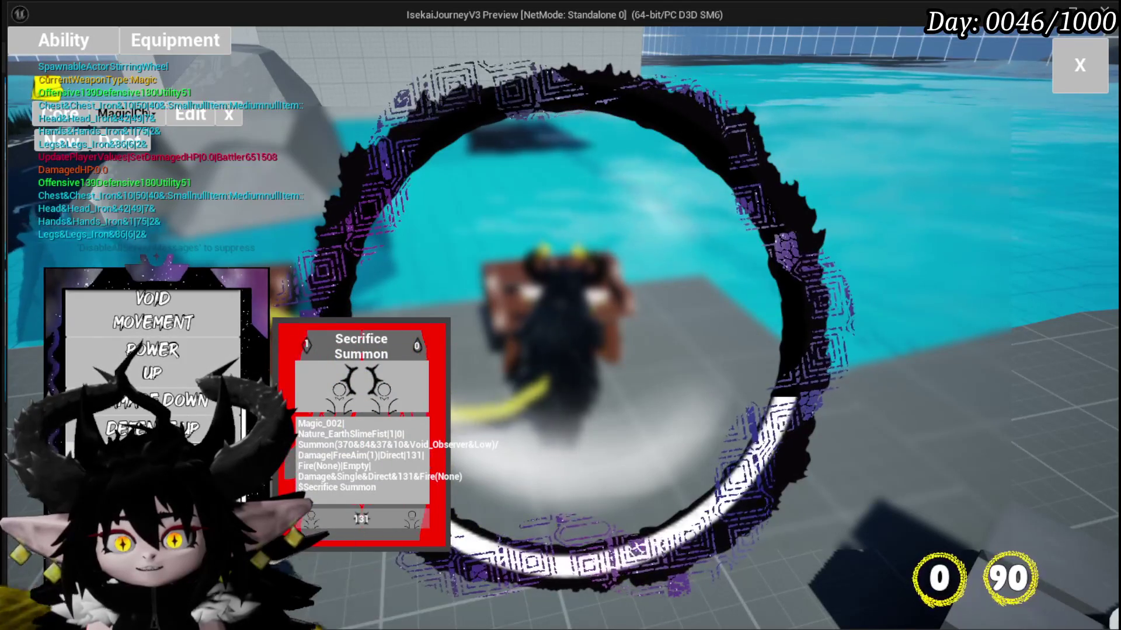
left_click(153, 321)
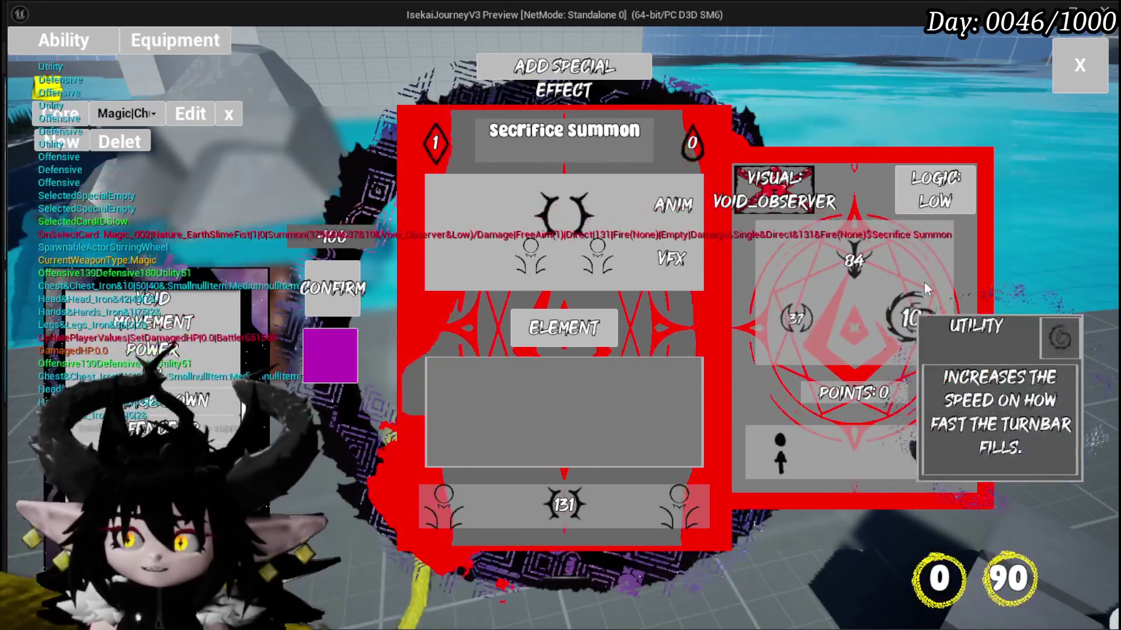
mouse_move(882, 289)
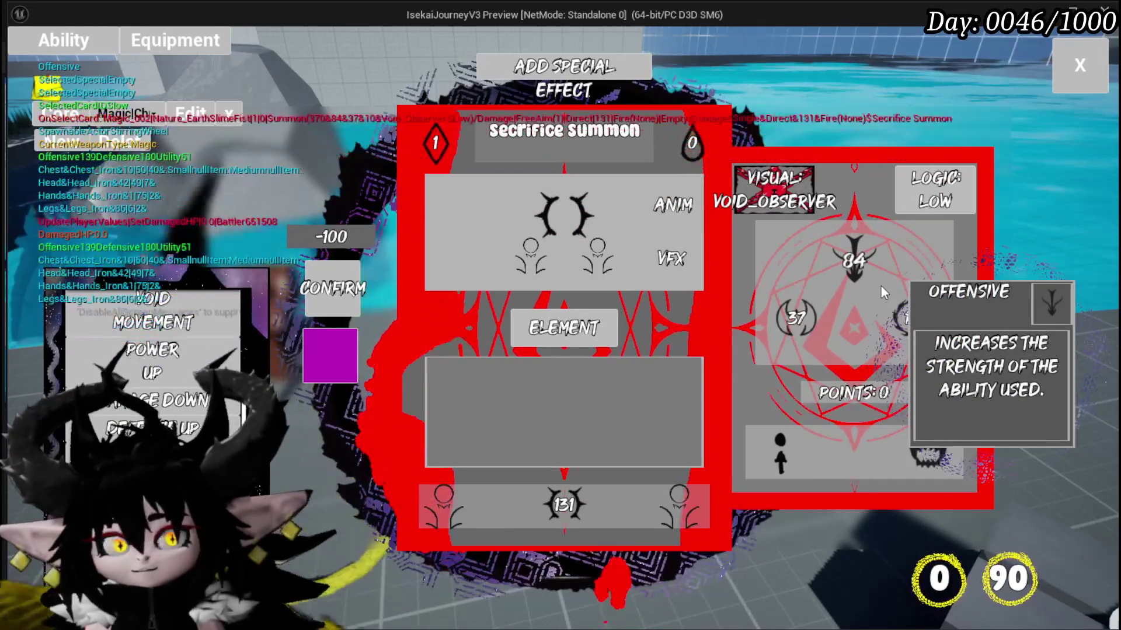
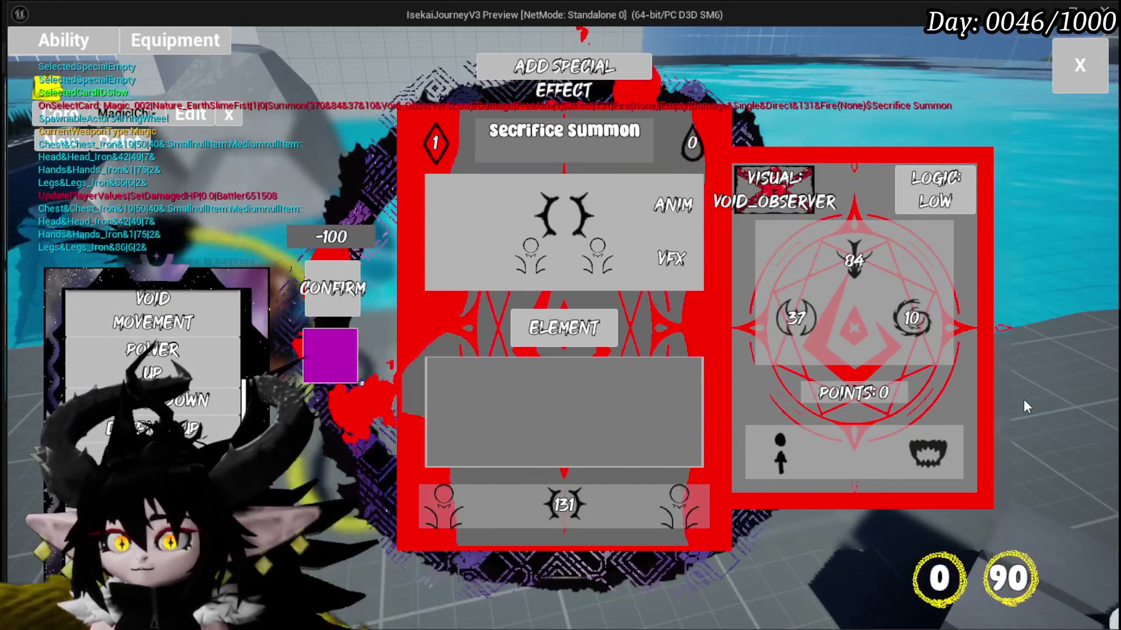
Stop the play-test, save all packages, and return to the level editor's CombatSystem Actors folder.
key("Escape")
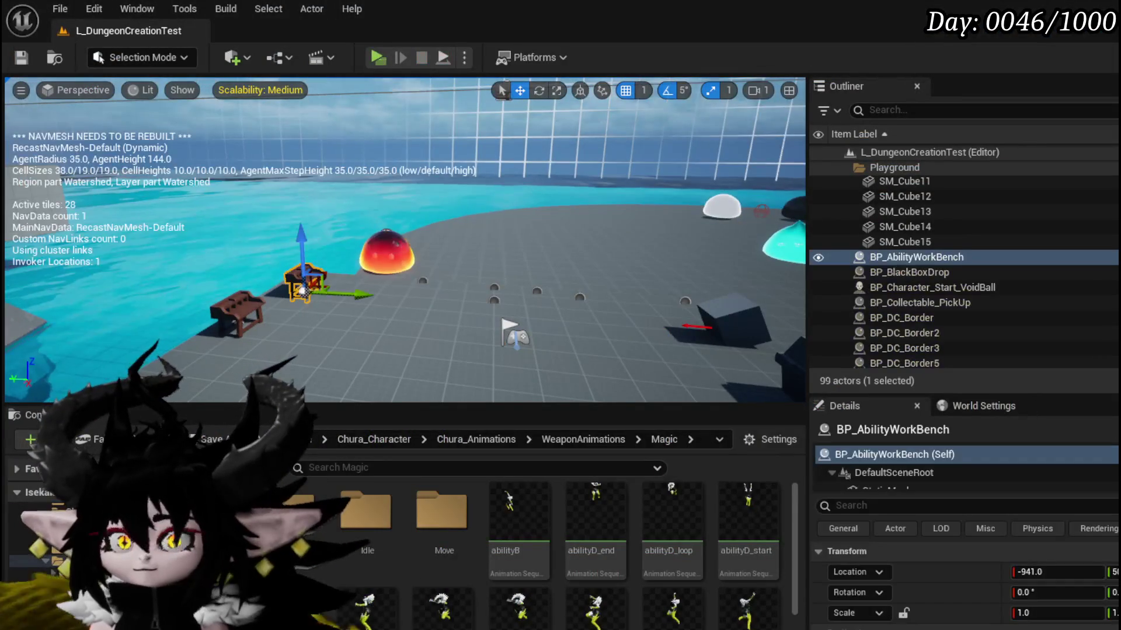
left_click(26, 64)
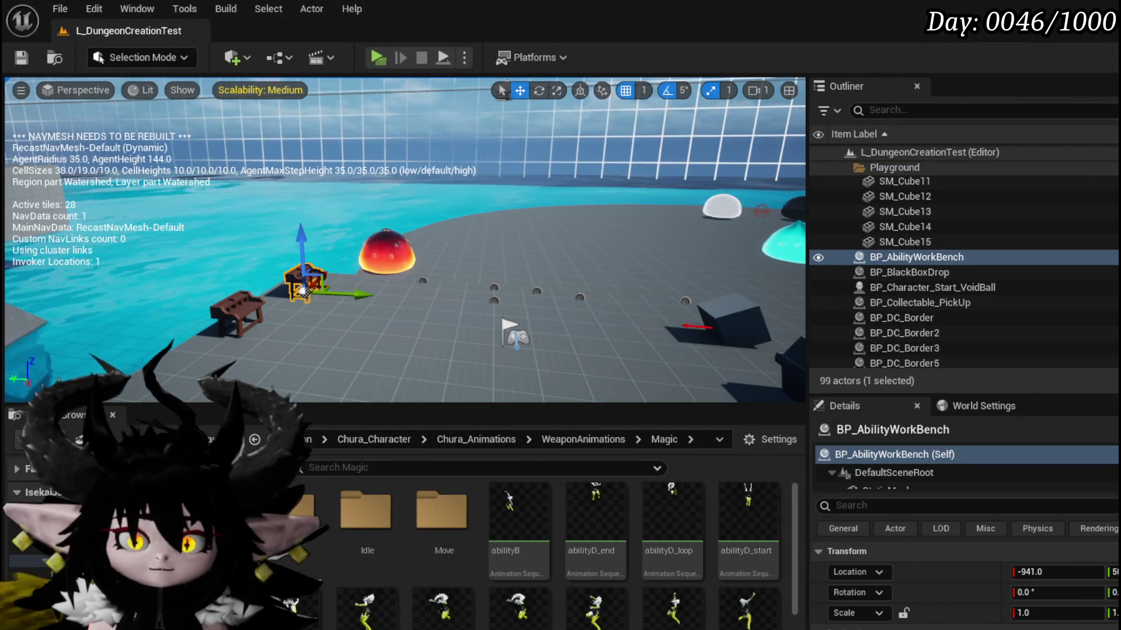
key("alt+Tab")
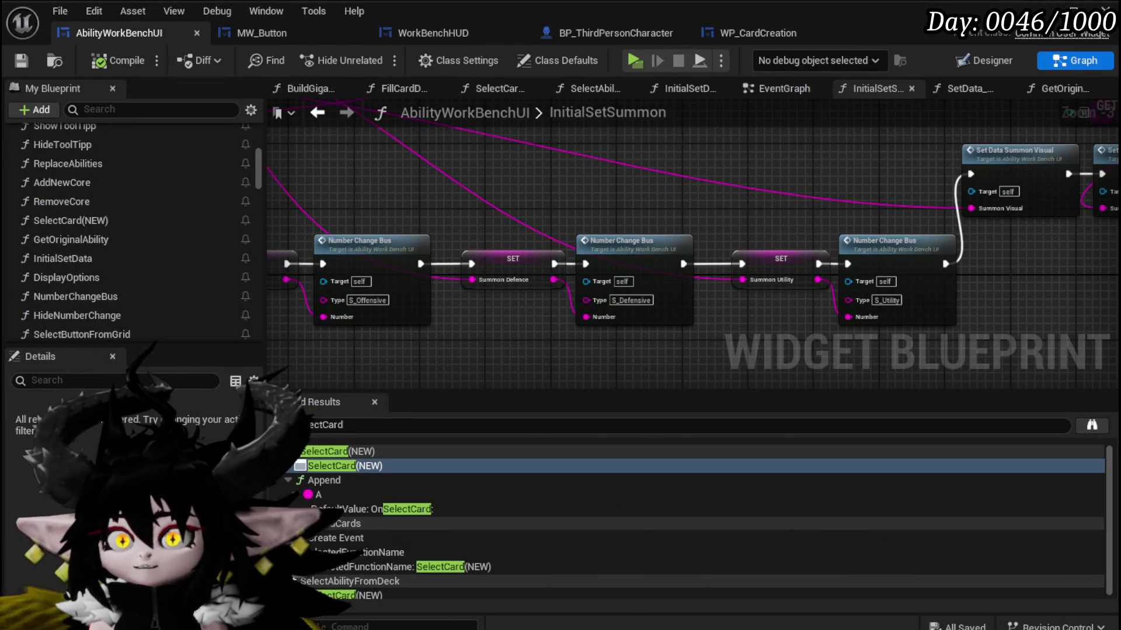
key("alt+Tab")
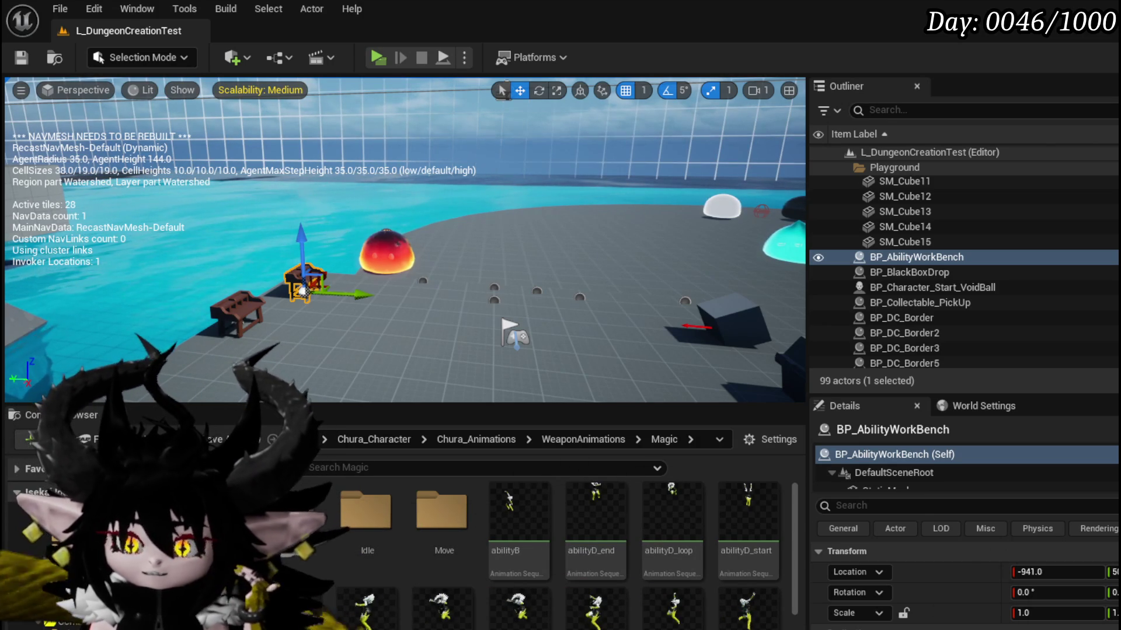
key("alt+Left")
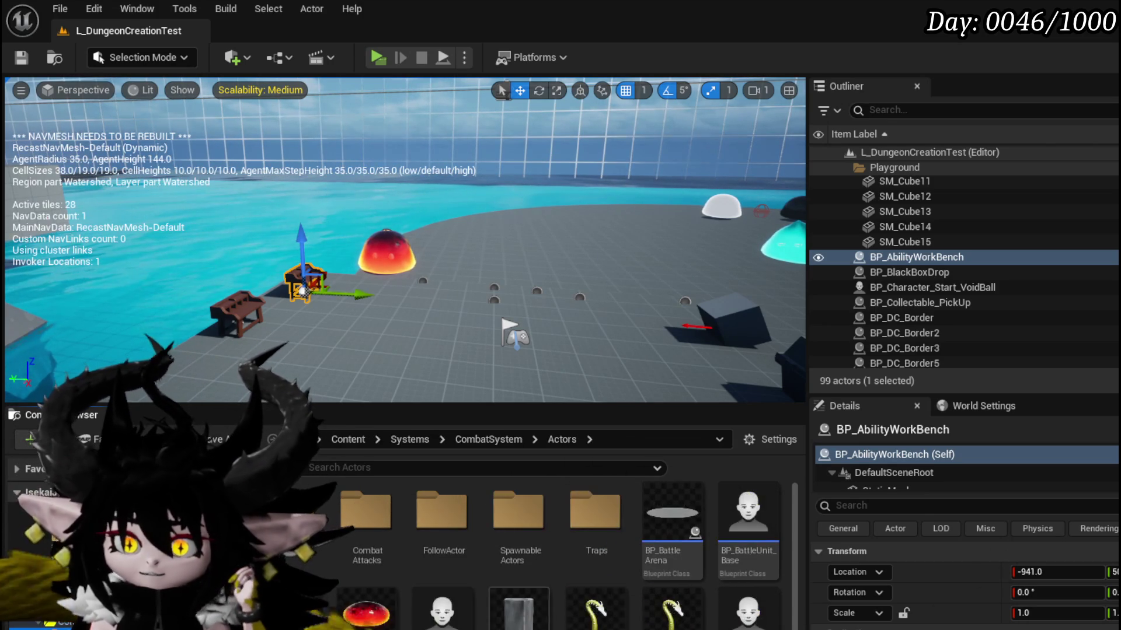
Open BP_Summon_Base and look over its RebuildAbilityData network.
double_click(672, 613)
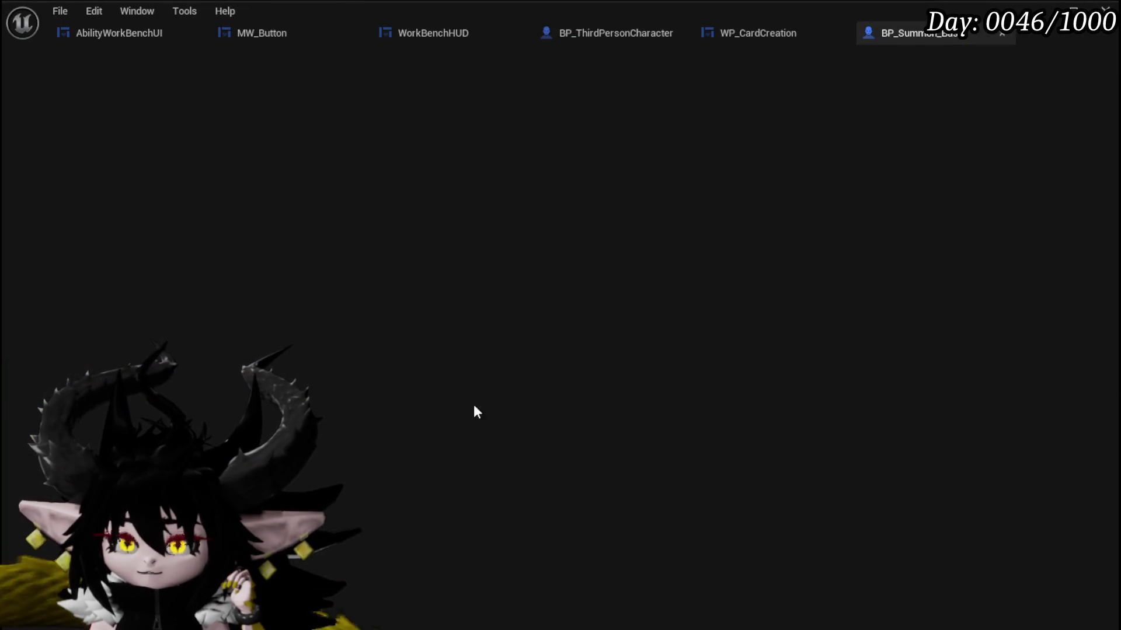
scroll(409, 291, "down", 3)
scroll(502, 277, "up", 2)
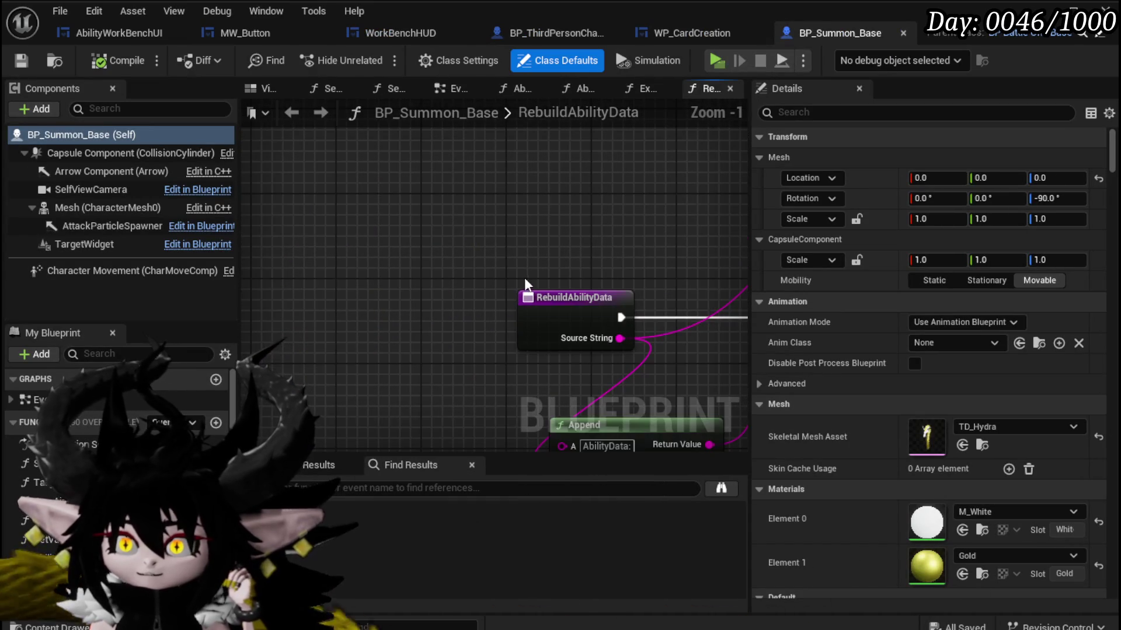
scroll(526, 285, "down", 5)
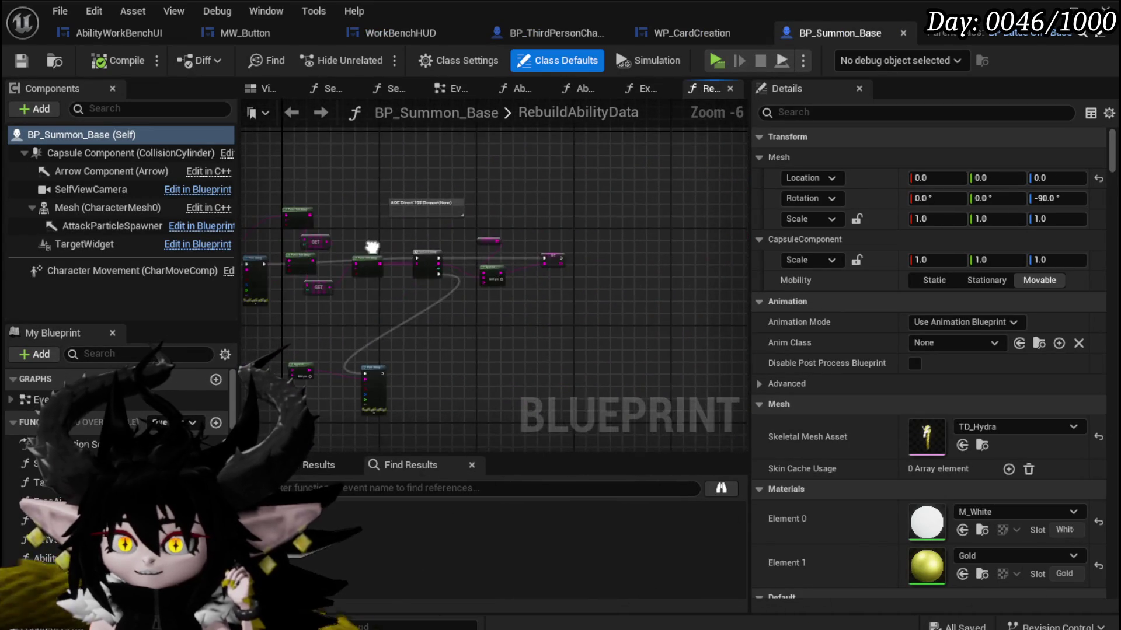
left_click_drag(372, 248, 462, 230)
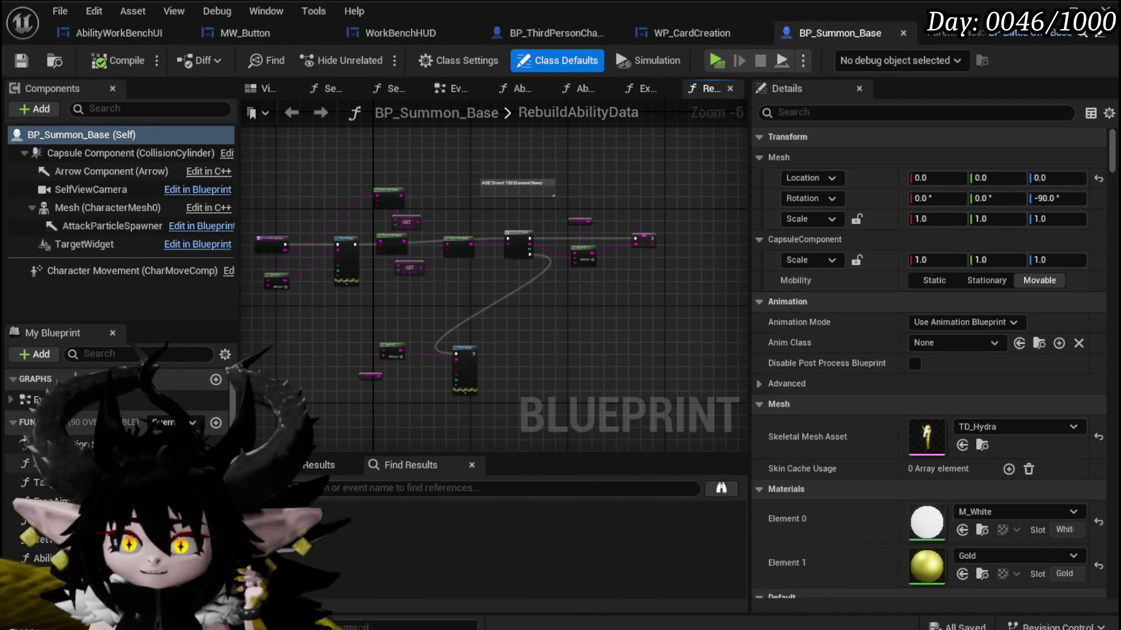
scroll(116, 467, "down", 5)
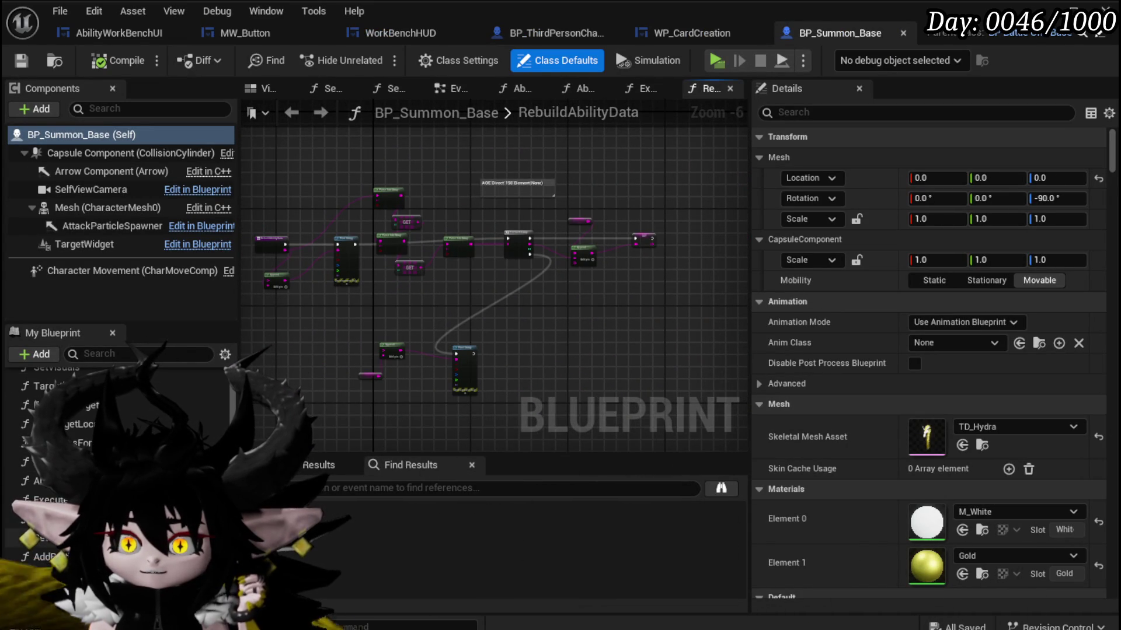
Review the SetSummonStats function graph from its entry node onward.
left_click(389, 88)
scroll(540, 358, "up", 3)
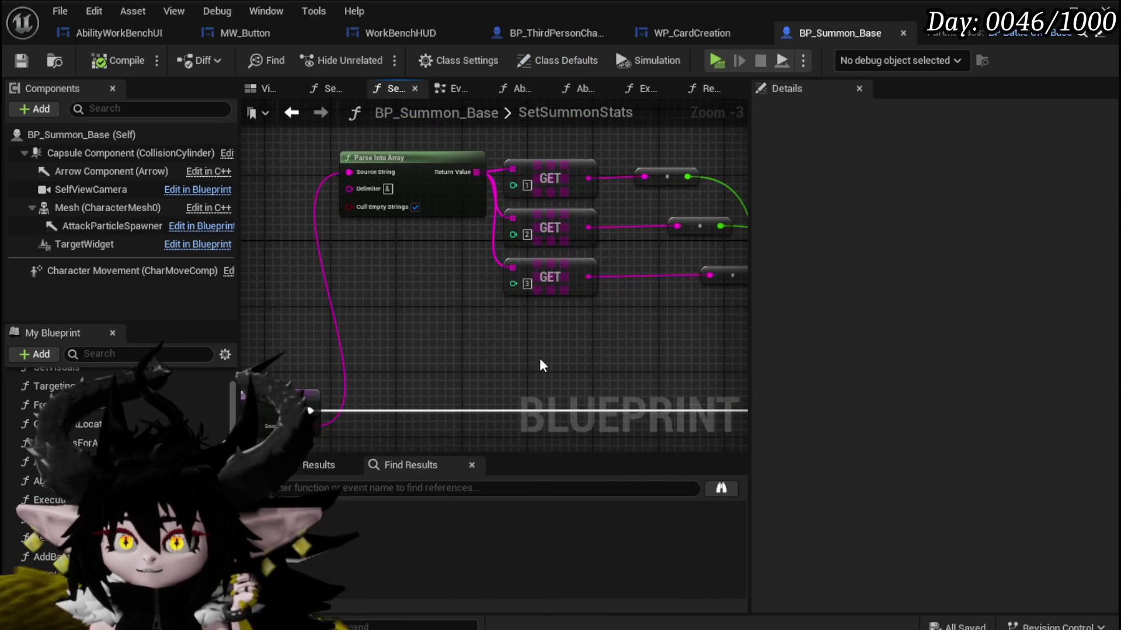
left_click_drag(512, 355, 558, 359)
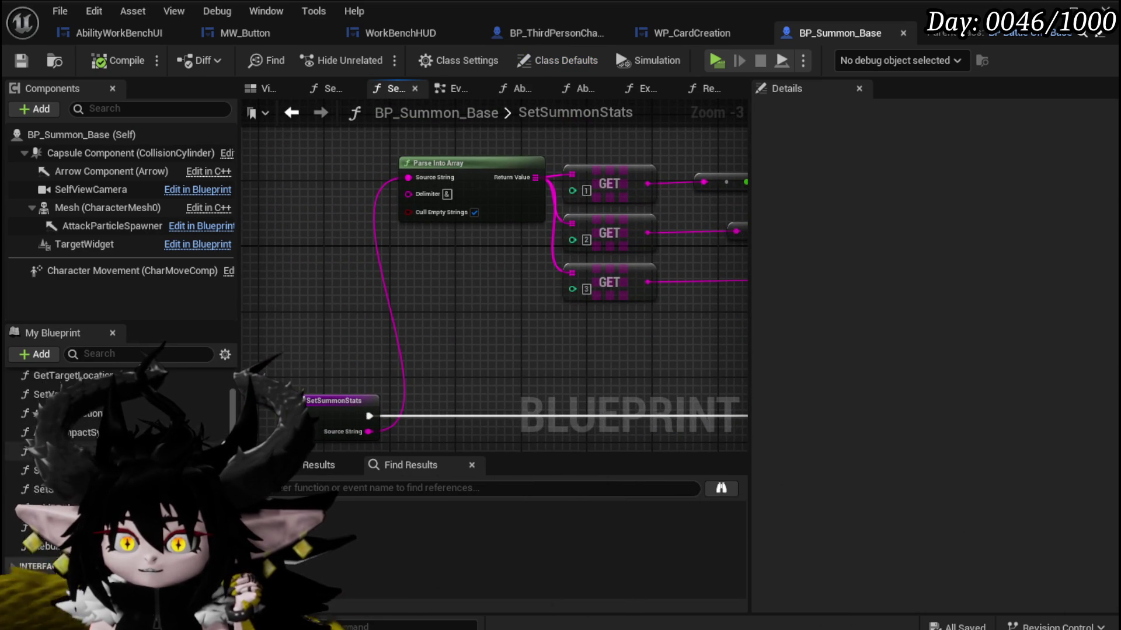
scroll(158, 431, "down", 5)
scroll(158, 430, "down", 3)
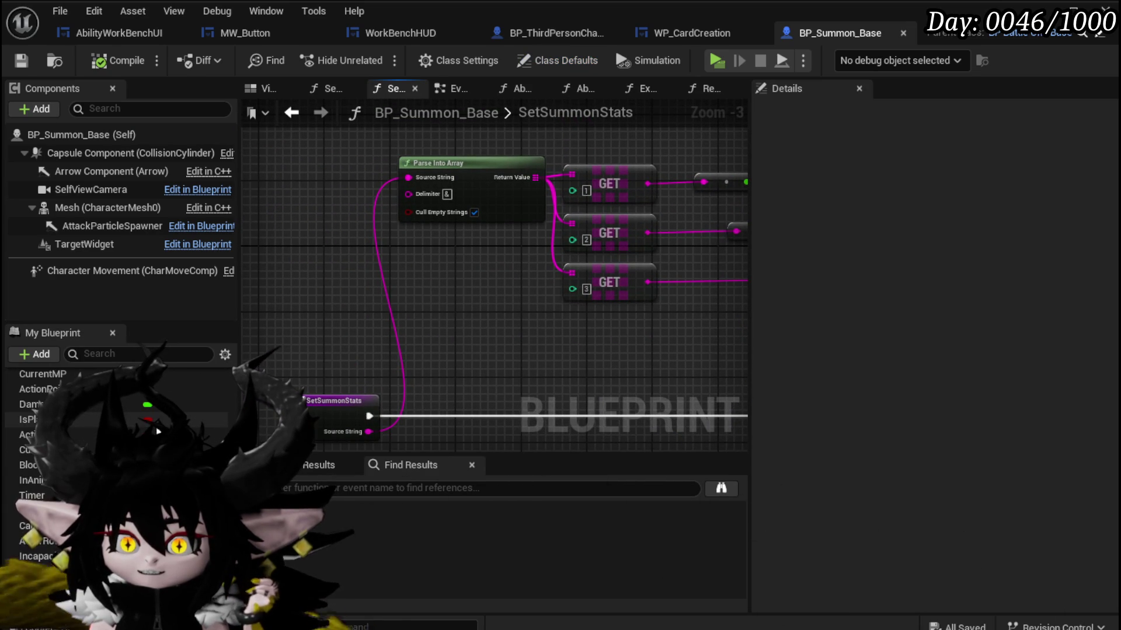
scroll(158, 431, "down", 5)
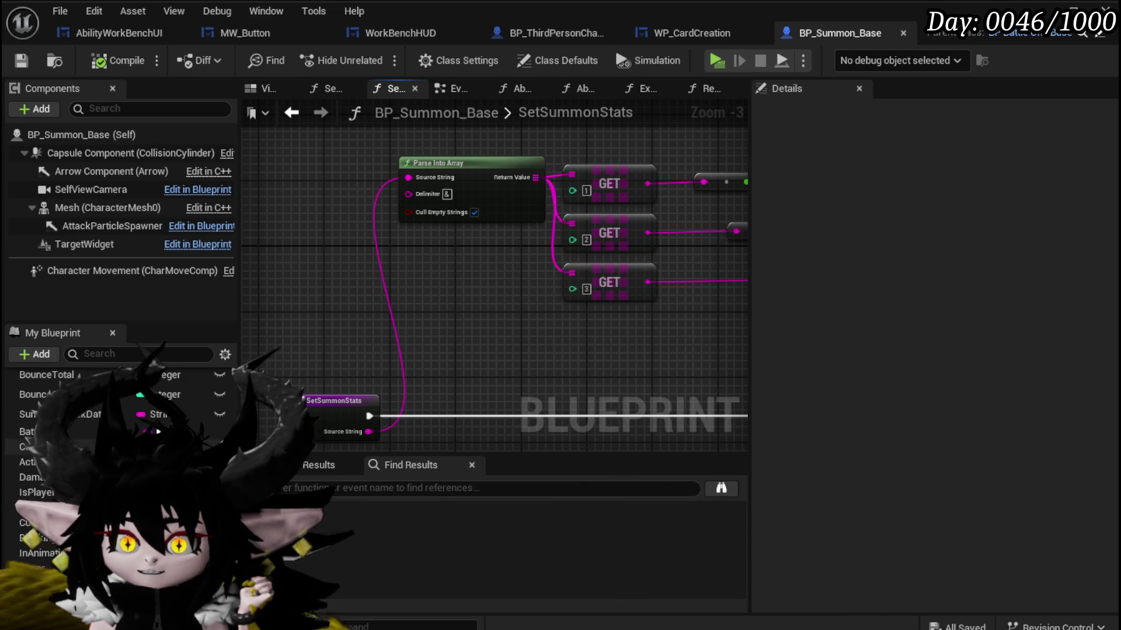
scroll(158, 431, "up", 5)
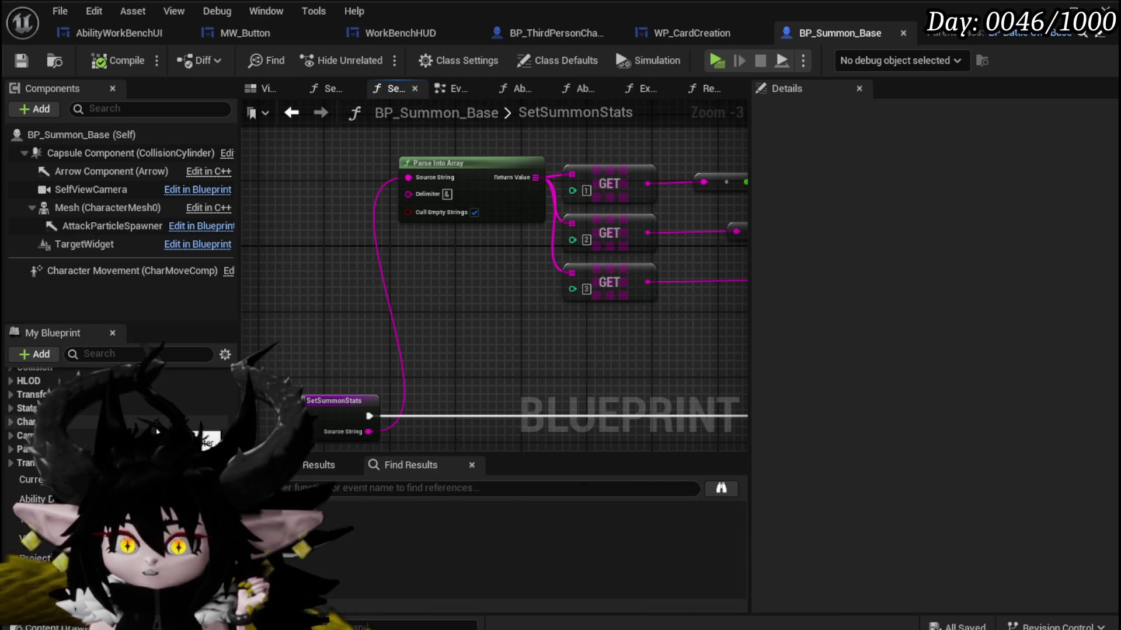
scroll(158, 431, "up", 3)
left_click_drag(541, 368, 283, 370)
scroll(375, 367, "down", 2)
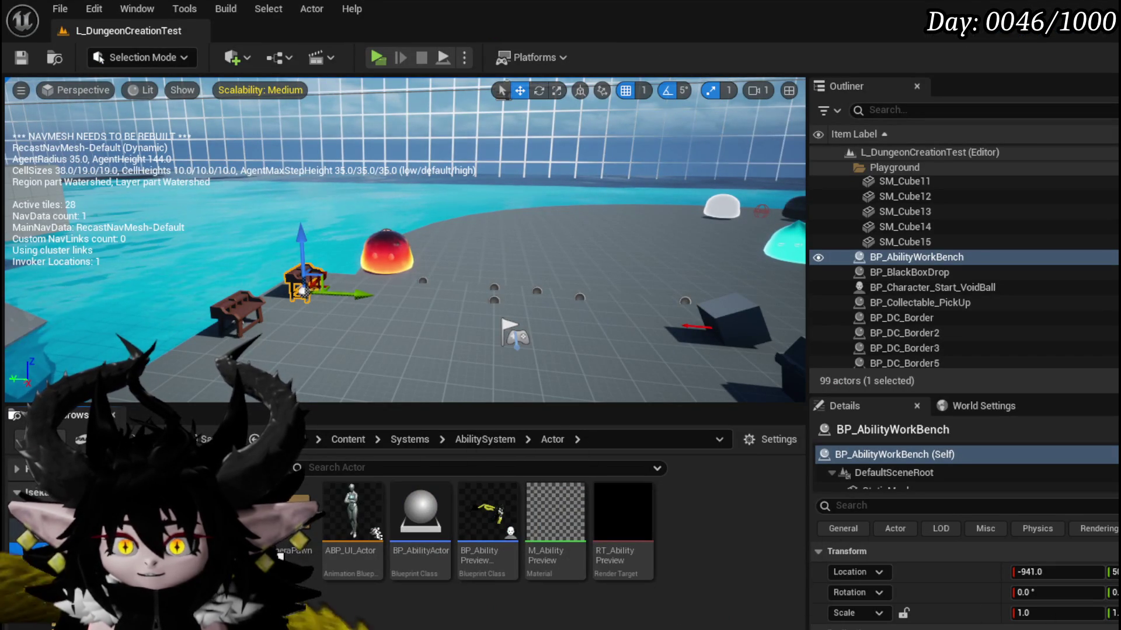
Open AbilityDecoder's SummonSequence graph and inspect the MC Summon Battle Unit call.
double_click(307, 560)
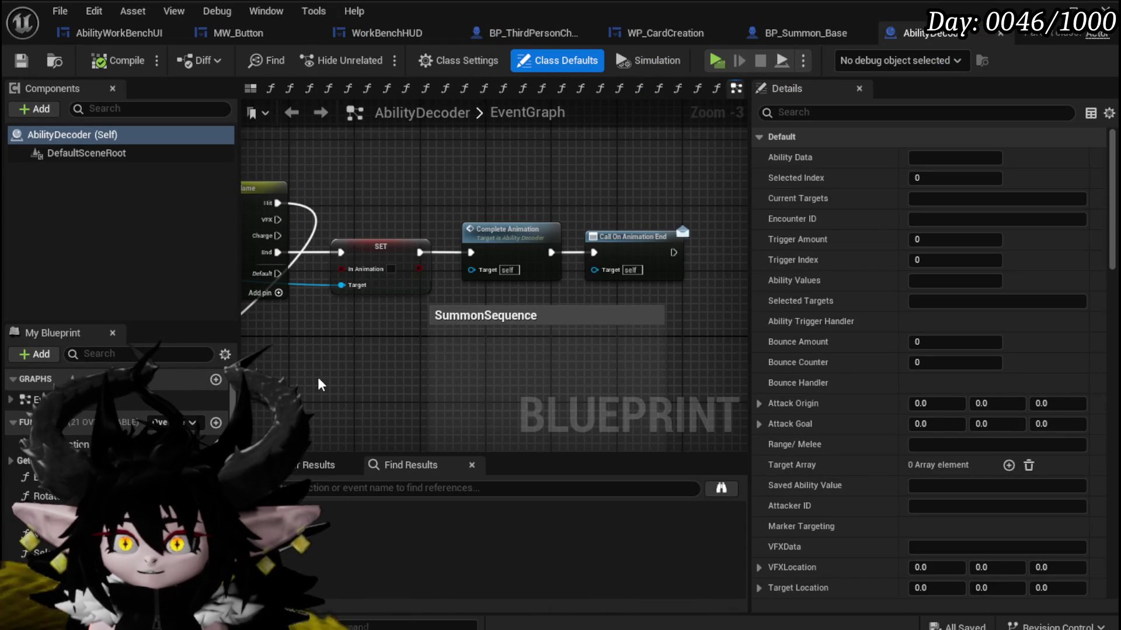
scroll(317, 383, "down", 3)
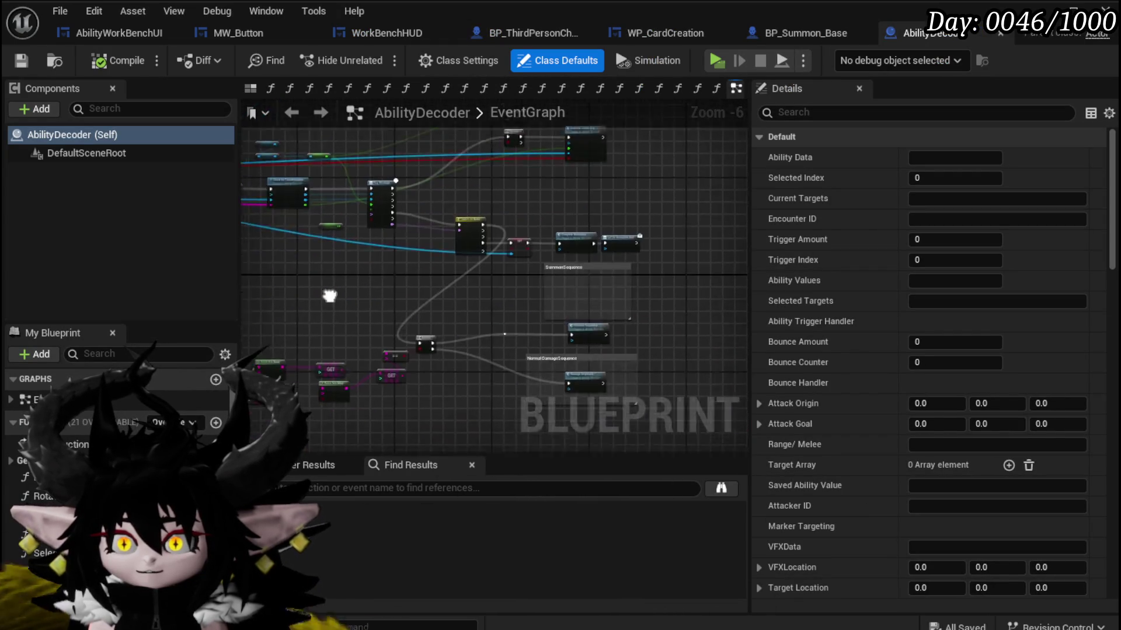
scroll(405, 338, "up", 4)
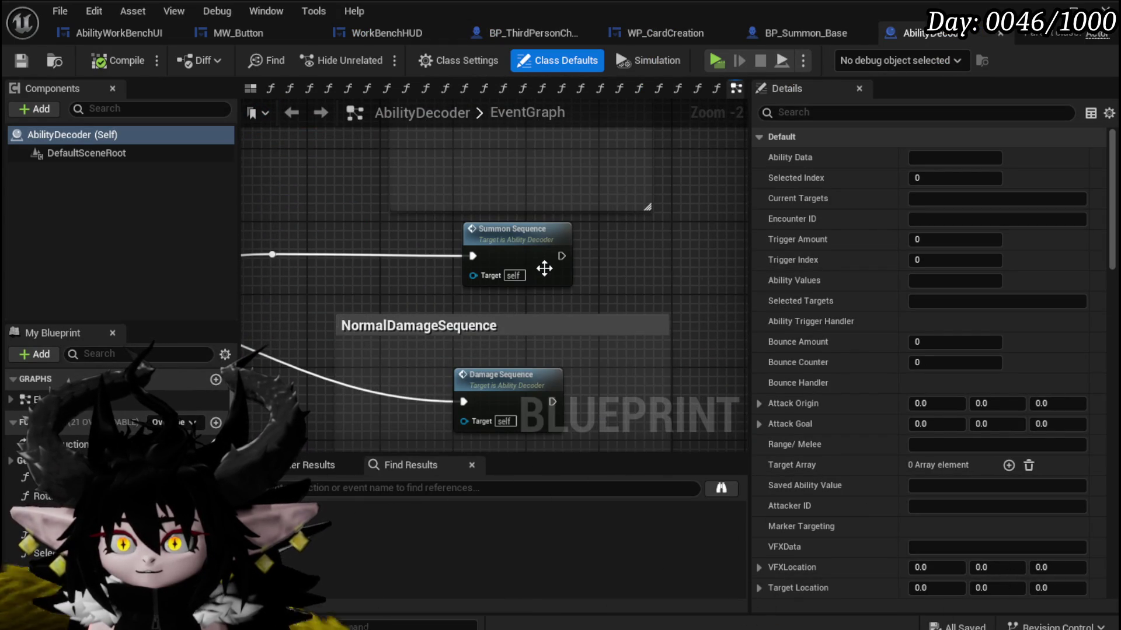
double_click(545, 264)
left_click_drag(681, 349, 606, 328)
left_click(606, 329)
scroll(524, 377, "down", 1)
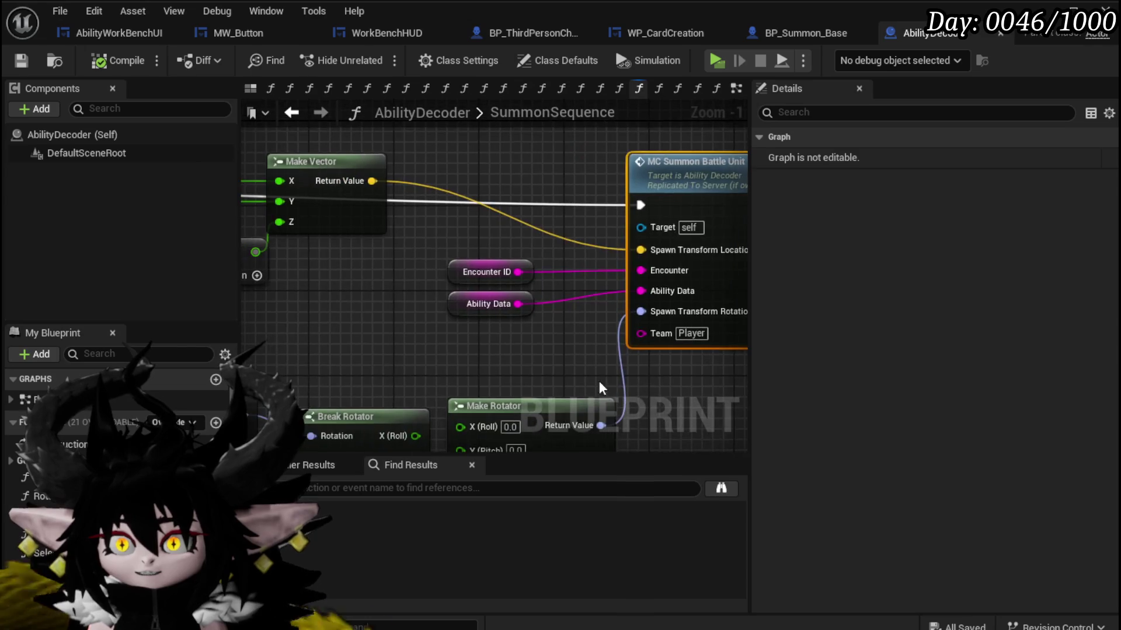
left_click_drag(459, 361, 321, 338)
scroll(321, 337, "down", 1)
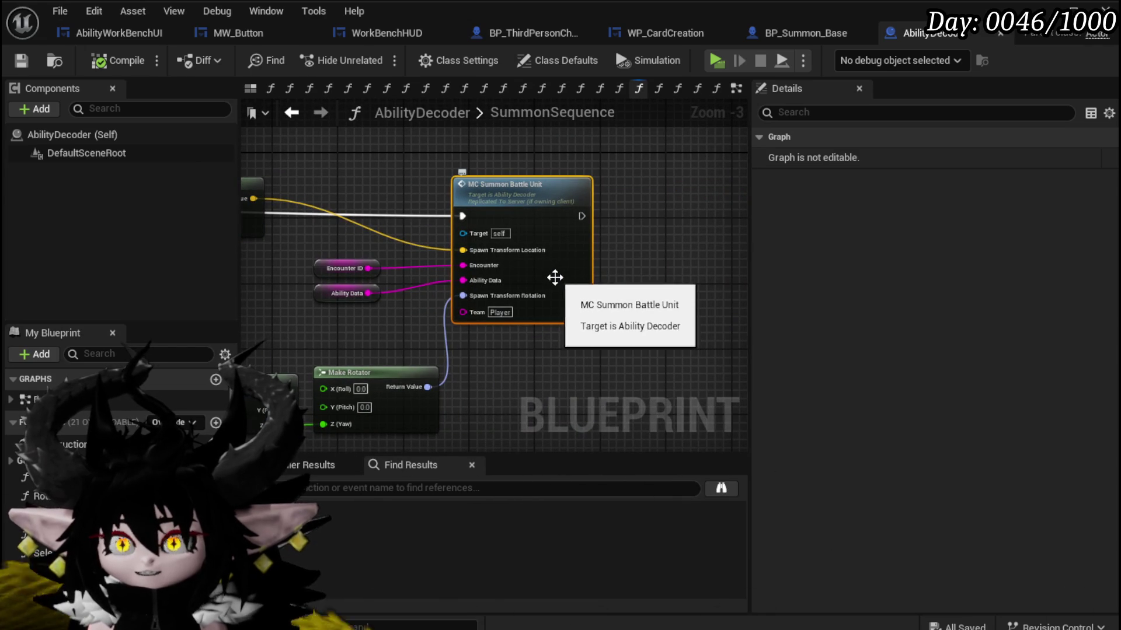
Move the Break Rotator and Make Rotator nodes to the left.
mouse_move(572, 378)
left_mouse_down()
mouse_move(725, 312)
mouse_move(774, 313)
left_mouse_up()
mouse_move(362, 405)
left_mouse_down()
mouse_move(571, 341)
mouse_move(547, 301)
left_mouse_up()
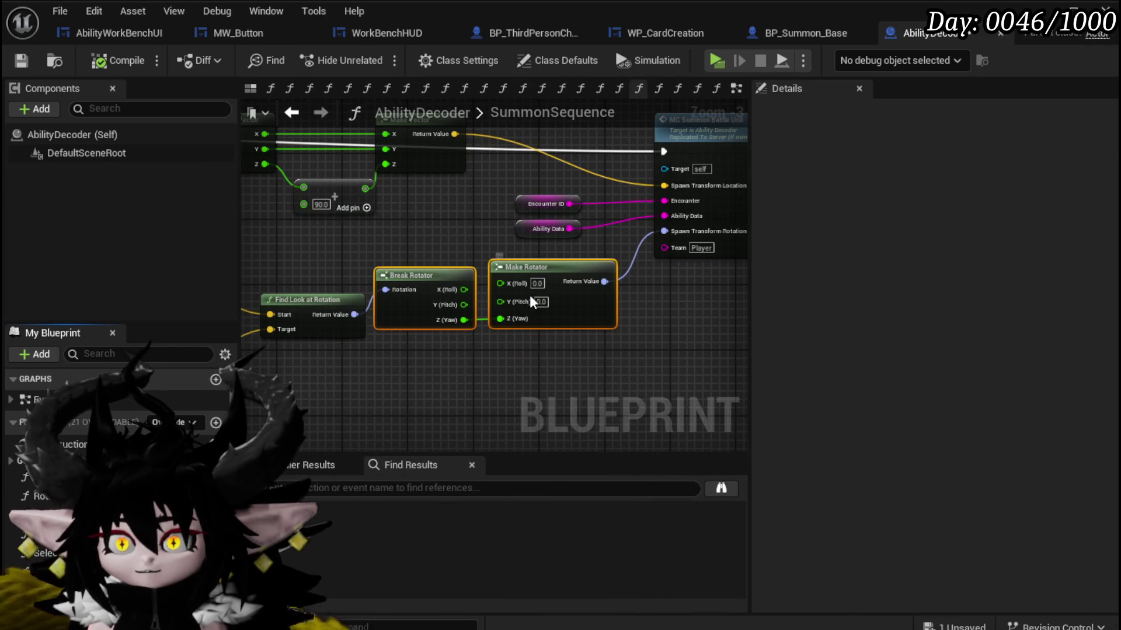
left_click_drag(477, 313, 424, 312)
left_click_drag(631, 335, 434, 369)
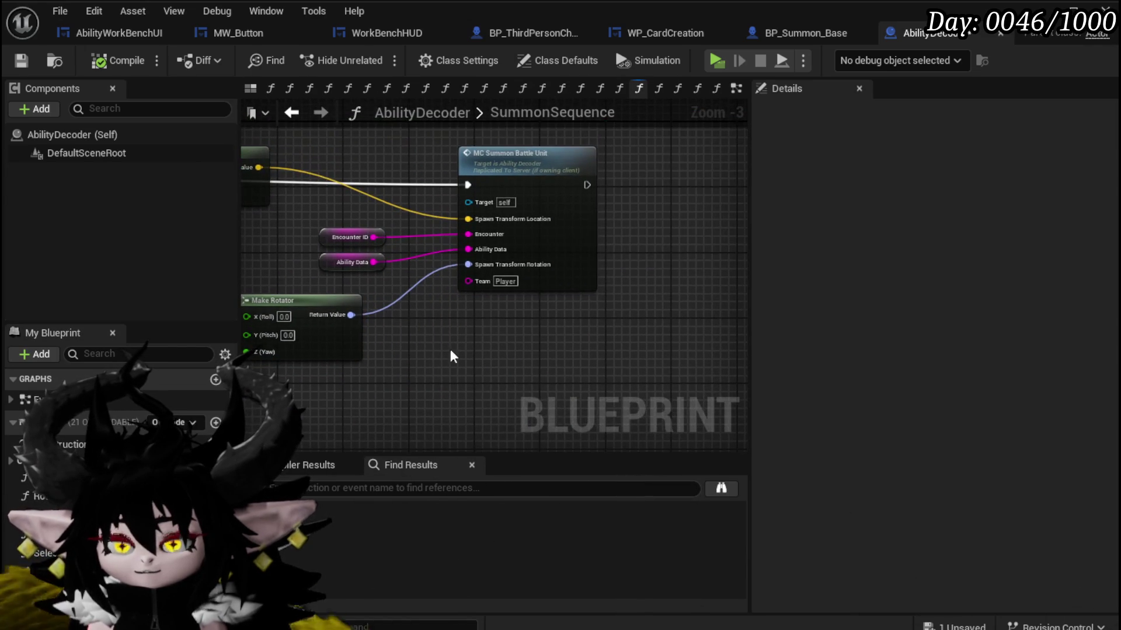
Go to the MC_SummonBattleUnit event and show all pins on its SpawnActor node.
left_click(580, 248)
double_click(559, 270)
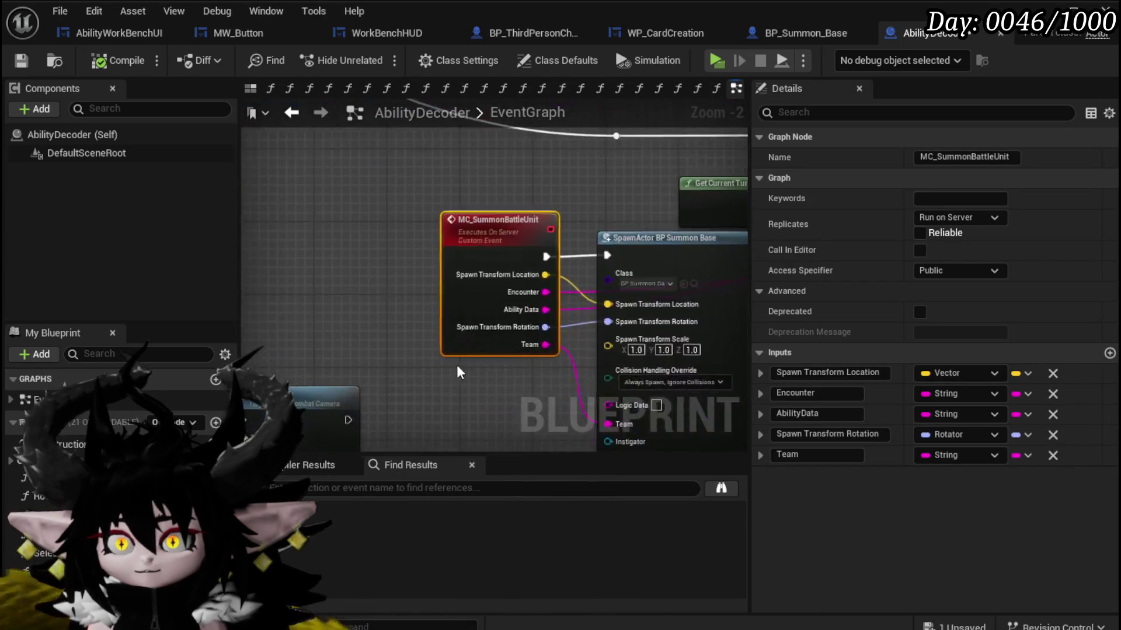
scroll(456, 374, "down", 2)
scroll(384, 353, "up", 2)
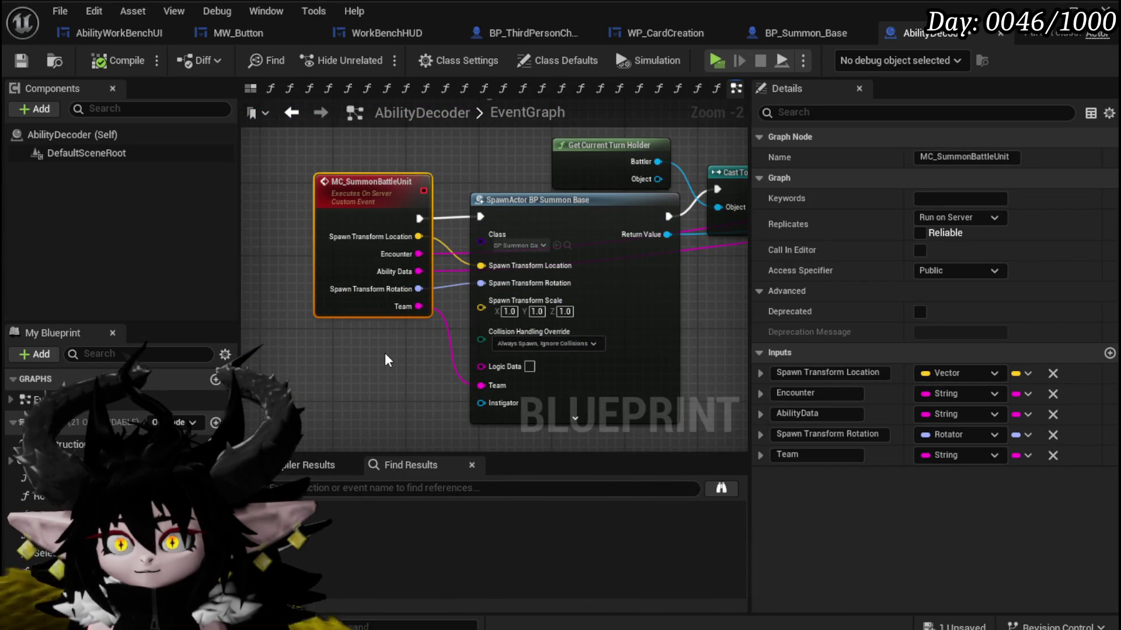
left_click(575, 419)
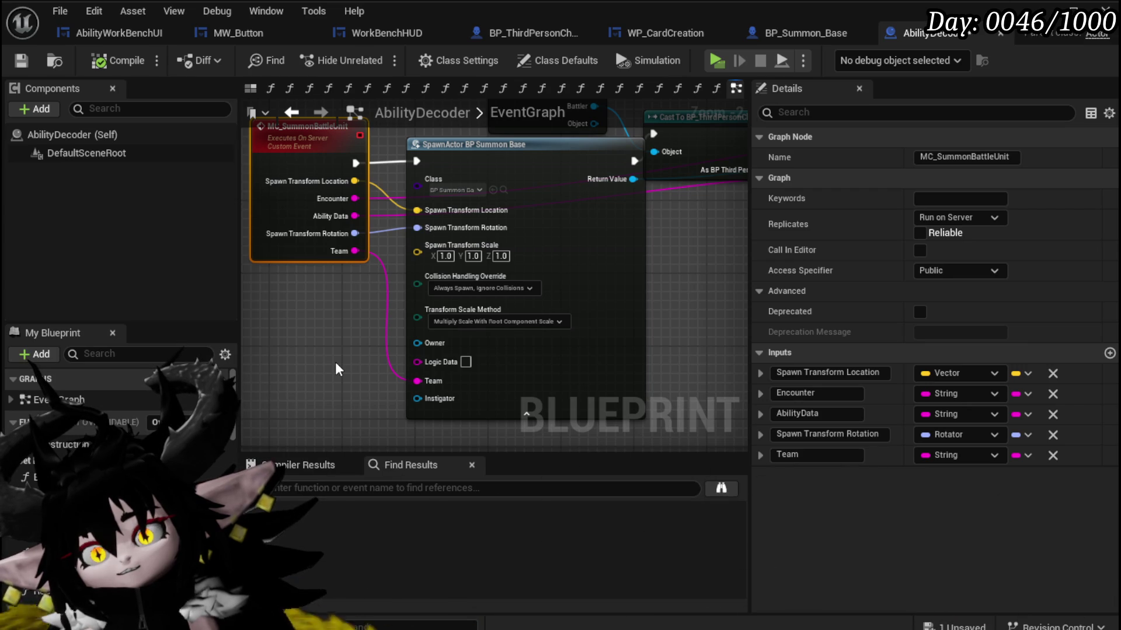
Place a User variable getter below the spawn nodes, then compile and save AbilityDecoder.
left_click_drag(342, 367, 412, 319)
right_click(320, 357)
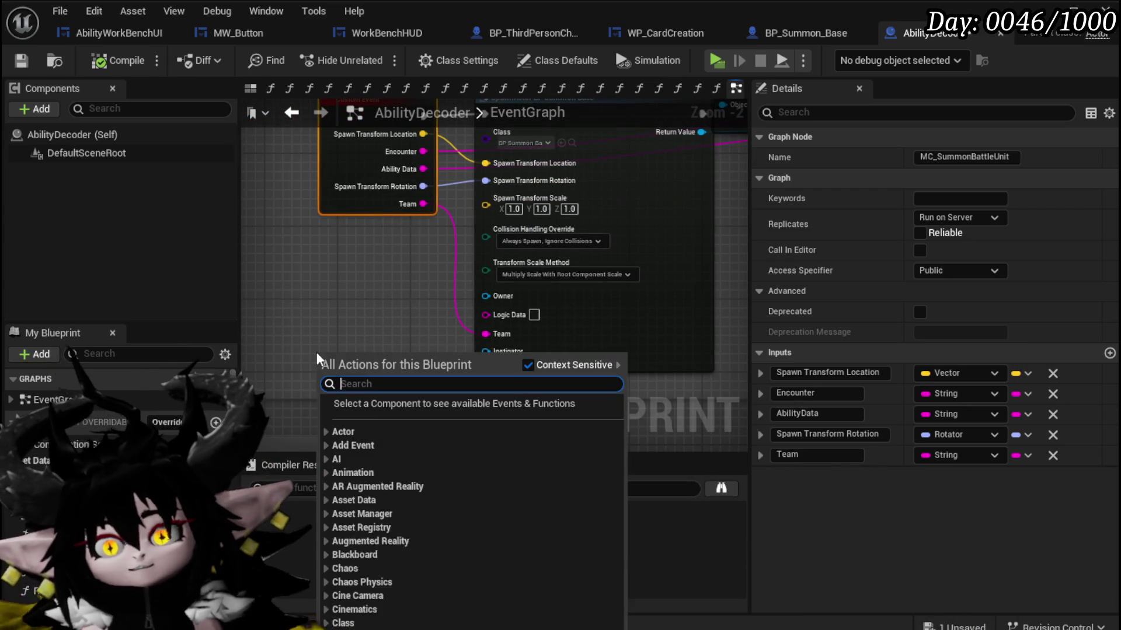
scroll(117, 456, "down", 5)
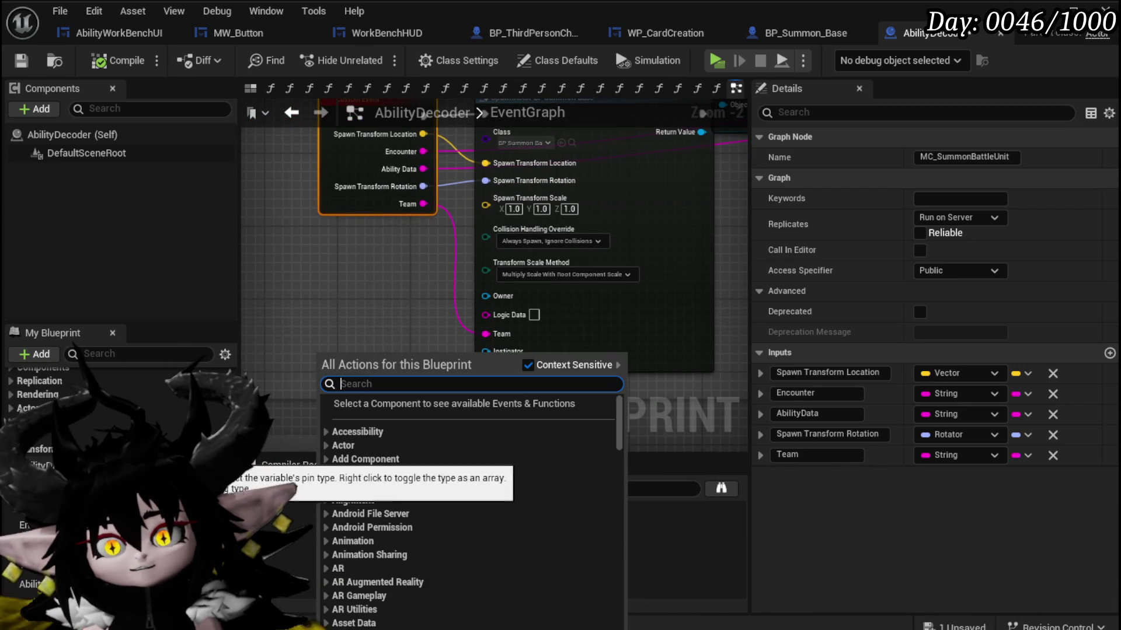
scroll(117, 455, "down", 2)
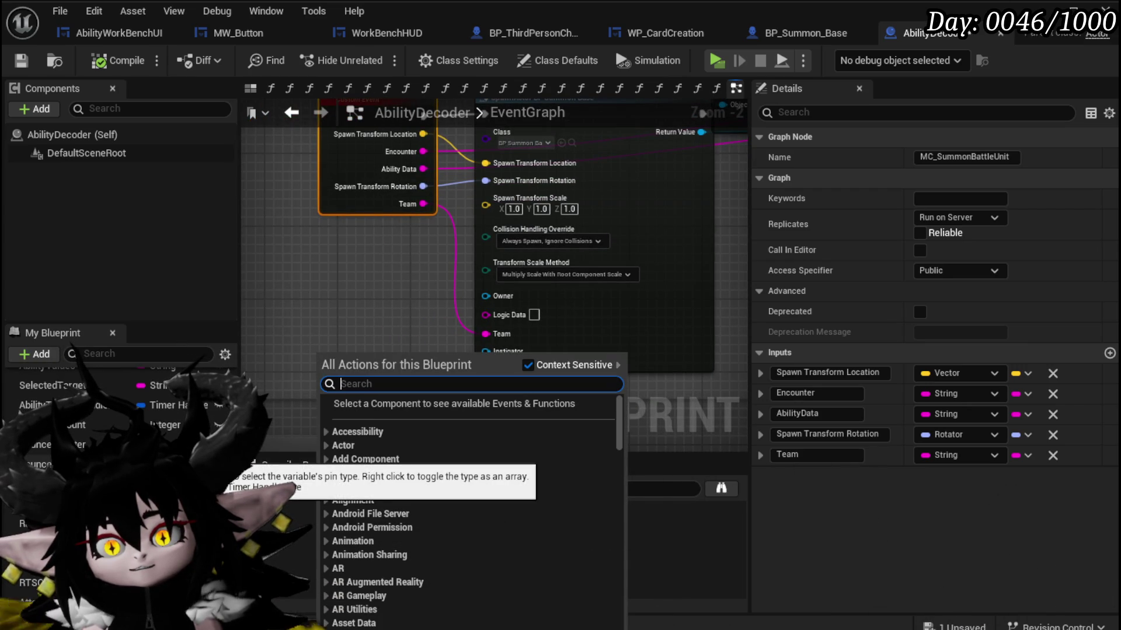
scroll(117, 455, "down", 3)
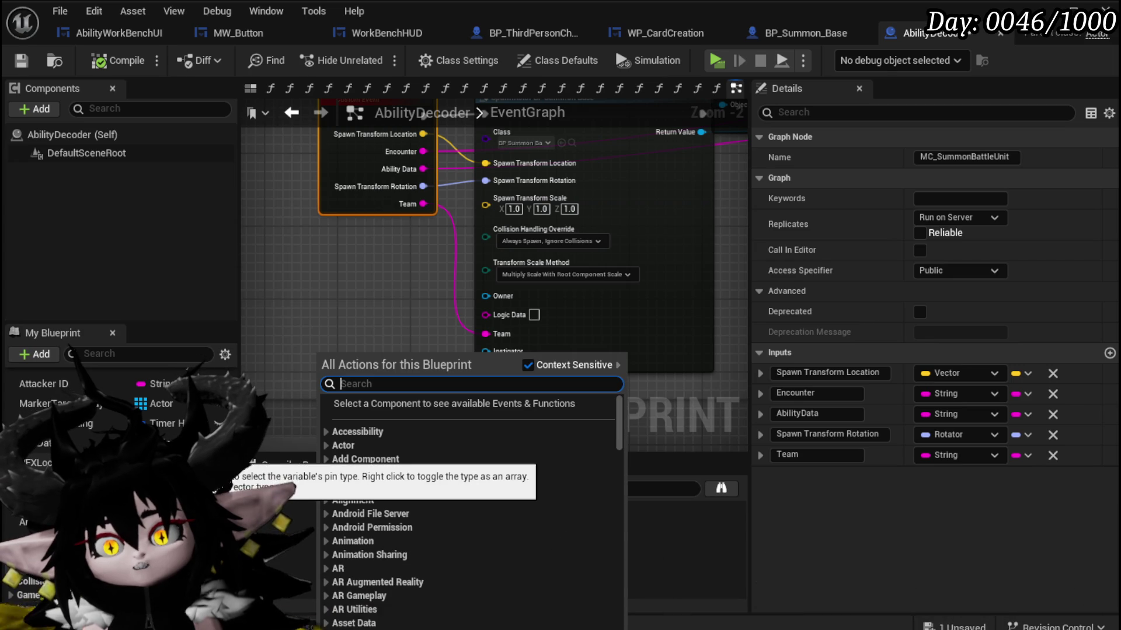
left_click_drag(35, 534, 369, 358)
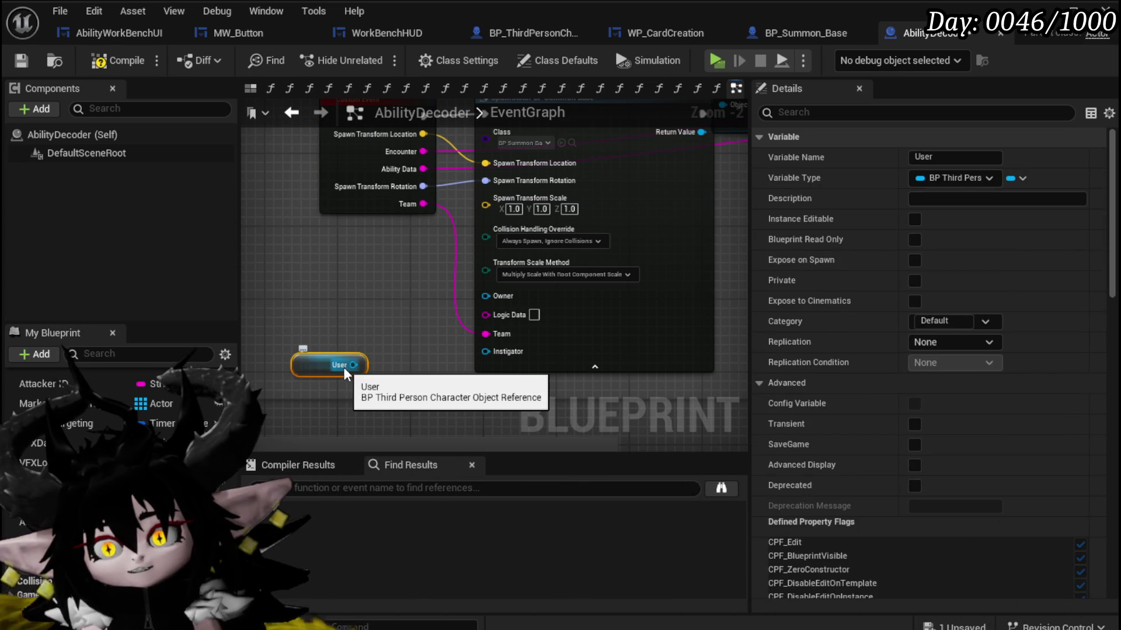
left_click(350, 281)
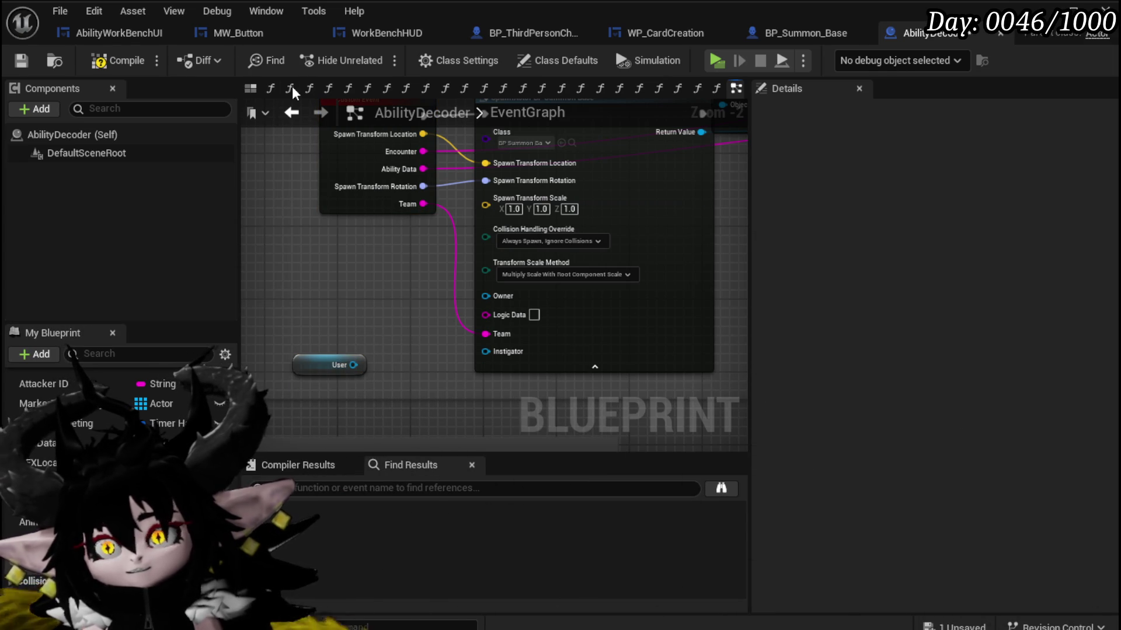
left_click(21, 61)
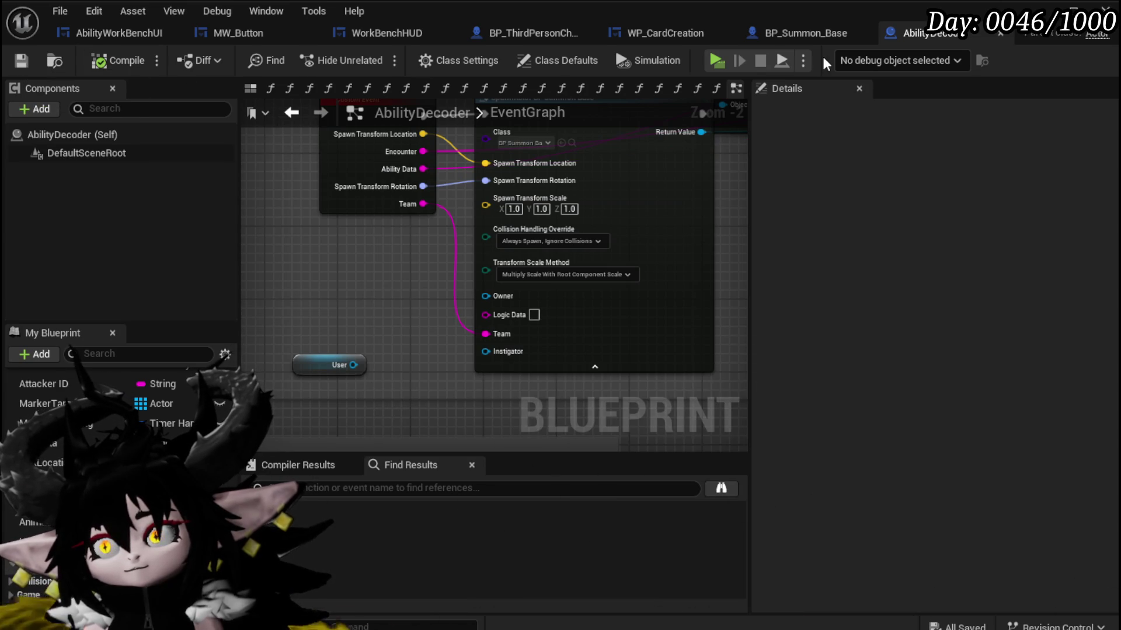
left_click(780, 37)
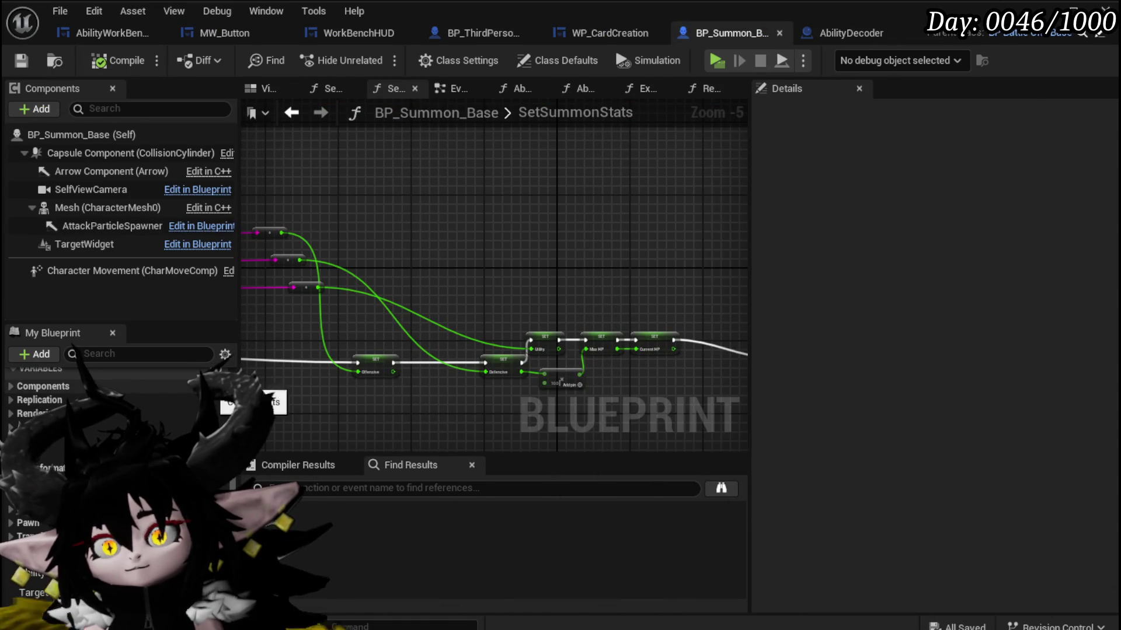
Add a Summoner variable of type BP Third Person Character to BP_Summon_Base.
scroll(186, 403, "up", 3)
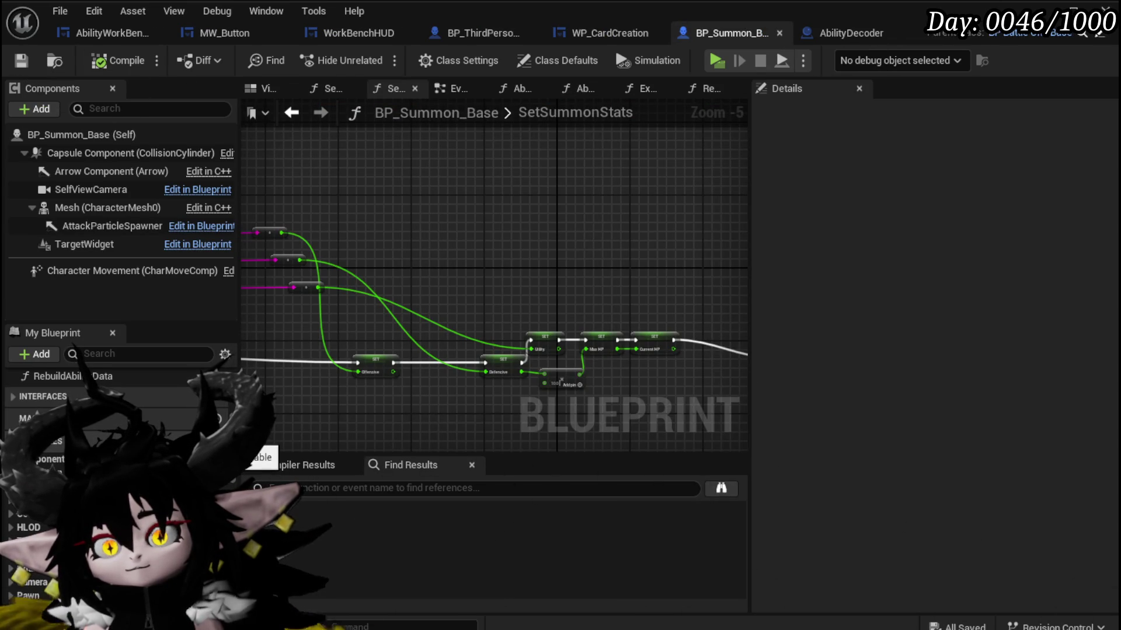
left_click(224, 439)
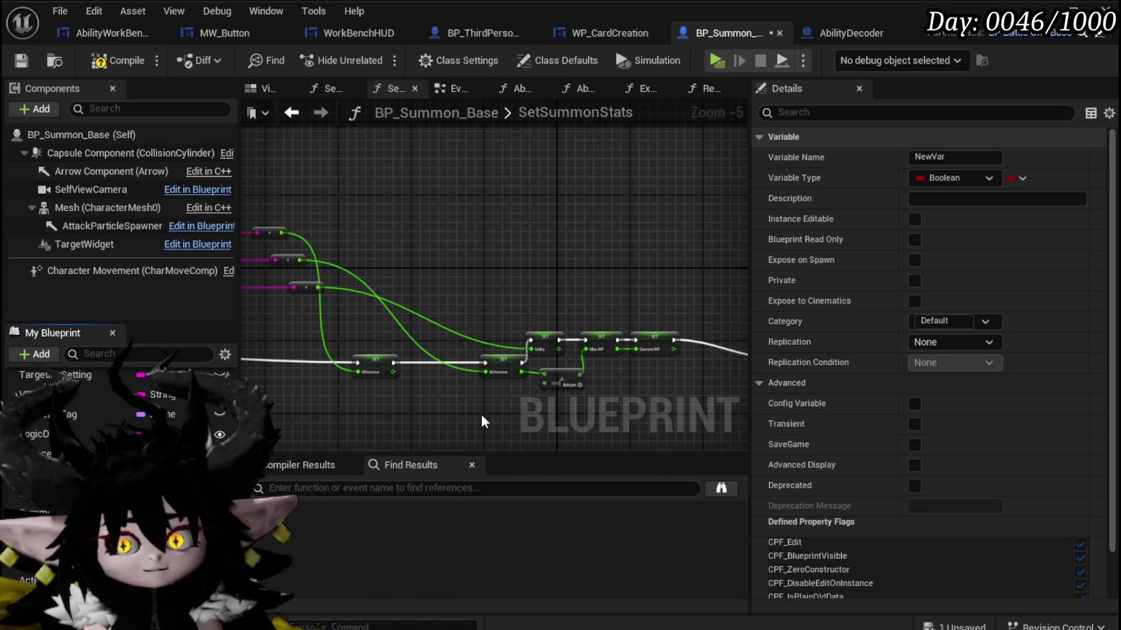
type("Summoner")
key("Return")
left_click(957, 178)
type("Thirdperson")
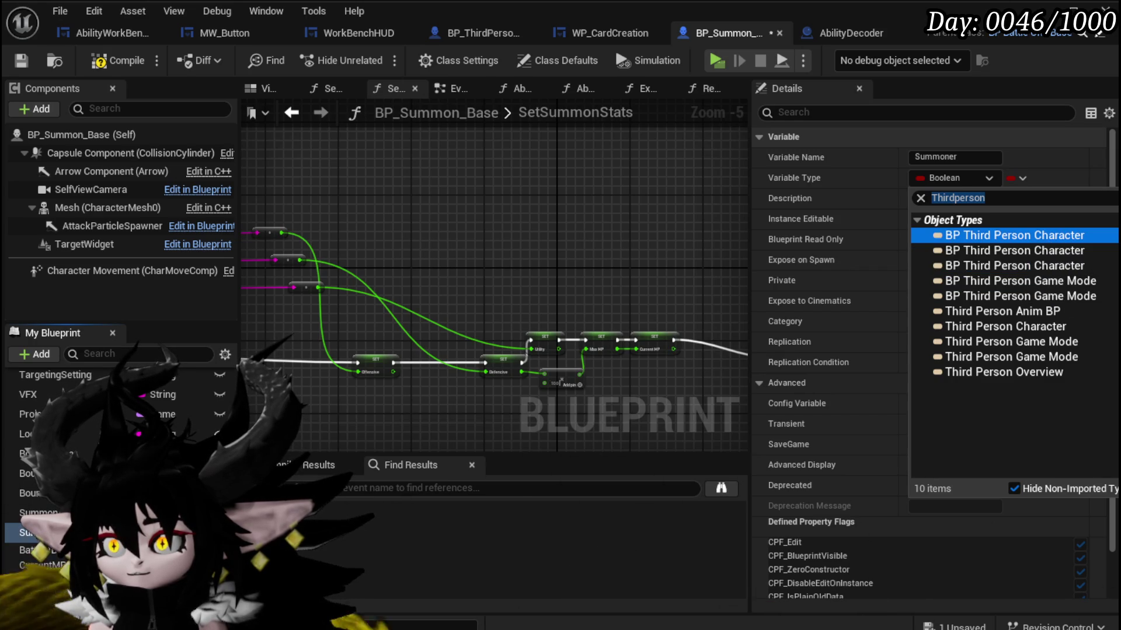
left_click(1048, 236)
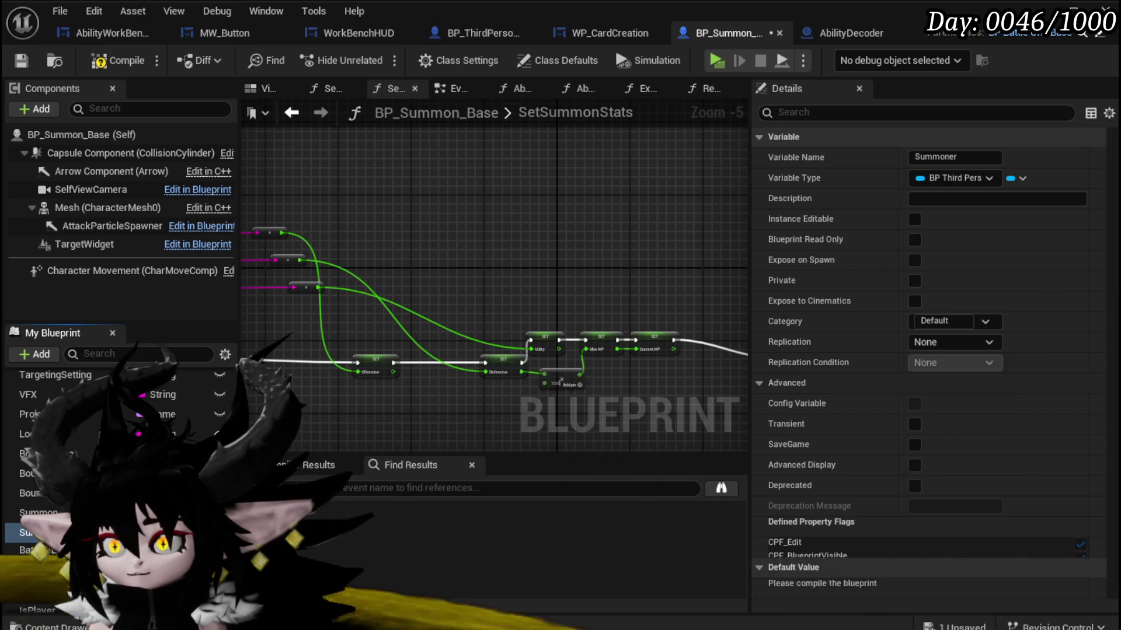
Make Summoner instance editable and exposed on spawn, then compile and save.
left_click(23, 60)
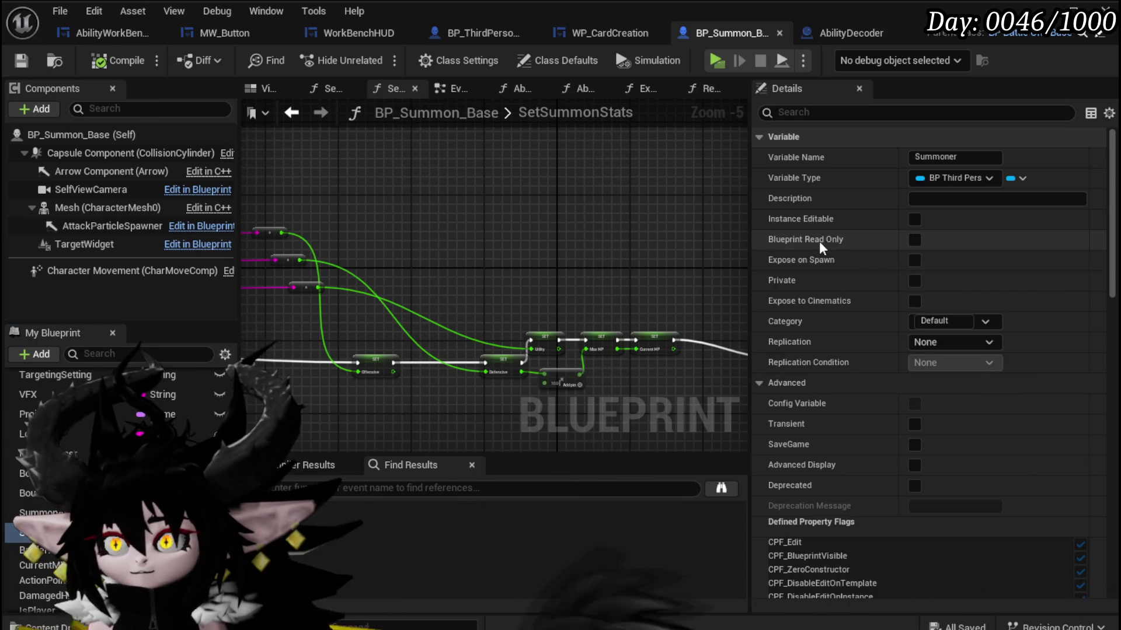
left_click(914, 220)
left_click(913, 260)
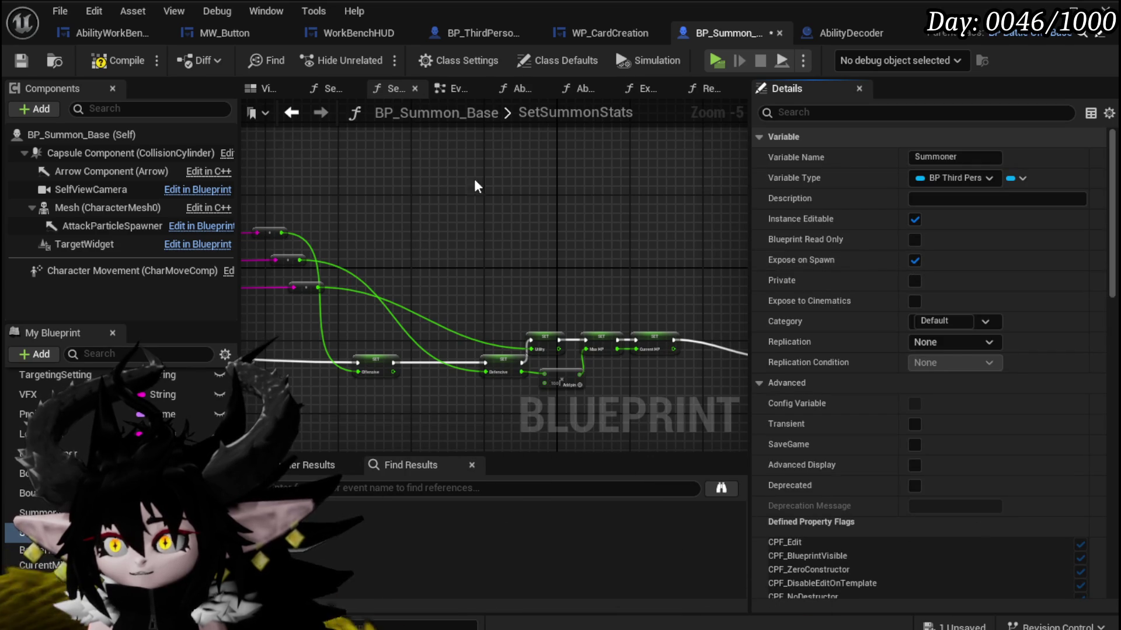
left_click(124, 61)
left_click(22, 60)
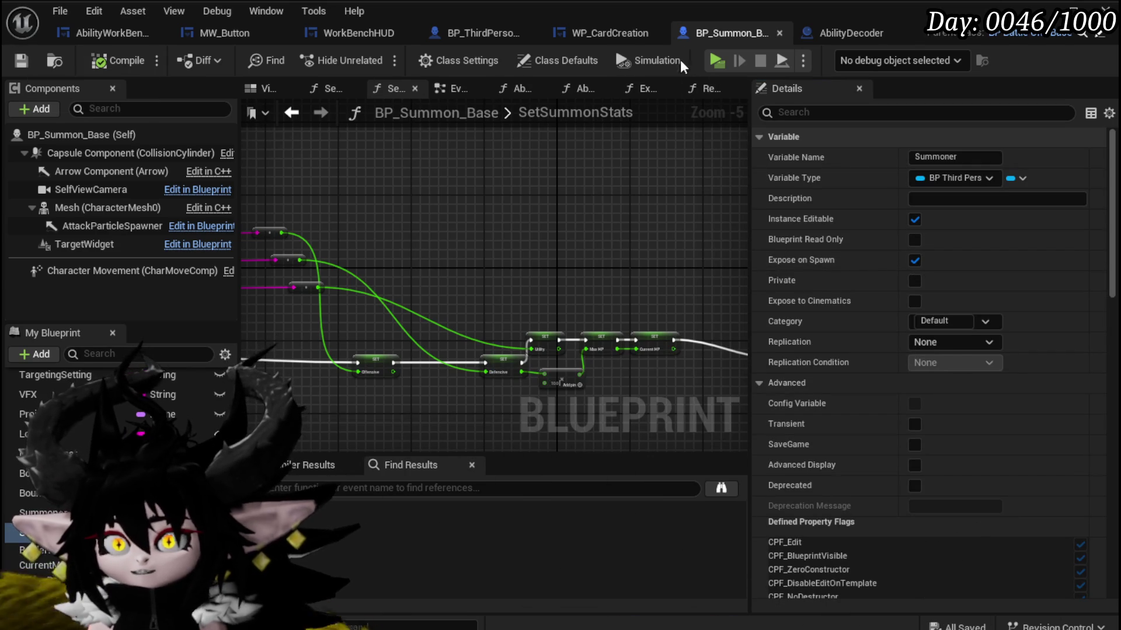
left_click(847, 35)
Refresh the spawn node, wire User into its new Summoner pin, and save AbilityDecoder.
right_click(572, 314)
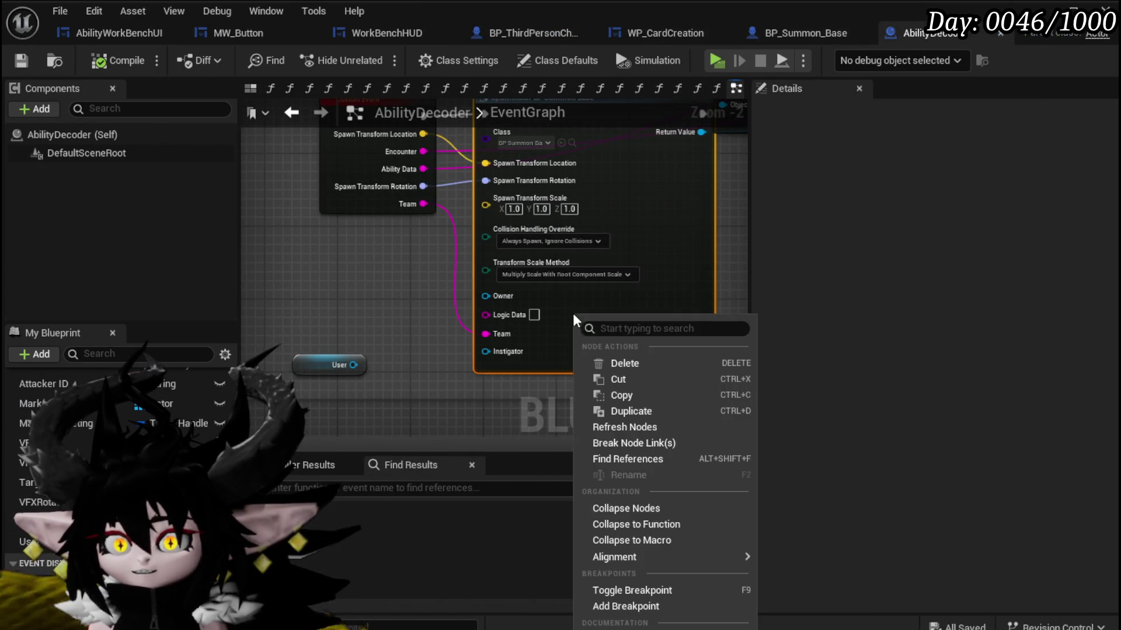
left_click(653, 429)
mouse_move(353, 364)
left_mouse_down()
mouse_move(409, 379)
mouse_move(510, 343)
left_mouse_up()
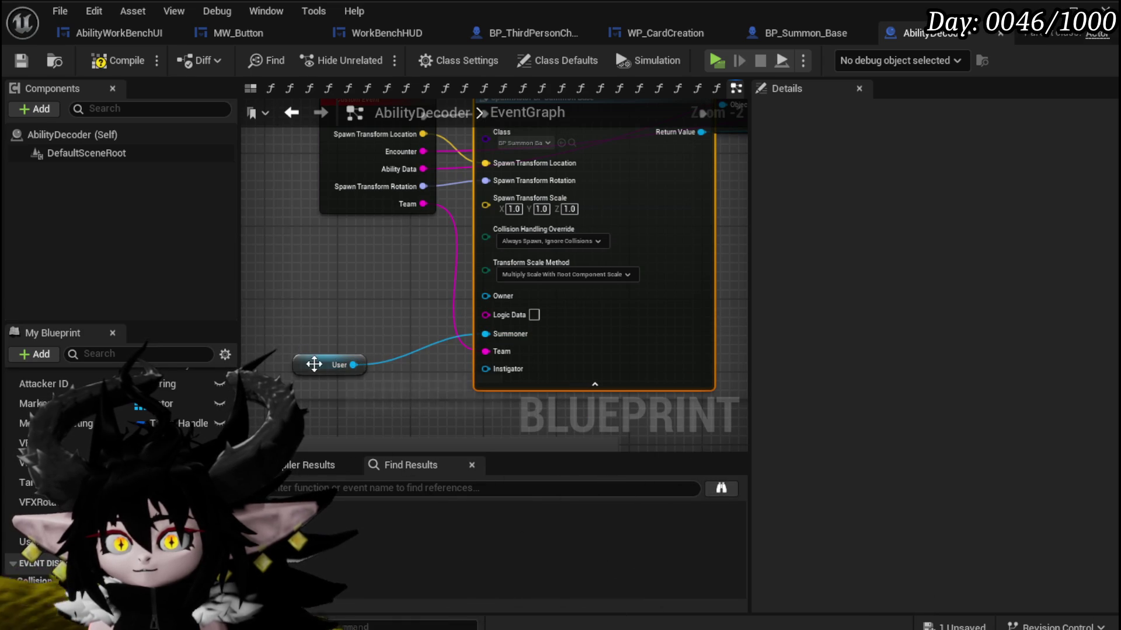
left_click_drag(314, 364, 406, 328)
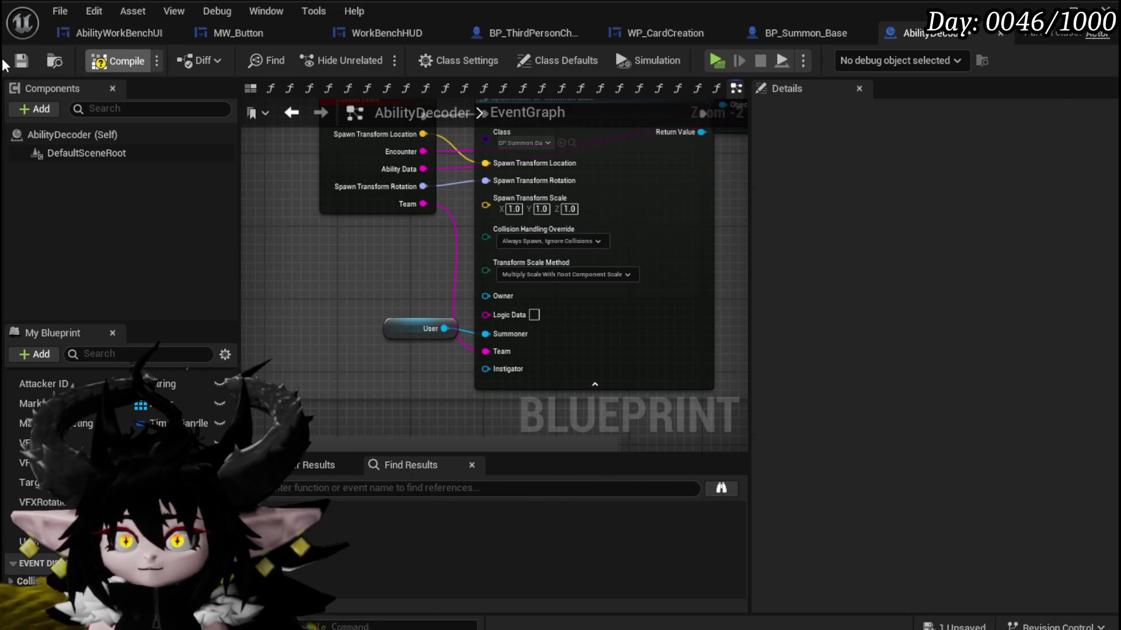
left_click(21, 61)
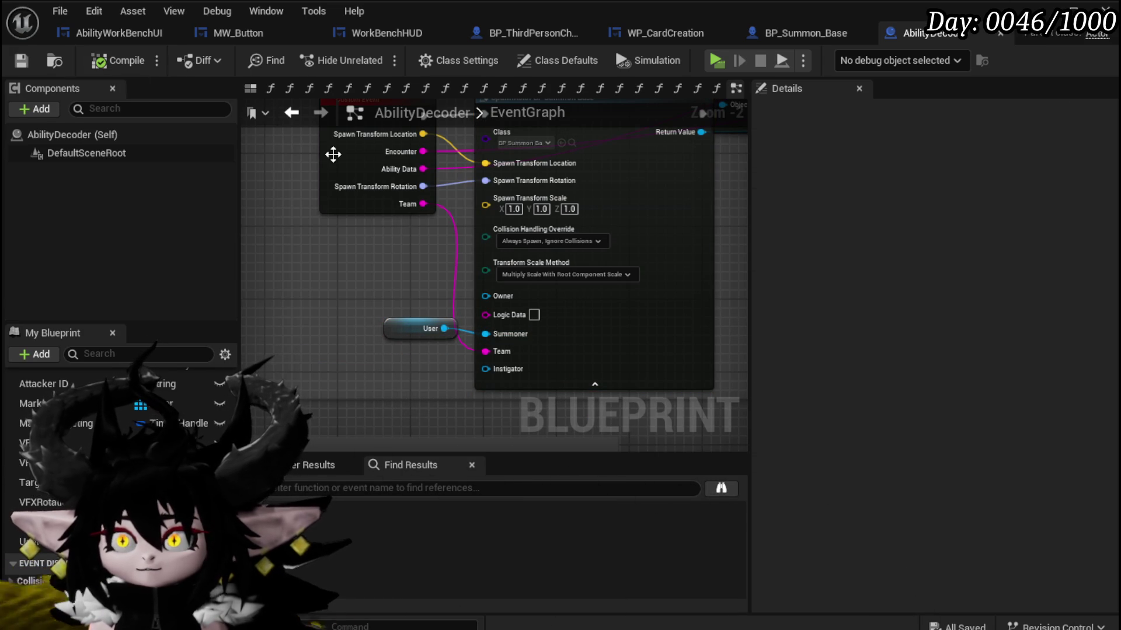
left_click(796, 34)
scroll(539, 265, "down", 4)
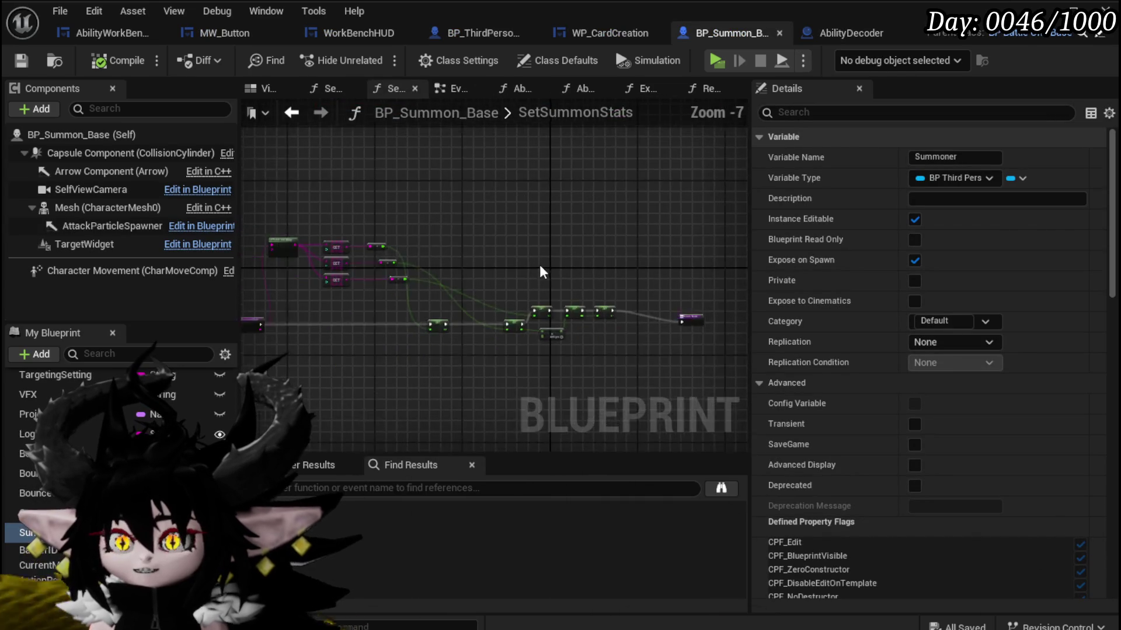
Place a Summoner getter in SetSummonStats and add Get Offensive from it.
scroll(453, 305, "up", 2)
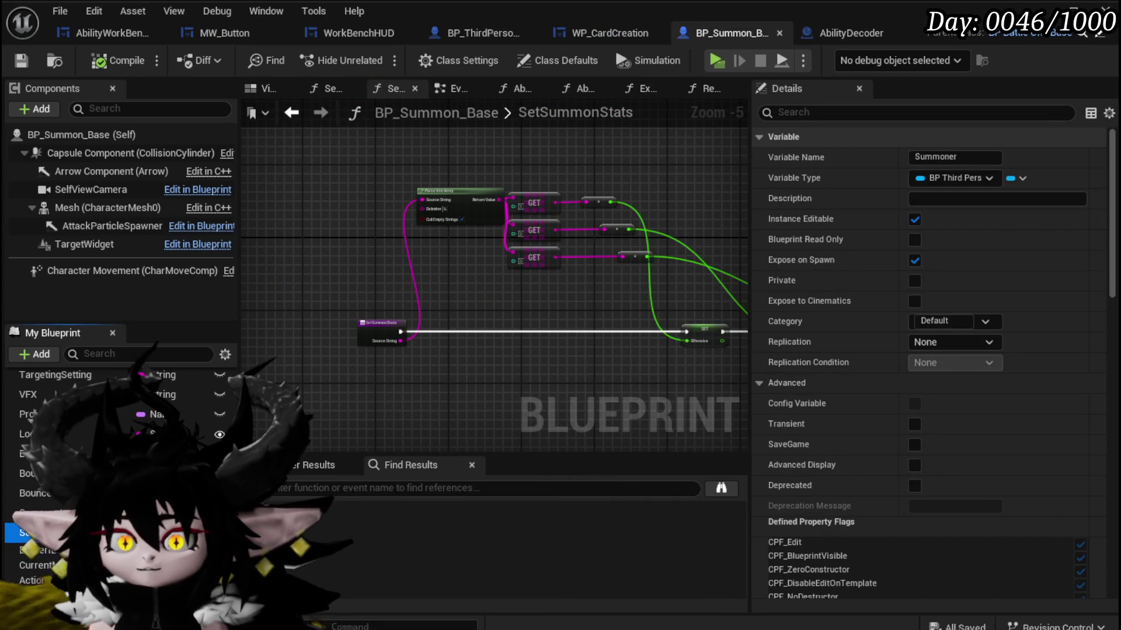
mouse_move(256, 263)
left_mouse_down()
mouse_move(341, 299)
mouse_move(404, 299)
left_mouse_up()
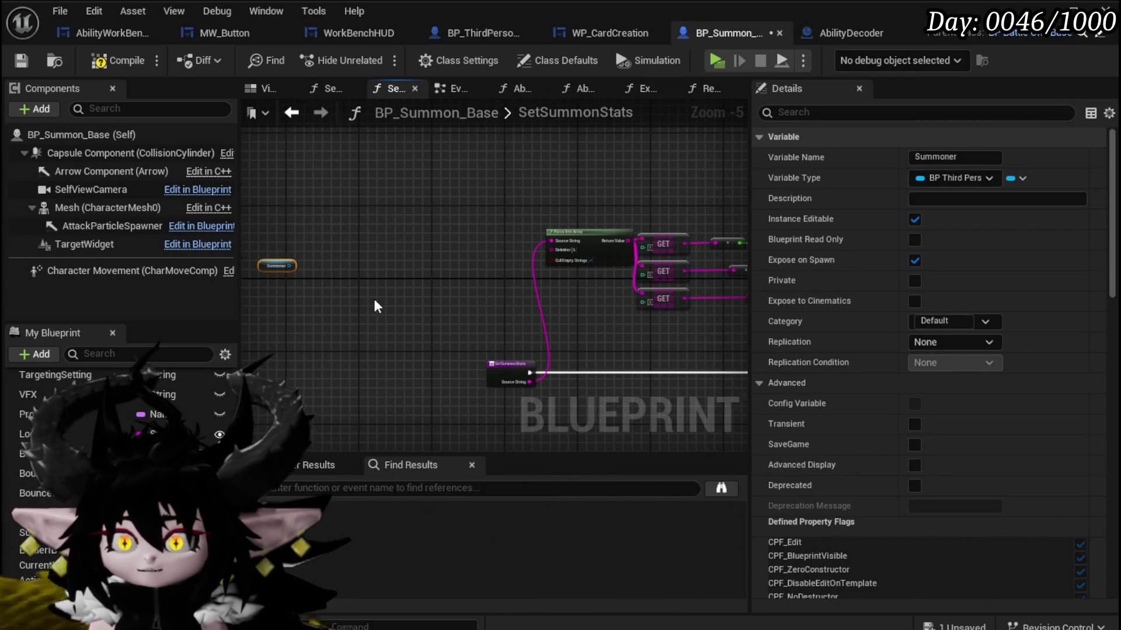
scroll(376, 305, "up", 4)
mouse_move(419, 243)
left_mouse_down()
mouse_move(593, 241)
mouse_move(558, 198)
left_mouse_up()
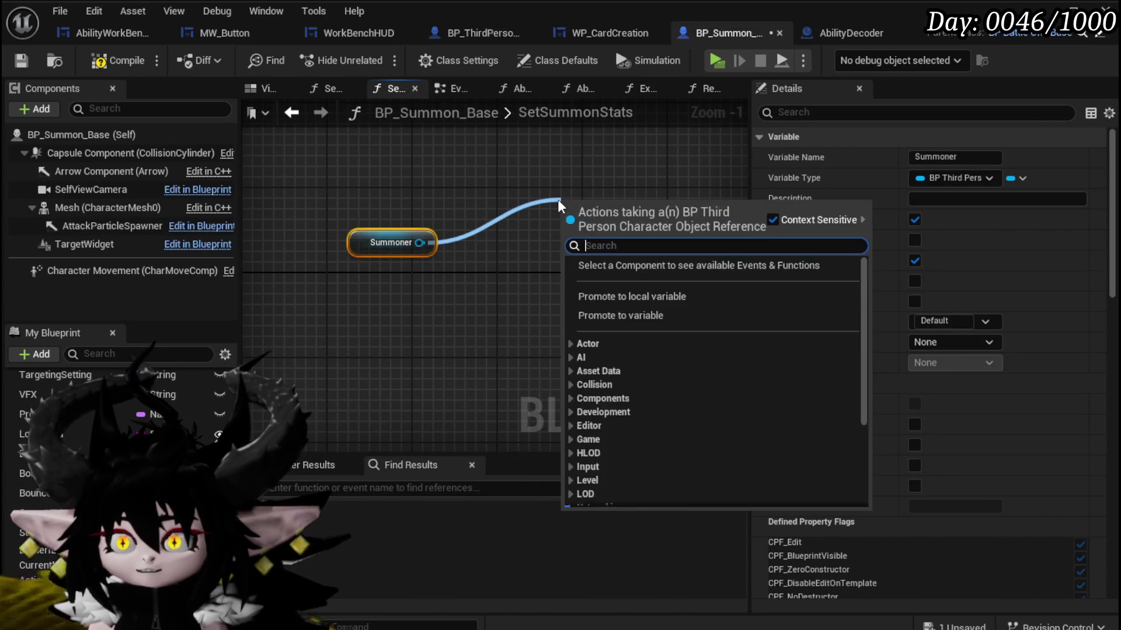
type("get Offen")
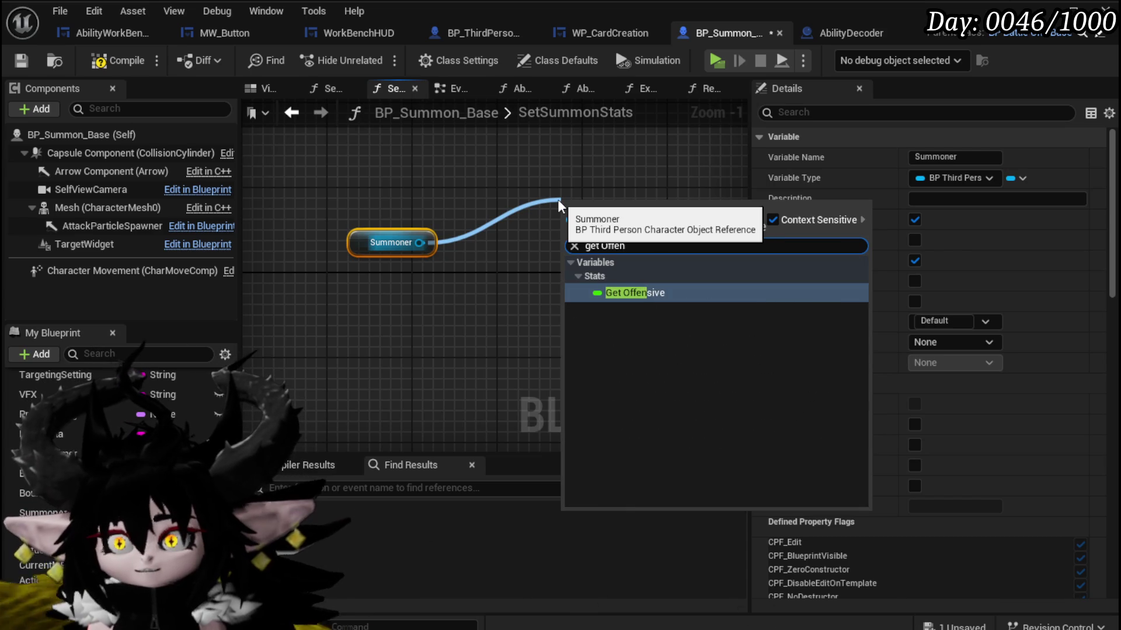
key("Return")
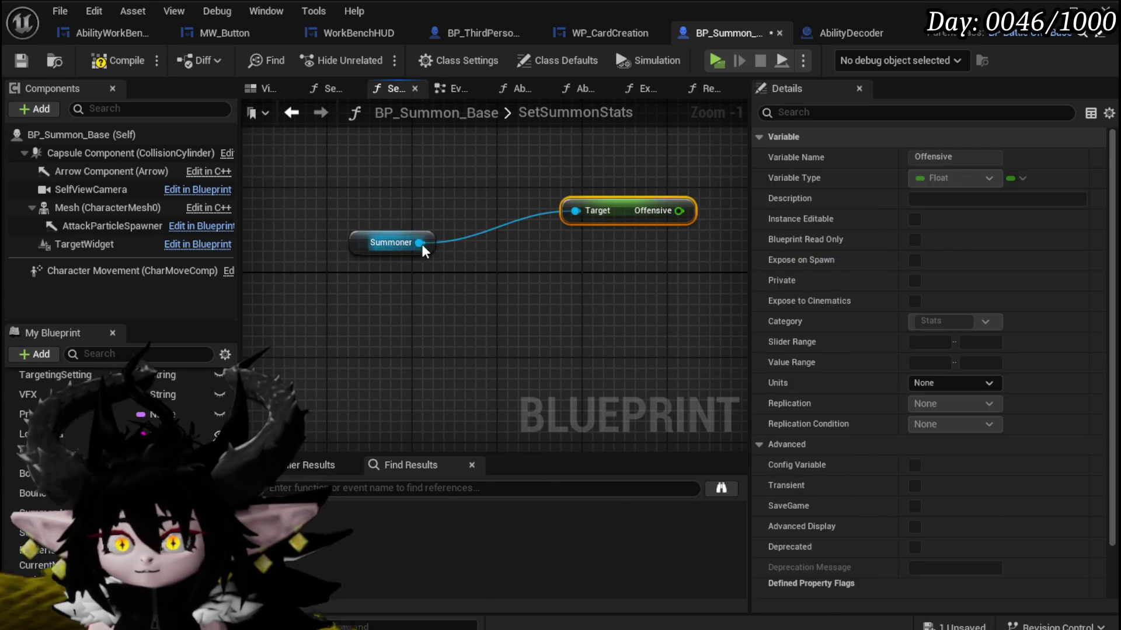
Add a Get Defencive node from Summoner under the Offensive getter.
left_click_drag(420, 242, 572, 292)
type("get Defem")
key("BackSpace")
type("ns")
key("BackSpace")
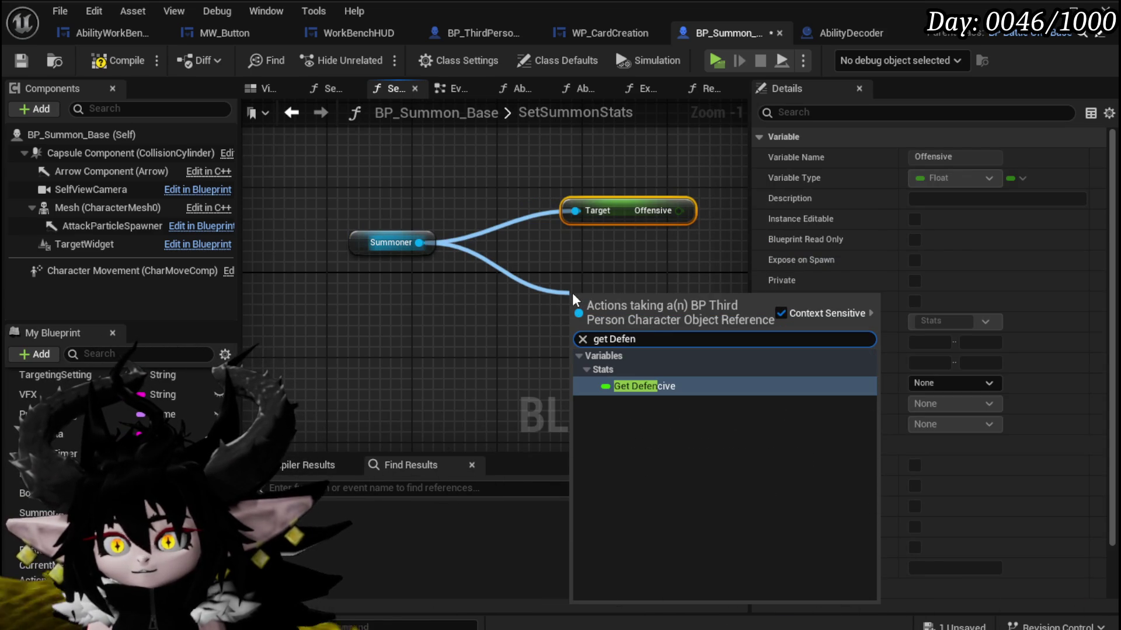
left_click(665, 388)
mouse_move(629, 299)
left_mouse_down()
mouse_move(622, 244)
mouse_move(537, 275)
mouse_move(521, 270)
left_mouse_up()
Add Get Utility from Summoner, line up the three stat getters, and compile and save.
left_click_drag(332, 209, 408, 264)
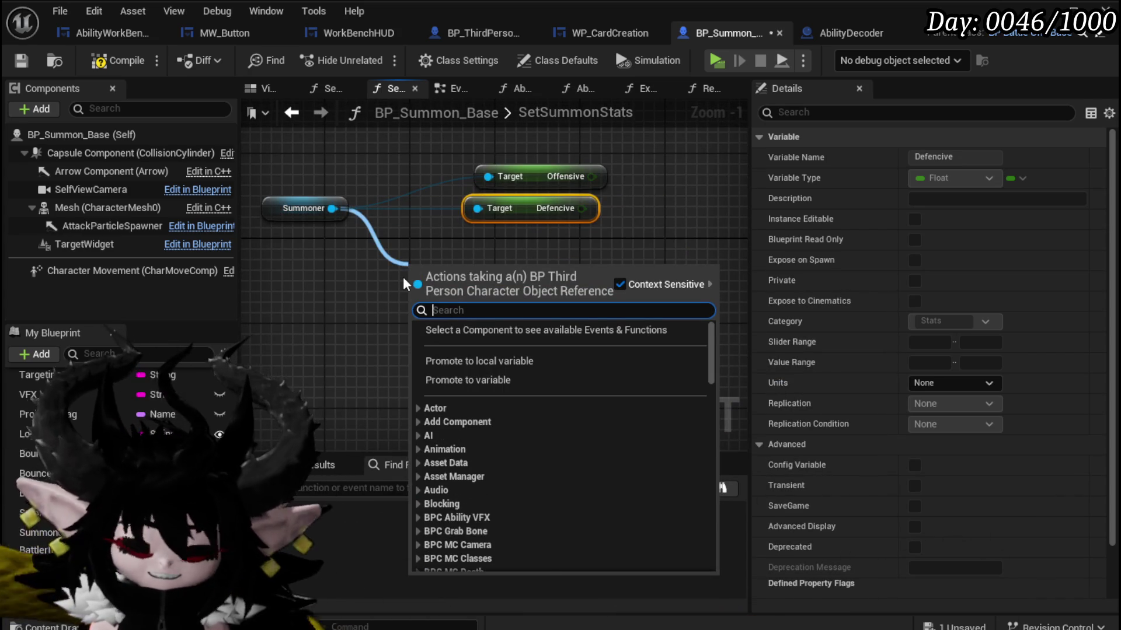
type("Utili")
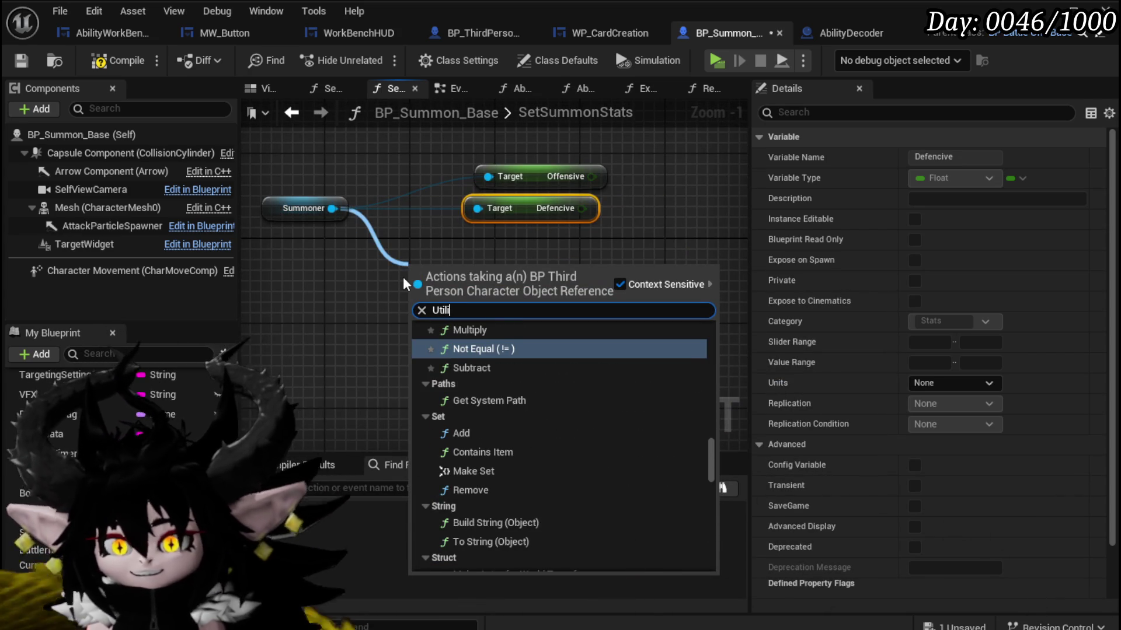
scroll(607, 410, "down", 10)
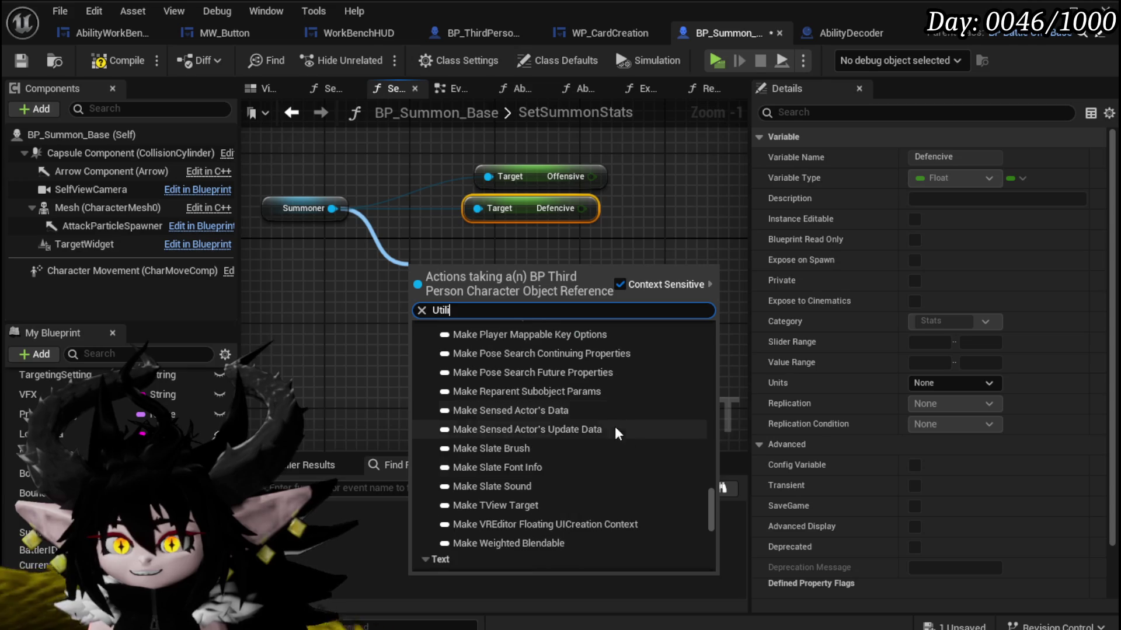
left_click_drag(713, 516, 708, 567)
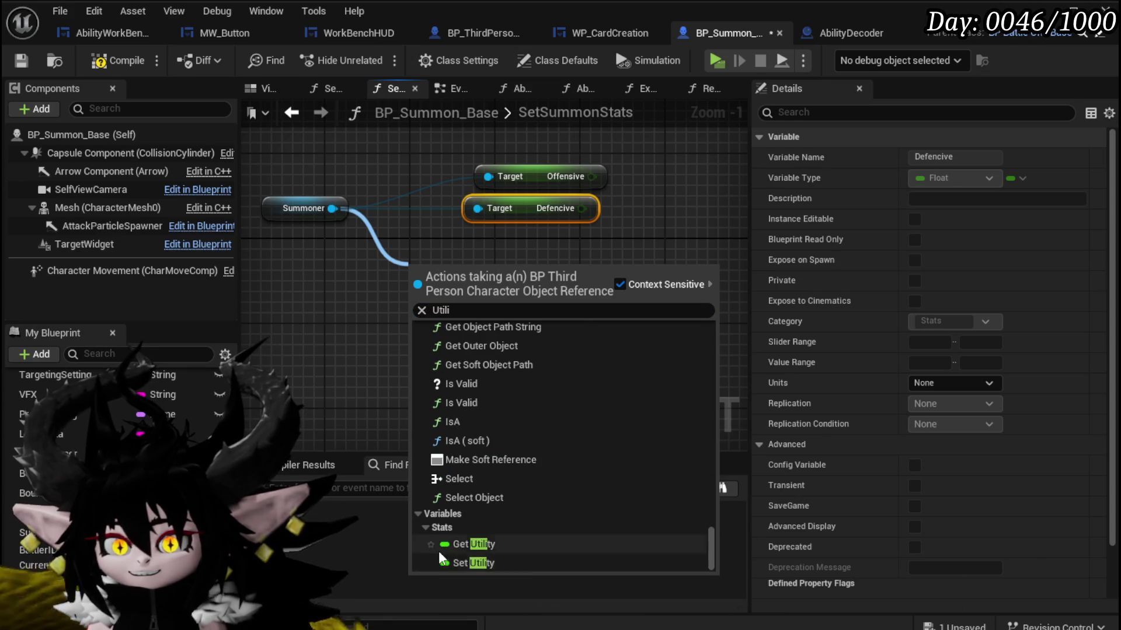
left_click(435, 546)
left_click_drag(485, 275, 532, 249)
left_click_drag(571, 143, 570, 140)
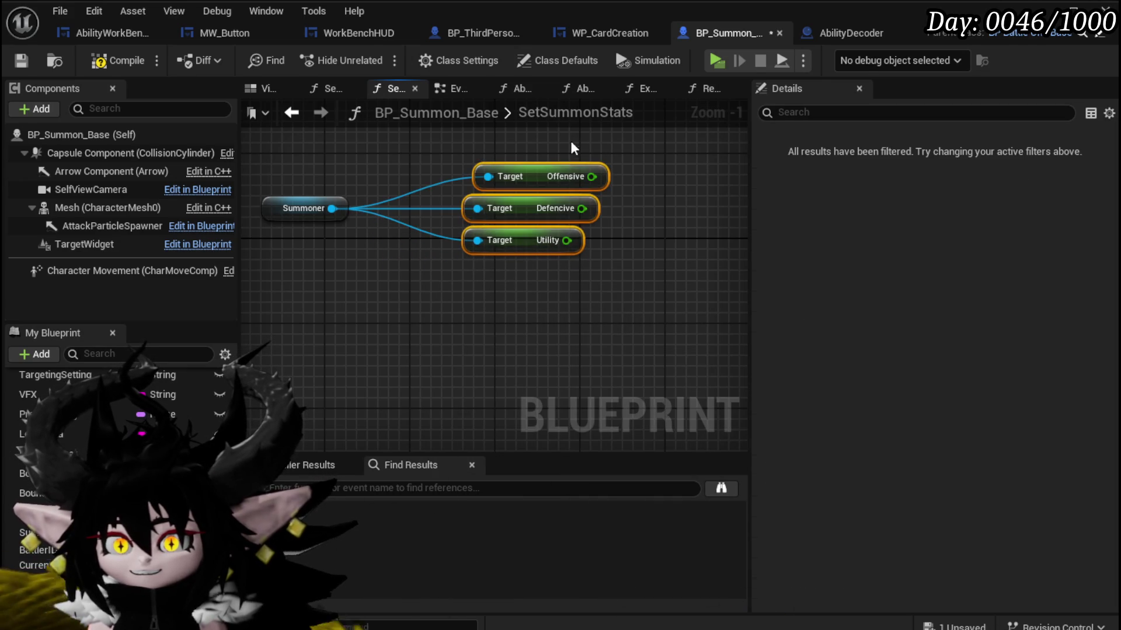
left_click_drag(517, 188, 499, 220)
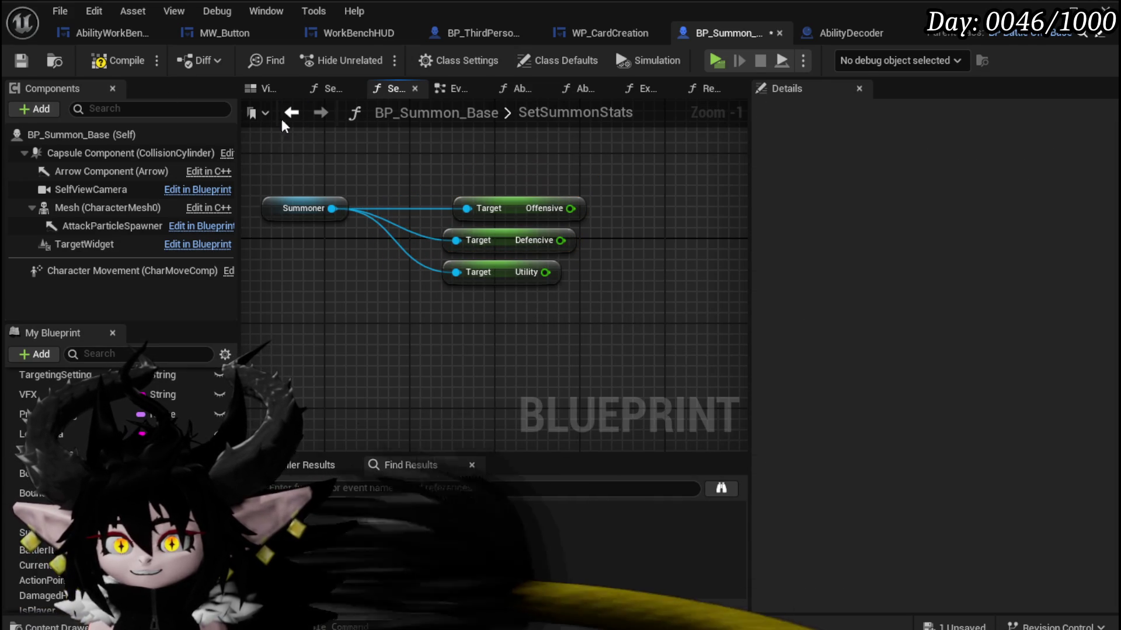
left_click(23, 59)
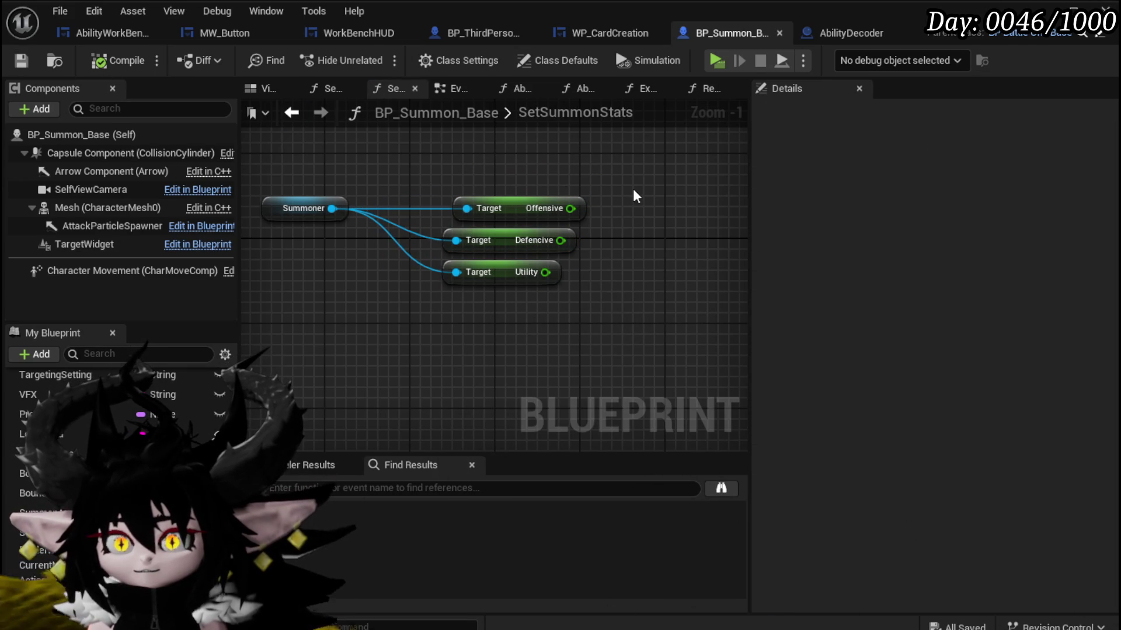
left_click_drag(331, 208, 368, 167)
type("Ma")
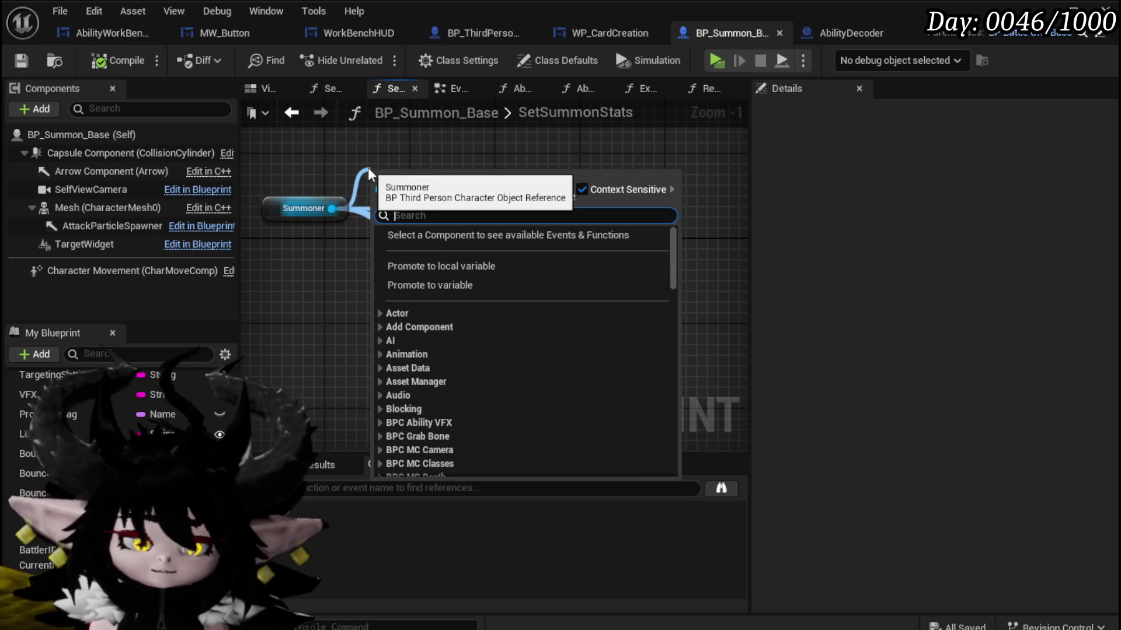
type("x ha")
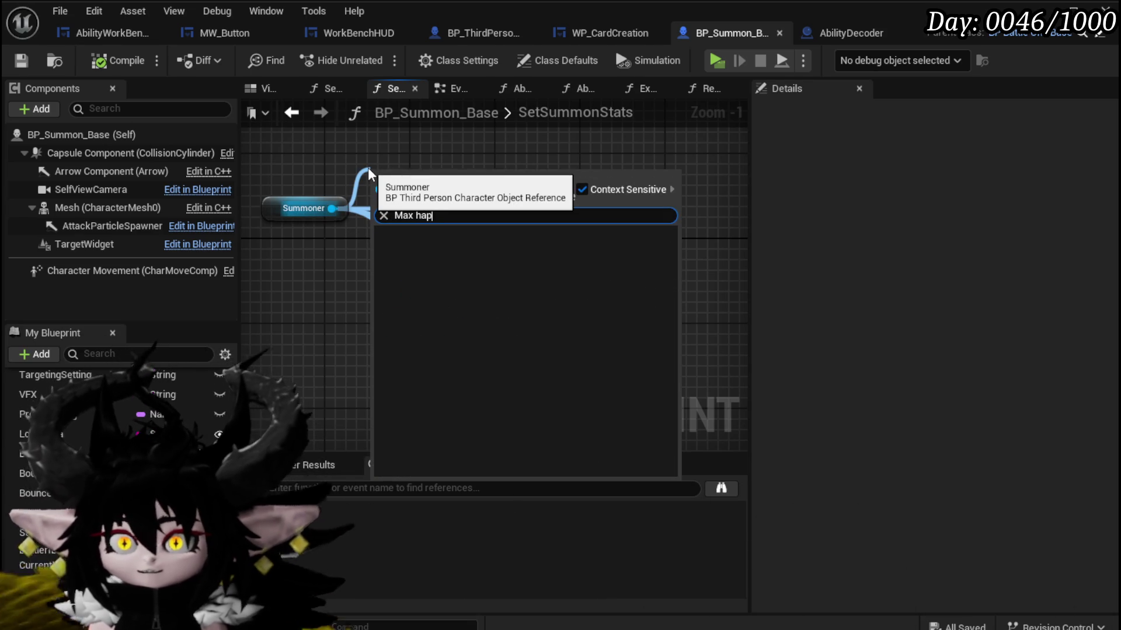
type("p")
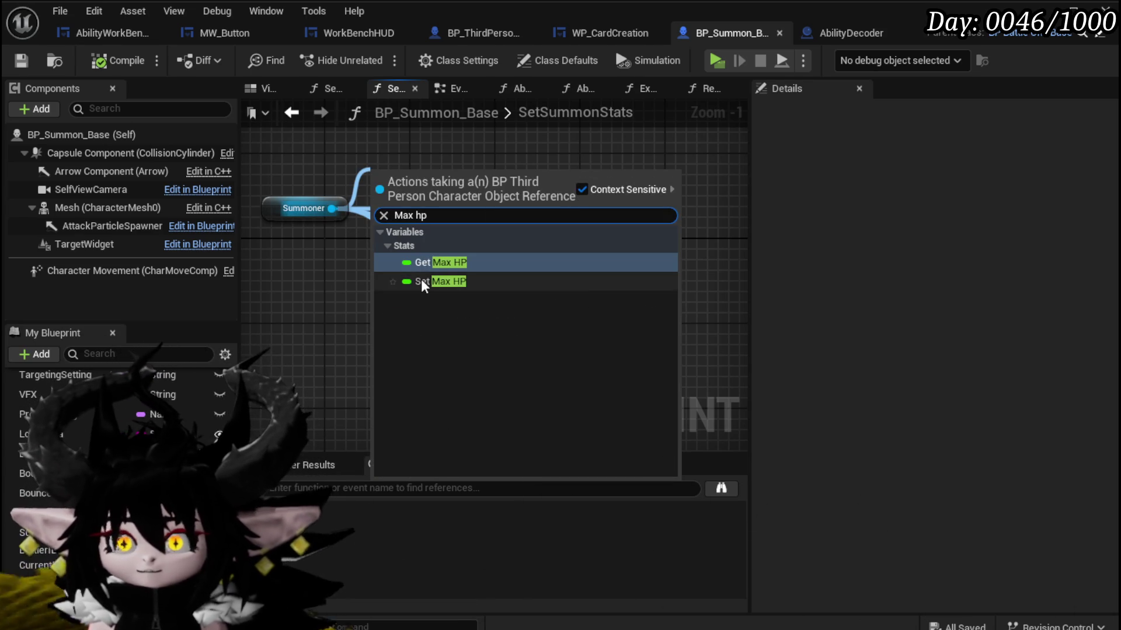
Add a Max HP getter, check the HP setters, and move the Summoner getter group lower.
left_click(420, 279)
scroll(527, 160, "down", 1)
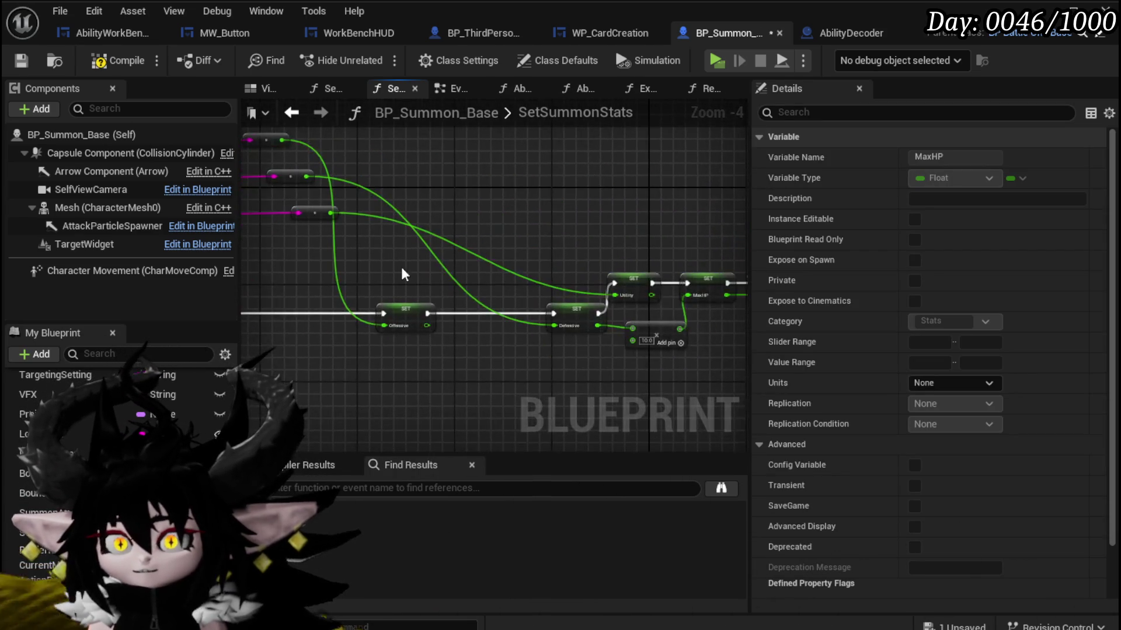
left_click_drag(553, 304, 313, 274)
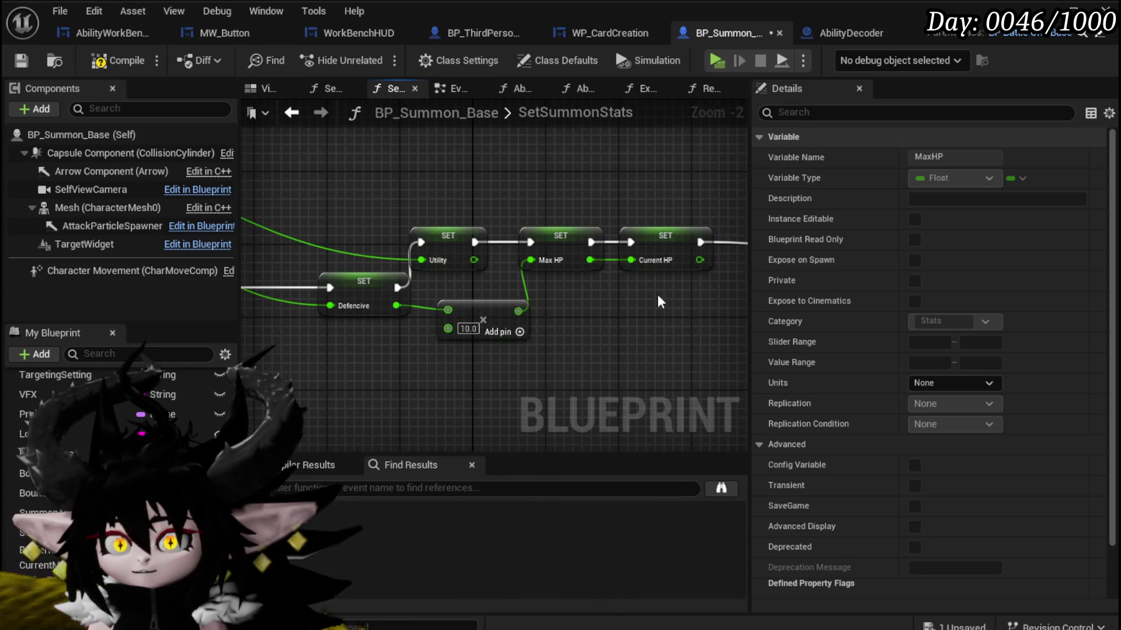
scroll(527, 304, "down", 3)
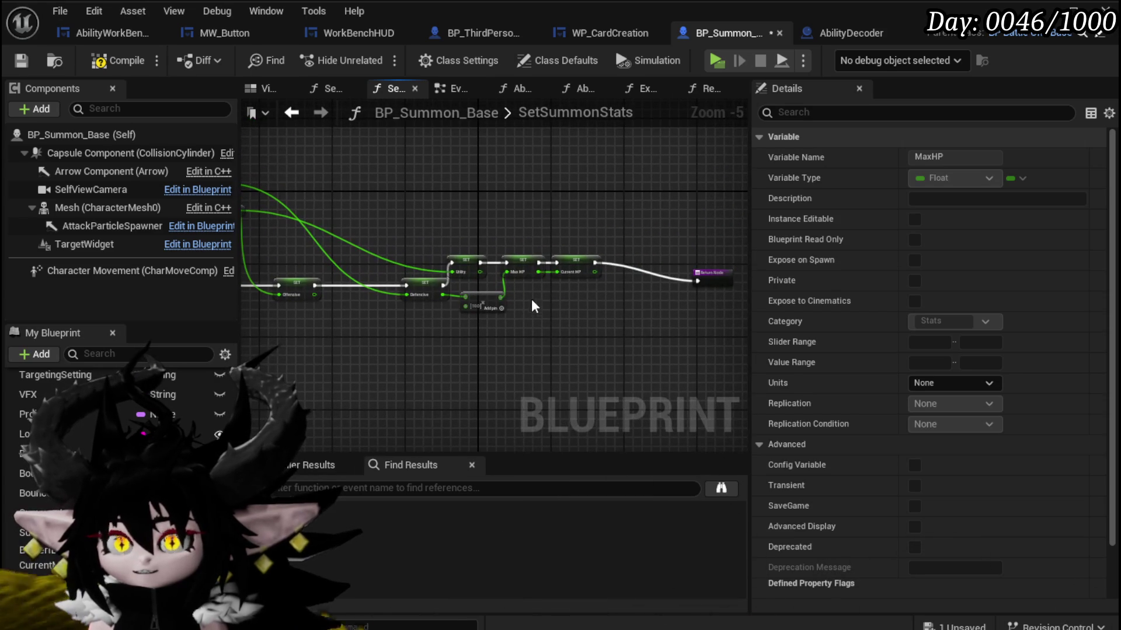
left_click(575, 264)
left_click_drag(456, 234, 709, 263)
left_click_drag(375, 235, 647, 267)
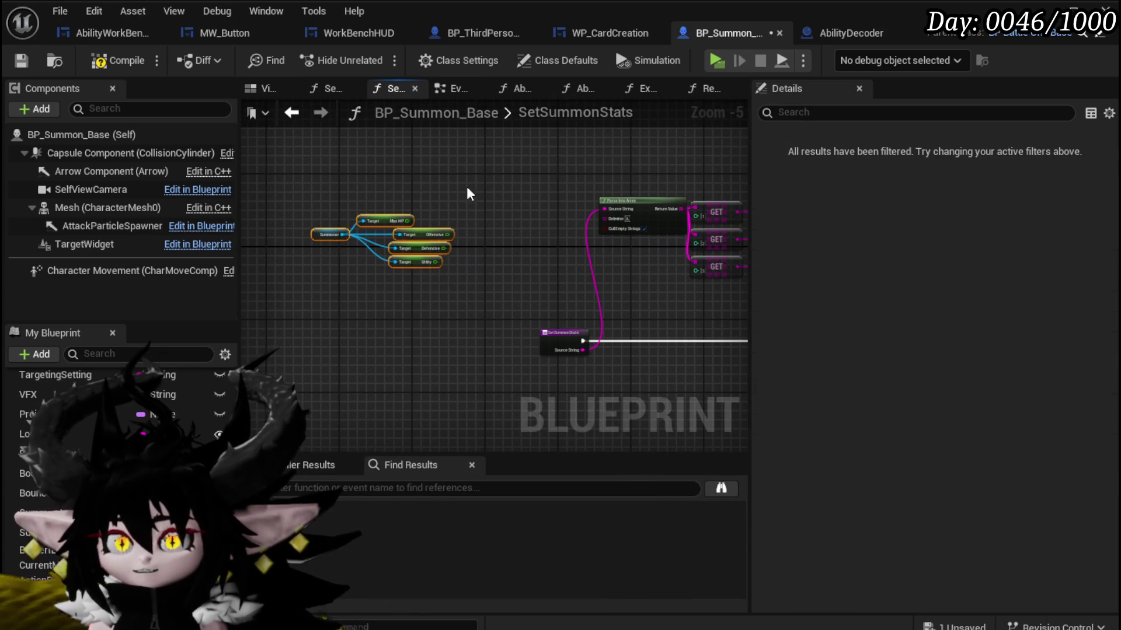
left_click(428, 234)
left_click_drag(428, 234, 429, 392)
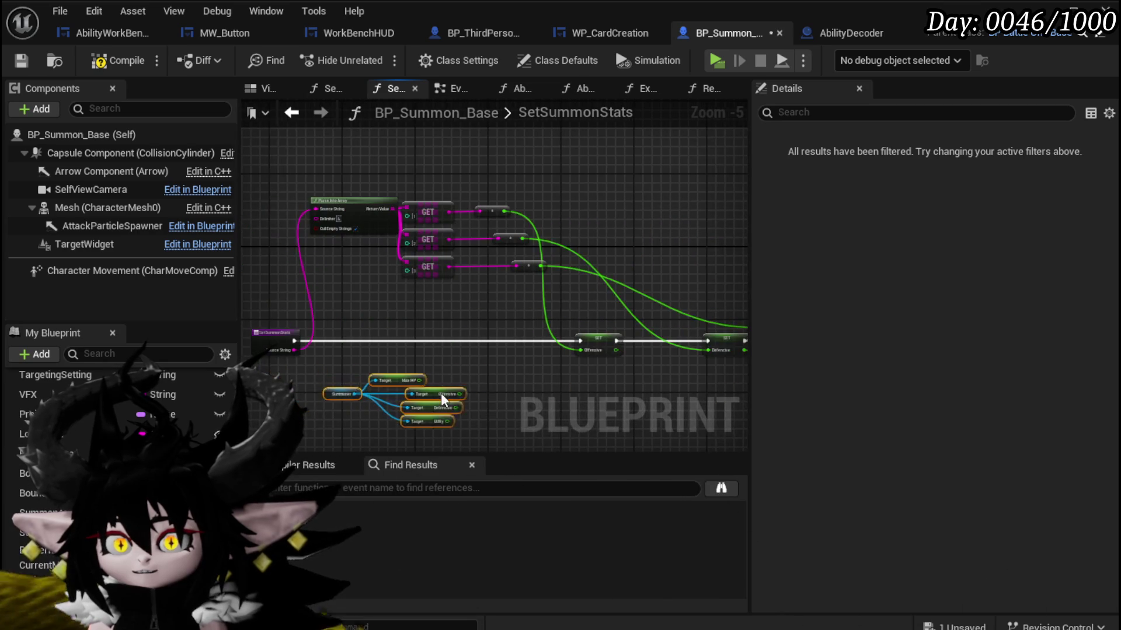
scroll(561, 310, "up", 3)
Delete the Max HP getter and wire Defencive and Utility getters to their SET nodes.
left_click(420, 276)
mouse_move(420, 275)
left_mouse_down()
mouse_move(466, 297)
mouse_move(458, 320)
left_mouse_up()
key("Delete")
mouse_move(312, 306)
left_mouse_down()
mouse_move(490, 306)
mouse_move(395, 314)
mouse_move(358, 225)
left_mouse_up()
left_click_drag(432, 334, 390, 329)
mouse_move(329, 353)
left_mouse_down()
mouse_move(521, 268)
mouse_move(571, 221)
left_mouse_up()
left_click_drag(455, 332, 484, 321)
mouse_move(344, 370)
left_mouse_down()
mouse_move(692, 145)
mouse_move(690, 165)
left_mouse_up()
Tidy the Summoner getter and parse nodes in the layout and save BP_Summon_Base.
scroll(633, 260, "down", 2)
left_click_drag(331, 348, 461, 278)
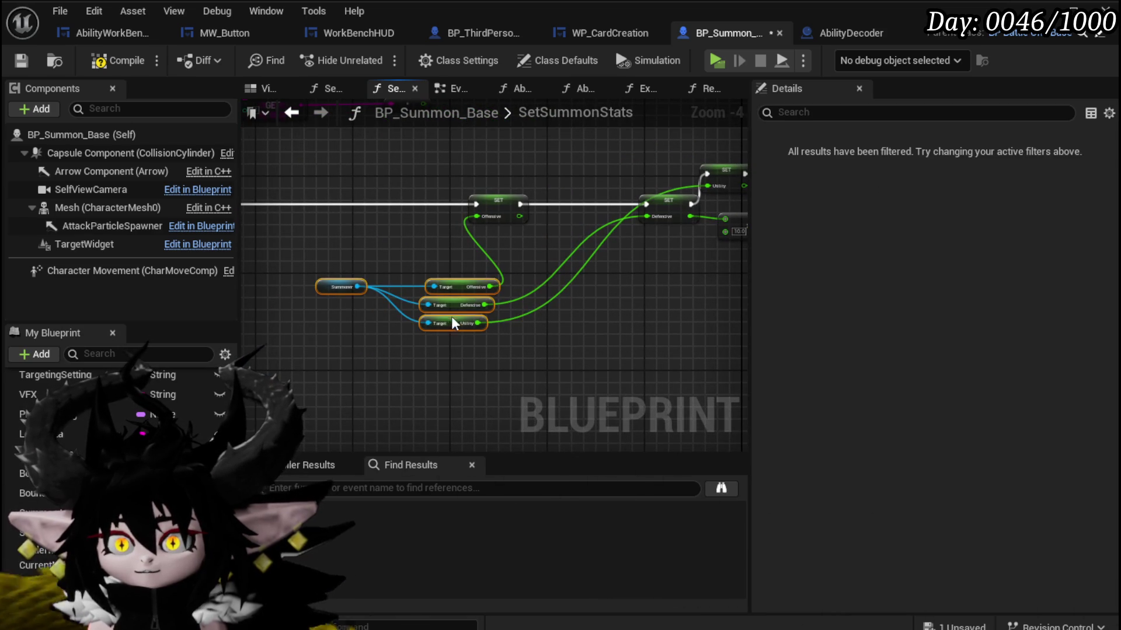
mouse_move(450, 321)
left_mouse_down()
mouse_move(464, 166)
mouse_move(392, 184)
left_mouse_up()
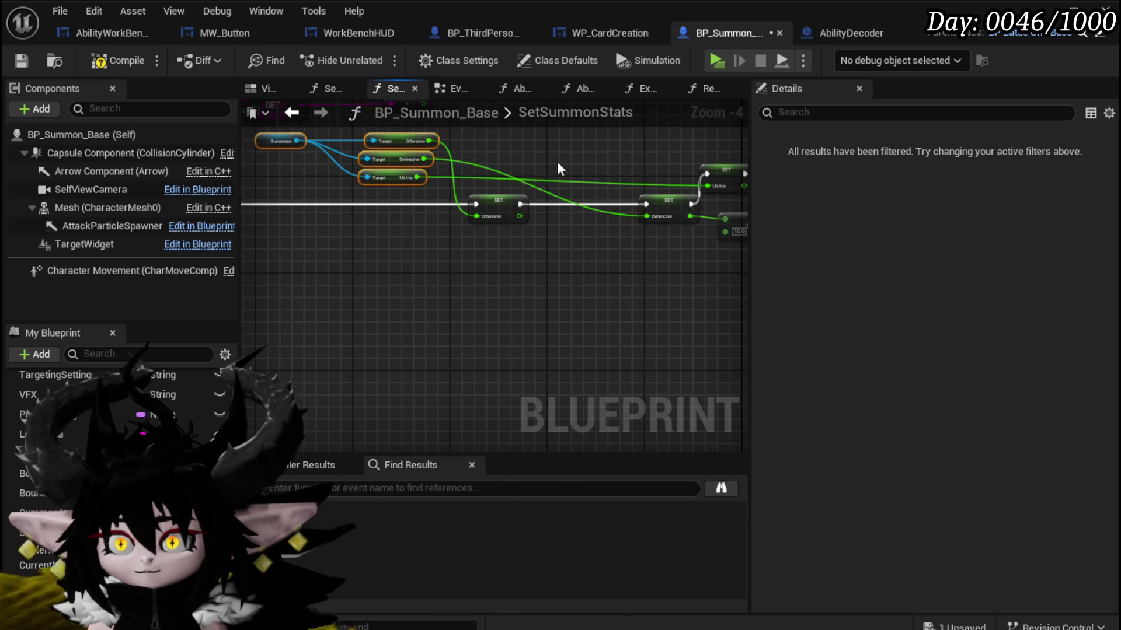
left_click(497, 204)
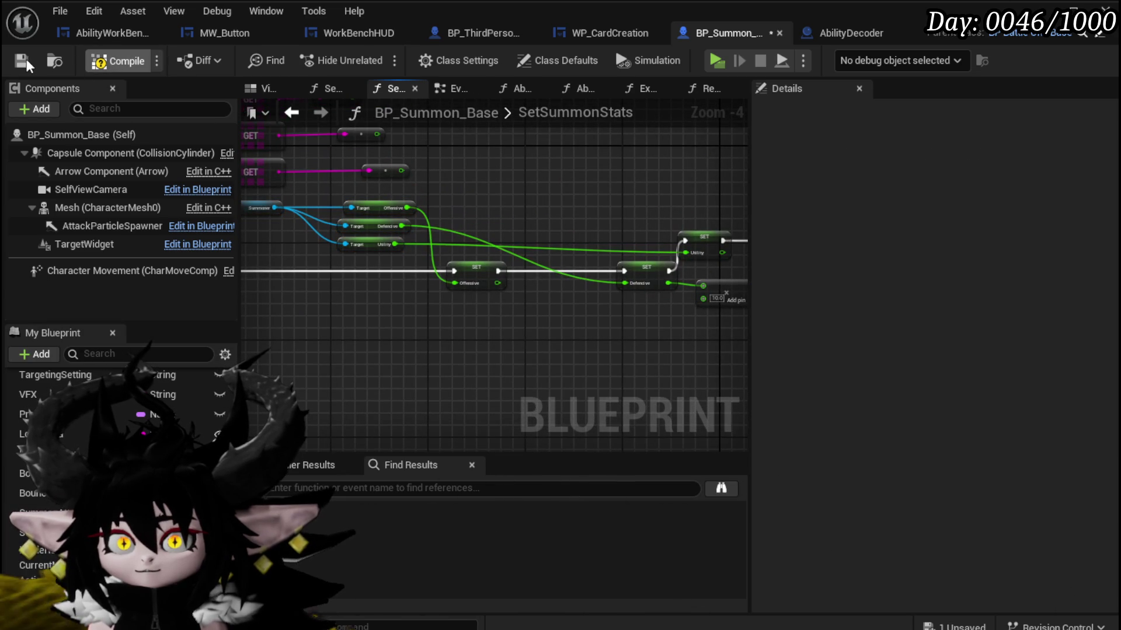
left_click(24, 59)
left_click_drag(441, 181, 559, 250)
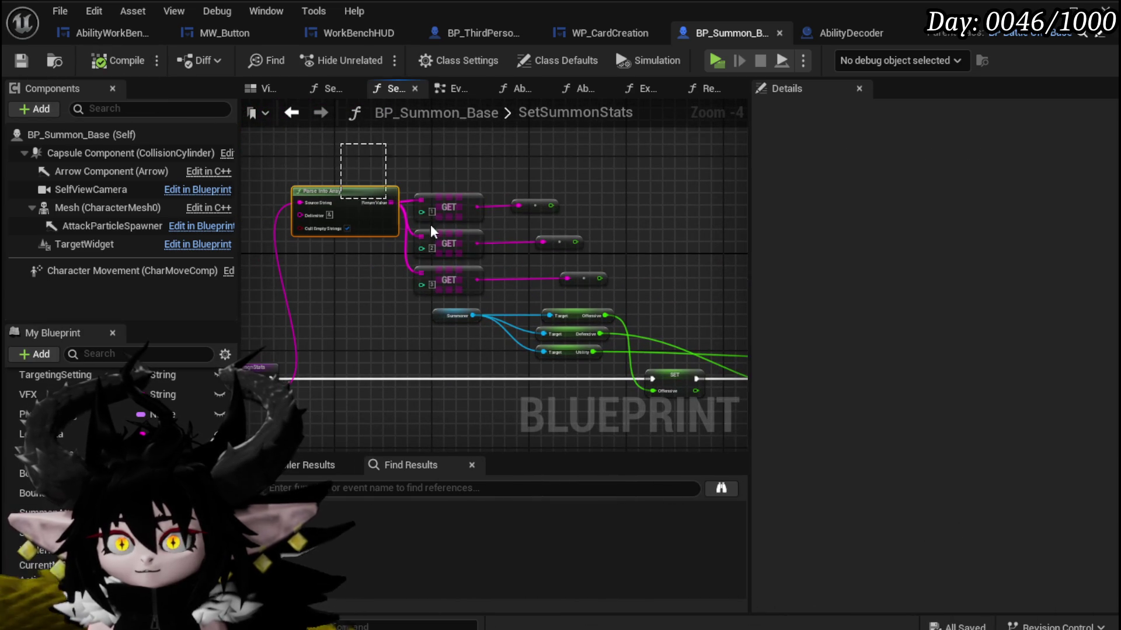
left_click_drag(576, 288, 659, 206)
left_click(663, 278)
left_click(21, 59)
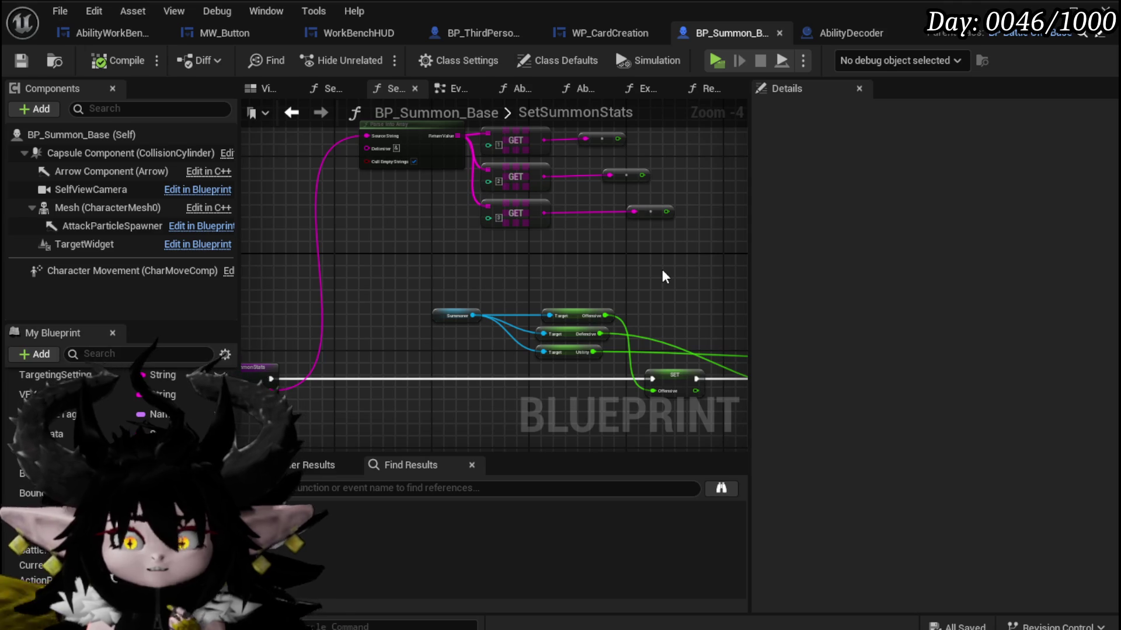
left_click_drag(662, 268, 448, 205)
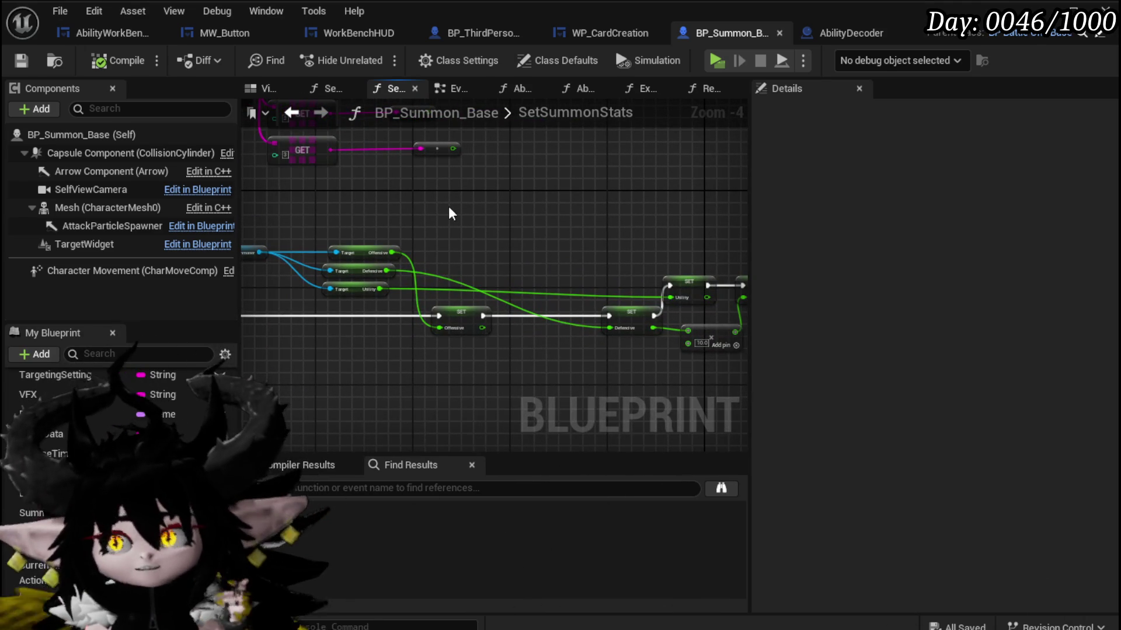
left_click(21, 61)
Launch a play-test, walk to the fire slime, and start a battle.
key("alt+p")
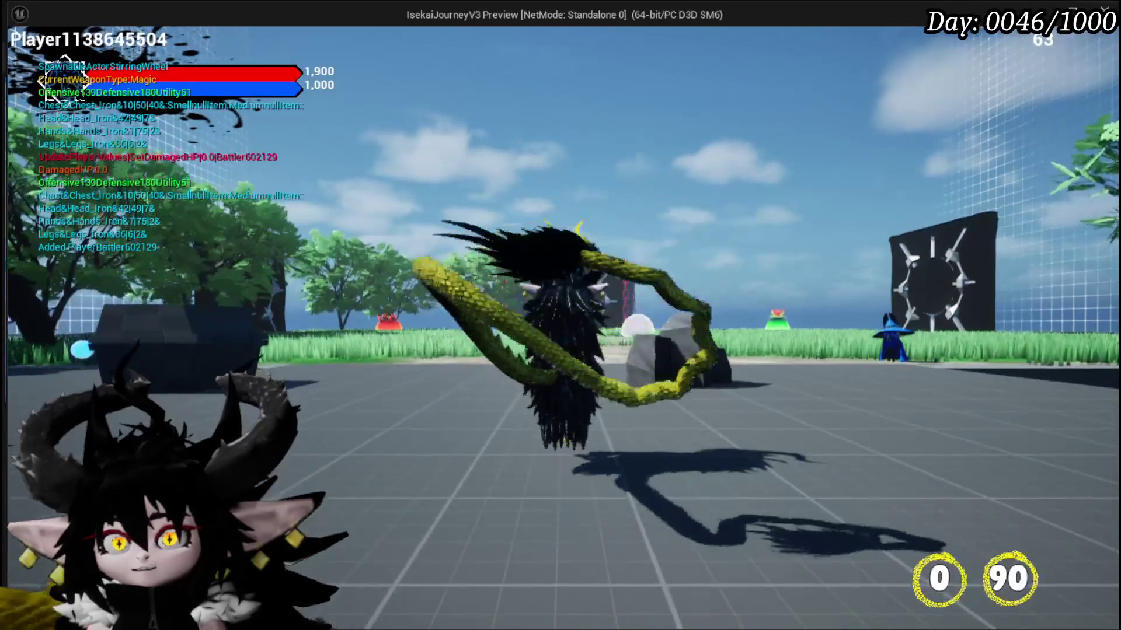
key("w")
key("w")
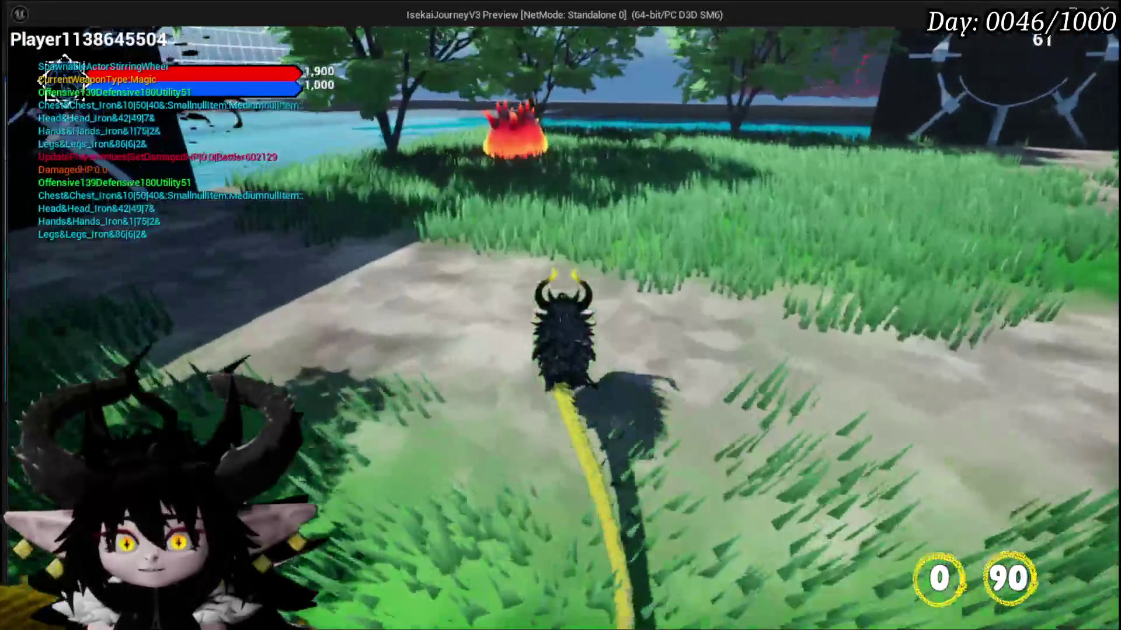
key("w")
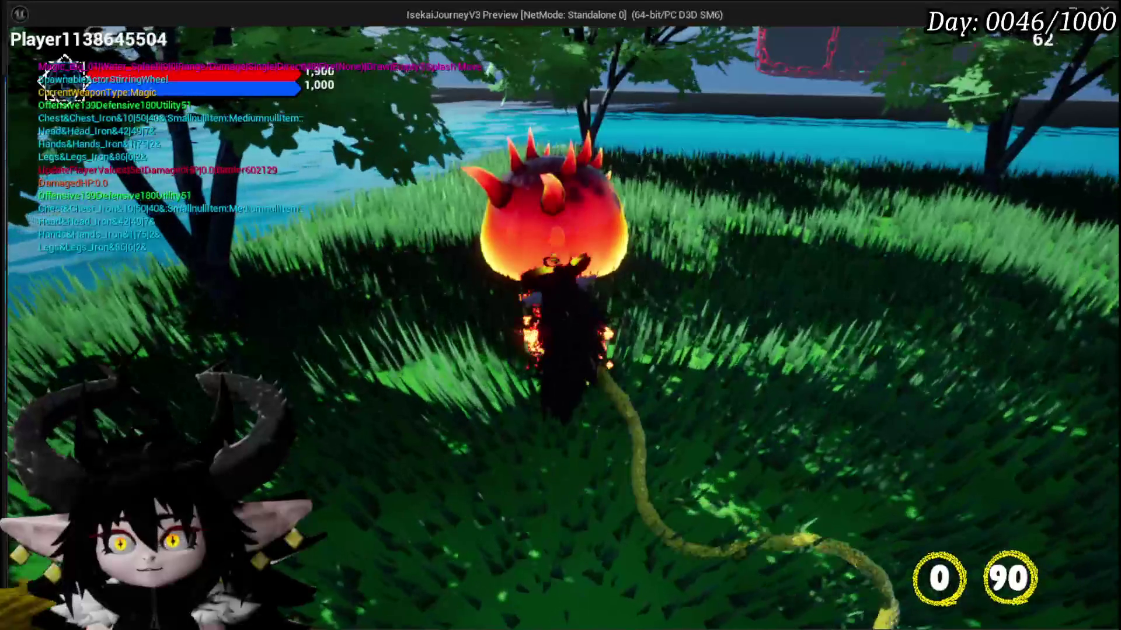
key("e")
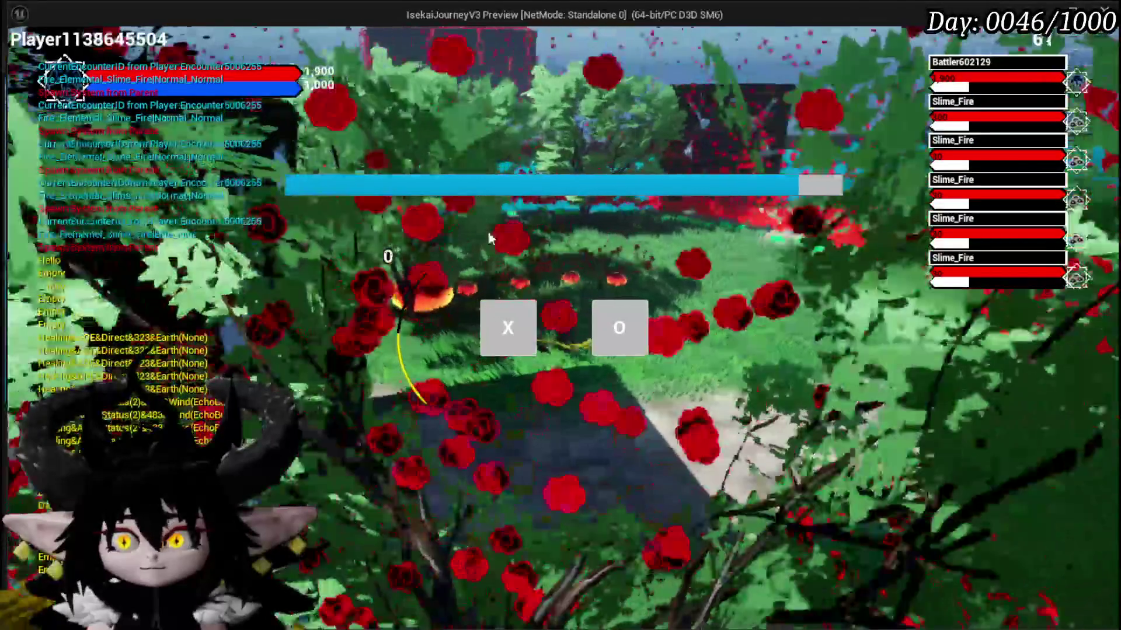
key("x")
key("w")
key("w")
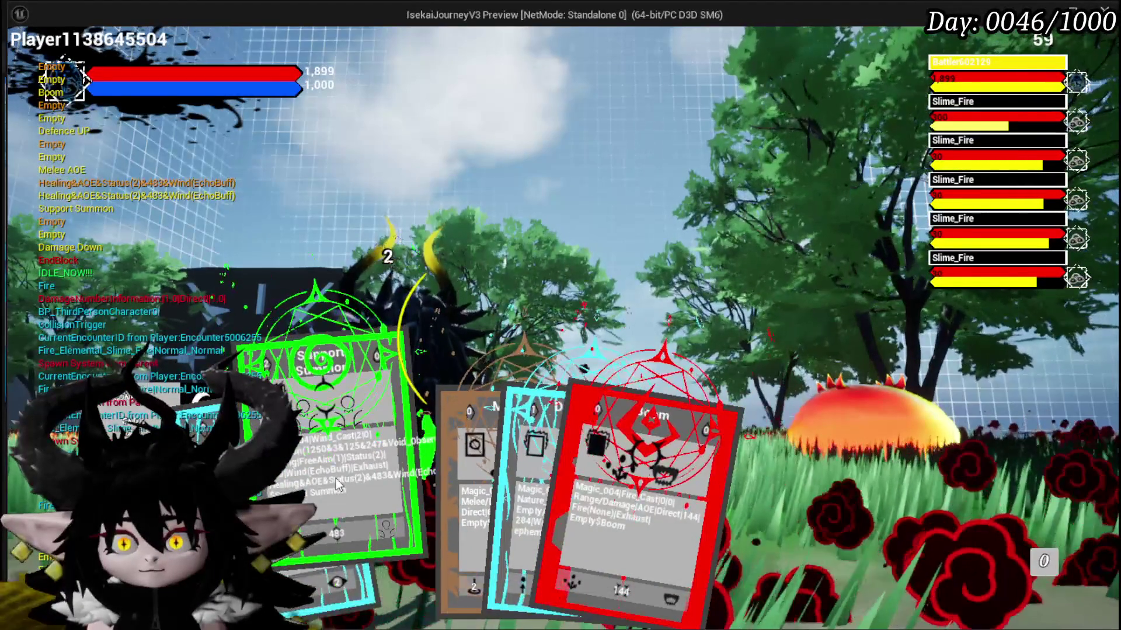
Cast the Support Summon card on a target, then stop the test and save all.
left_click(338, 484)
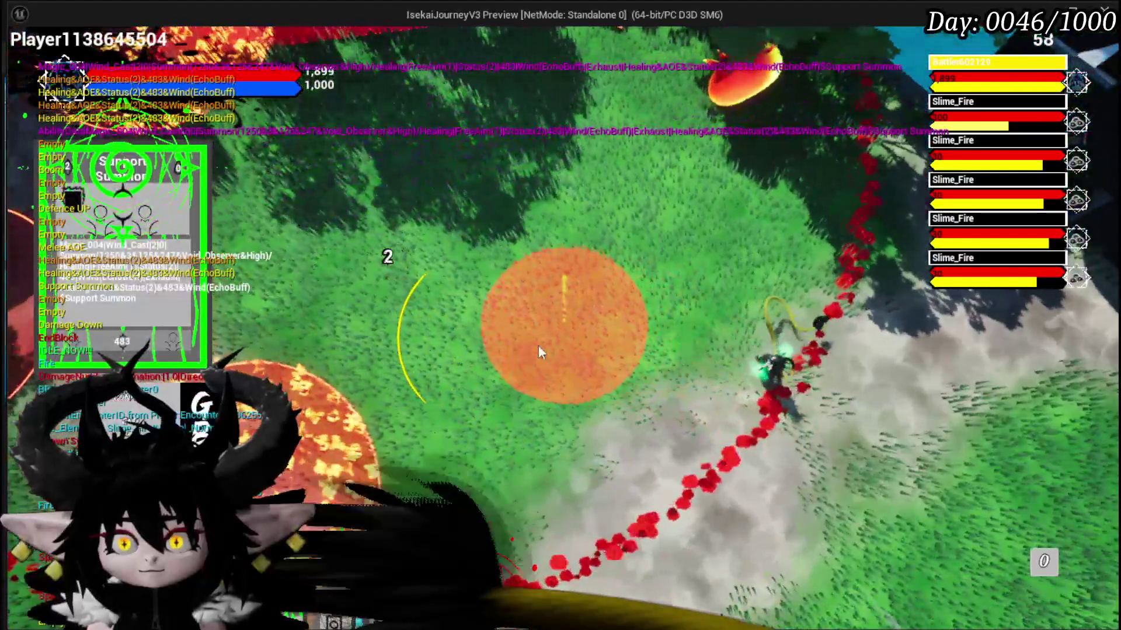
left_click(539, 345)
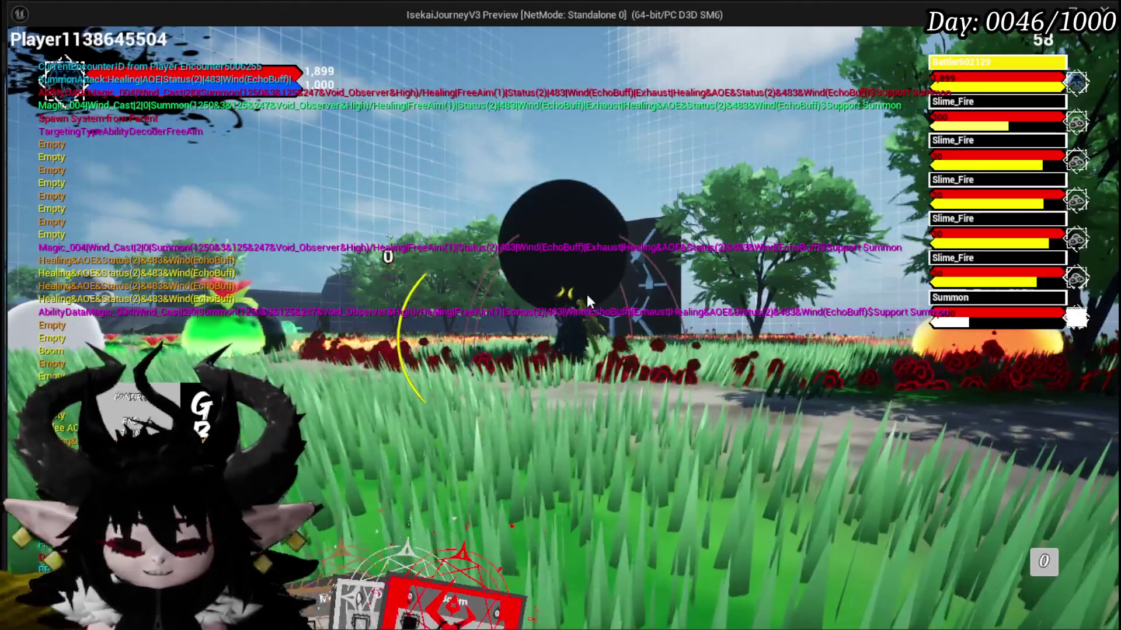
key("Escape")
left_click(21, 58)
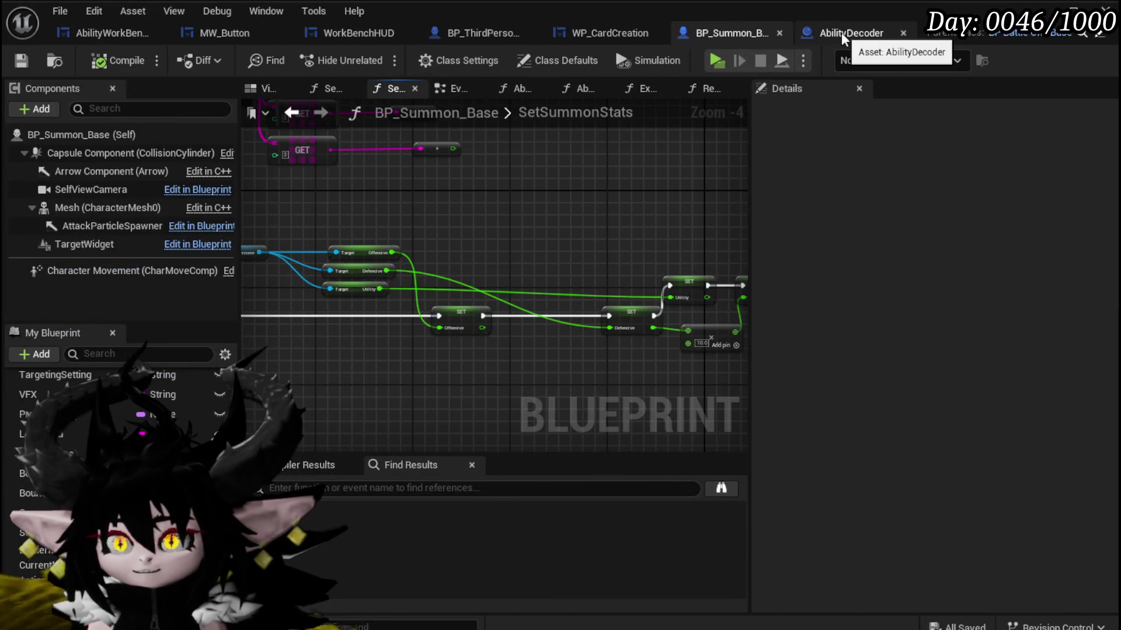
Close the BP_ThirdPersonCharacter blueprint and return to the BP_Summon_Base graph.
left_click(120, 33)
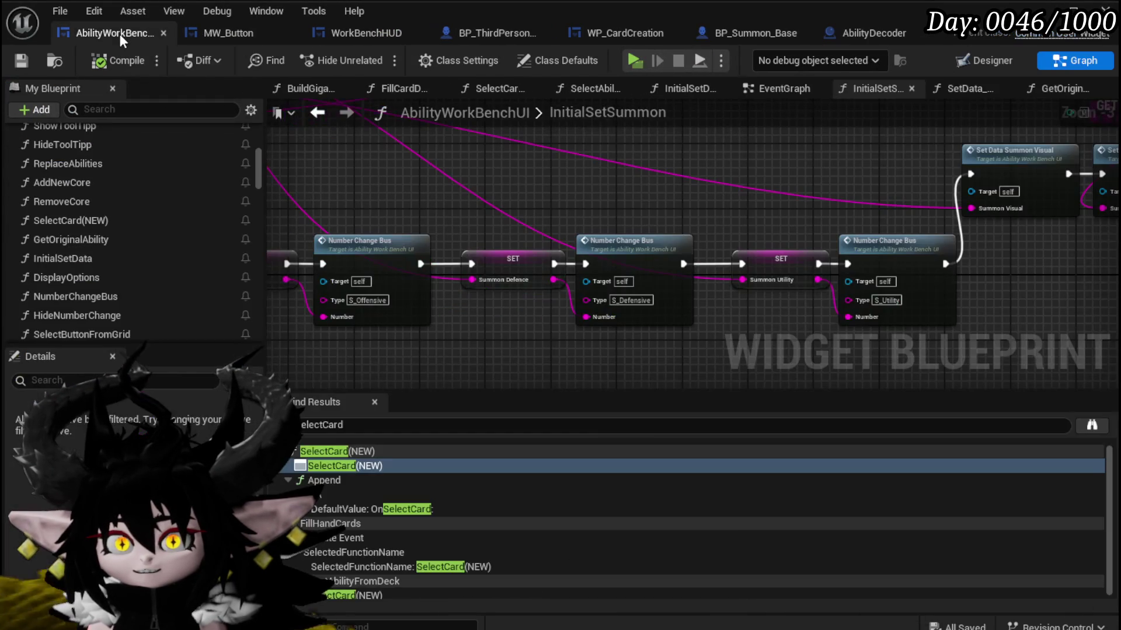
left_click(991, 58)
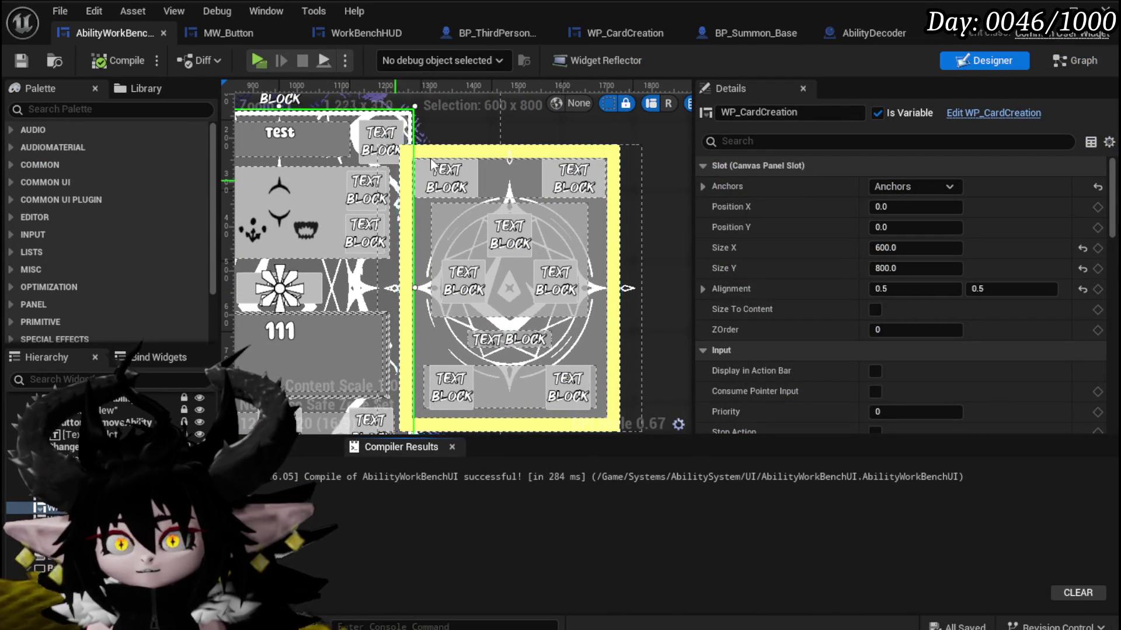
left_click(487, 31)
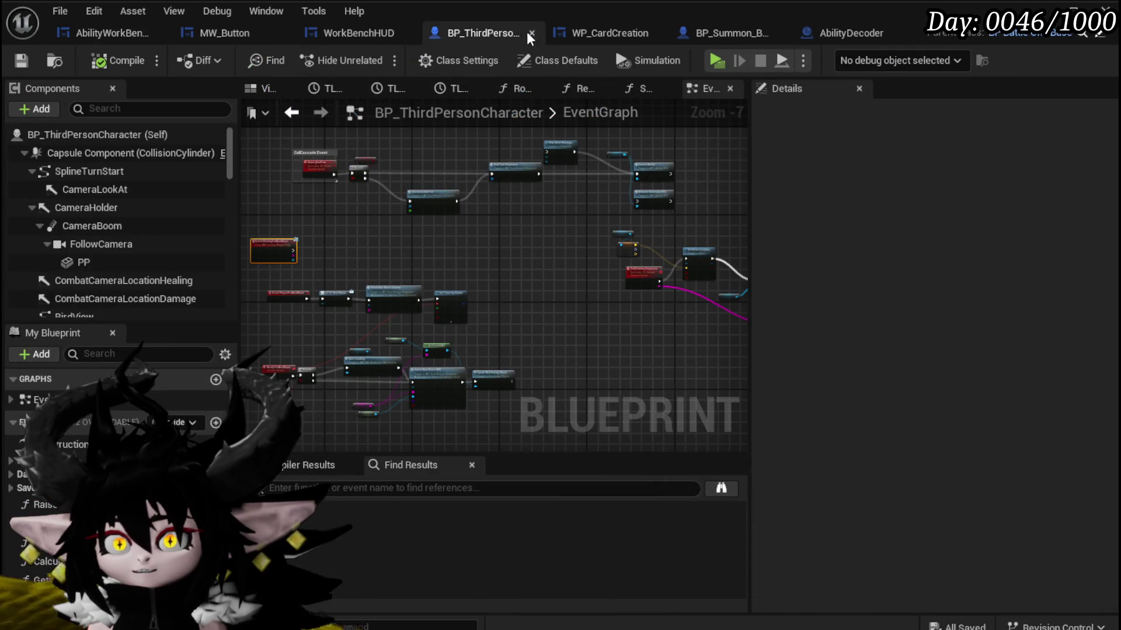
left_click(532, 33)
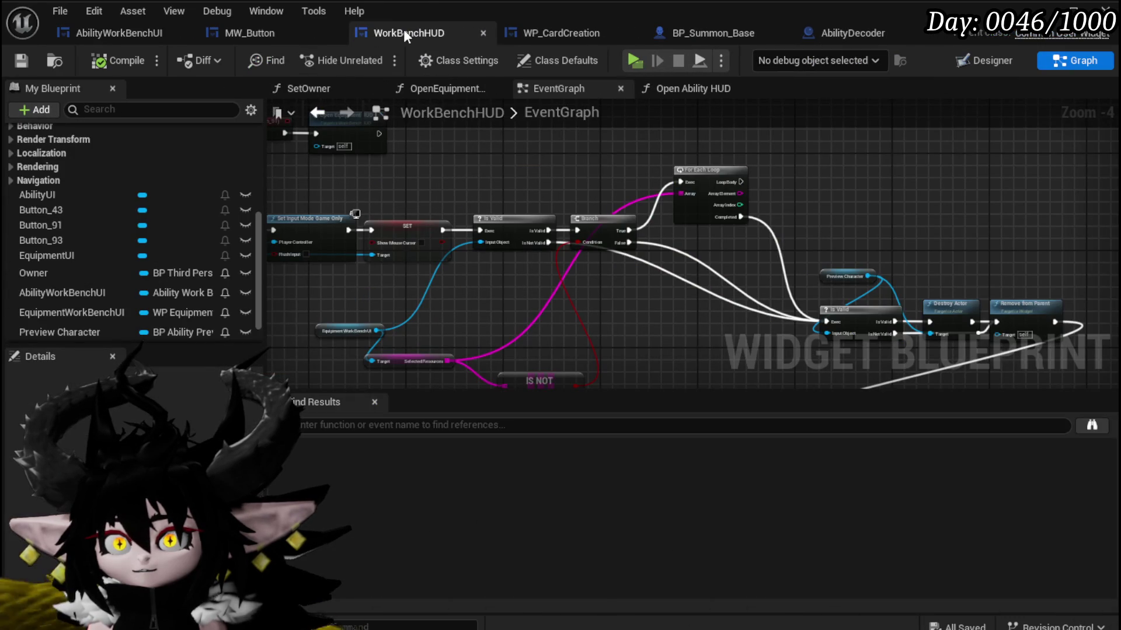
left_click(678, 34)
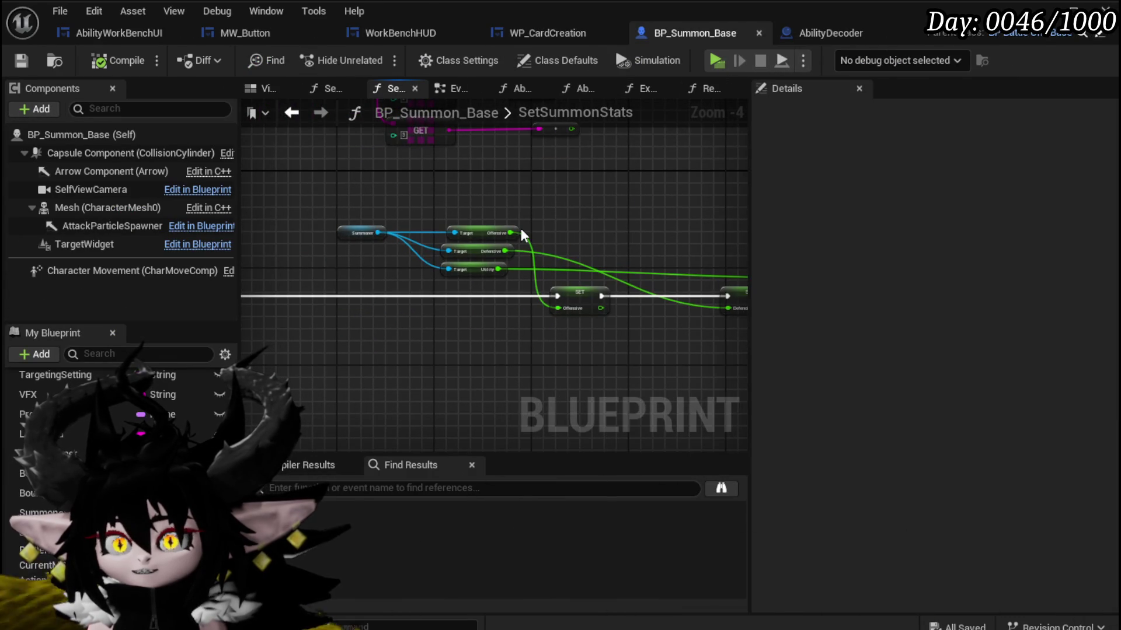
Add an Add node summing the Offensive, Defensive and Utility values.
left_click_drag(590, 209, 590, 209)
type("+")
left_click(642, 348)
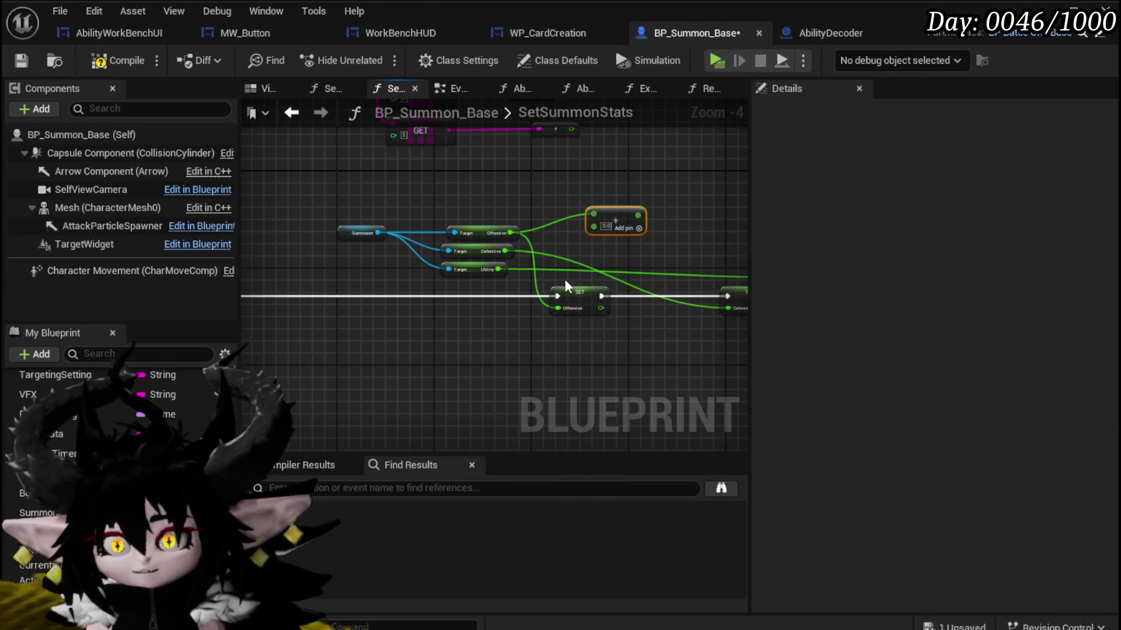
left_click_drag(510, 249, 628, 235)
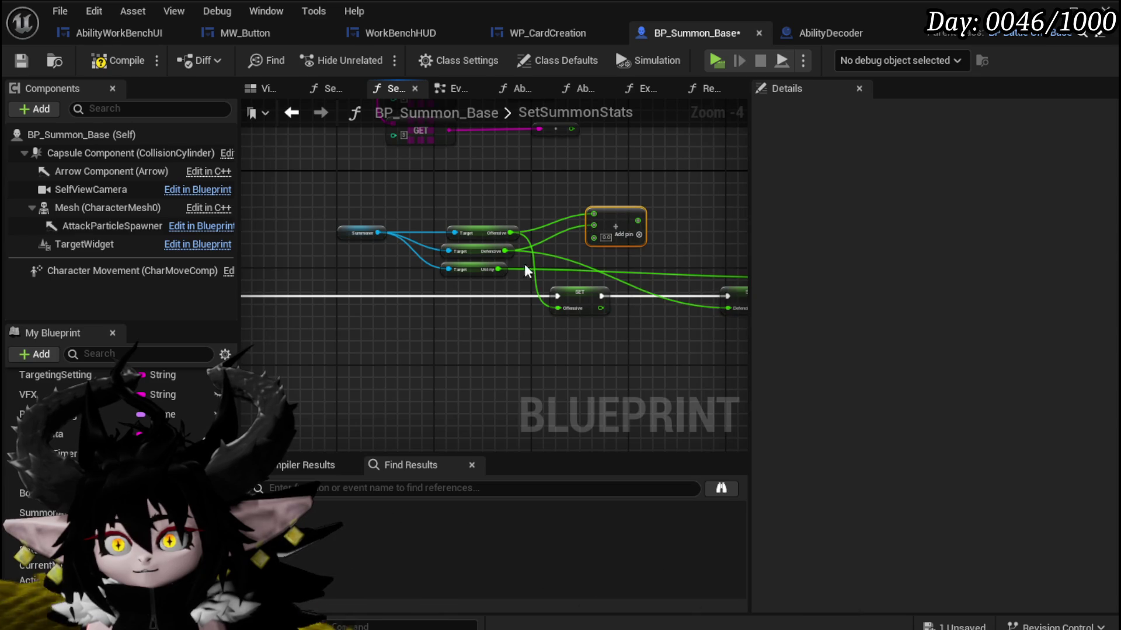
left_click_drag(516, 274, 595, 237)
mouse_move(597, 188)
left_mouse_down()
mouse_move(615, 214)
mouse_move(513, 209)
left_mouse_up()
left_click(547, 202)
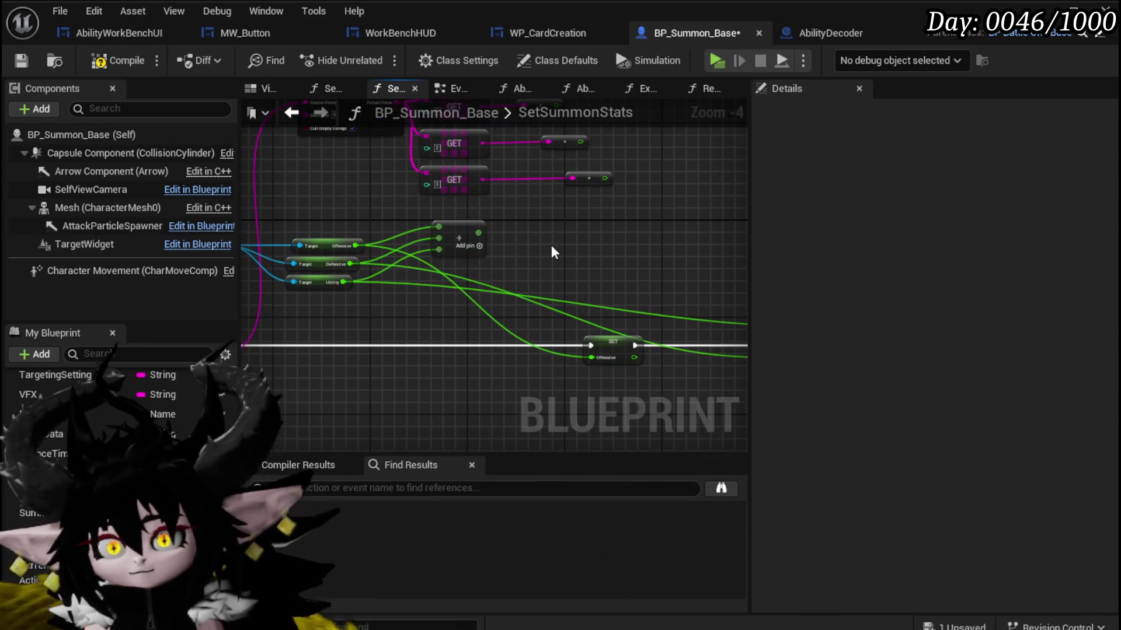
left_click_drag(464, 235, 470, 241)
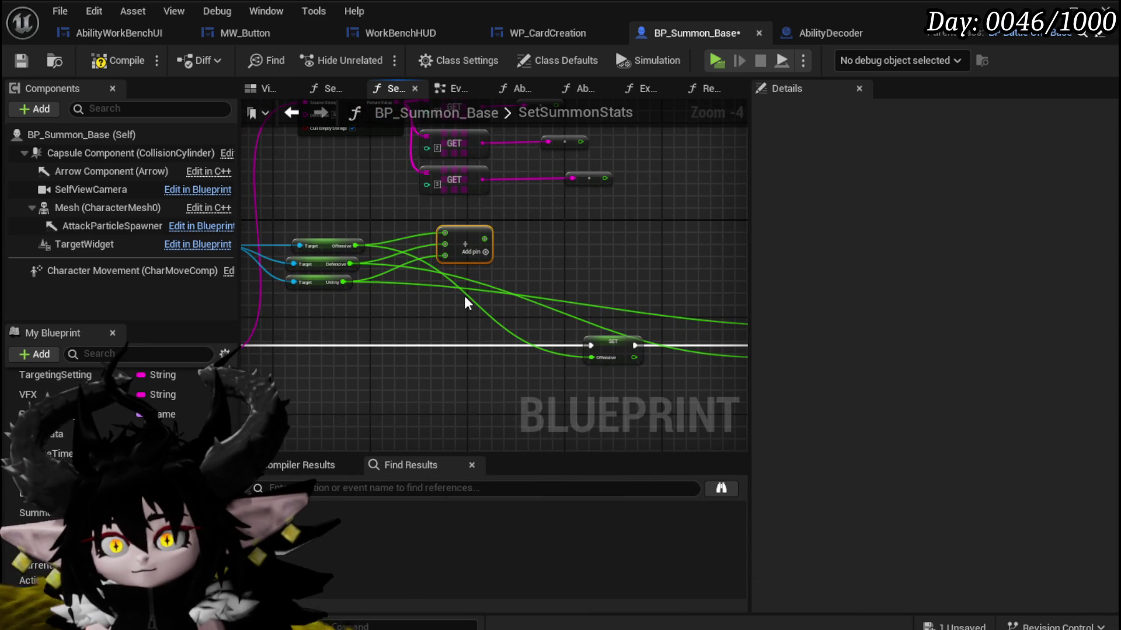
Break the direct stat links to the SET nodes and add a Divide node after the sum.
left_click(466, 296, "alt")
left_click(470, 291, "alt")
left_click(479, 282, "alt")
left_click_drag(485, 239, 572, 233)
type("Divi")
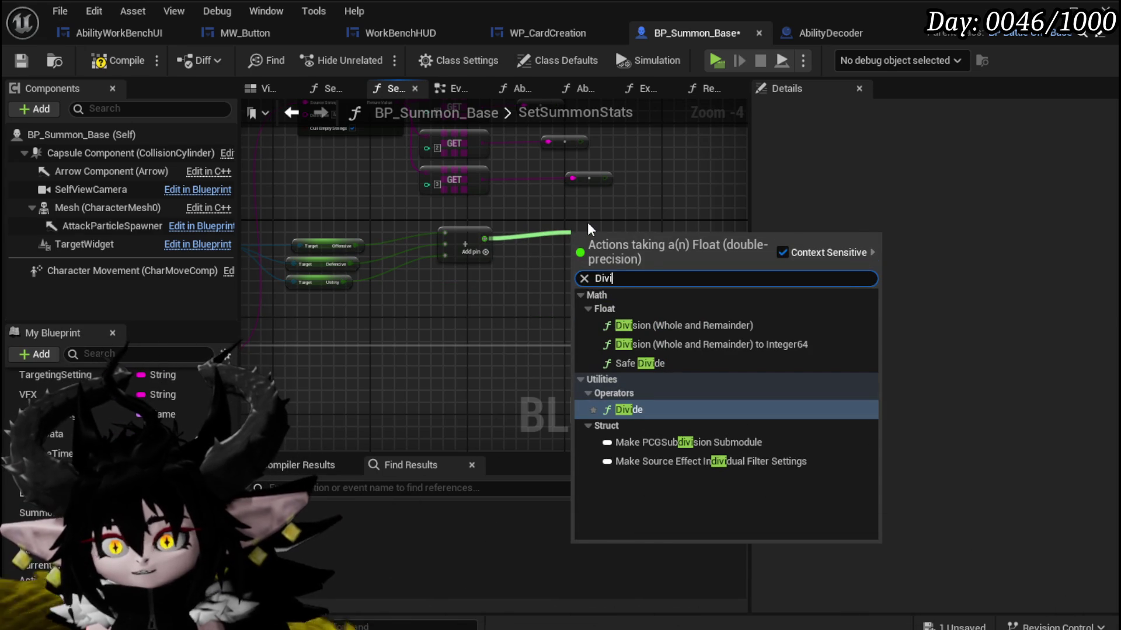
left_click(630, 409)
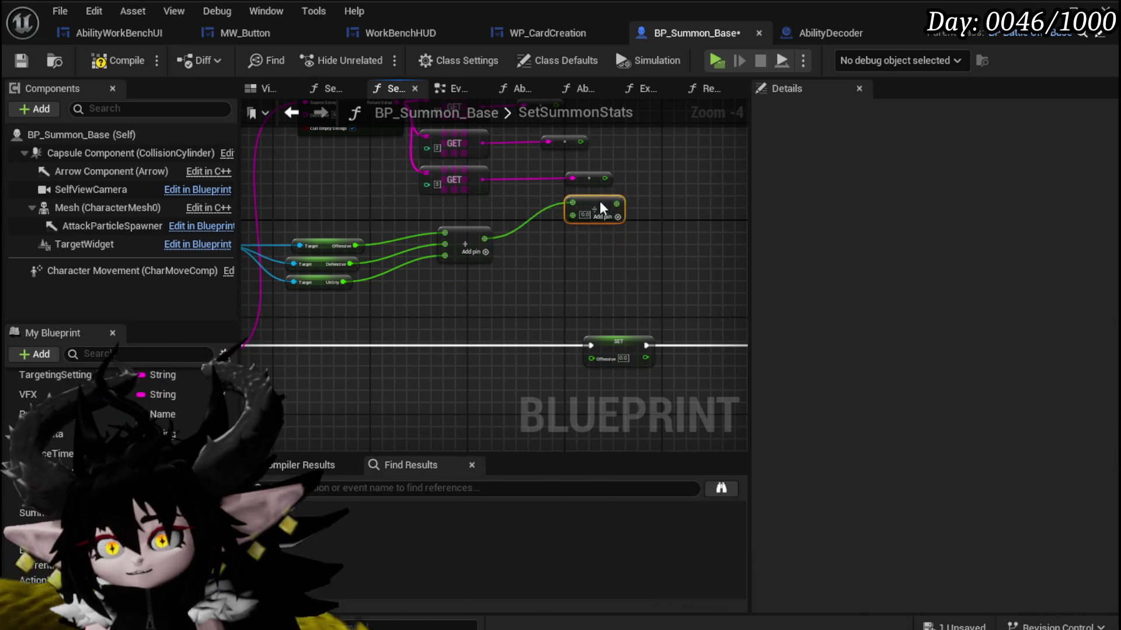
Duplicate the Divide node and wire a divide result into the SET Offensive pin.
left_click_drag(584, 219, 516, 222)
key("ctrl+c")
key("ctrl+v")
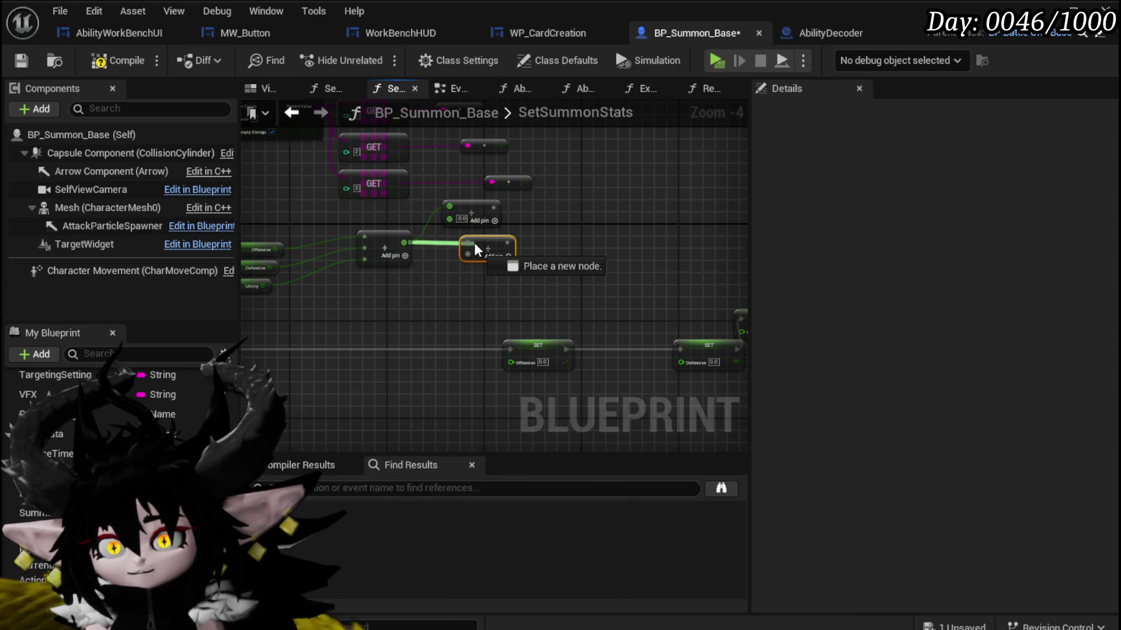
mouse_move(491, 249)
left_mouse_down()
mouse_move(544, 243)
mouse_move(478, 256)
left_mouse_up()
left_click_drag(473, 210, 668, 234)
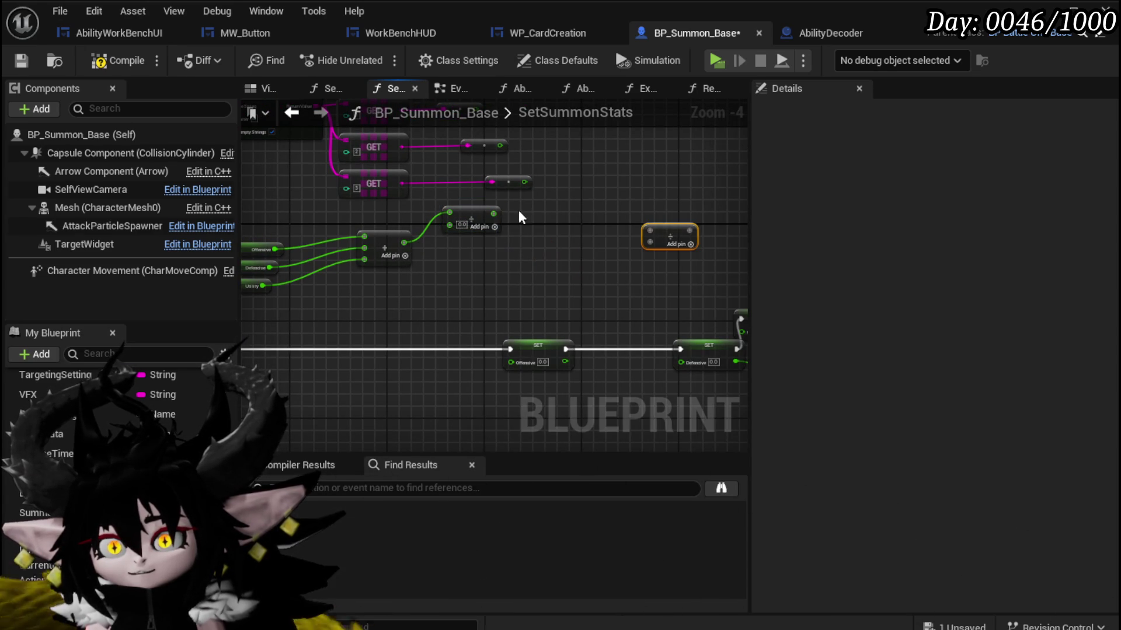
left_click(497, 209)
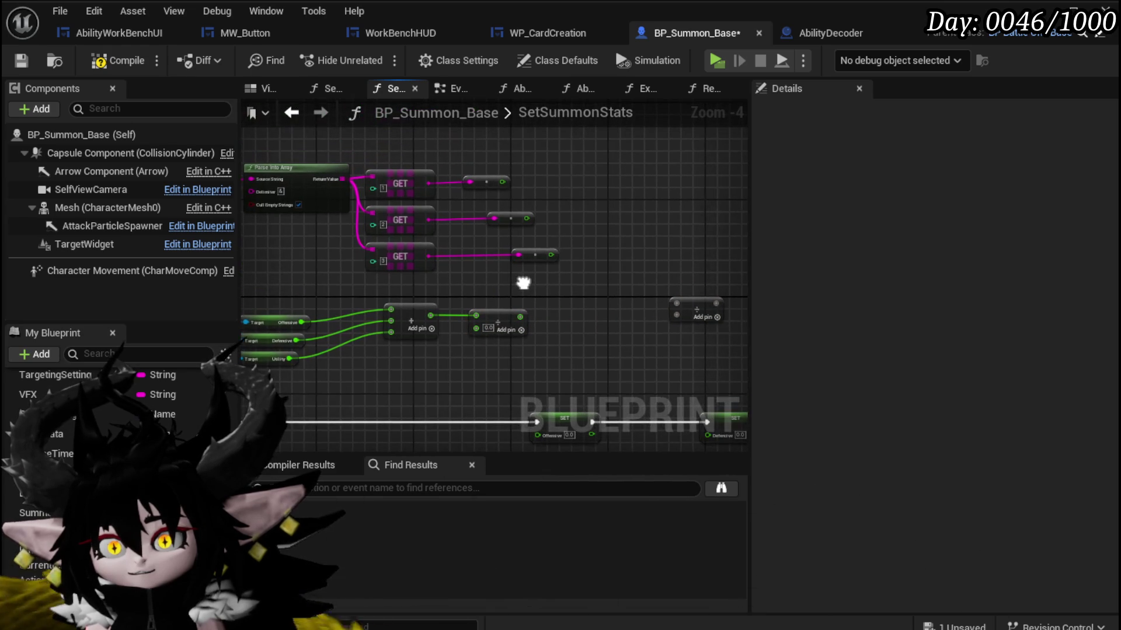
mouse_move(501, 182)
left_mouse_down()
mouse_move(499, 324)
mouse_move(476, 327)
mouse_move(535, 432)
mouse_move(534, 420)
left_mouse_up()
mouse_move(479, 366)
left_mouse_down()
mouse_move(542, 345)
mouse_move(536, 355)
left_mouse_up()
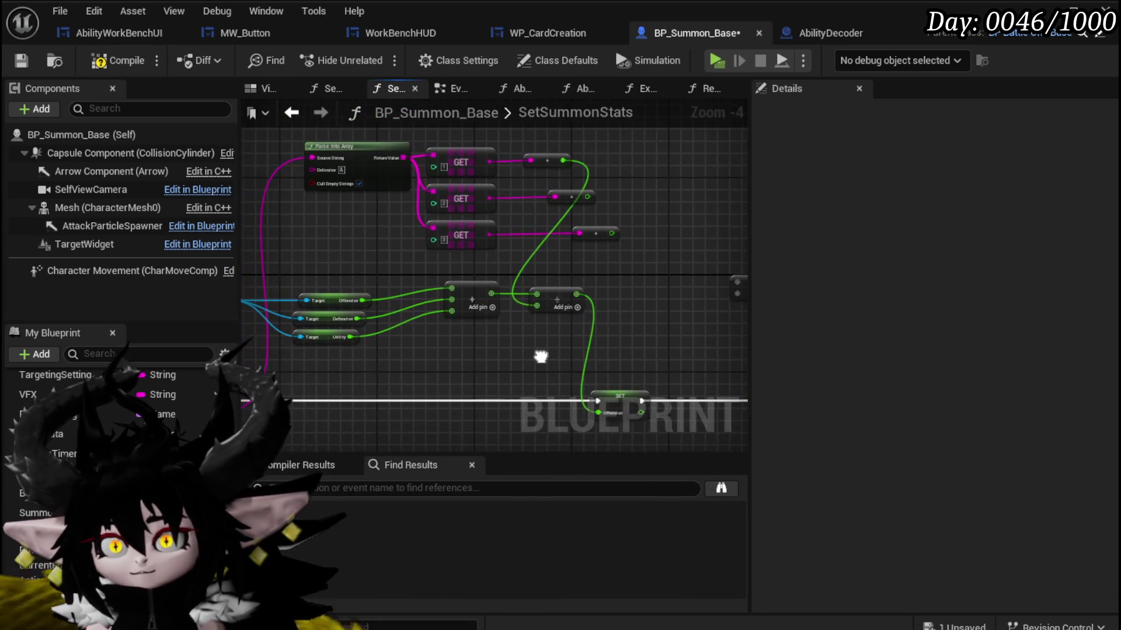
Cancel a stray connection and tidy the Add and Divide nodes near the execution line.
mouse_move(316, 358)
left_mouse_down()
mouse_move(439, 362)
mouse_move(460, 300)
mouse_move(486, 294)
left_mouse_up()
left_click(447, 286)
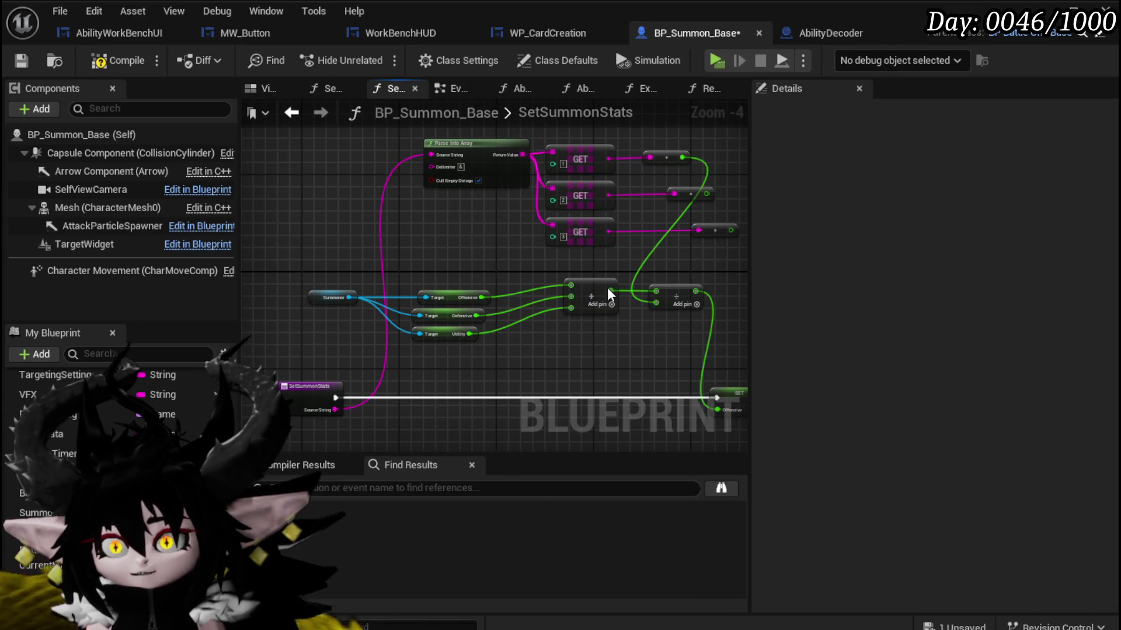
left_click_drag(460, 264, 346, 220)
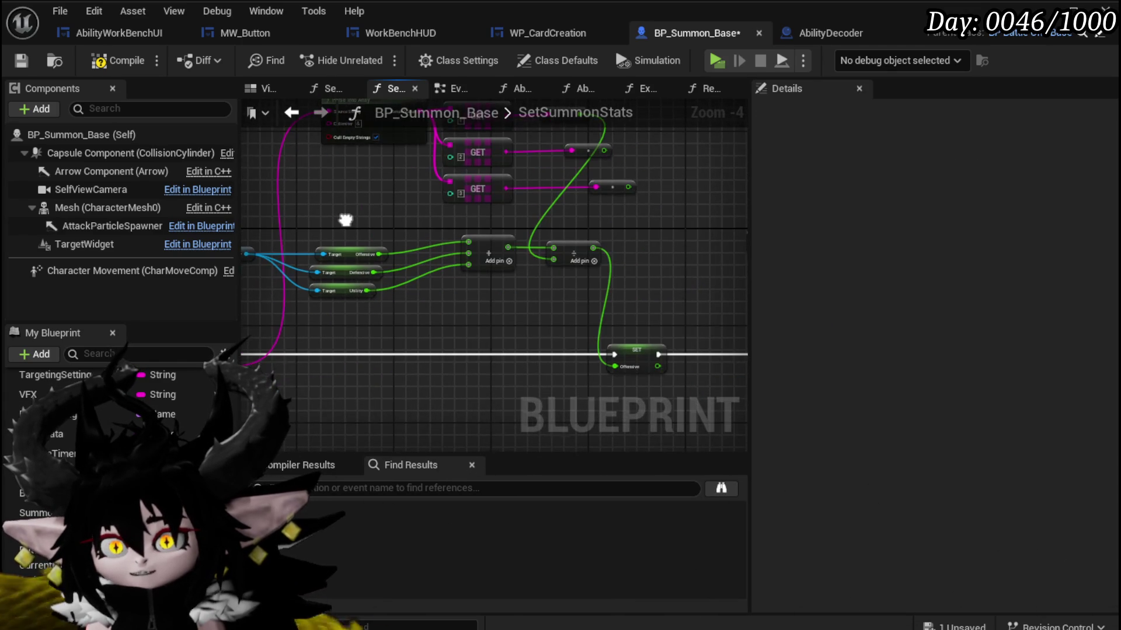
left_click_drag(487, 240, 398, 325)
Promote the Add output to a local variable named TempFloat.
right_click(367, 338)
right_click(369, 337)
right_click(370, 337)
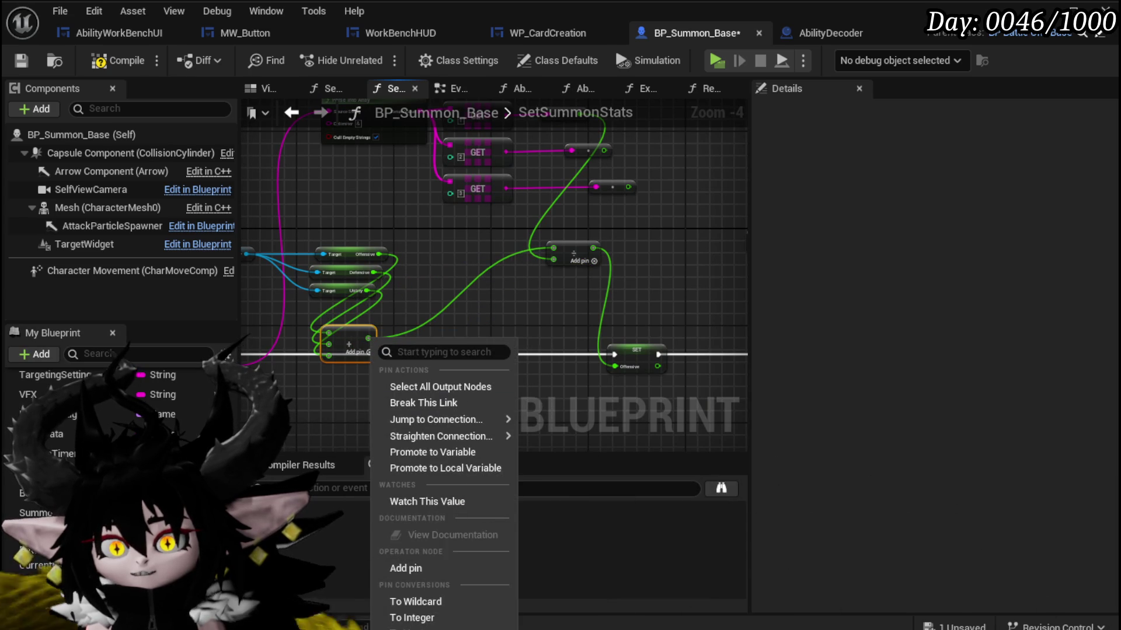
left_click(446, 470)
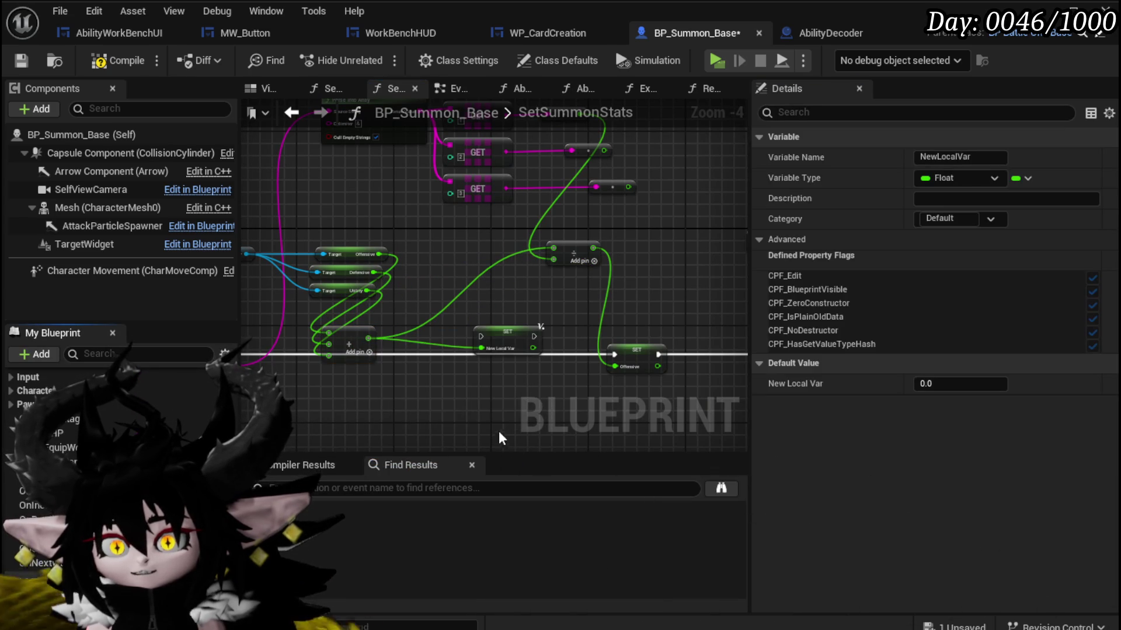
type("T")
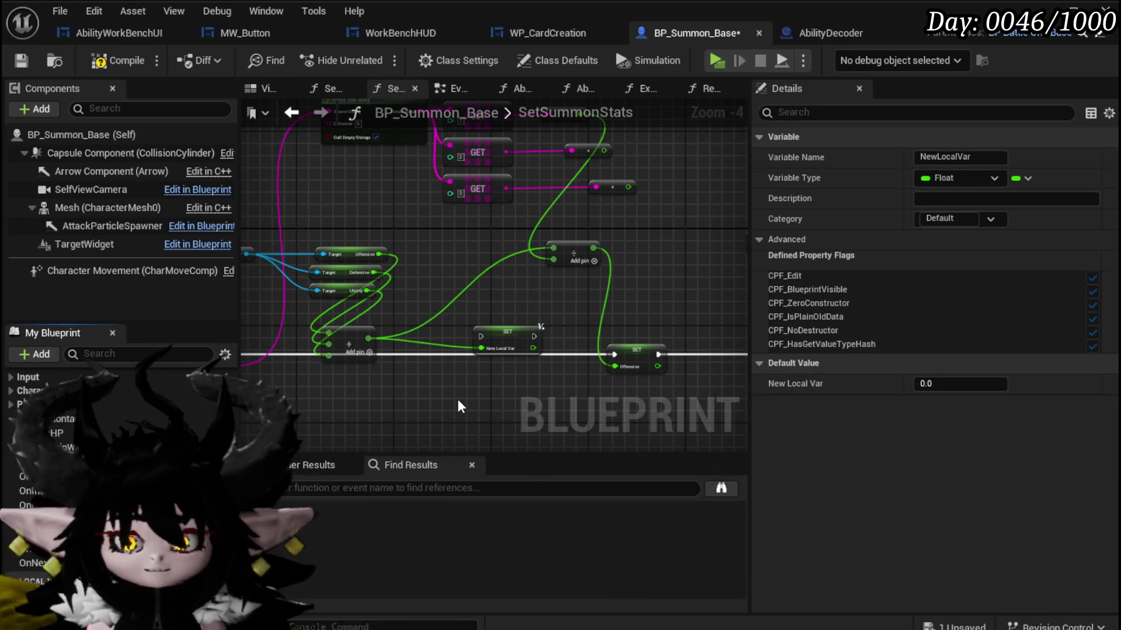
type("empFloat")
key("Return")
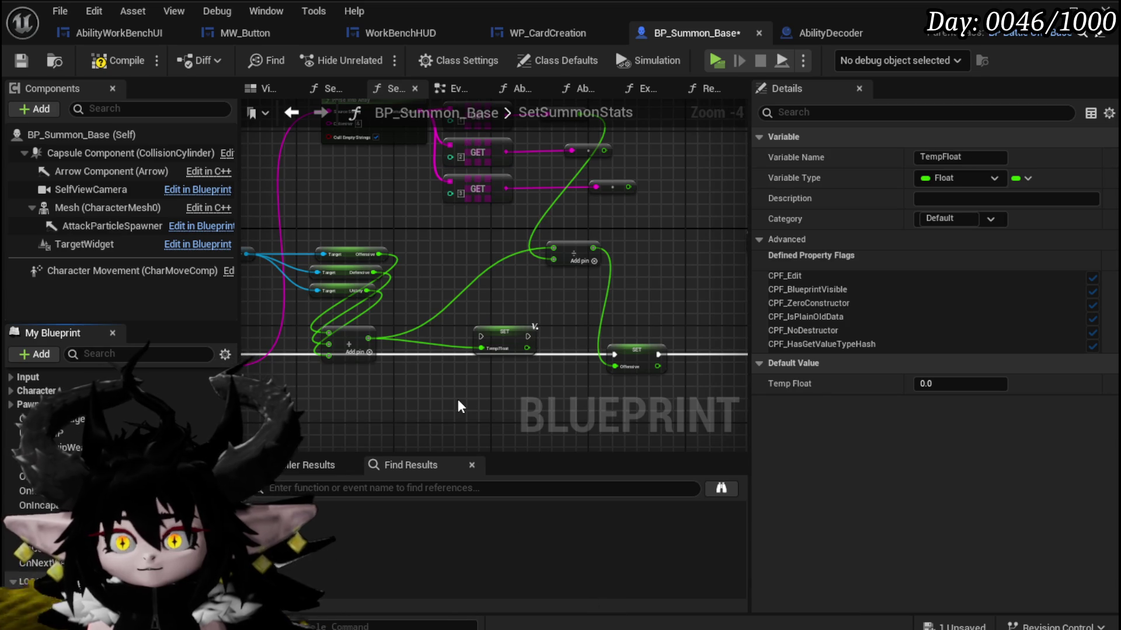
mouse_move(496, 344)
left_mouse_down()
mouse_move(455, 362)
mouse_move(421, 353)
mouse_move(768, 362)
mouse_move(487, 351)
left_mouse_up()
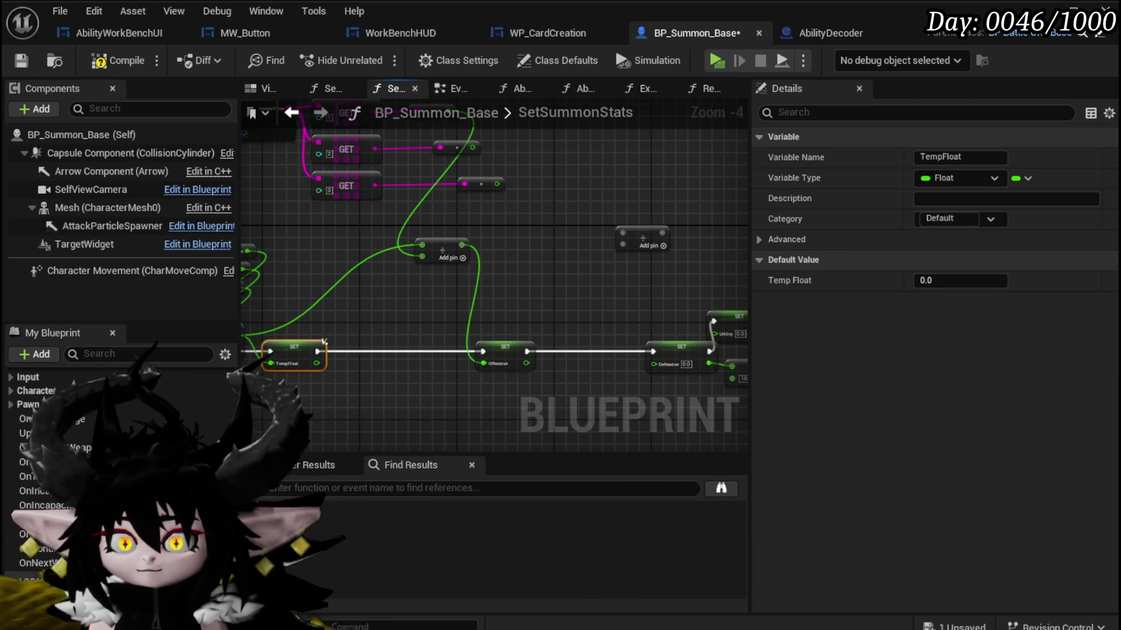
Feed TempFloat into the Divide nodes and wire their results to SET Defensive and Utility.
left_click_drag(342, 273, 339, 237)
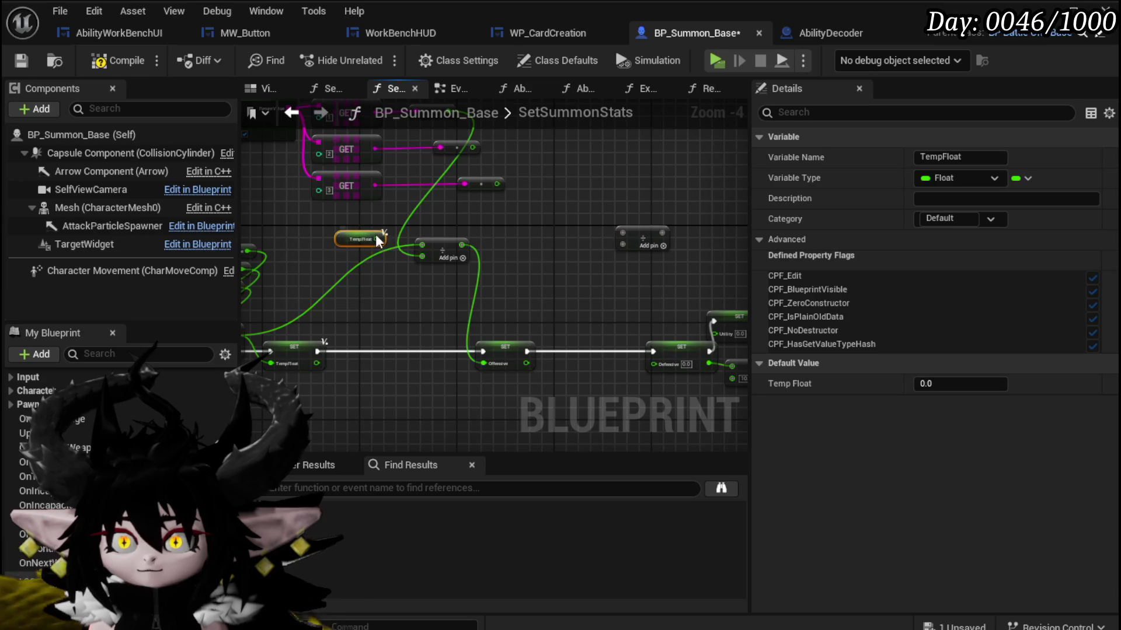
mouse_move(419, 245)
left_mouse_down()
mouse_move(394, 239)
mouse_move(519, 237)
left_mouse_up()
left_click(454, 246)
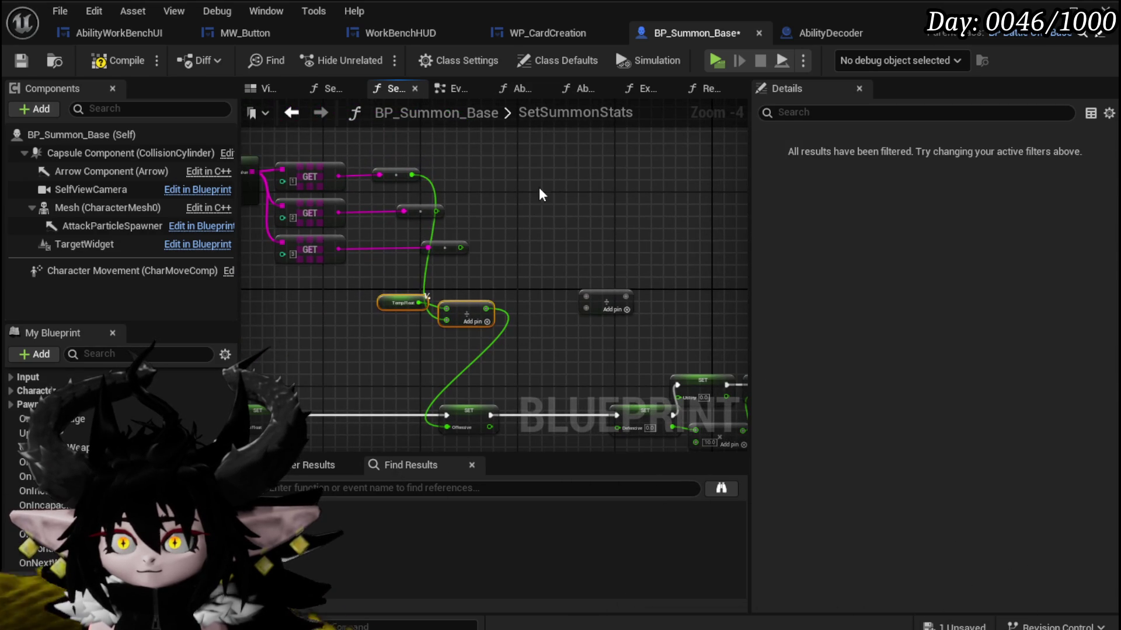
mouse_move(415, 215)
left_mouse_down()
mouse_move(546, 224)
mouse_move(574, 206)
left_mouse_up()
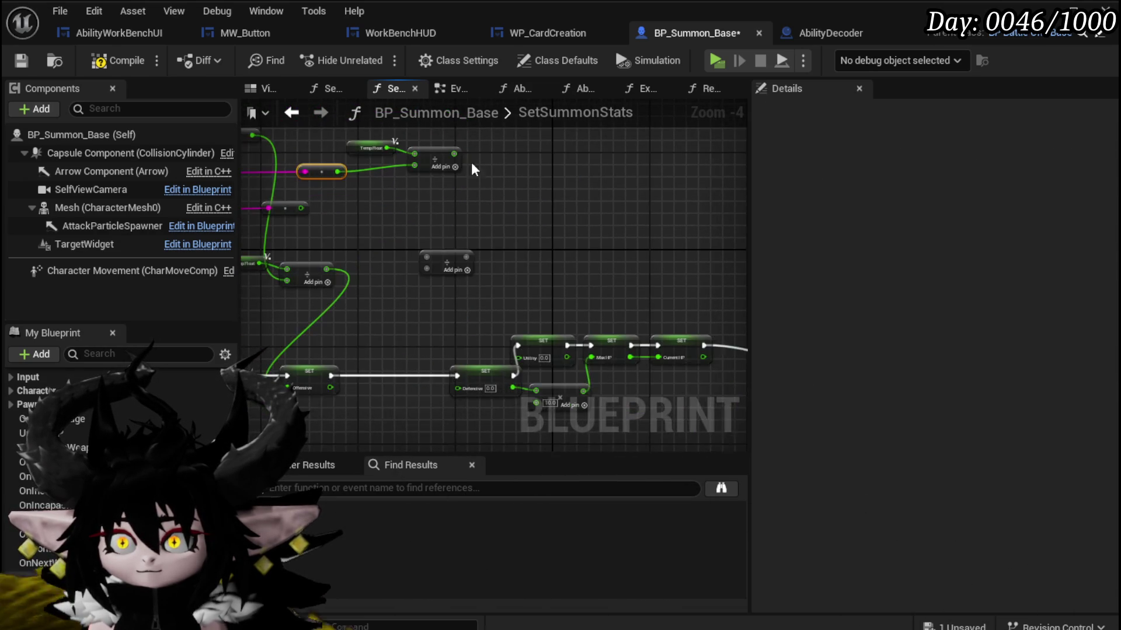
mouse_move(512, 152)
left_mouse_down()
mouse_move(531, 385)
mouse_move(520, 385)
left_mouse_up()
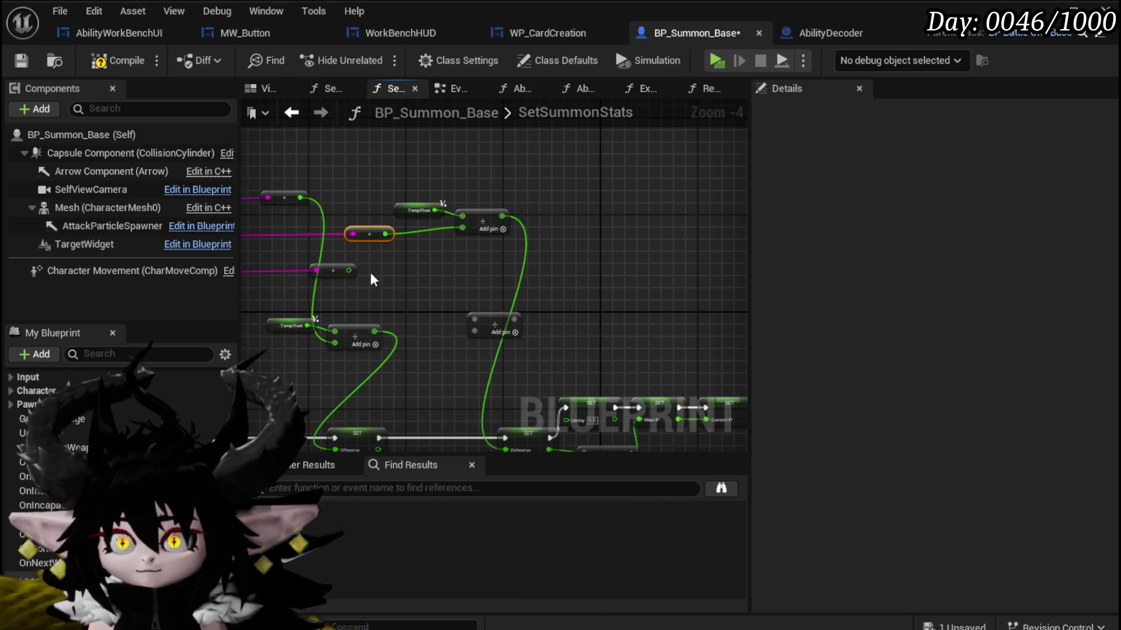
mouse_move(381, 267)
left_mouse_down()
mouse_move(471, 230)
mouse_move(418, 248)
left_mouse_up()
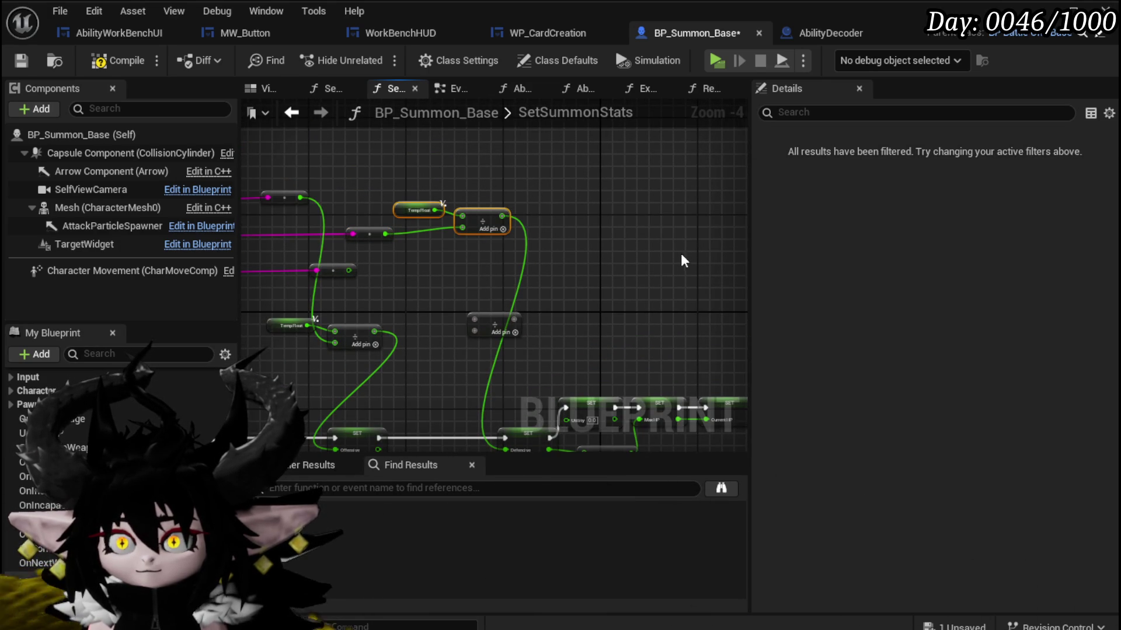
left_click_drag(348, 270, 695, 281)
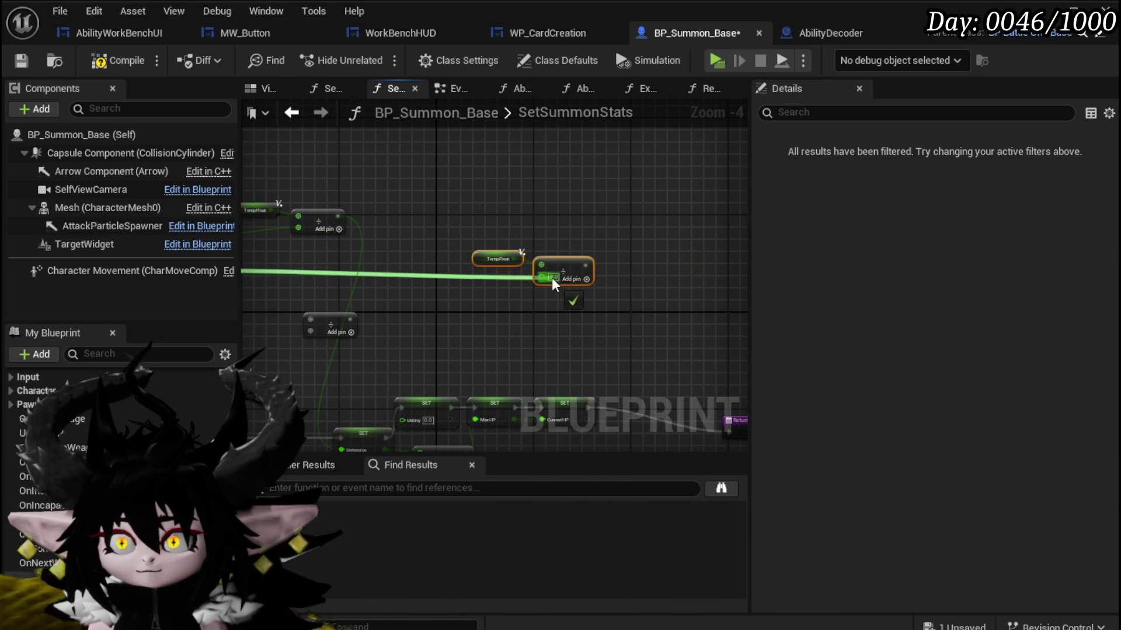
left_click_drag(552, 278, 552, 278)
mouse_move(638, 160)
left_mouse_down()
mouse_move(419, 309)
mouse_move(456, 314)
left_mouse_up()
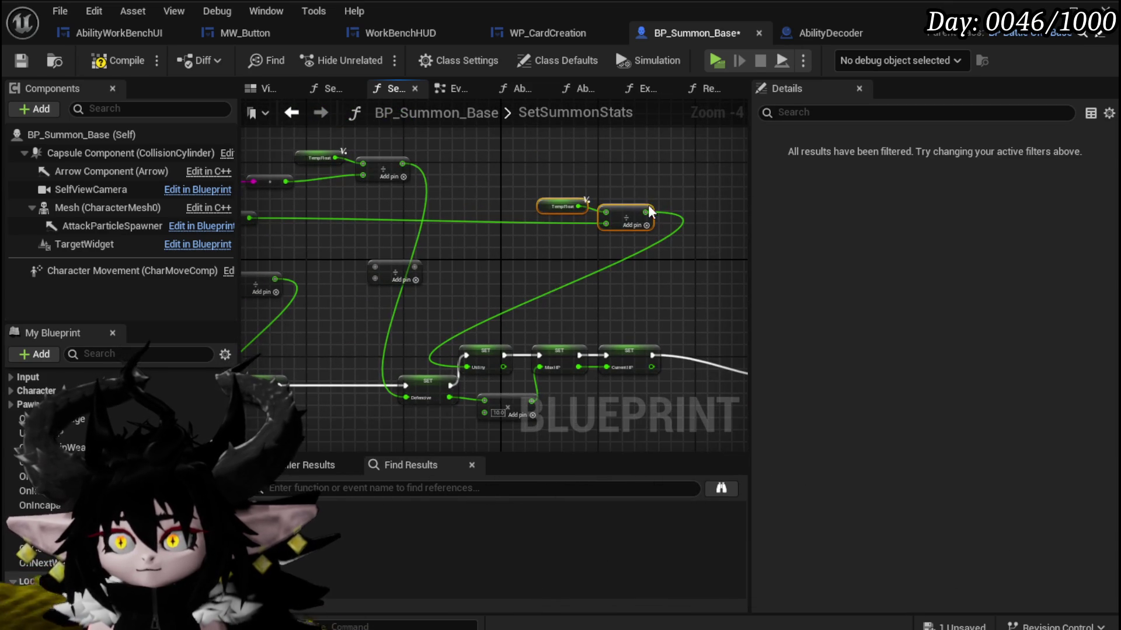
Cancel a stray wire, shift the TempFloat and Divide nodes left, and compile BP_Summon_Base.
left_click_drag(505, 212, 505, 212)
key("Escape")
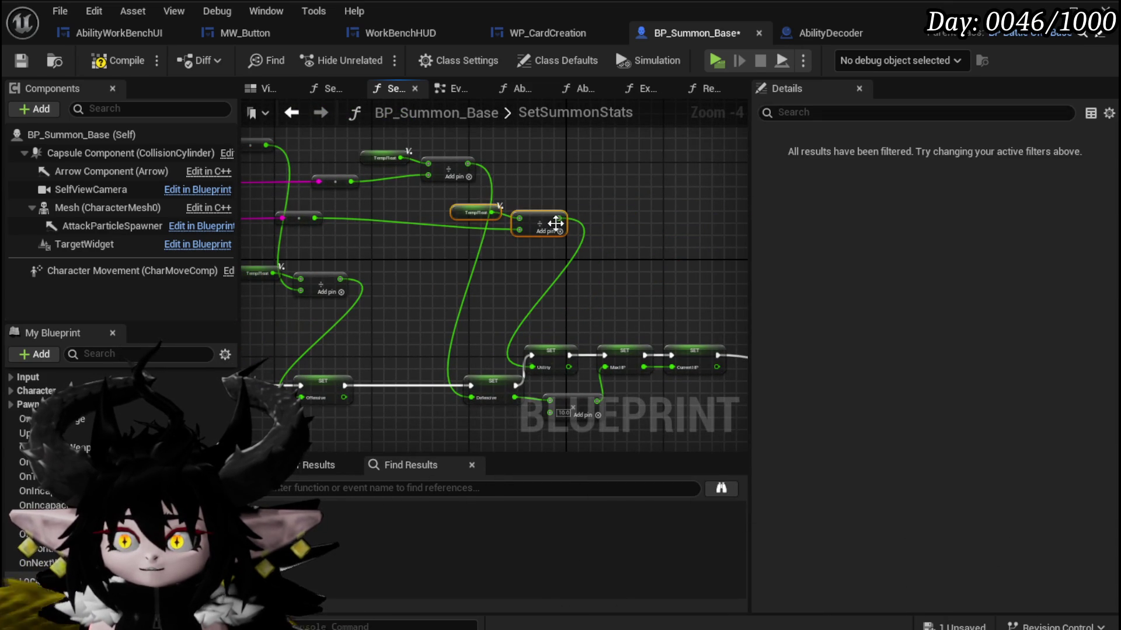
left_click_drag(538, 222, 440, 241)
left_click_drag(542, 205, 614, 254)
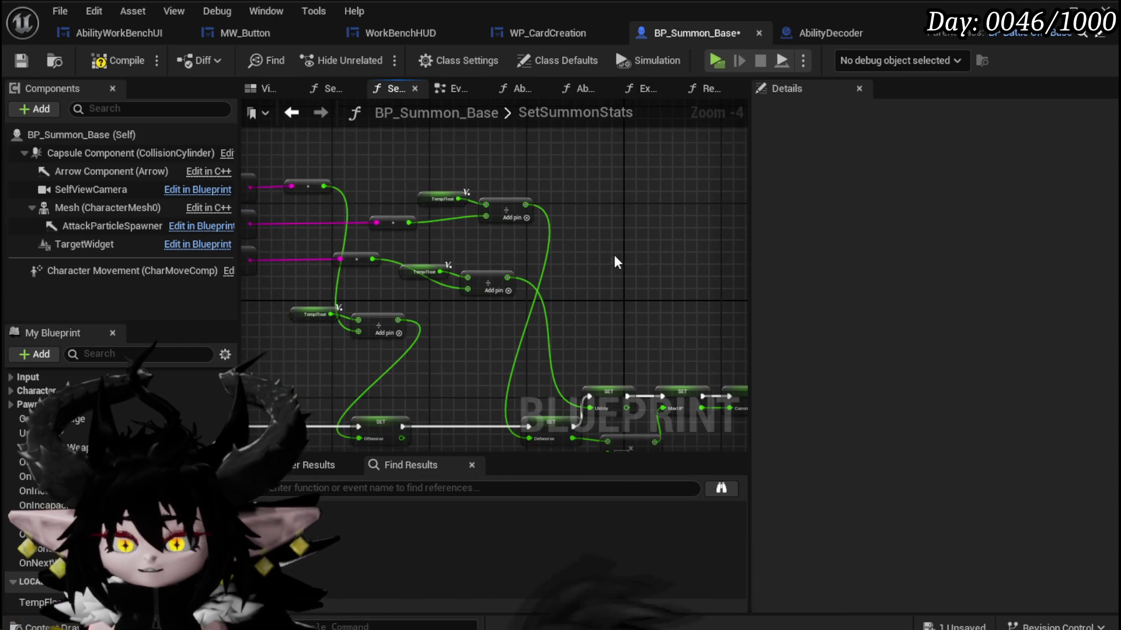
left_click(108, 63)
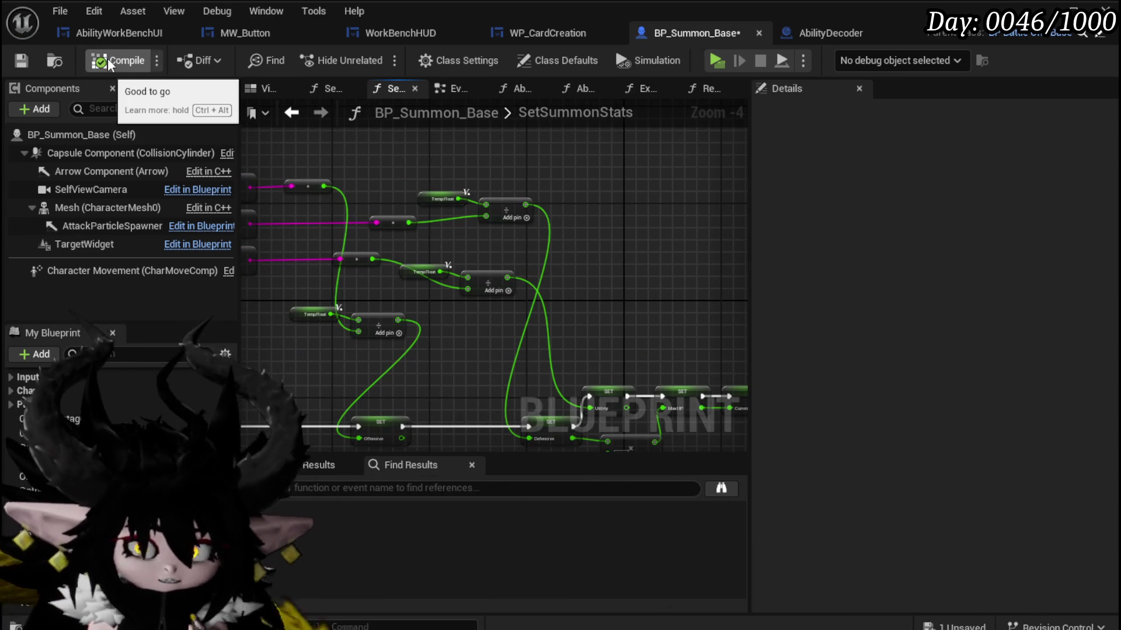
Save BP_Summon_Base and line up the TempFloat getters beside their Divide nodes.
left_click(21, 60)
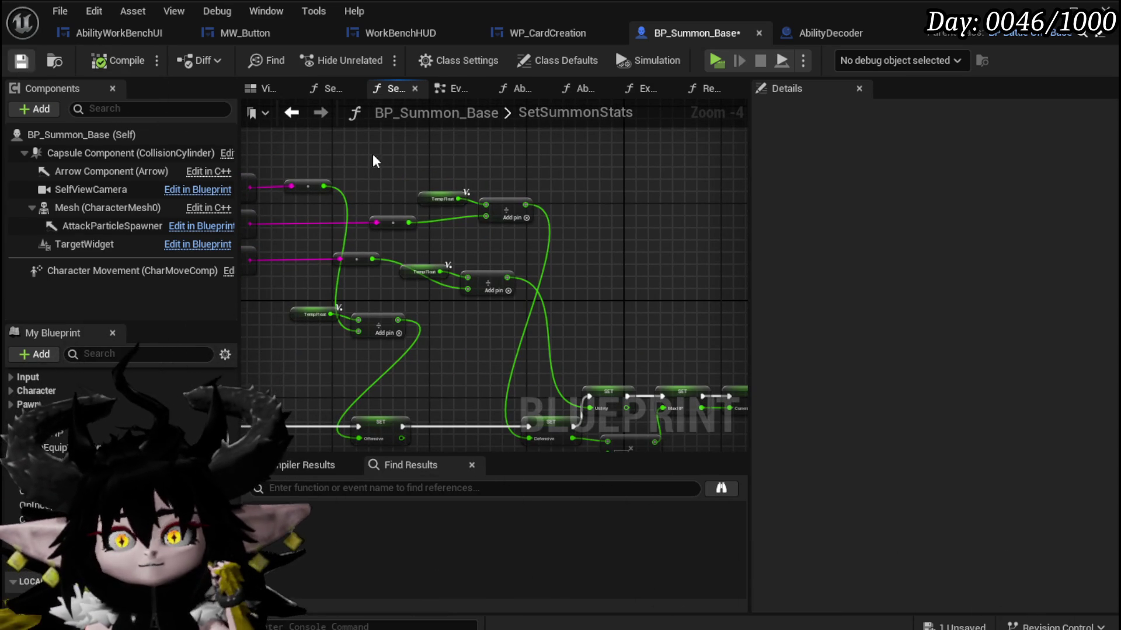
left_click_drag(402, 274, 463, 255)
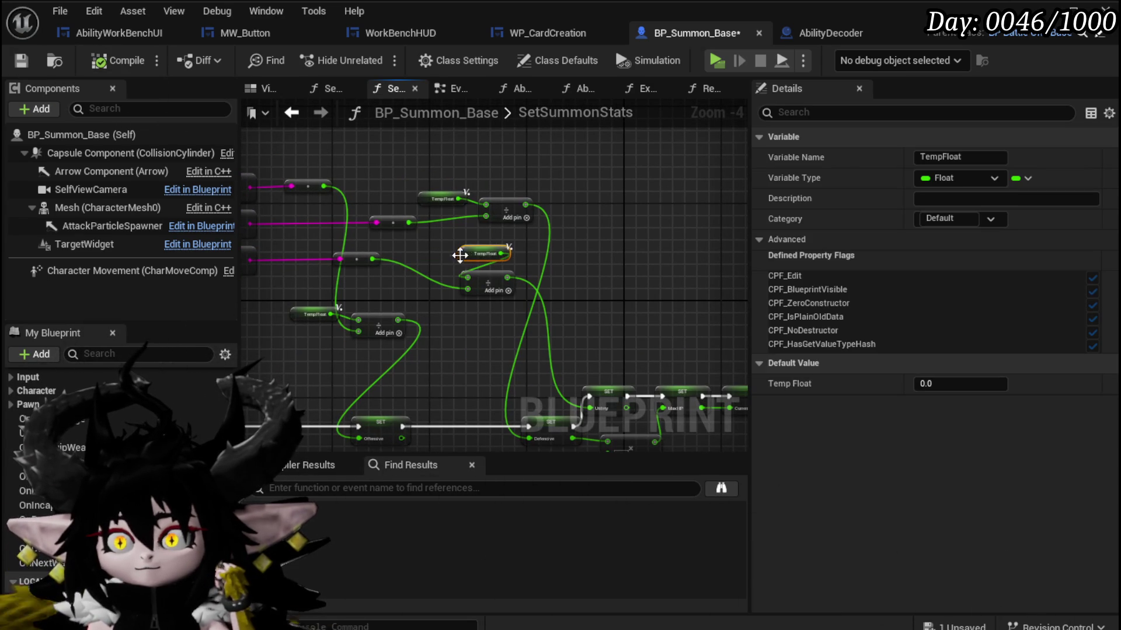
mouse_move(430, 197)
left_mouse_down()
mouse_move(460, 181)
mouse_move(472, 191)
left_mouse_up()
scroll(423, 279, "up", 2)
left_click_drag(352, 287, 423, 271)
left_click(594, 301)
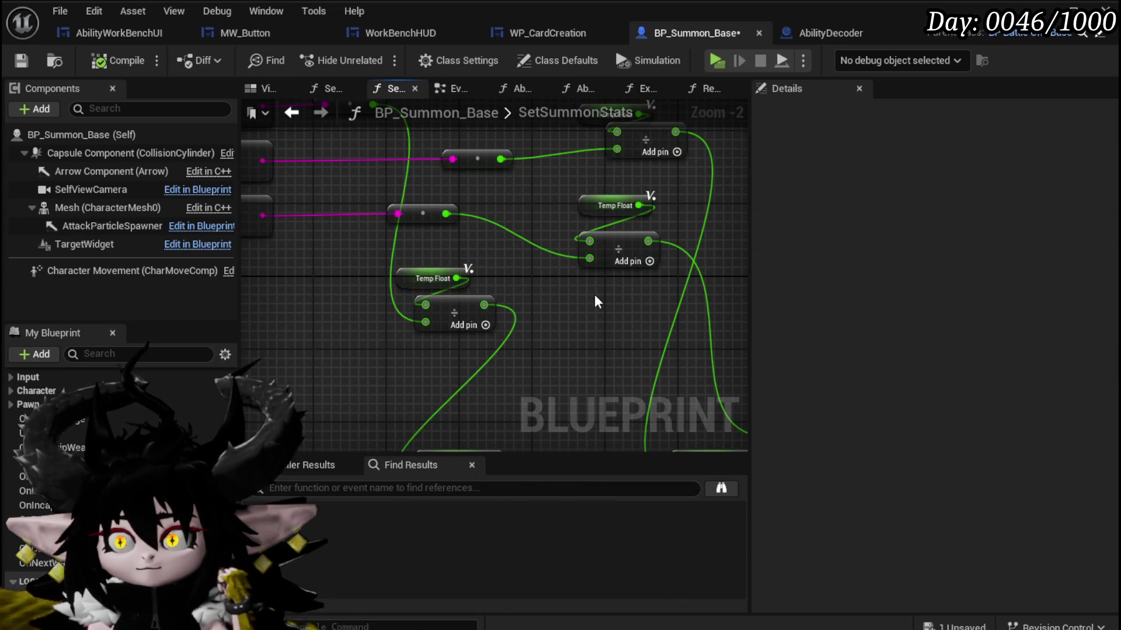
scroll(594, 300, "down", 2)
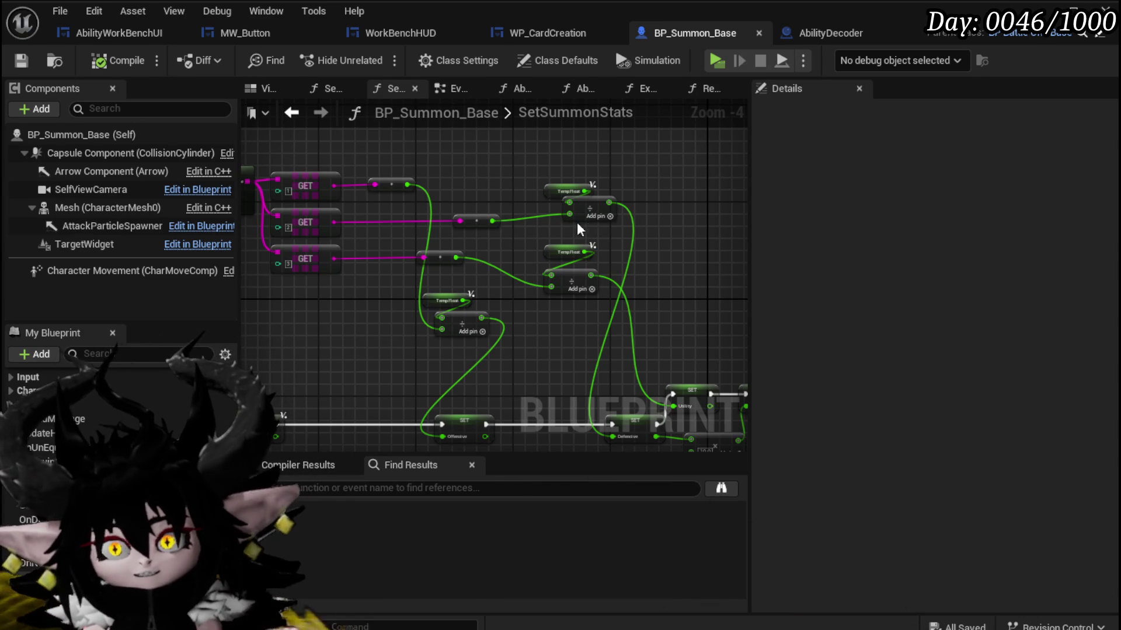
left_click_drag(324, 283, 520, 166)
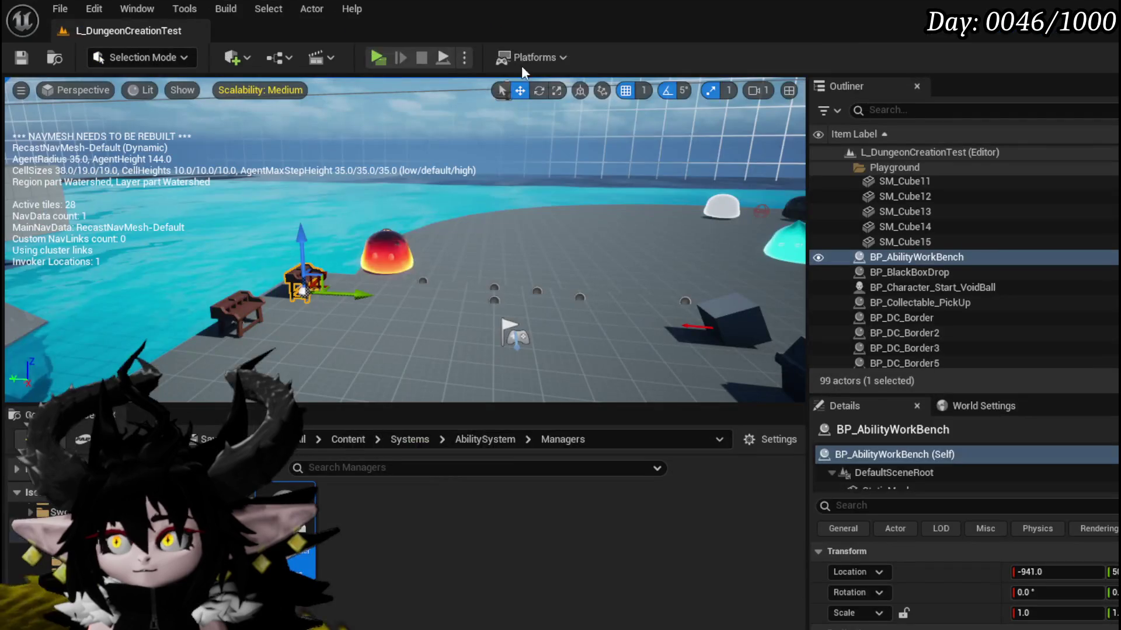
Play-test standalone and open the Sacrifice Summon card from the workbench's magic abilities.
left_click(377, 58)
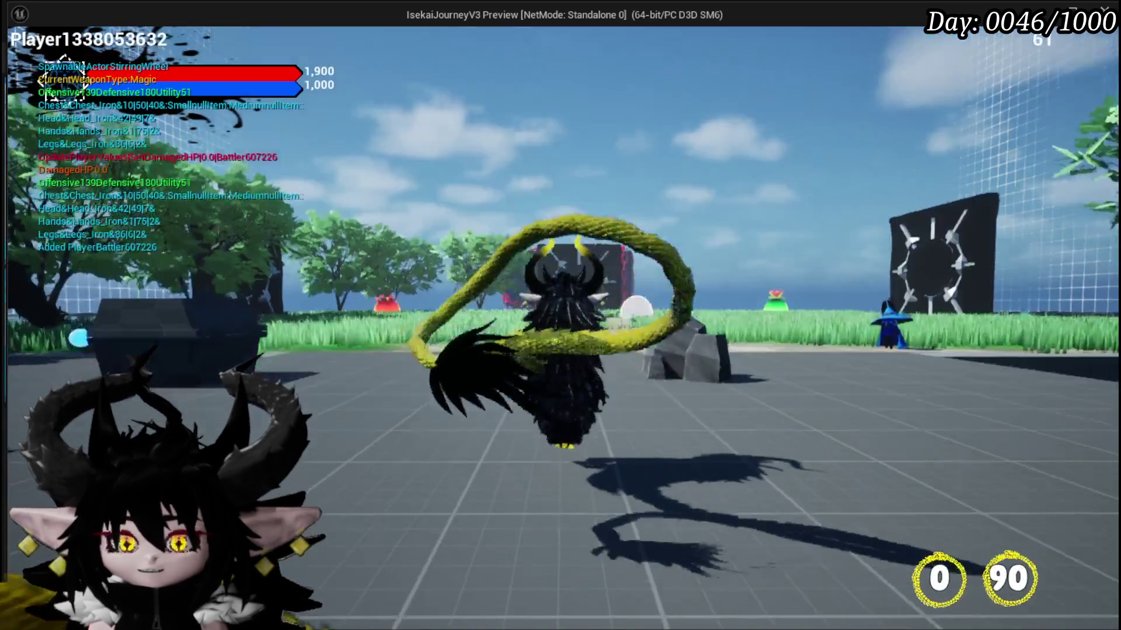
key("w")
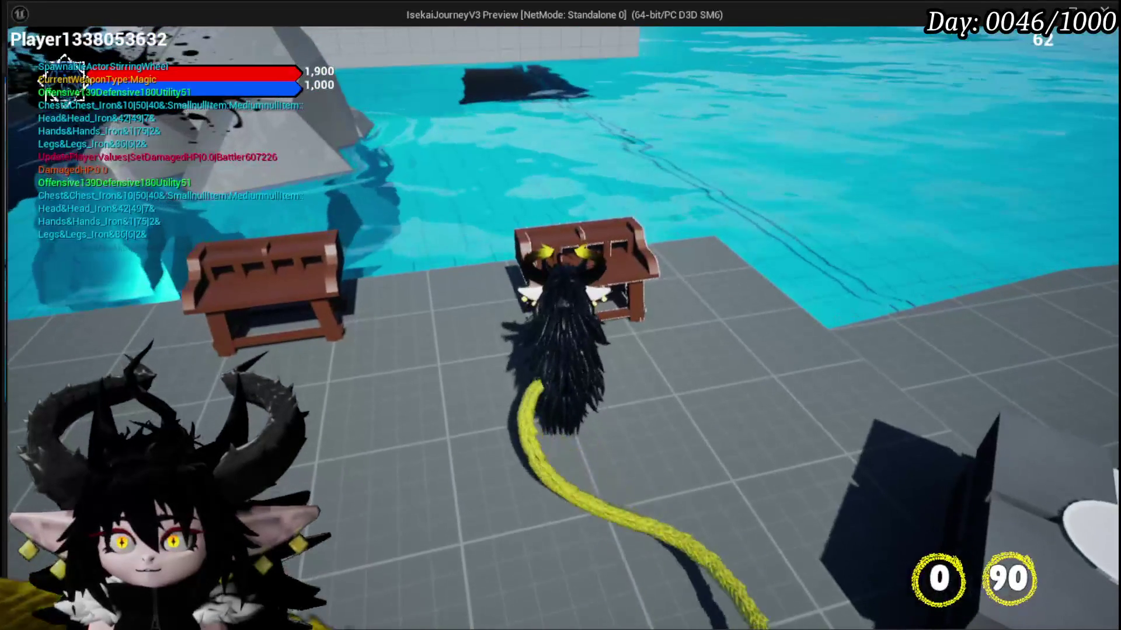
key("Tab")
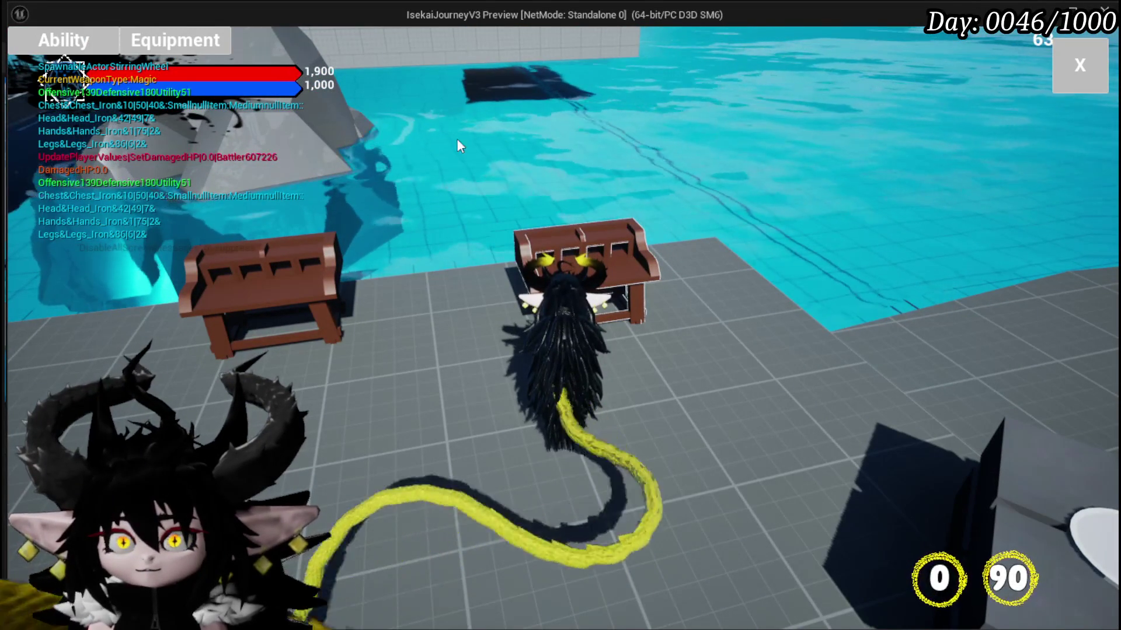
left_click(74, 37)
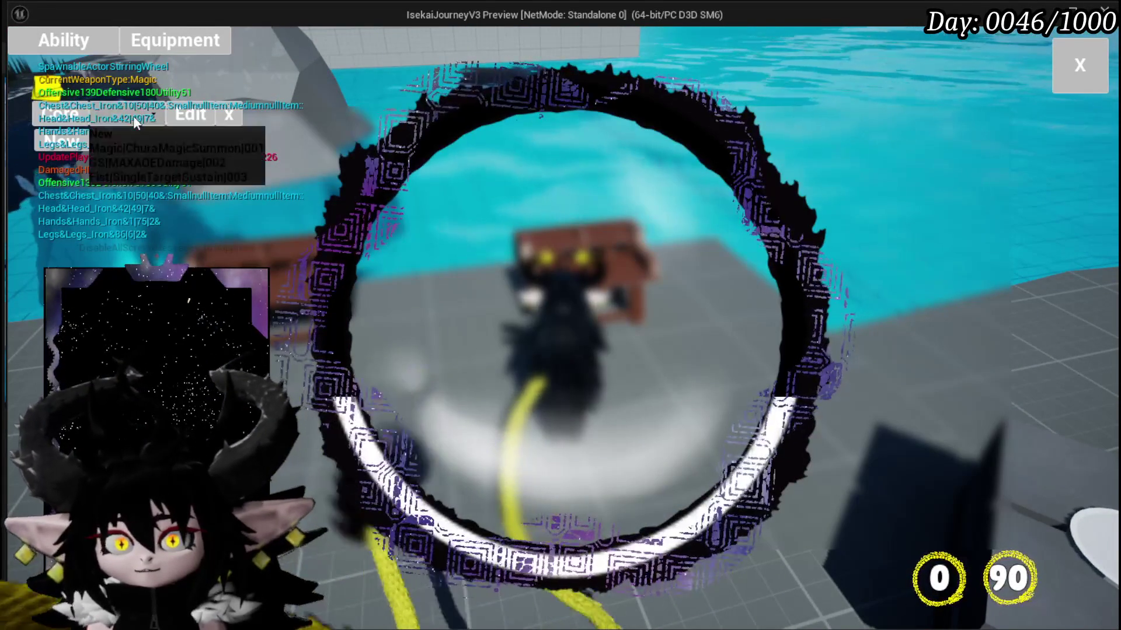
left_click(140, 147)
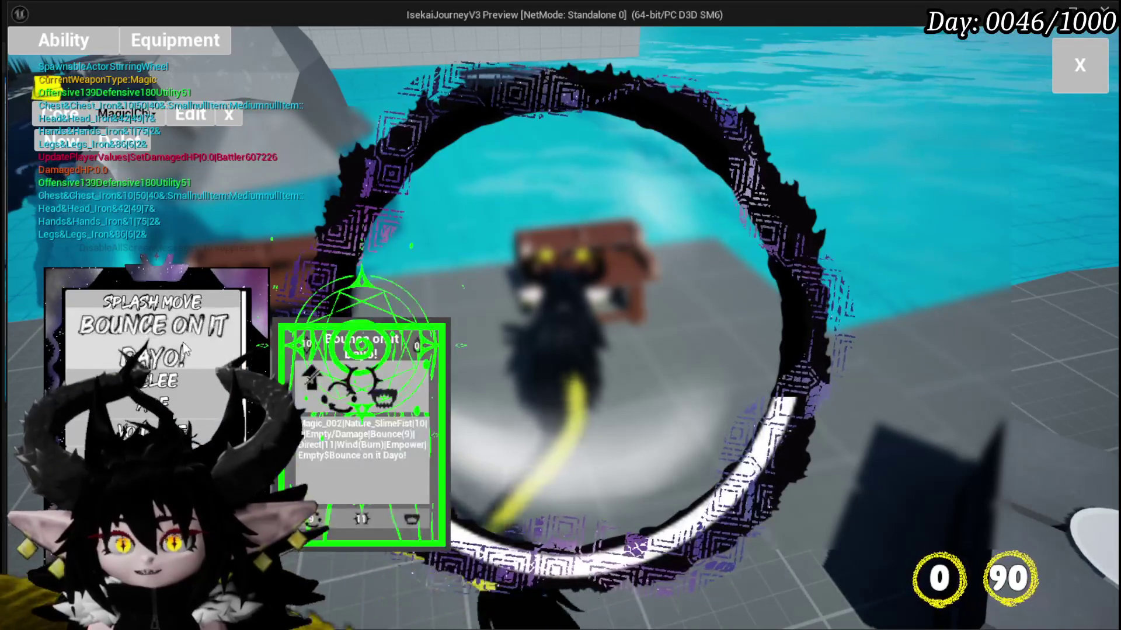
scroll(202, 336, "down", 5)
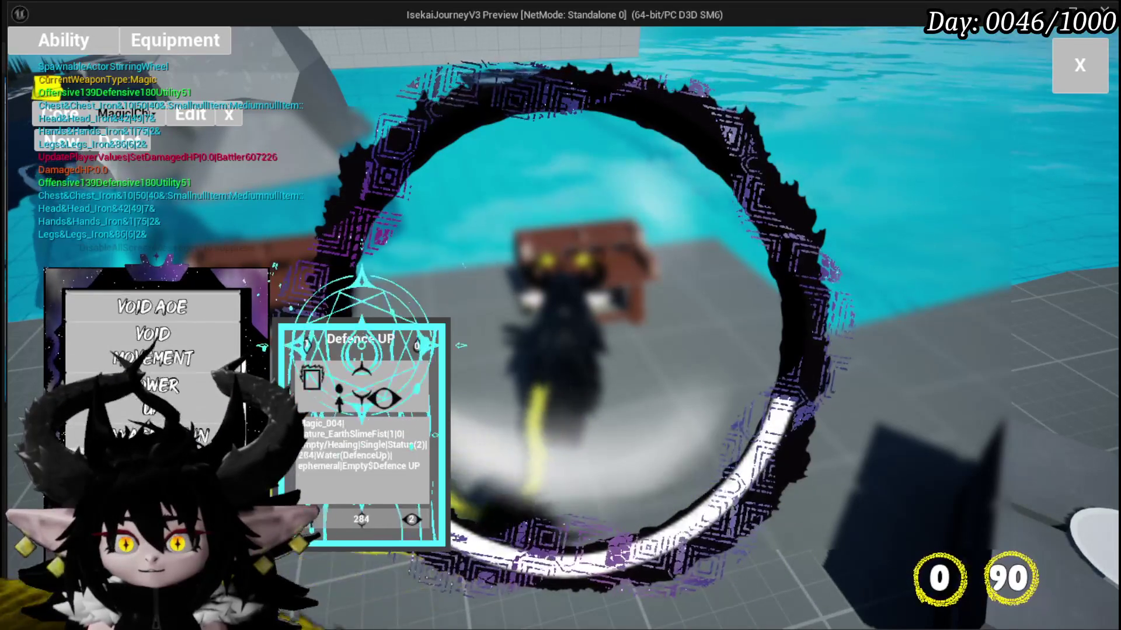
scroll(202, 336, "down", 1)
left_click(362, 432)
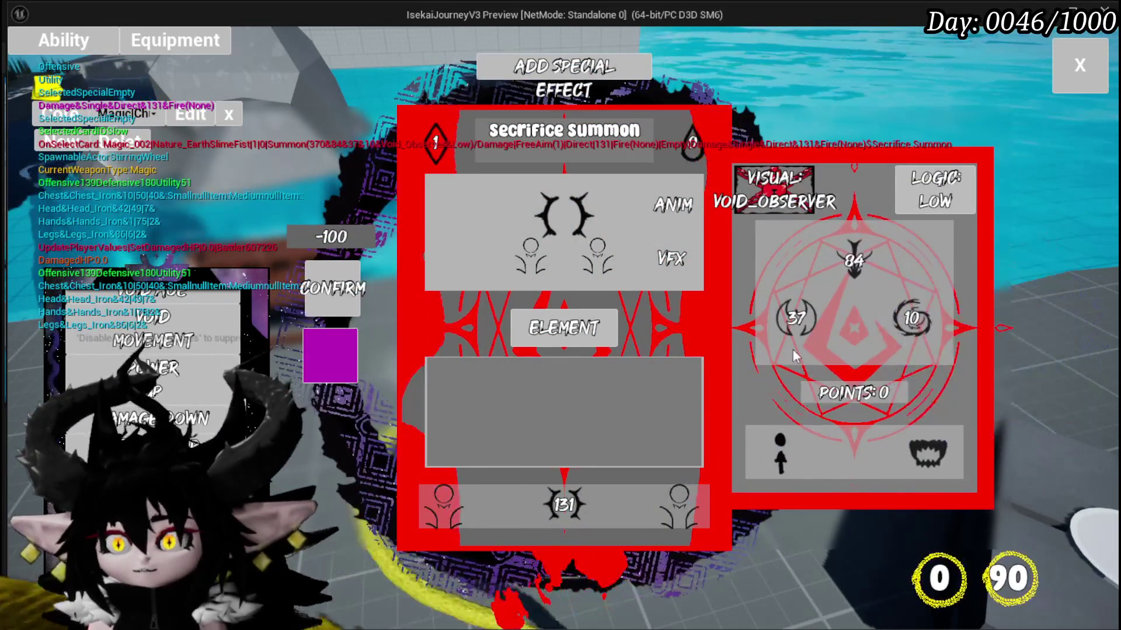
Refresh the Sacrifice Summon card and enter a new FILL value for the top stat.
mouse_move(890, 320)
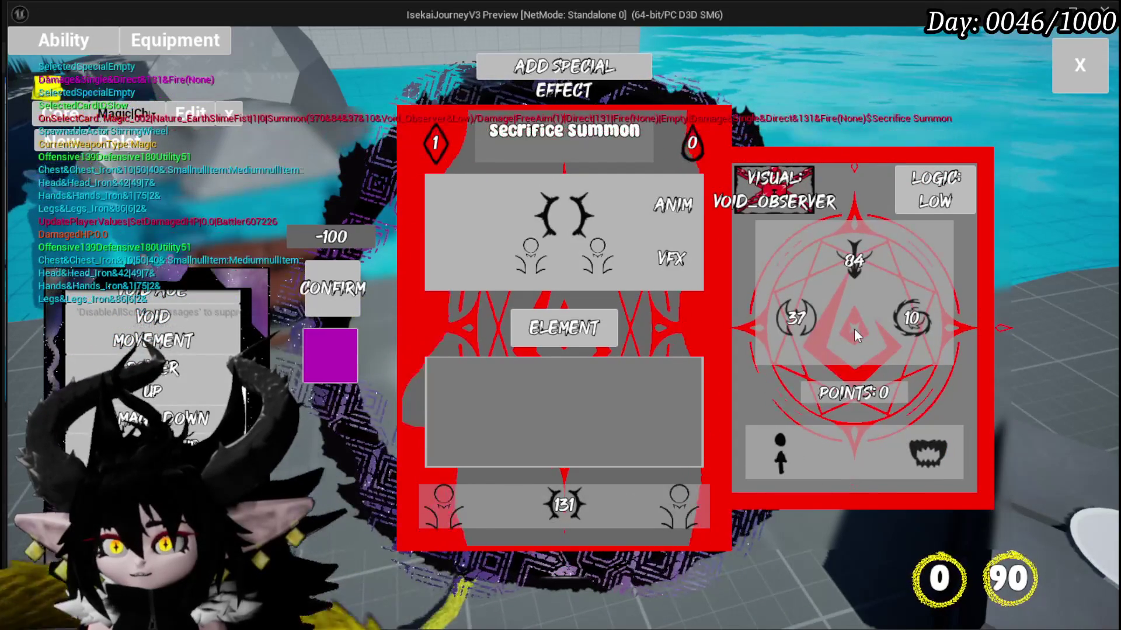
mouse_move(864, 268)
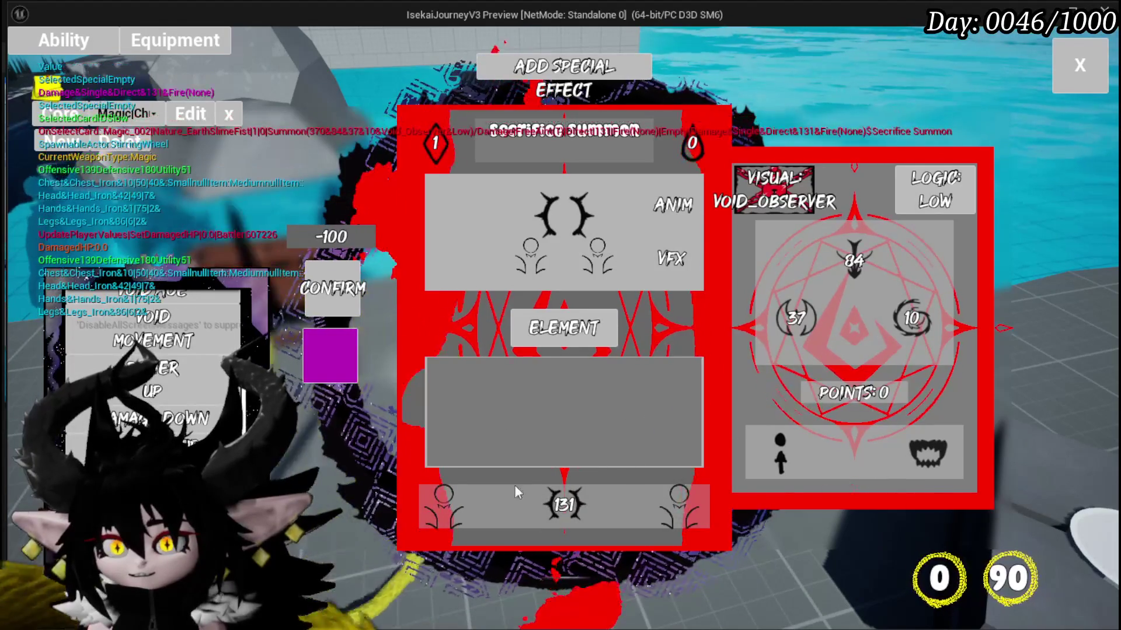
left_click(357, 284)
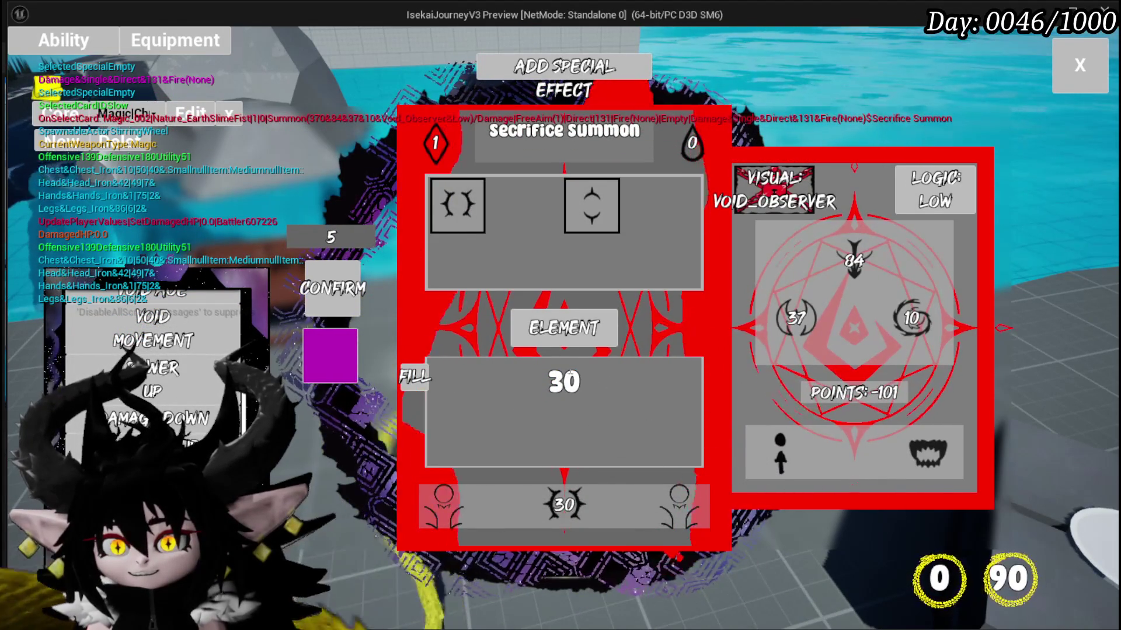
key("BackSpace")
type("5")
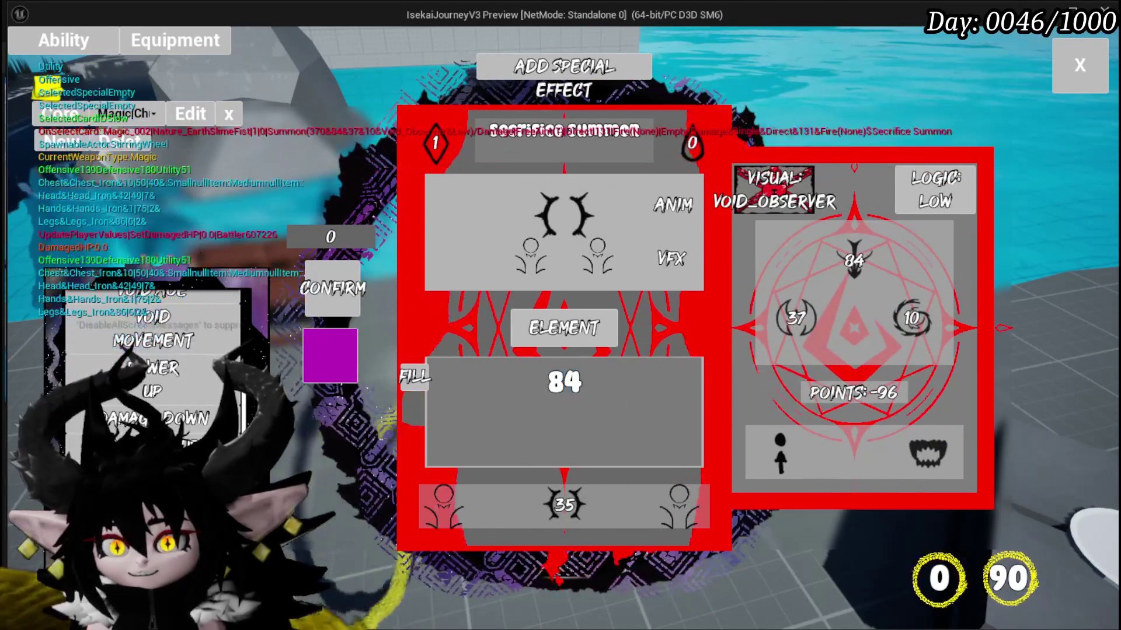
type("1")
key("Return")
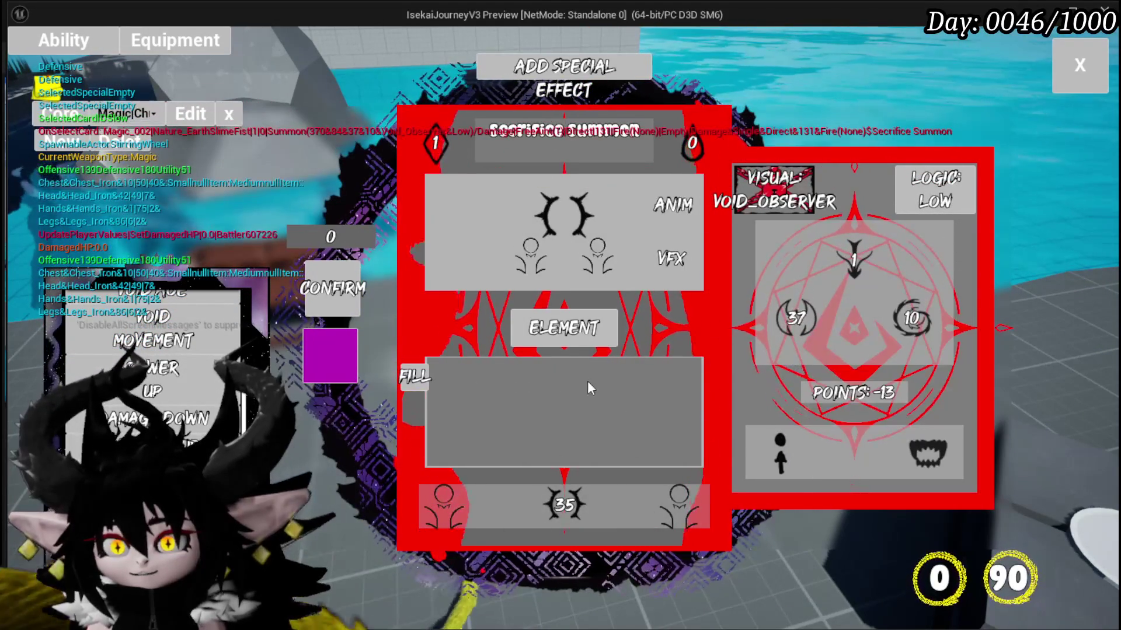
Set the Offensive stat to 10 through the FILL box and close the card editor.
mouse_move(795, 318)
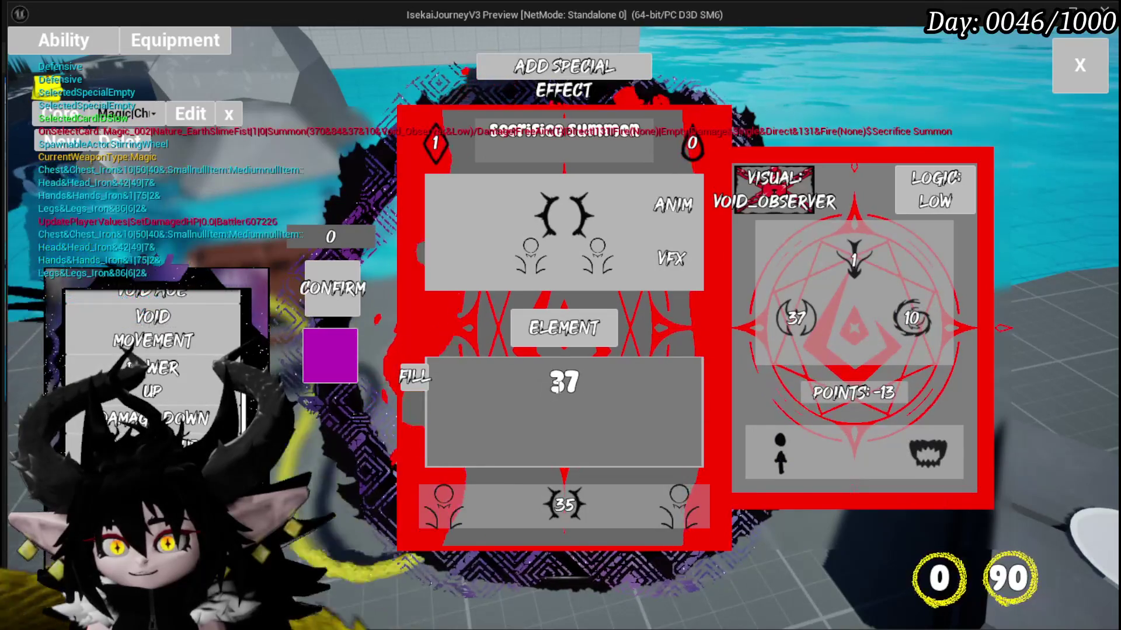
left_click(898, 324)
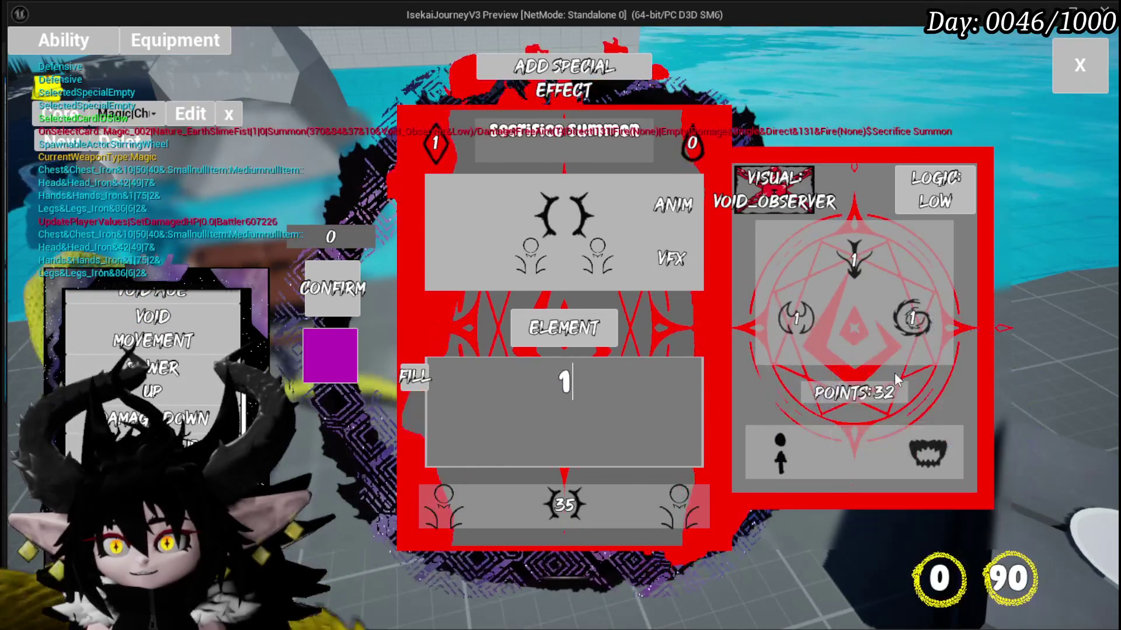
mouse_move(797, 341)
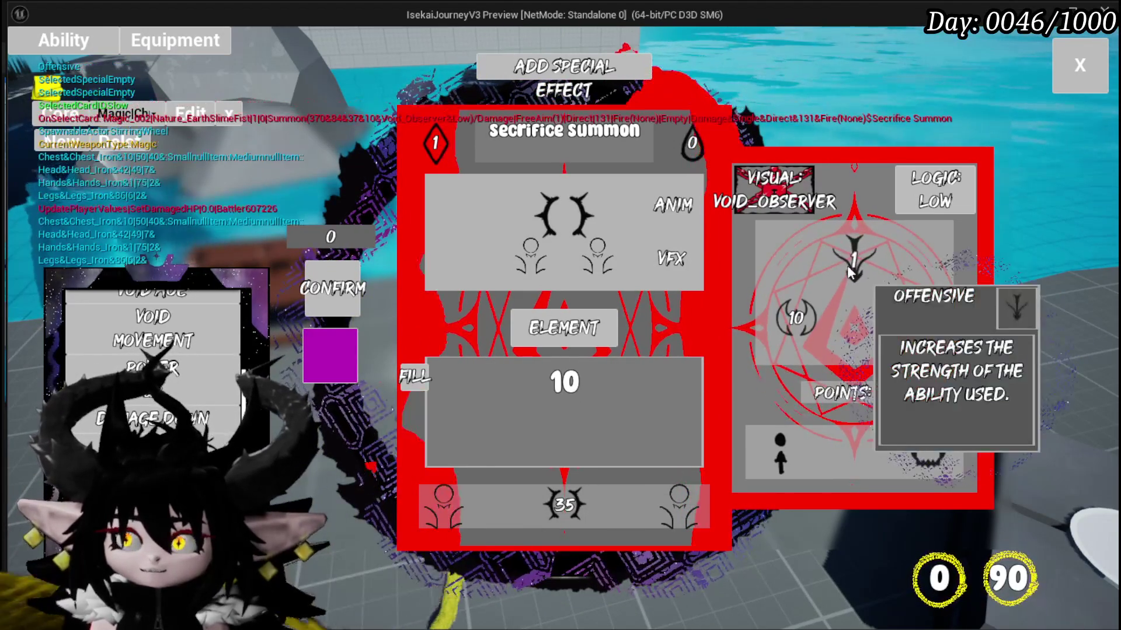
key("BackSpace")
key("BackSpace")
type("1")
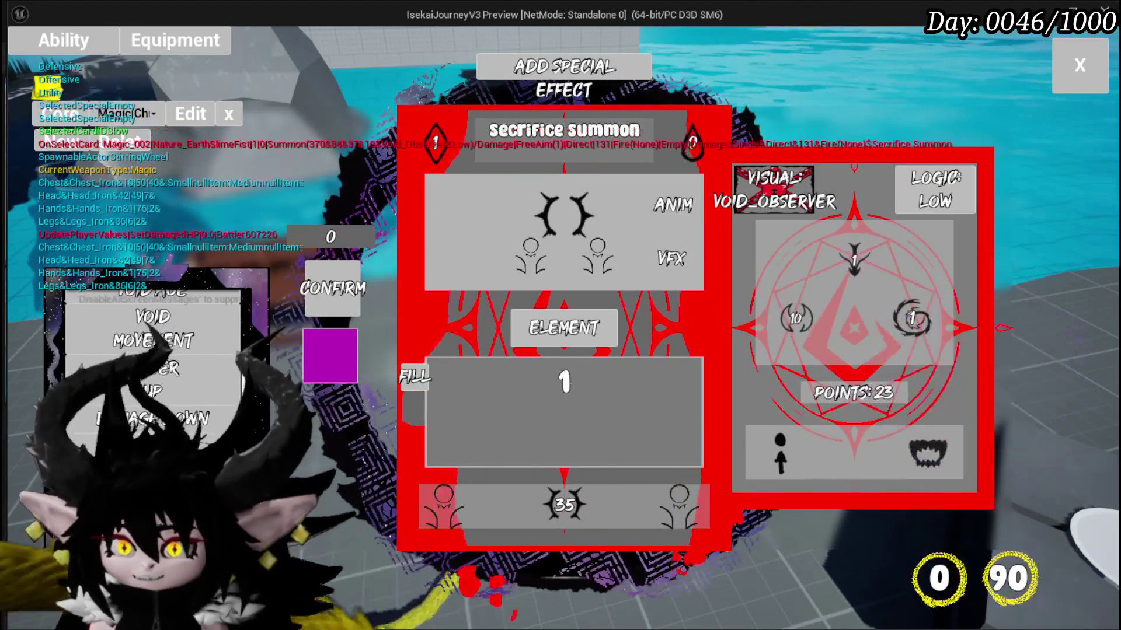
type("10")
key("Return")
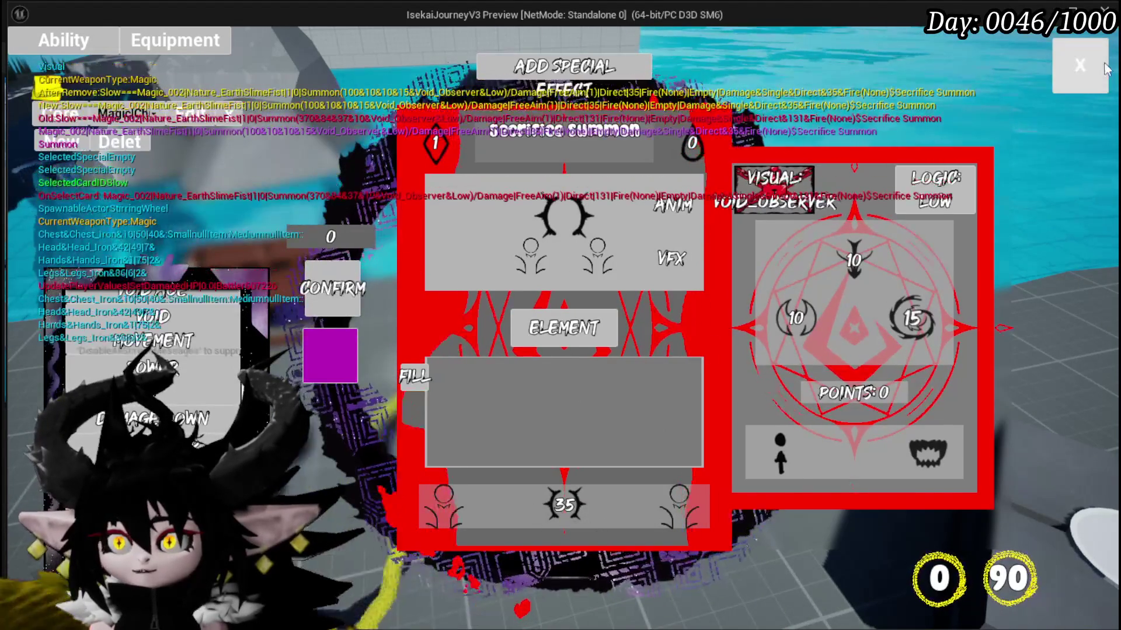
left_click(1105, 69)
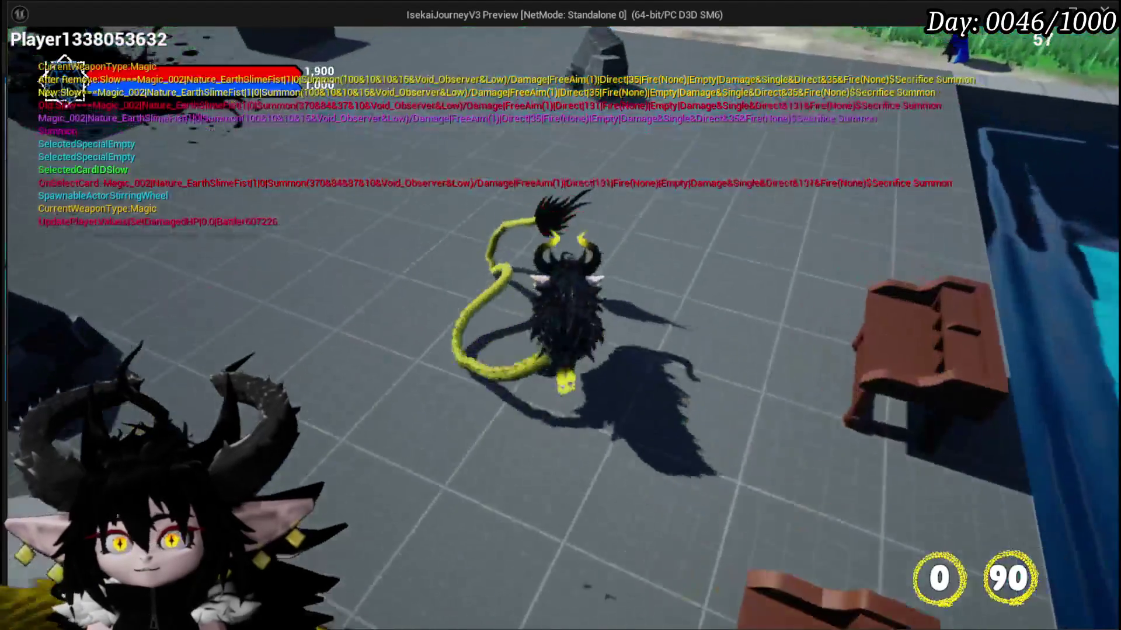
Run to the fire creature, cast the water splash at the slimes, then end the preview.
key("w")
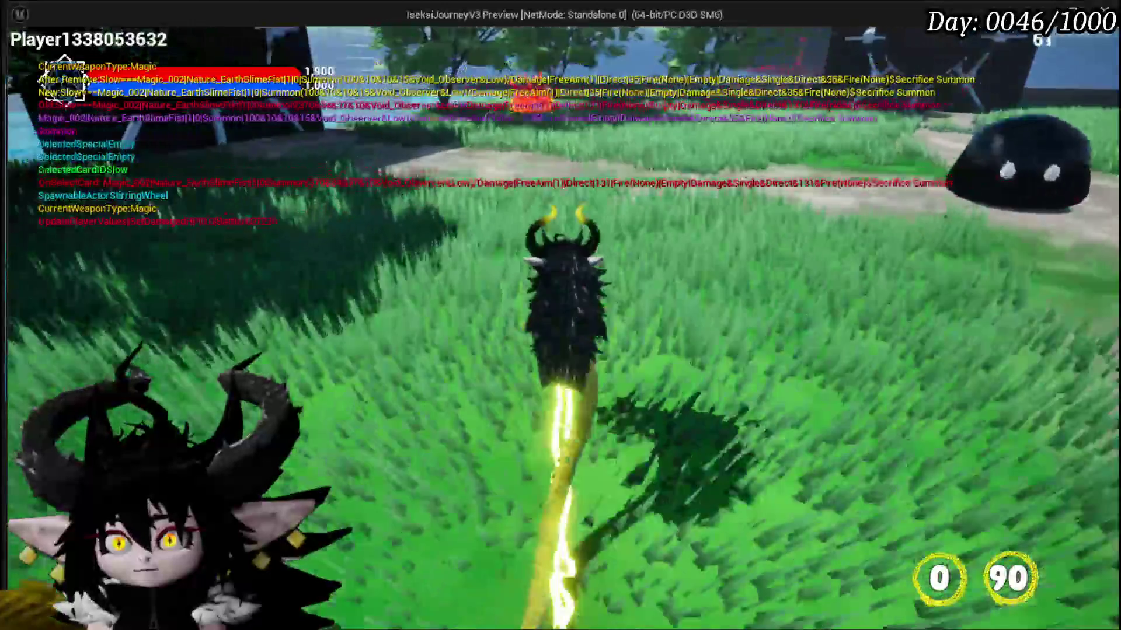
key("w")
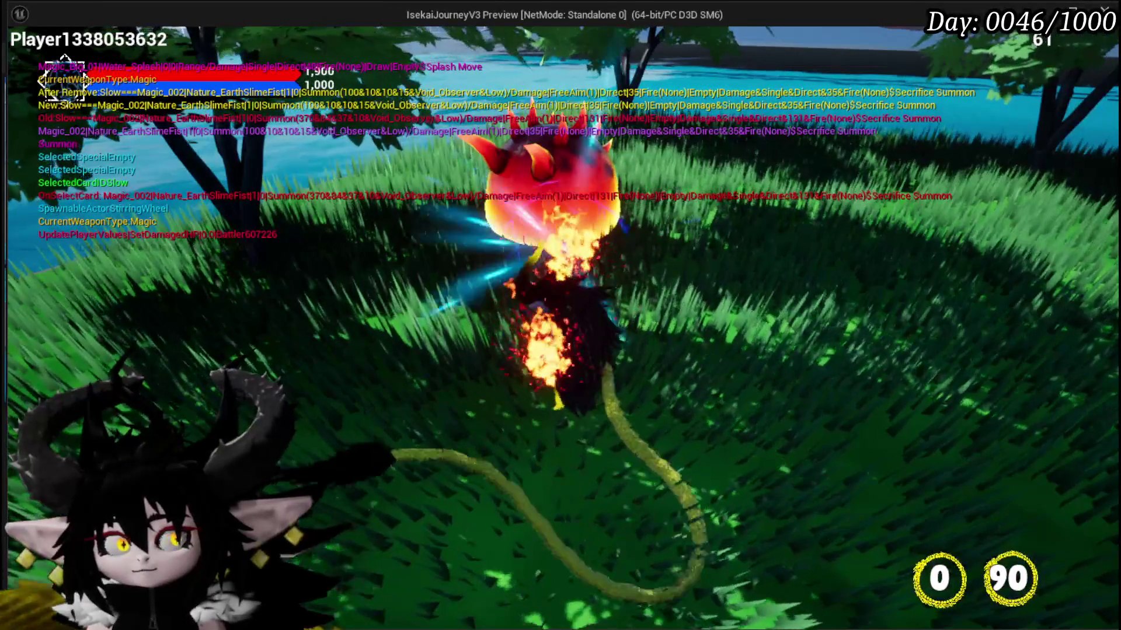
key("e")
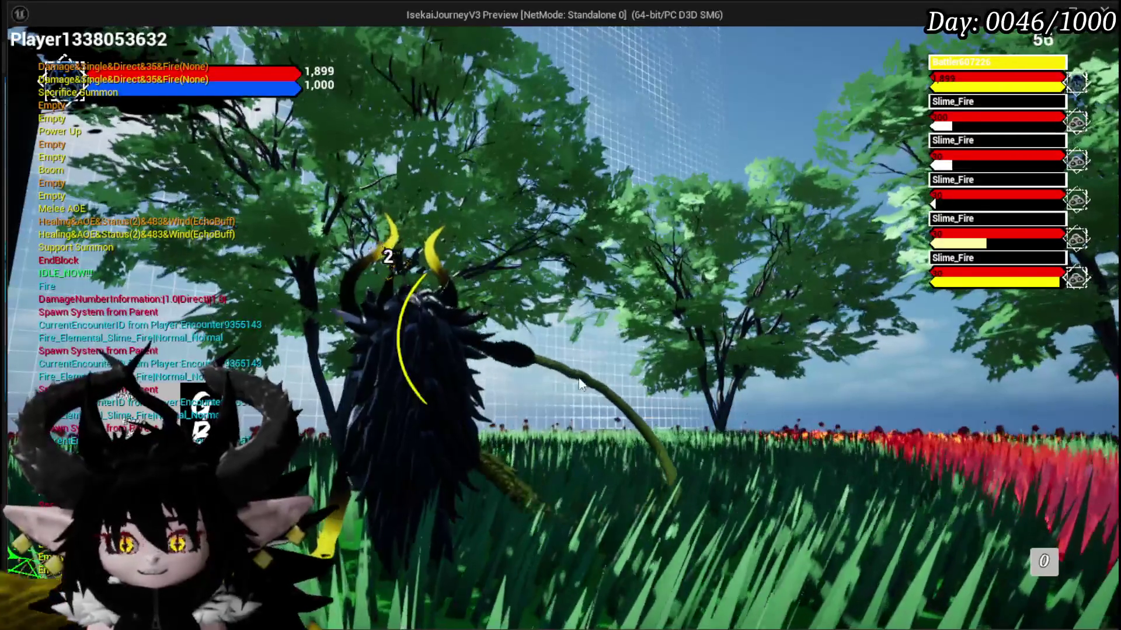
key("Escape")
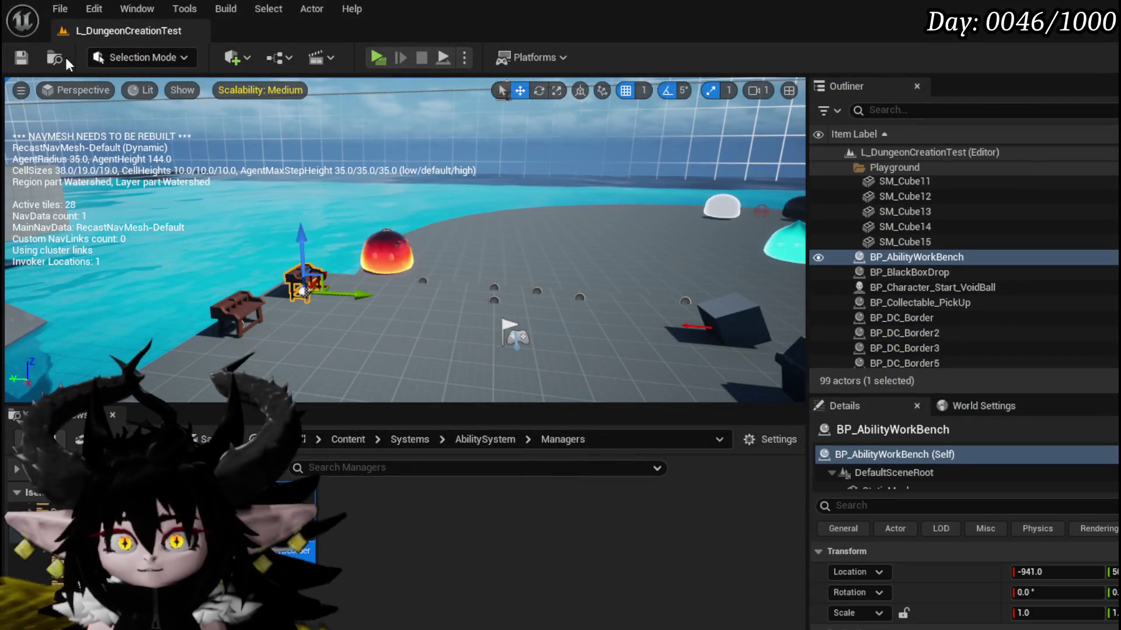
Save the level and set WorkBenchHUD's Set Visibility node to Visible.
left_click(24, 58)
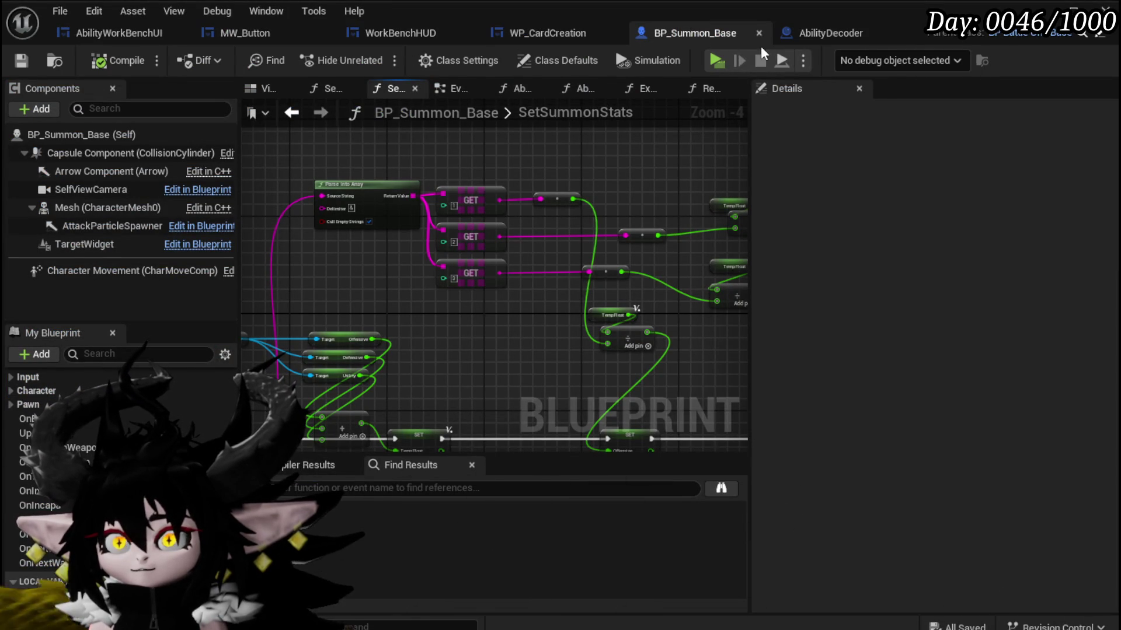
left_click(400, 35)
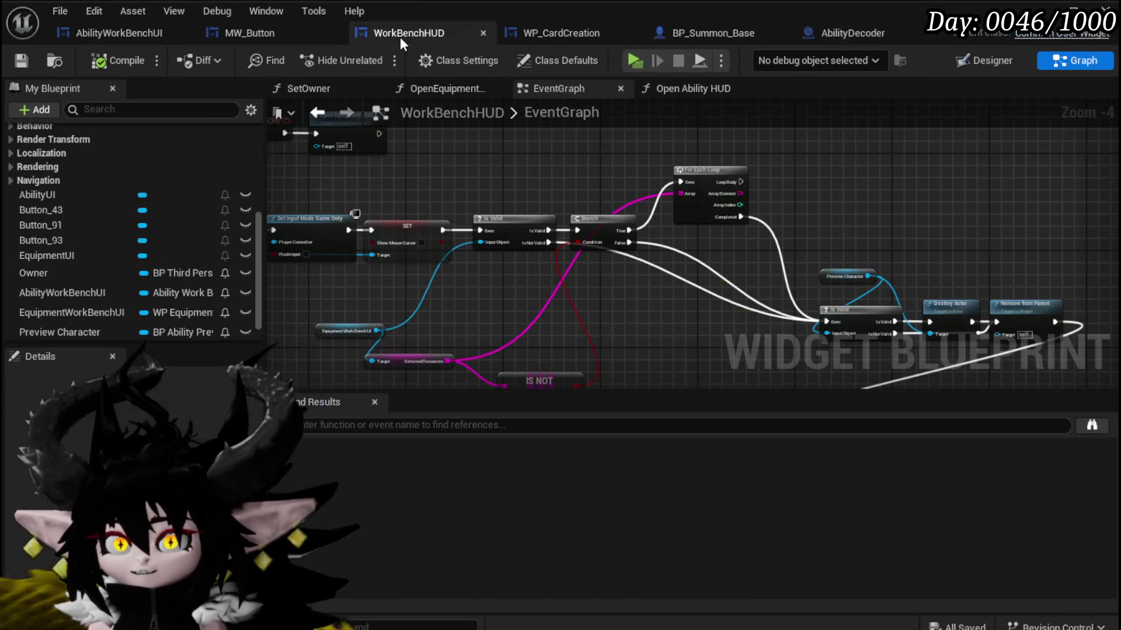
scroll(584, 292, "up", 5)
left_click(573, 224)
left_click(586, 242)
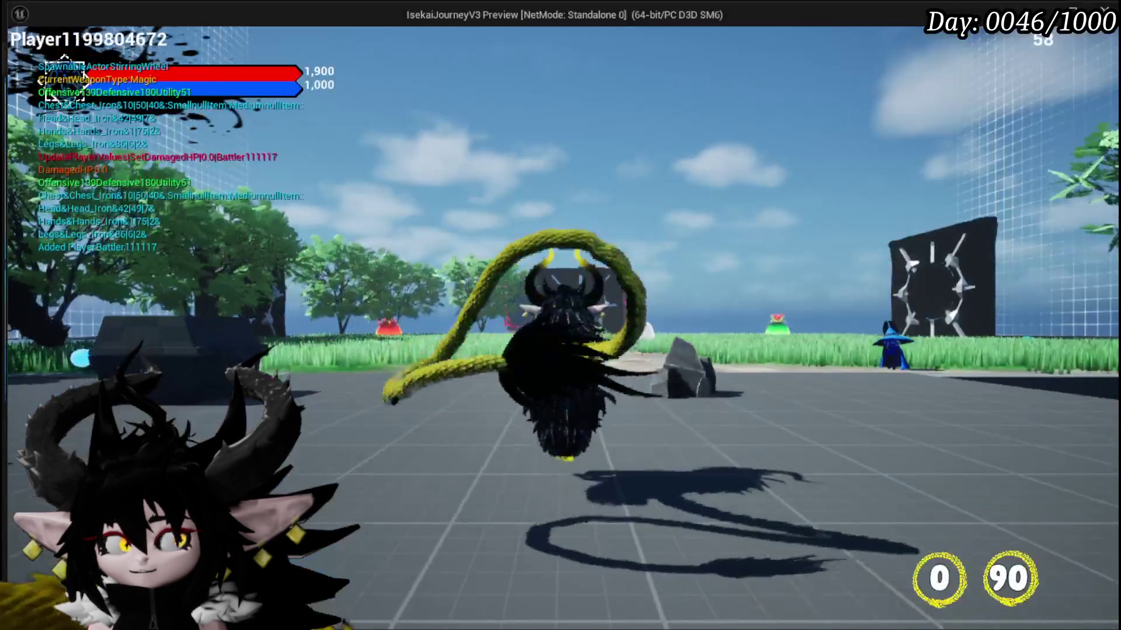
Open the workbench HUD, choose the Magic category and open the Secrifice Summon card.
key("e")
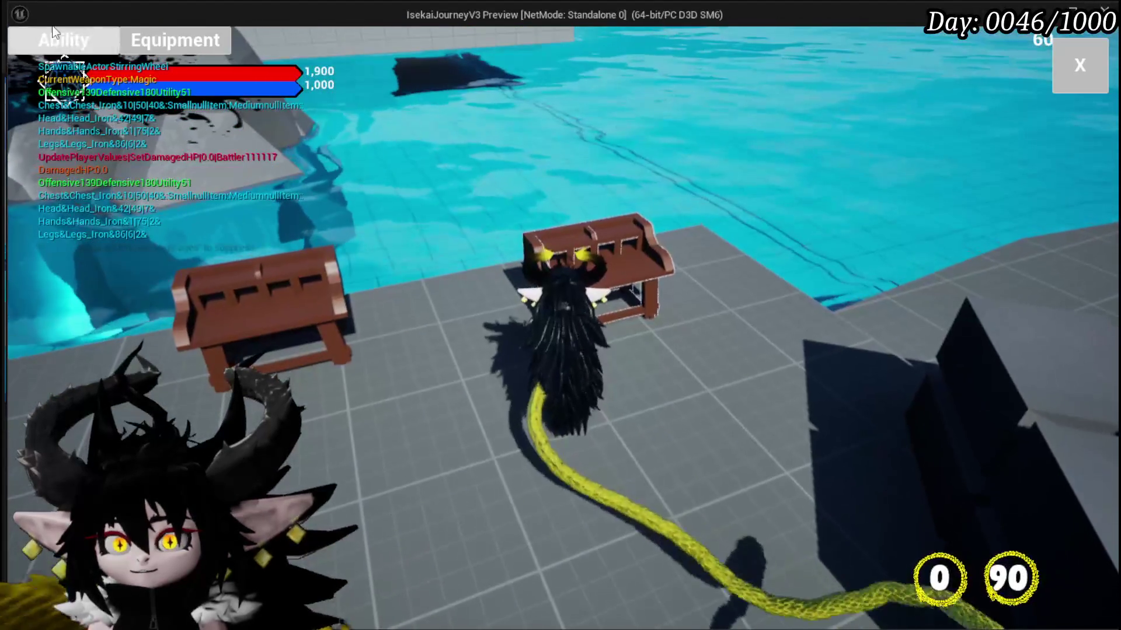
left_click(150, 114)
left_click(150, 148)
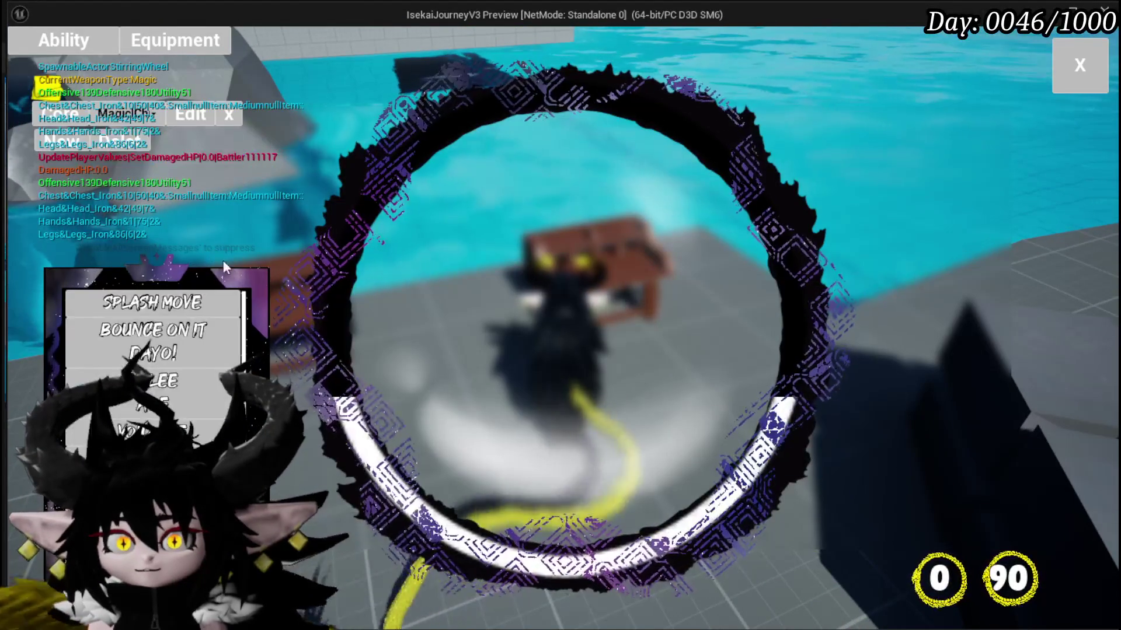
left_click(362, 409)
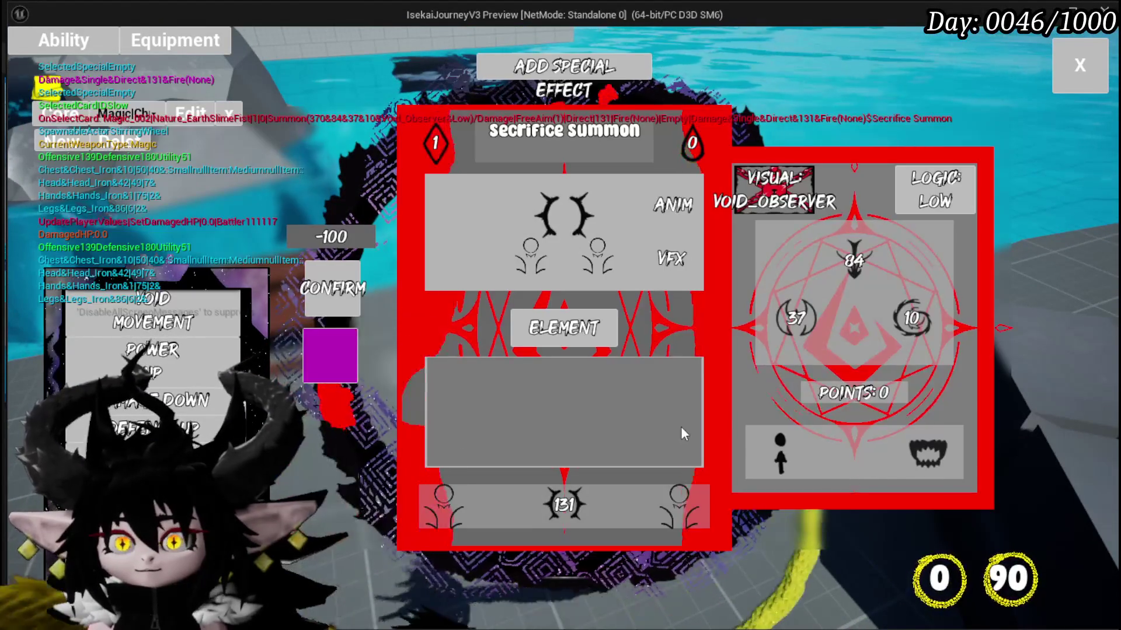
Re-enter the card's stats as 10, 10 and 15 via FILL and close the editor.
left_click(795, 318)
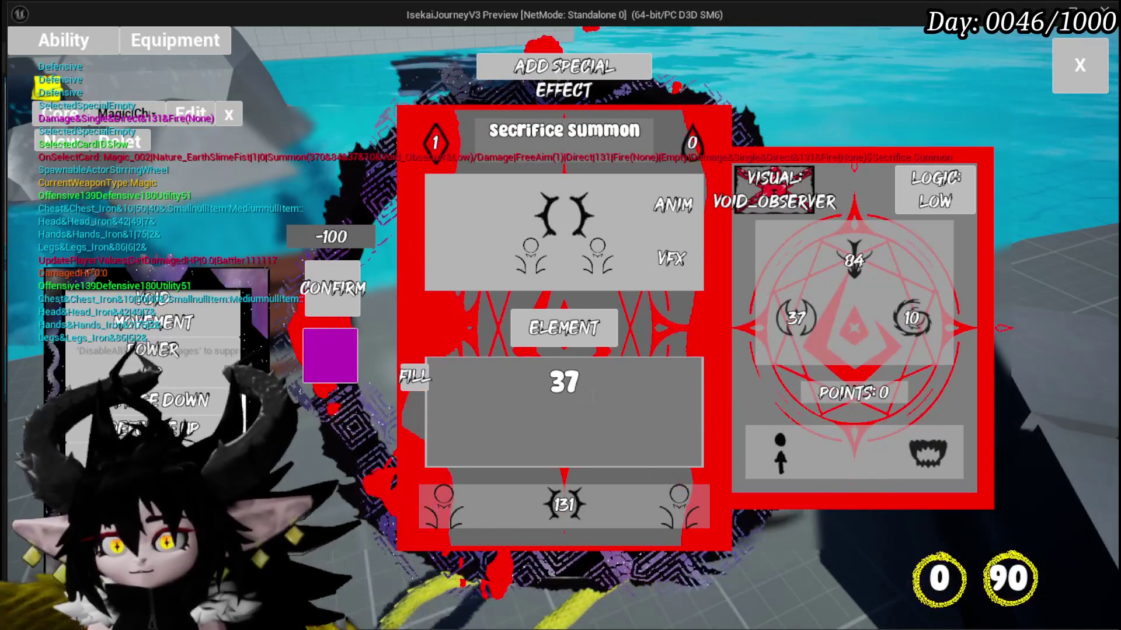
left_click(912, 318)
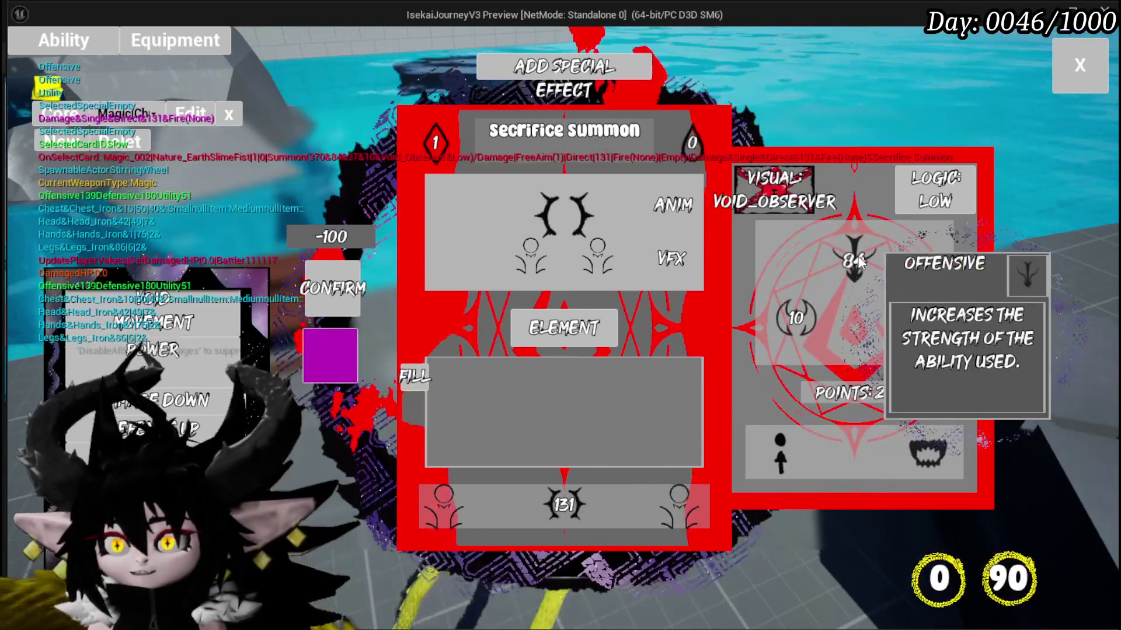
left_click(858, 261)
type("10")
left_click(911, 319)
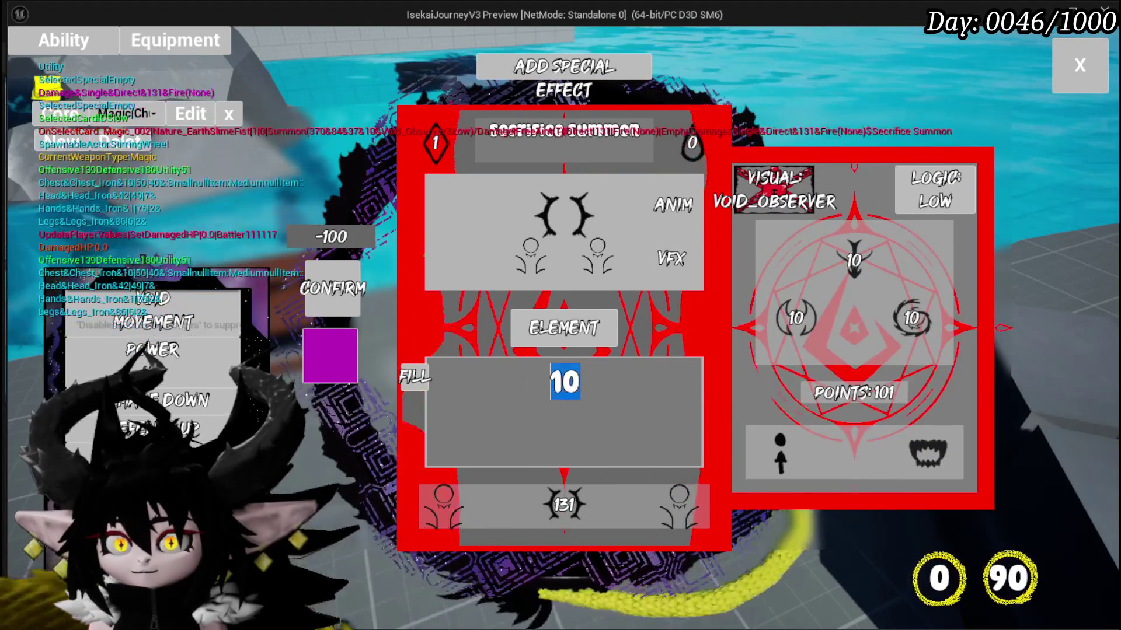
left_click(562, 512)
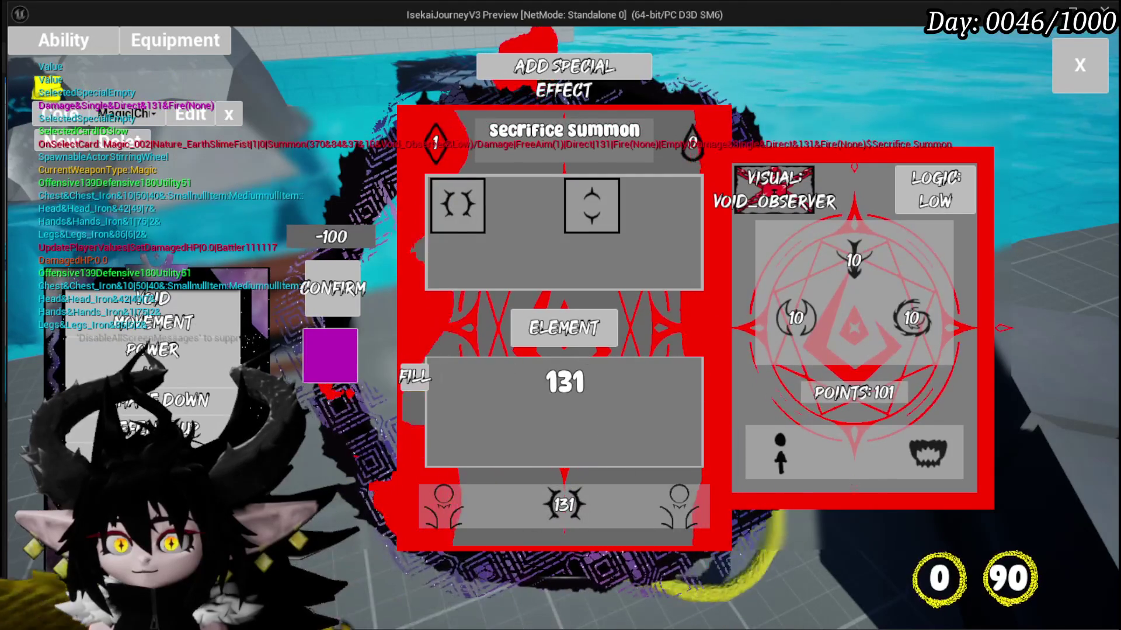
left_click(918, 326)
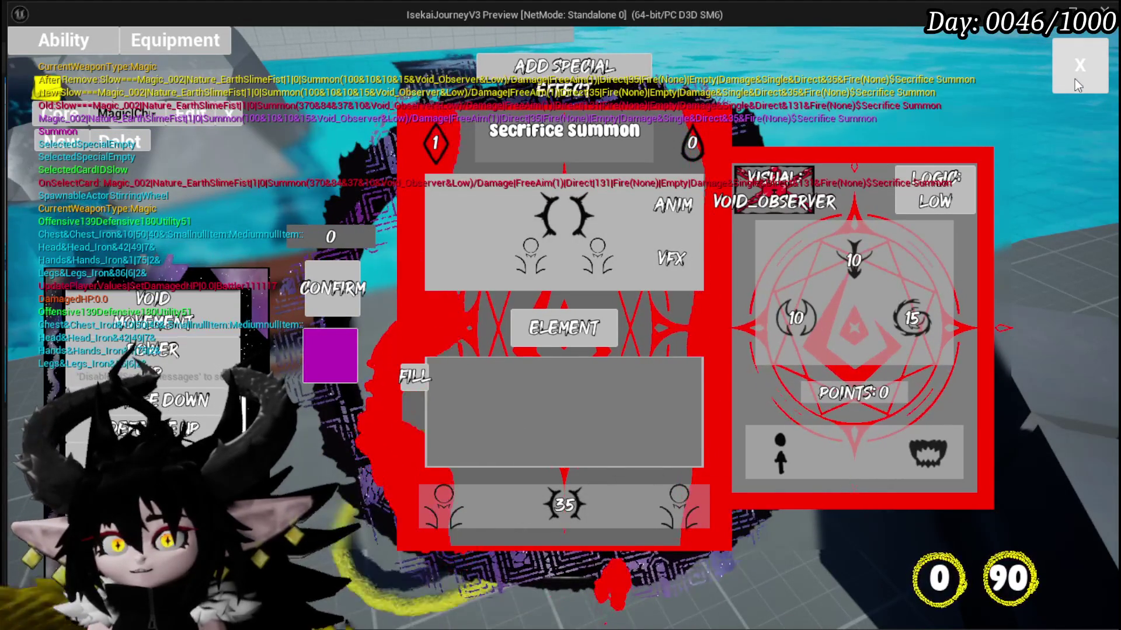
left_click(1075, 79)
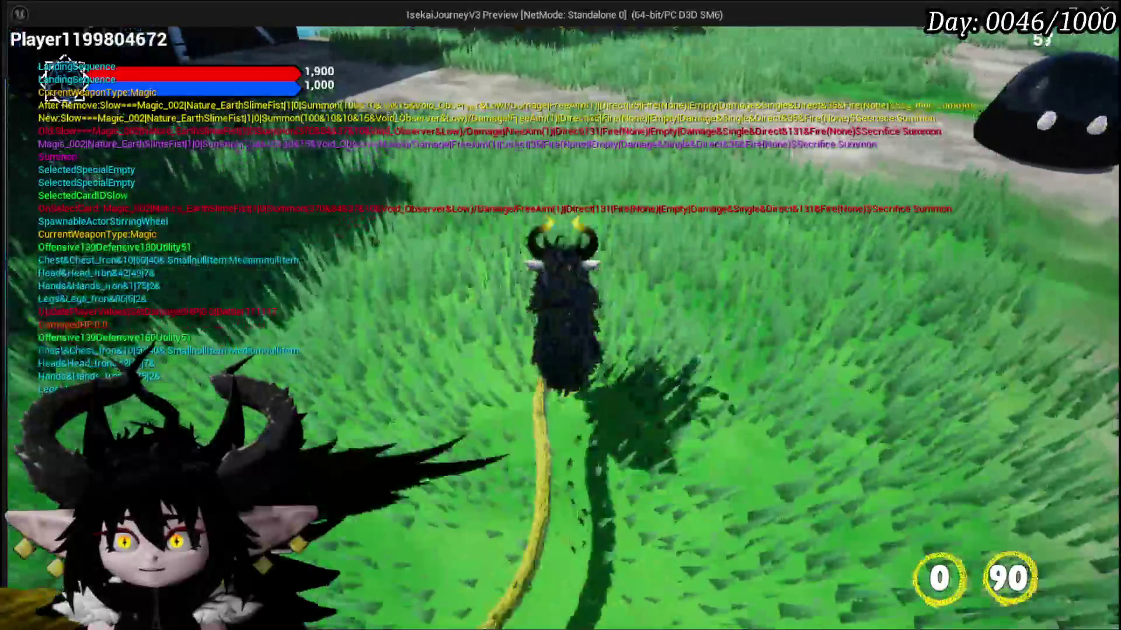
Save the game from the in-game settings menu.
key("Escape")
left_click(564, 358)
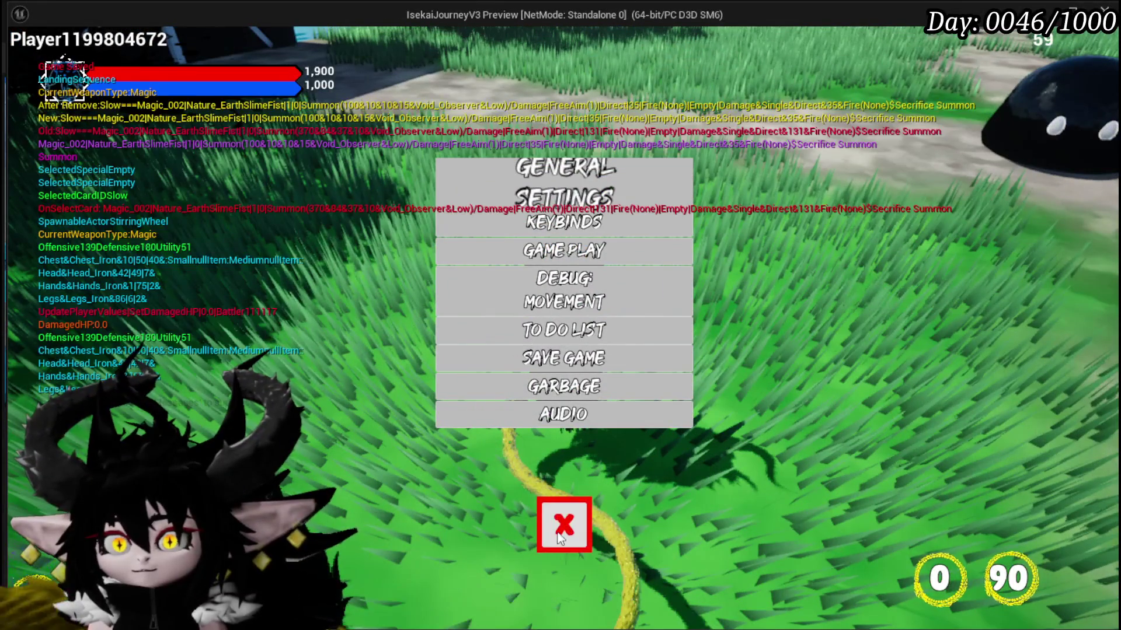
left_click(569, 532)
Fight the fire creature, play the Secrifice Summon card, then stop the play session.
key("w")
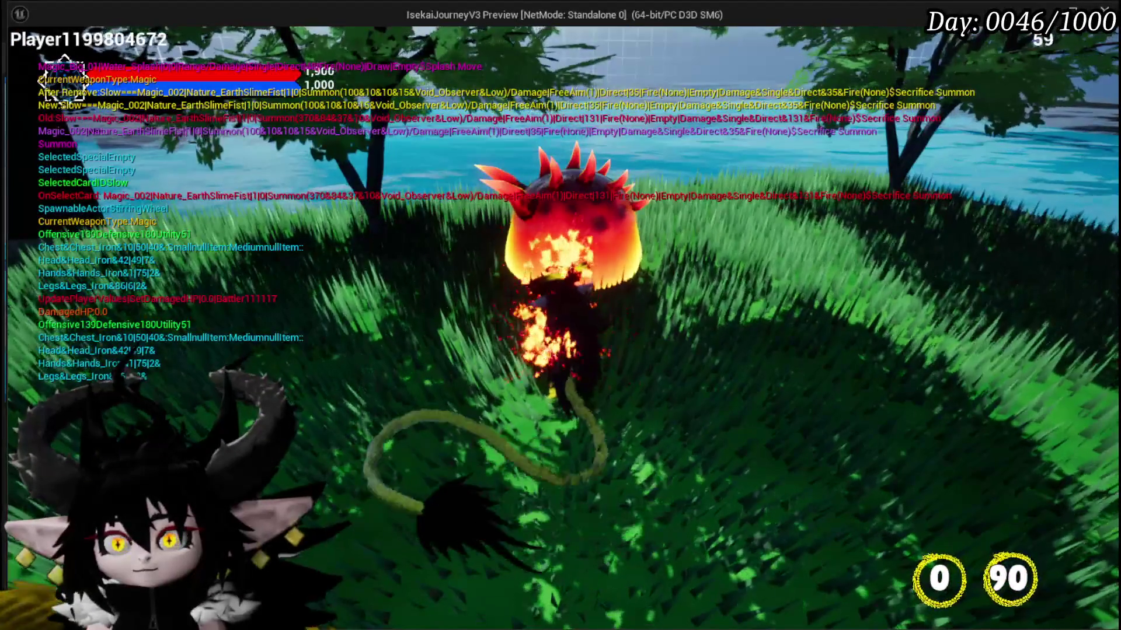
key("e")
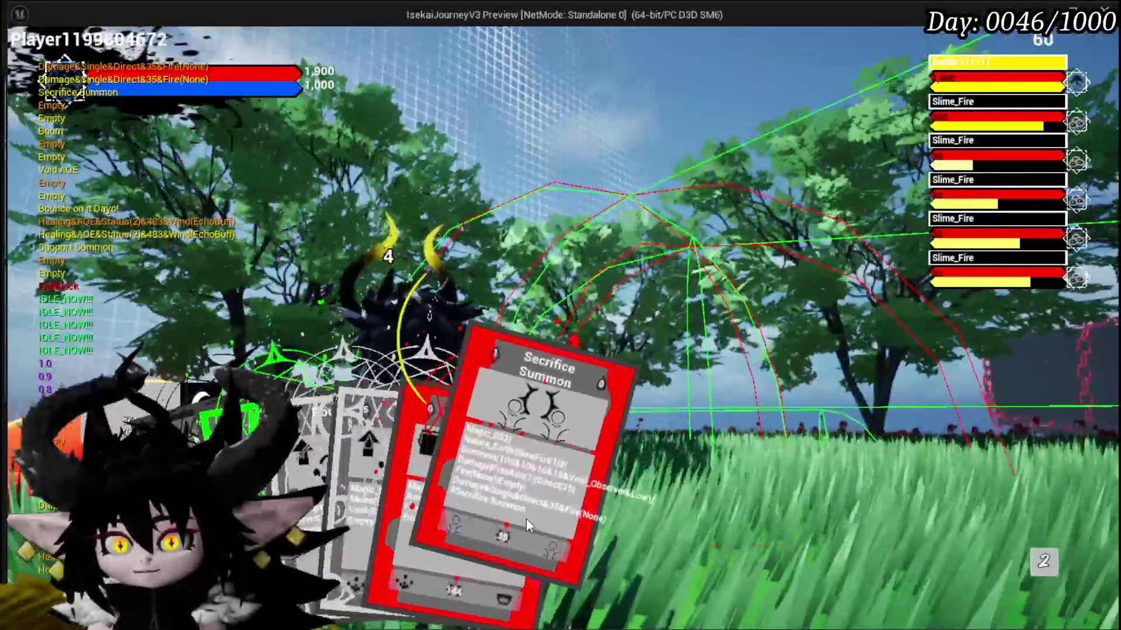
left_click(509, 517)
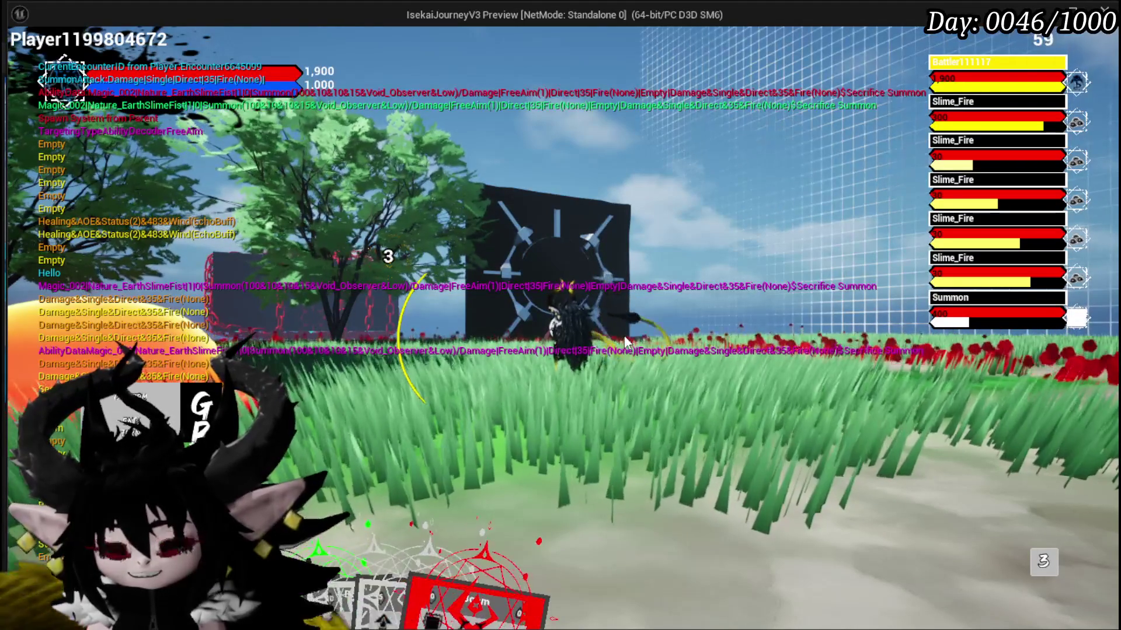
mouse_move(980, 309)
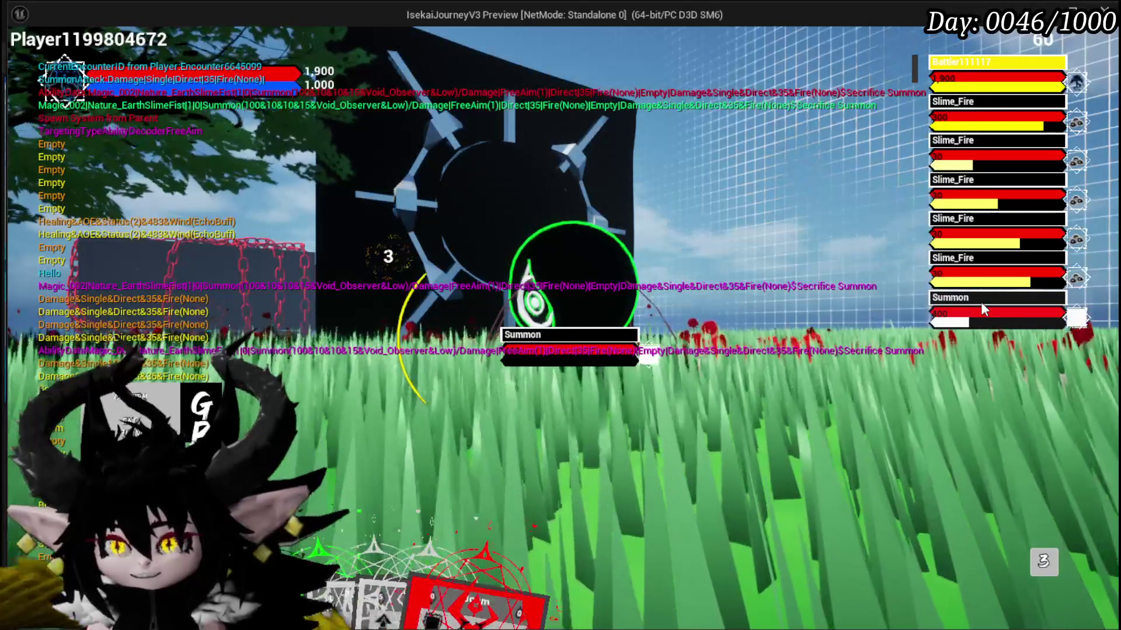
key("alt+Tab")
key("Escape")
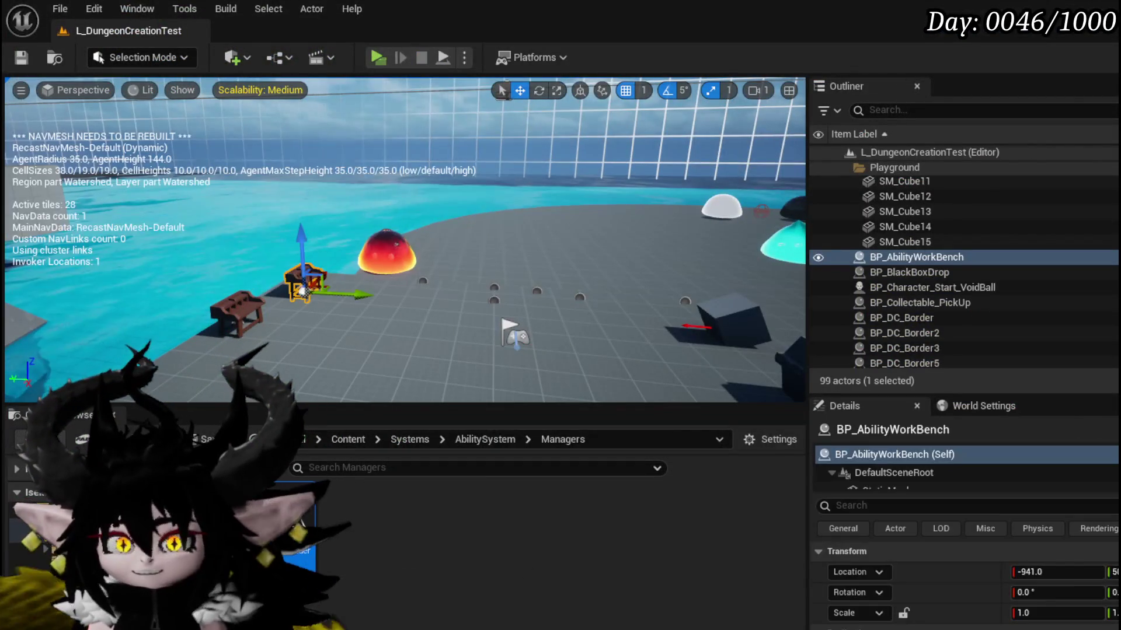
Save packages and review the blueprint tabs, ending on BP_Summon_Base's SetSummonStats graph.
left_click(21, 58)
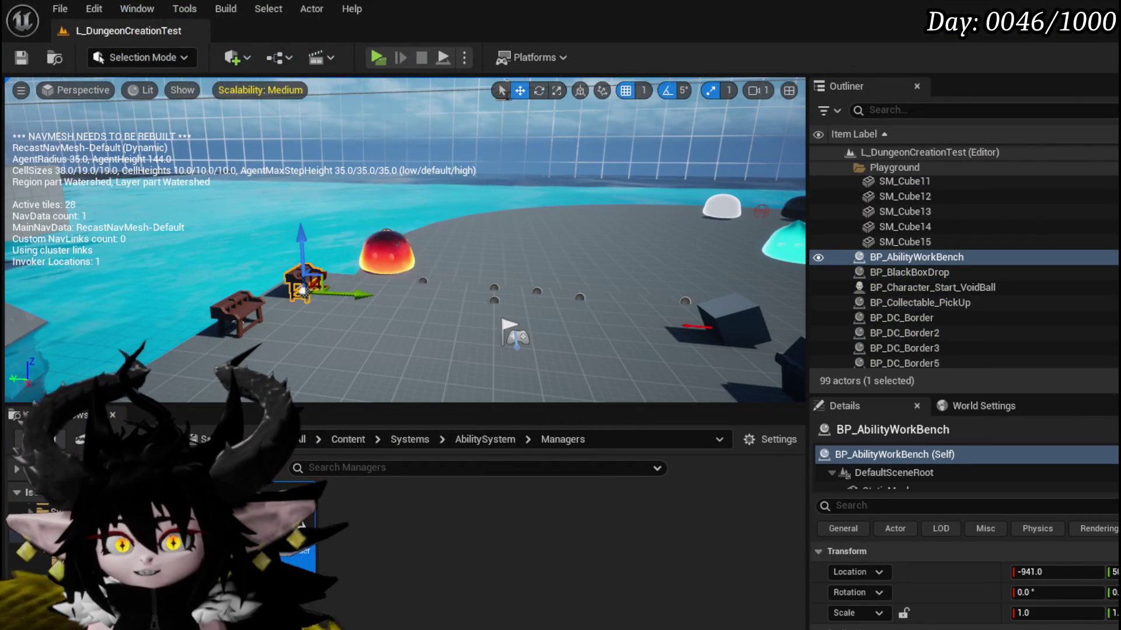
key("alt+Tab")
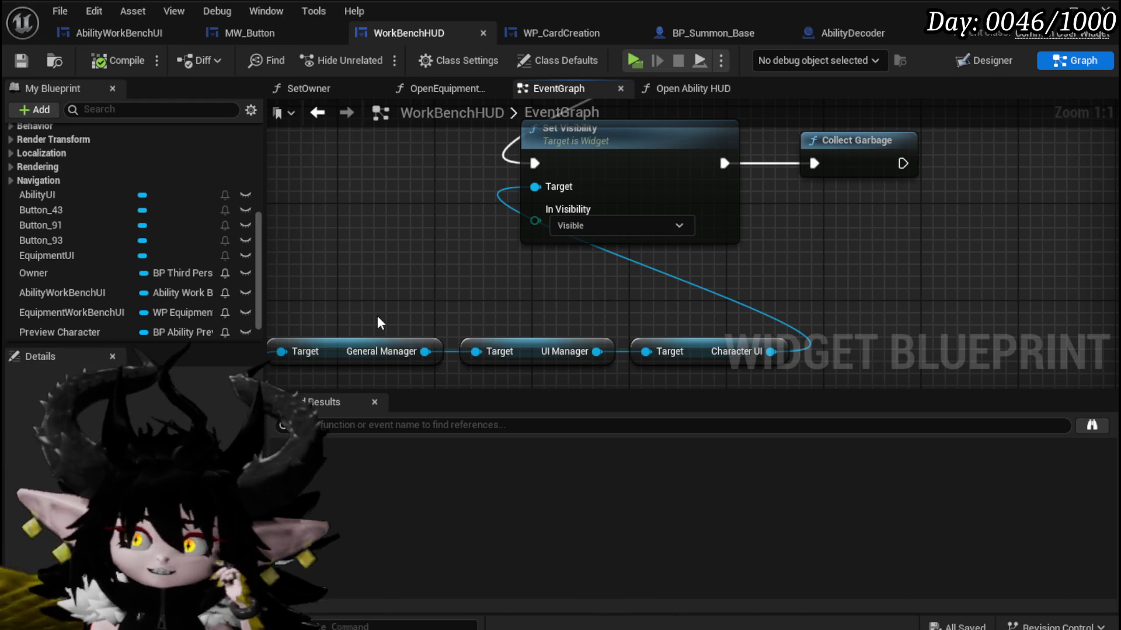
left_click(106, 32)
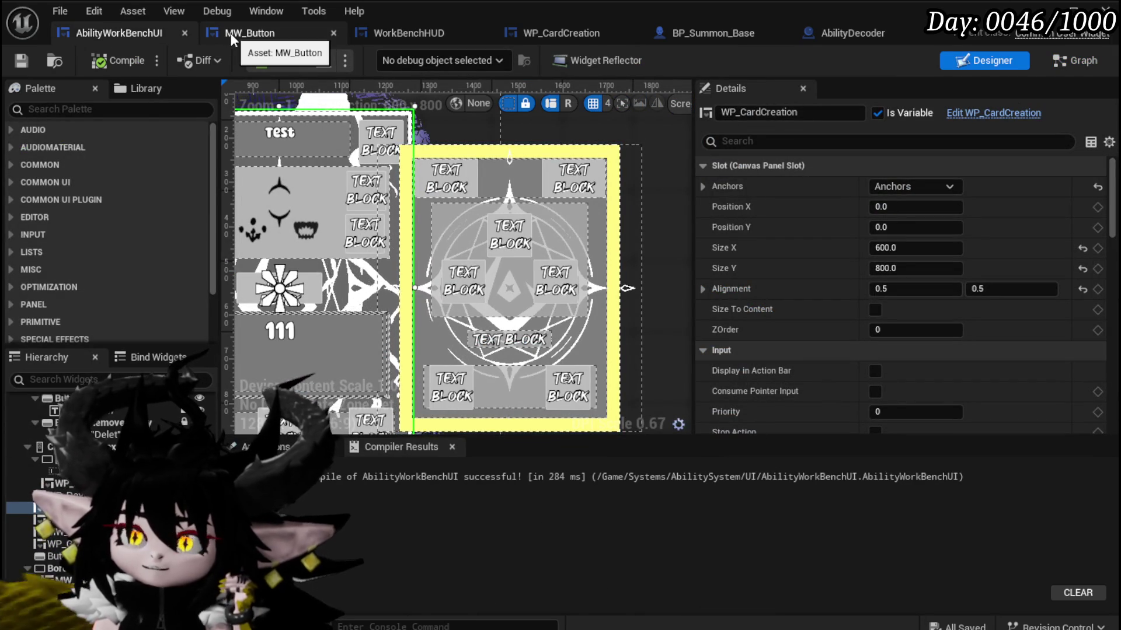
left_click(408, 29)
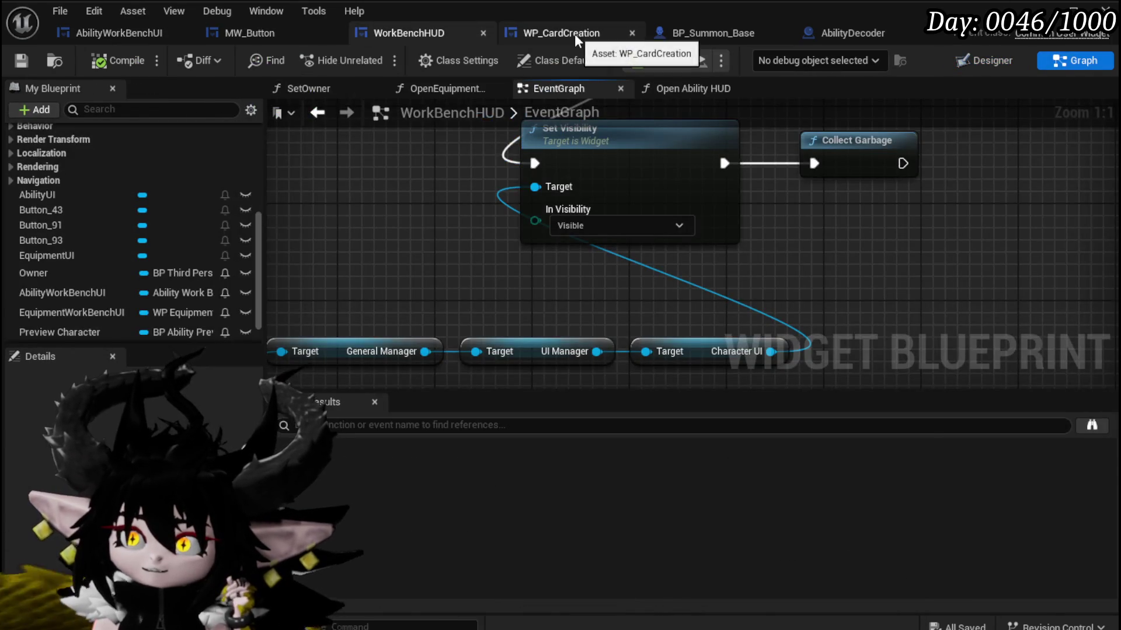
left_click(575, 34)
left_click(733, 32)
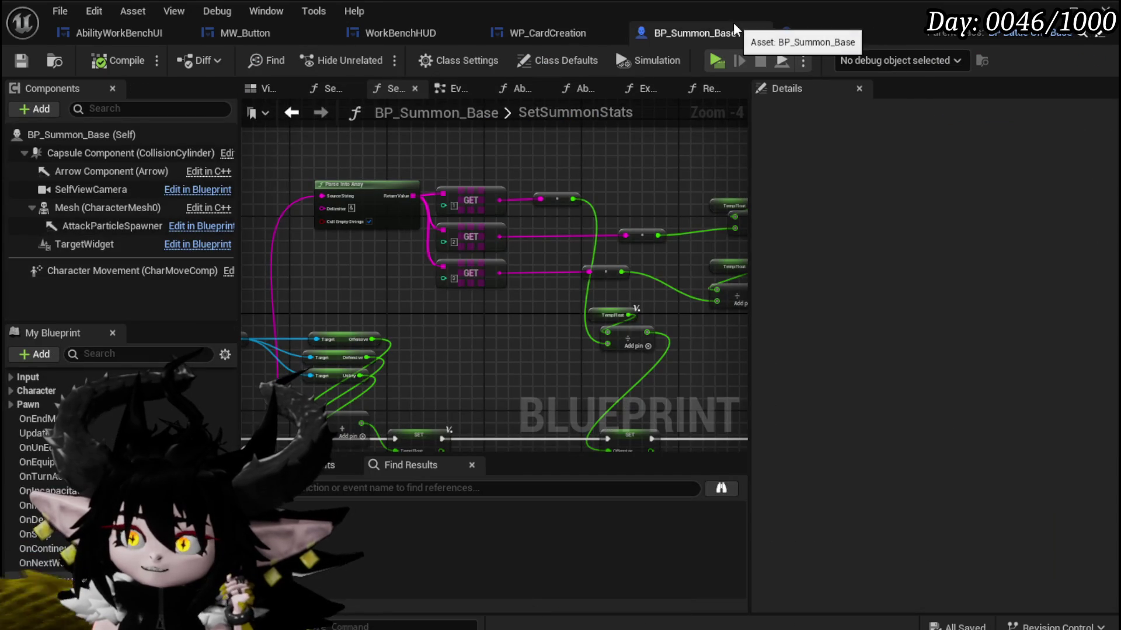
mouse_move(574, 330)
left_mouse_down()
mouse_move(520, 233)
mouse_move(450, 318)
mouse_move(408, 312)
mouse_move(365, 246)
mouse_move(514, 208)
mouse_move(523, 229)
mouse_move(491, 252)
mouse_move(448, 240)
left_mouse_up()
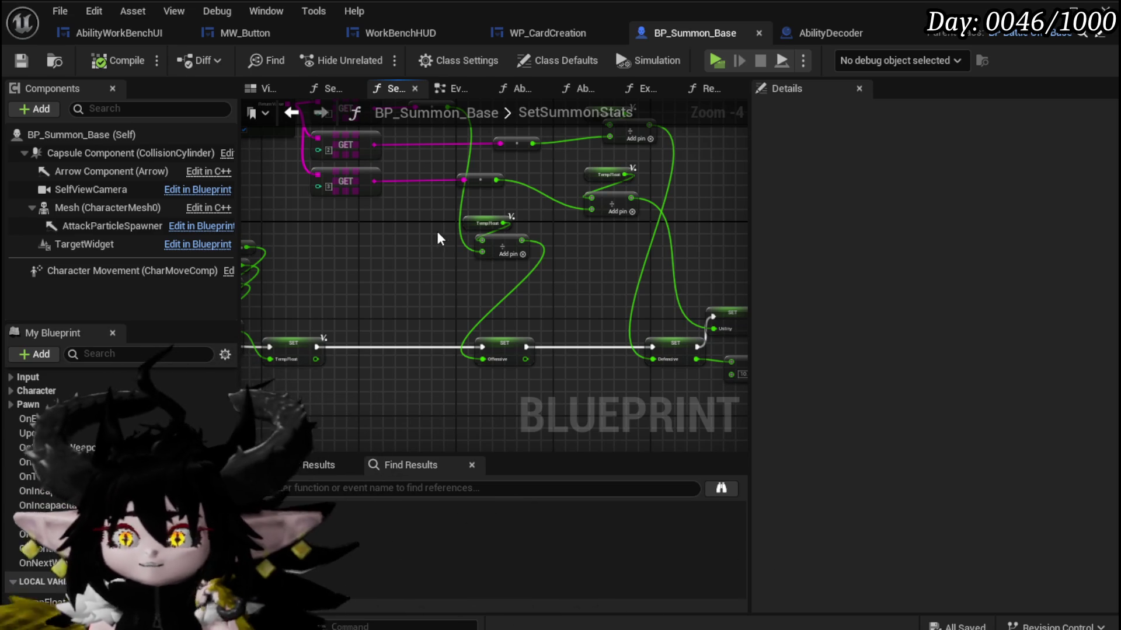
key("alt+Tab")
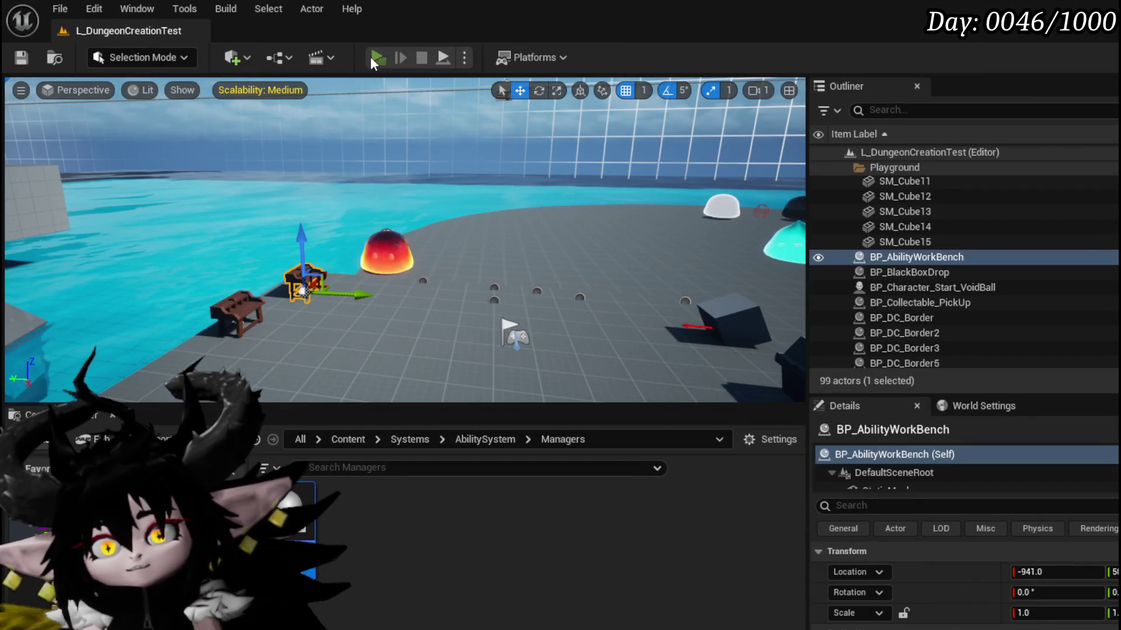
Play-test, confirm HP 1,900 and Offensive 139 in Equipment, then stop and save.
key("alt+p")
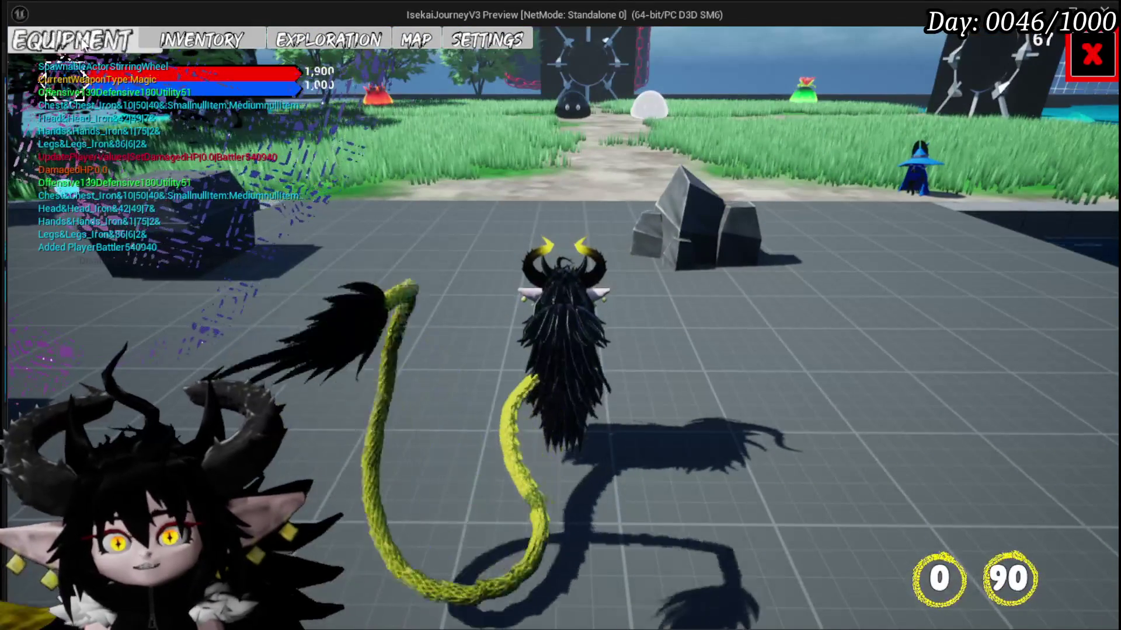
left_click(79, 41)
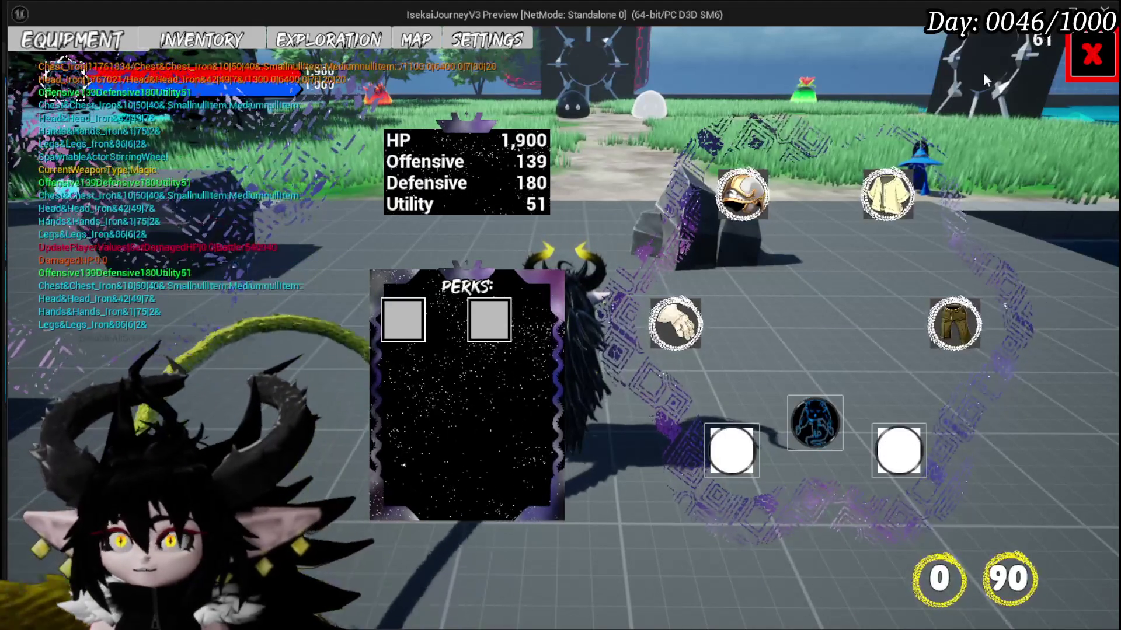
left_click(1092, 73)
key("Escape")
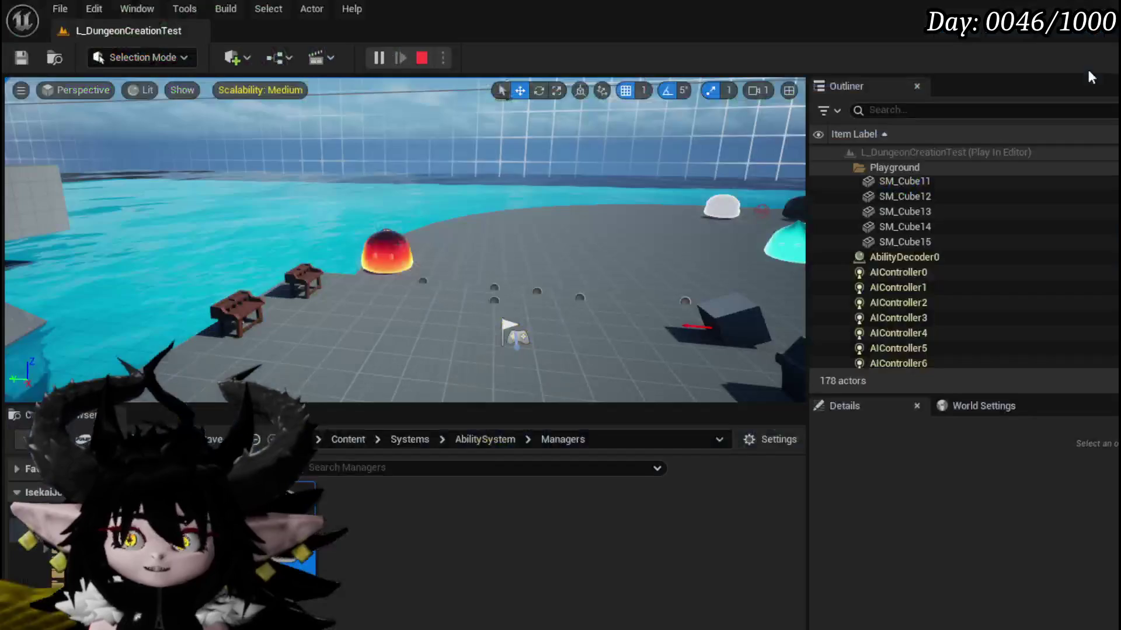
left_click(19, 57)
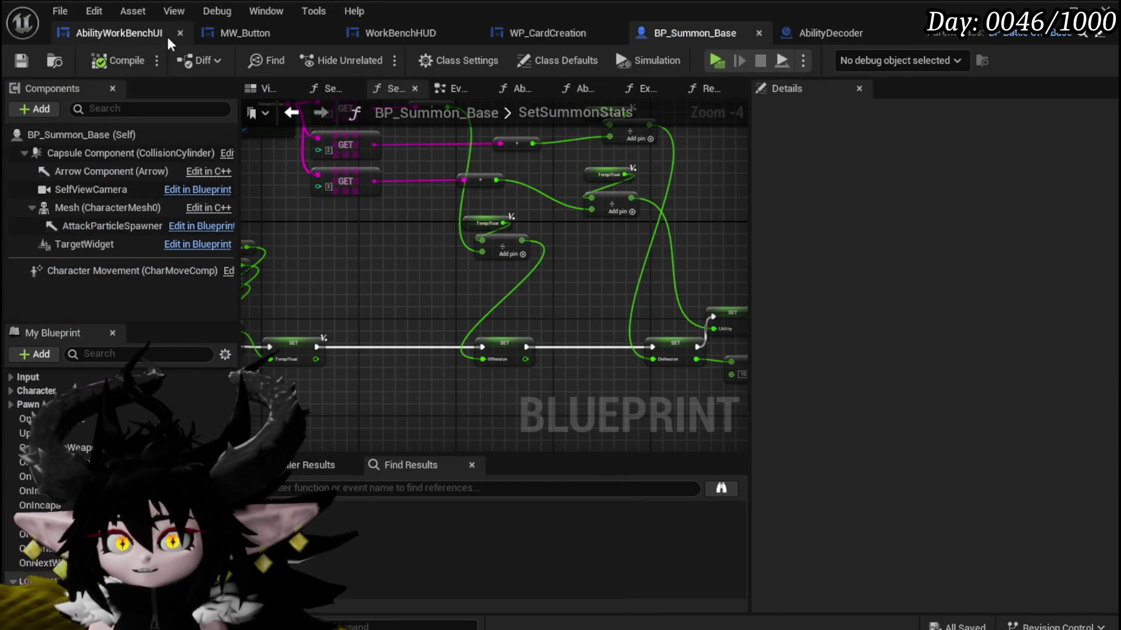
Bring up the AbilityWorkBenchUI widget in the Designer view with its card creation layout.
left_click(132, 34)
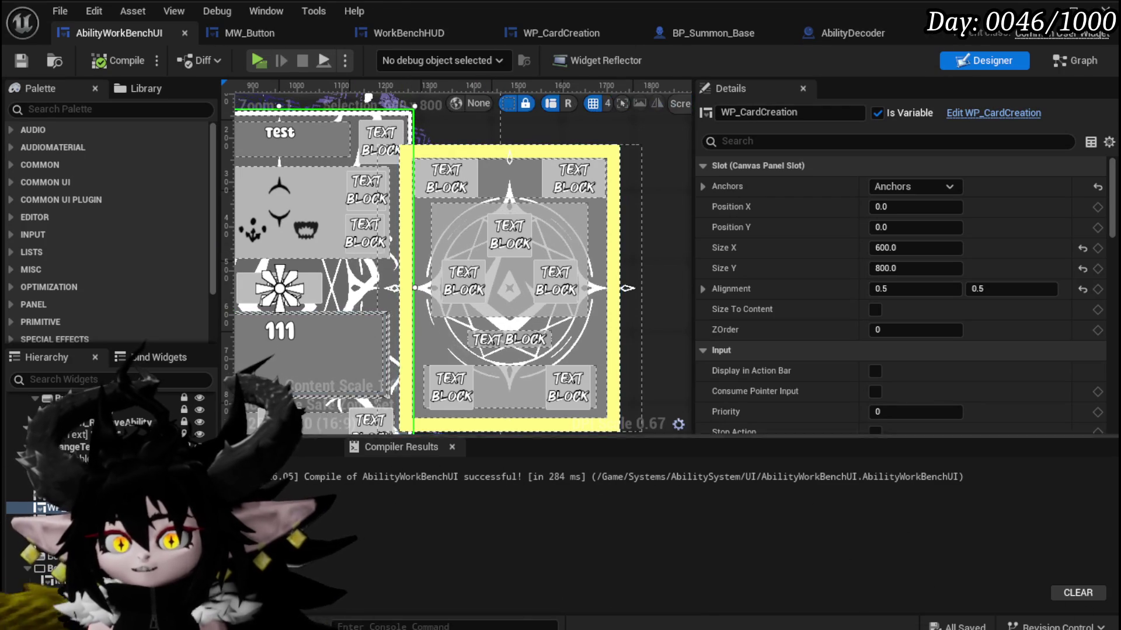
Select the summon card in AbilityWorkBenchUI and open WP_Summon_AbilityWorkBench for editing.
left_click(1010, 113)
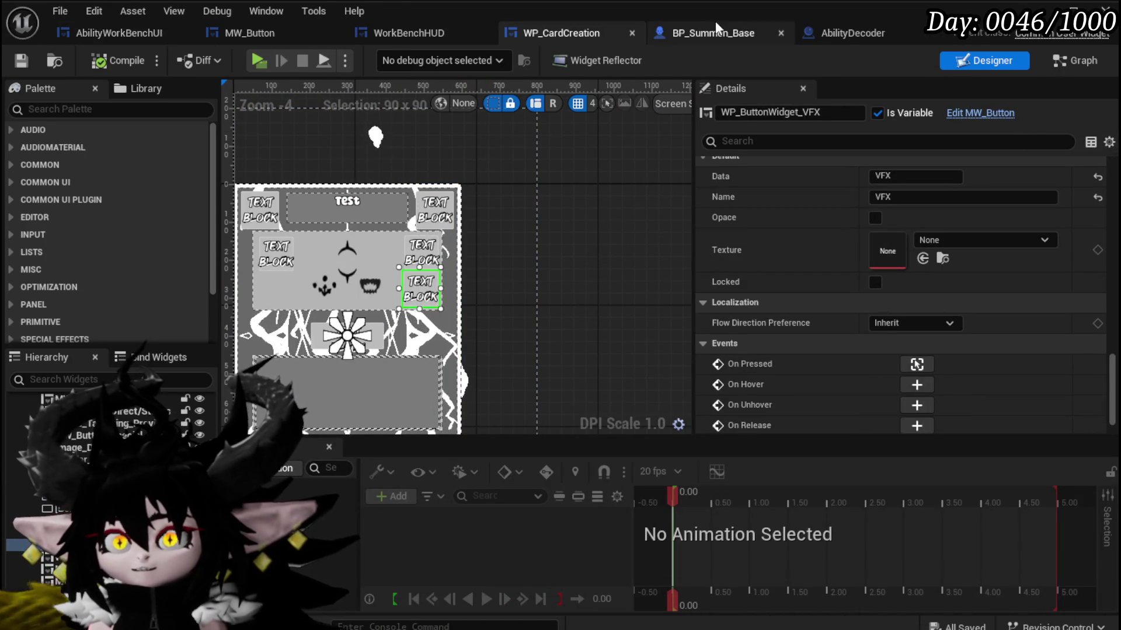
left_click(414, 38)
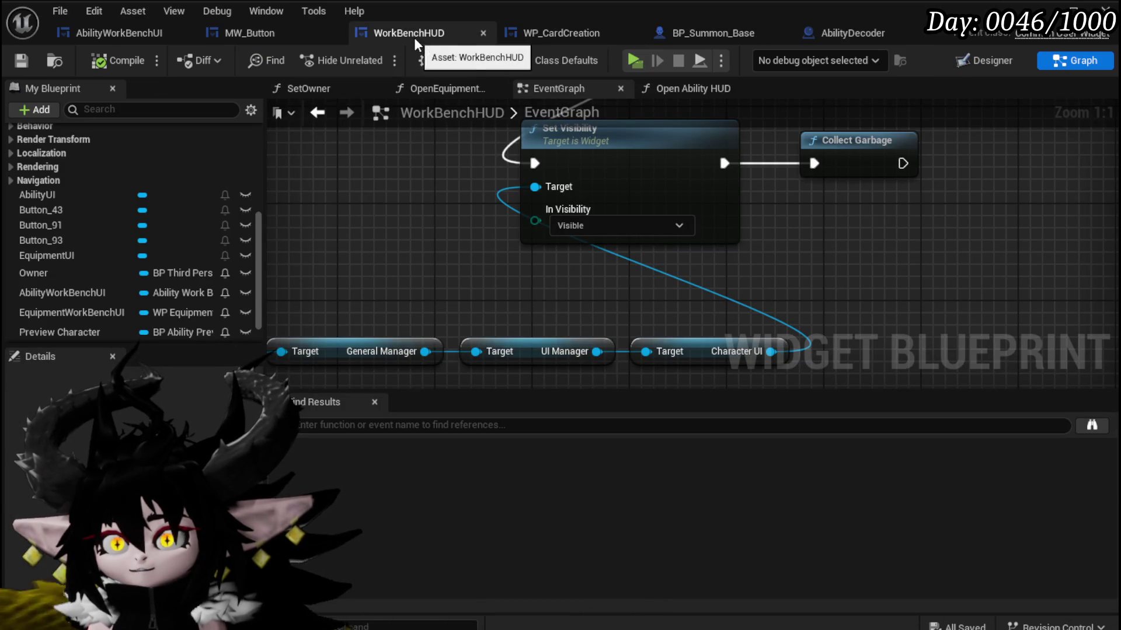
left_click(176, 37)
left_click(524, 228)
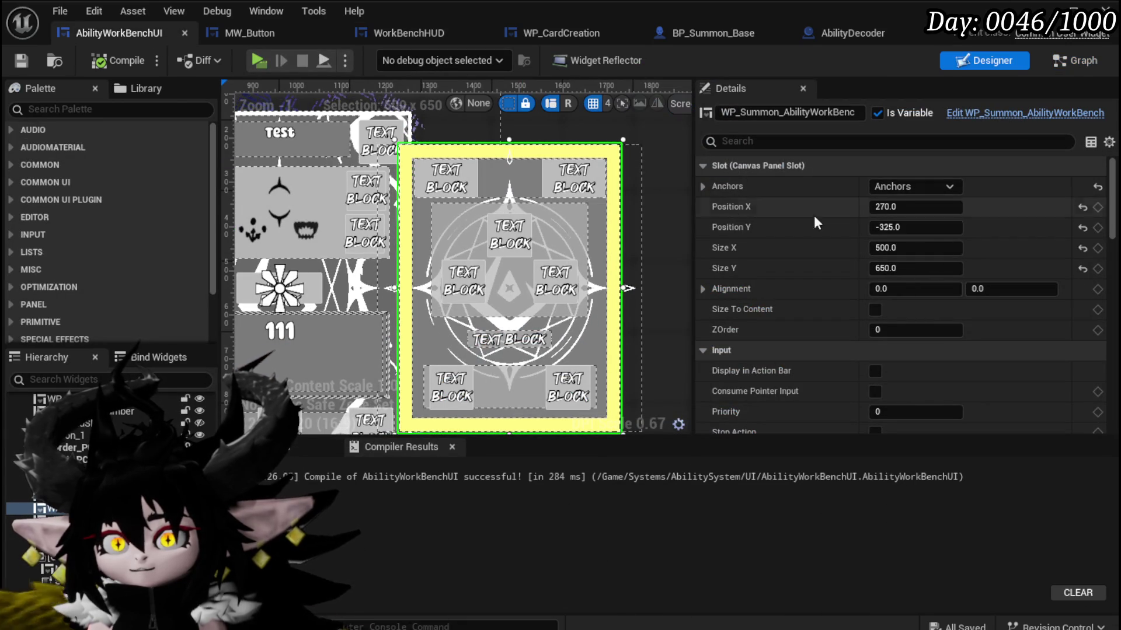
left_click(1025, 113)
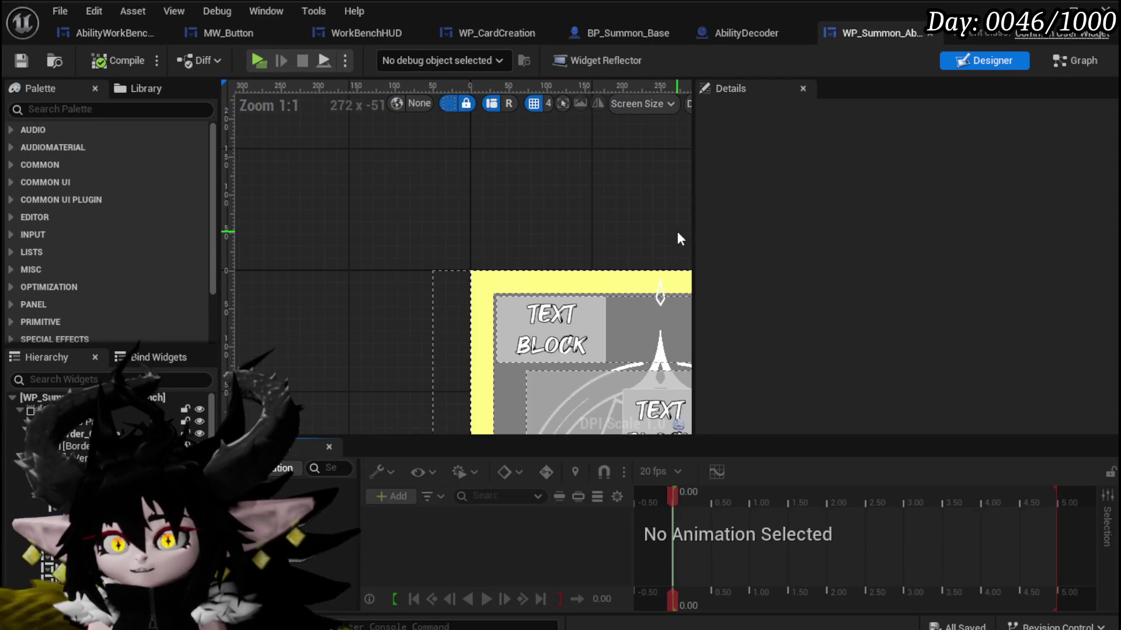
Inspect MW_Button_Offensive's Details, which show it using the Offensive_Tex texture.
left_click(508, 327)
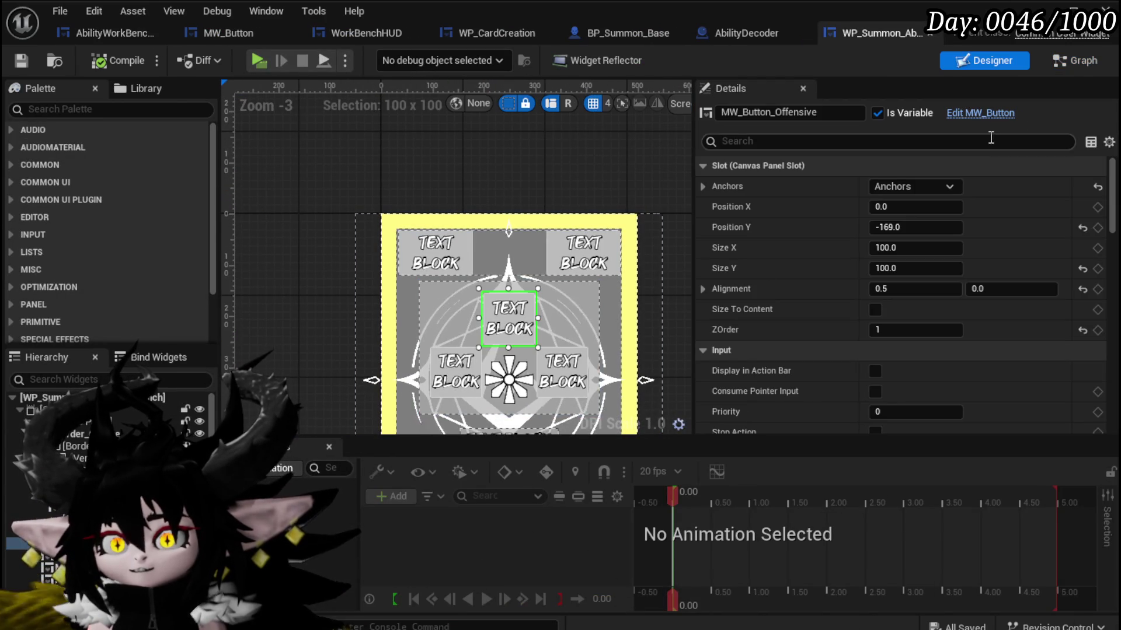
left_click_drag(1115, 202, 1096, 421)
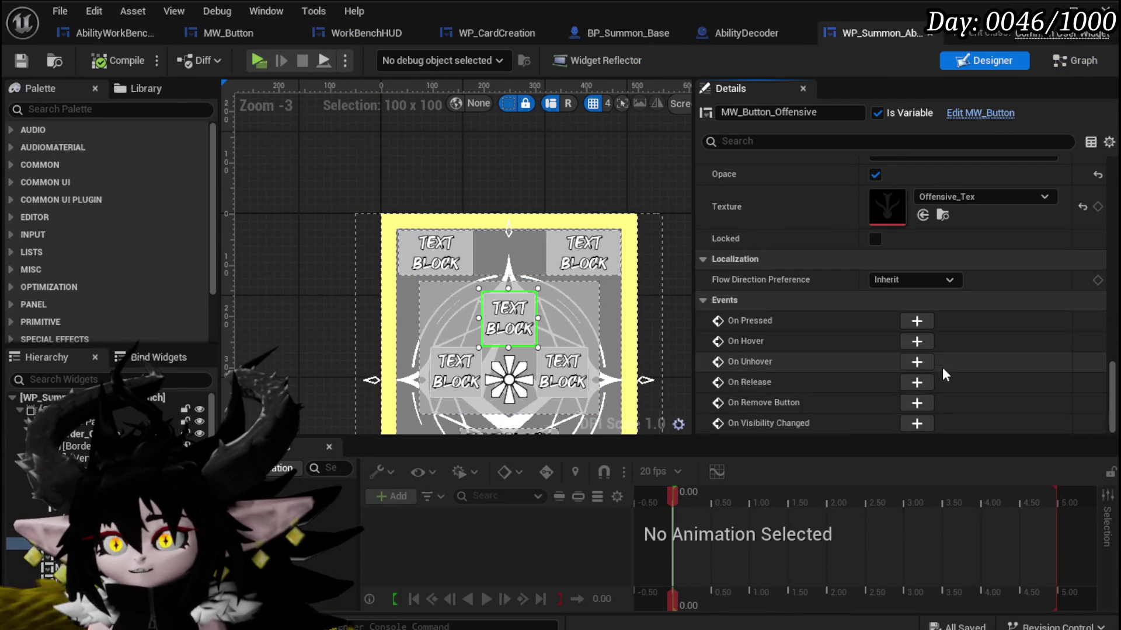
scroll(922, 306, "up", 5)
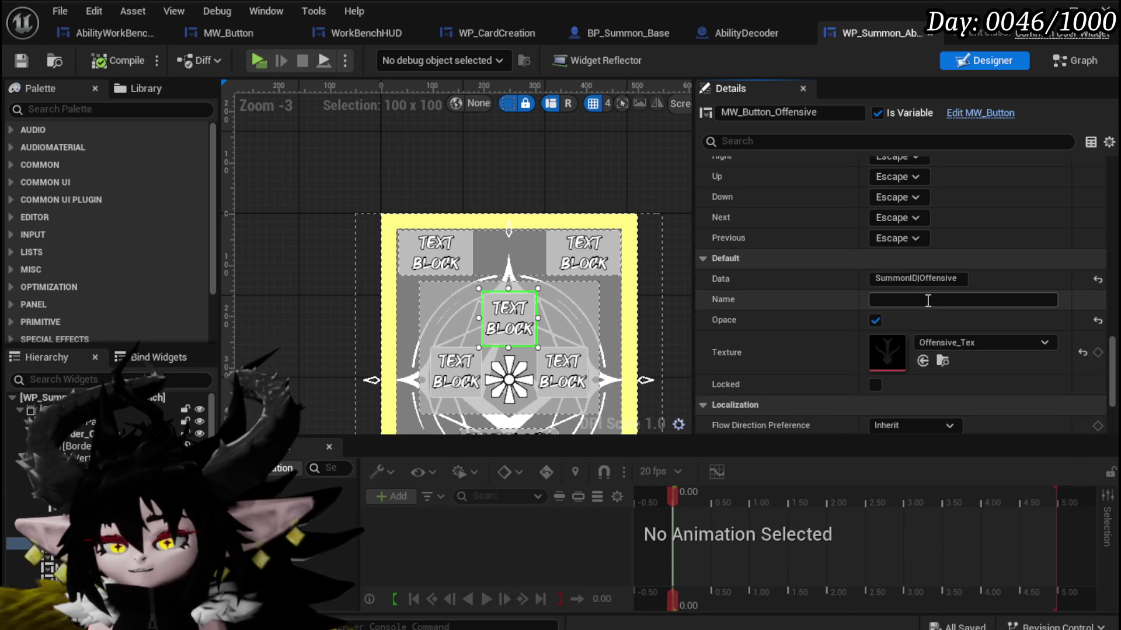
scroll(523, 217, "down", 2)
scroll(332, 241, "up", 1)
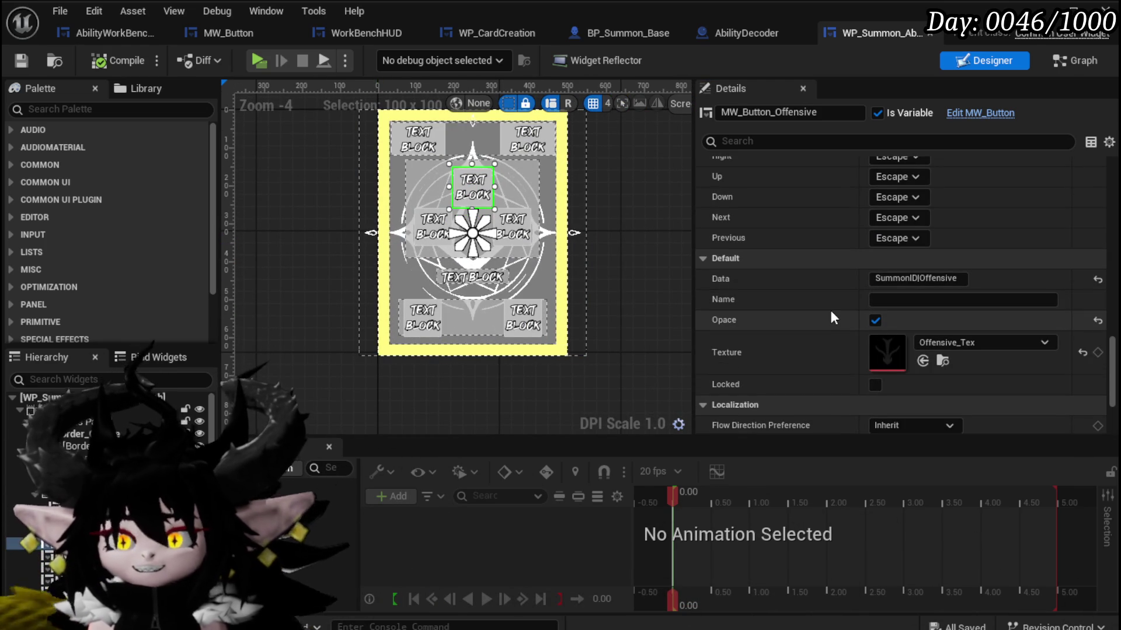
scroll(831, 313, "up", 8)
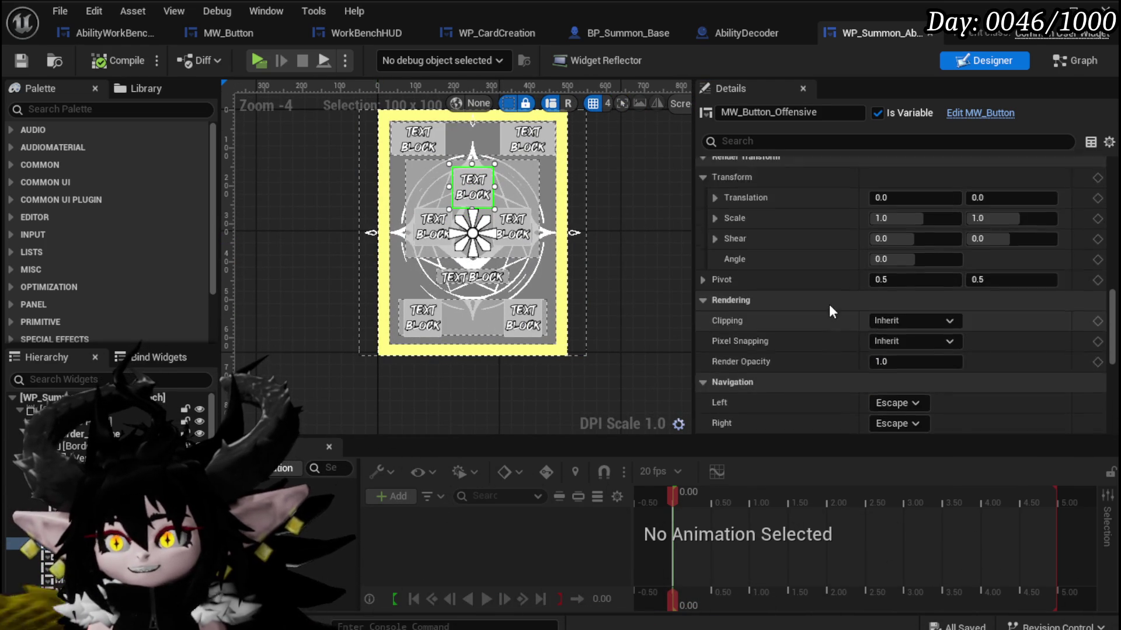
scroll(832, 310, "up", 15)
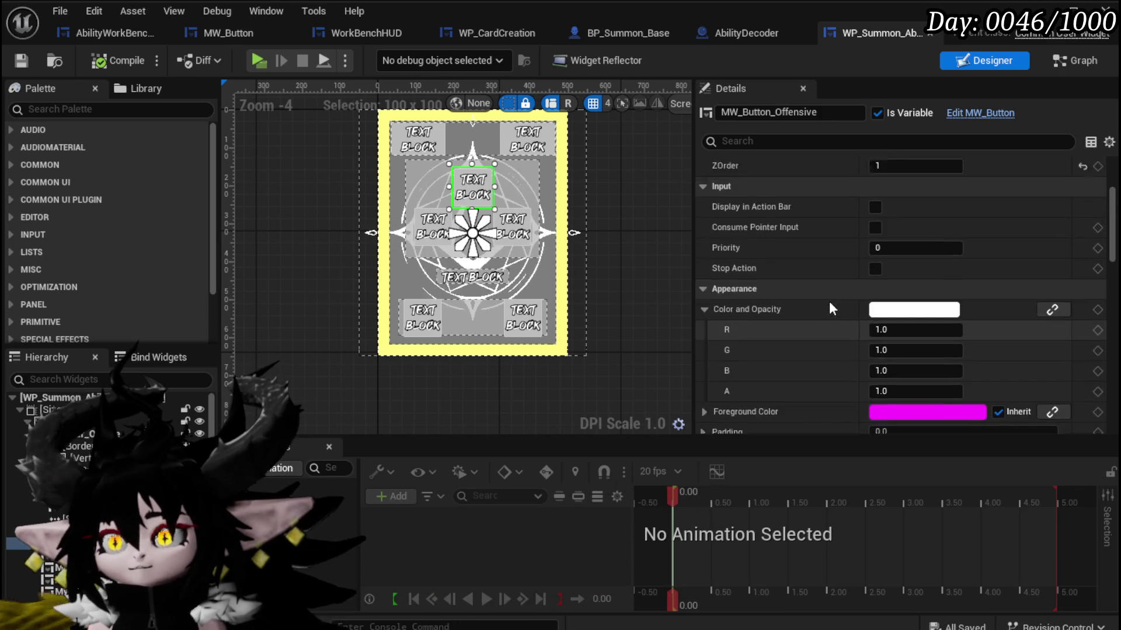
scroll(828, 301, "up", 5)
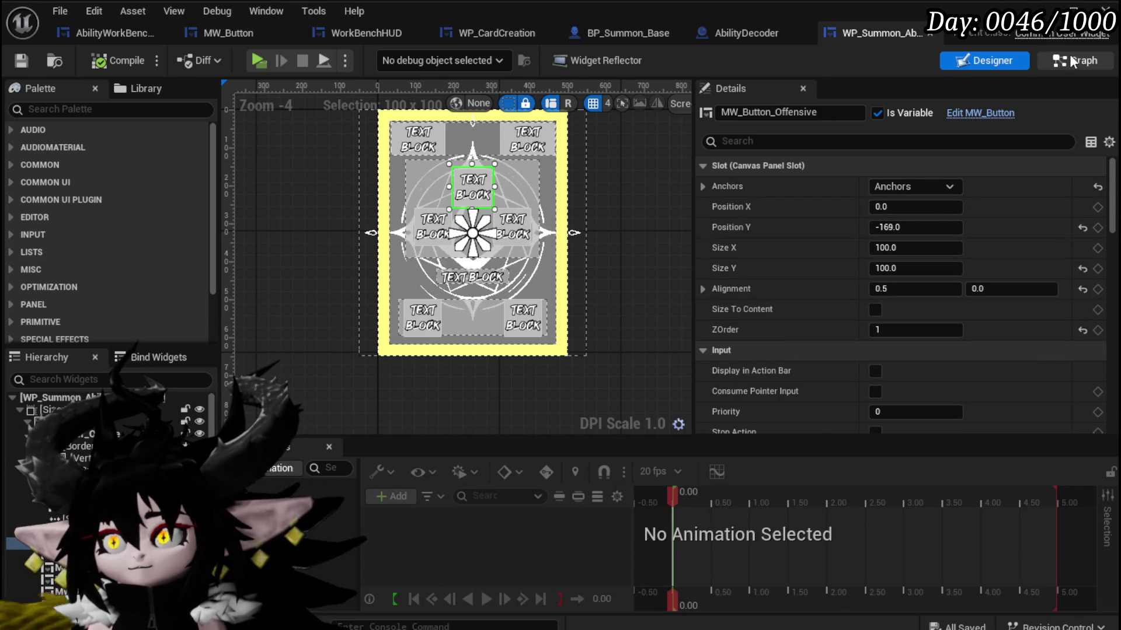
left_click(1072, 62)
Open the SetNumber function and make room in front of the To Text (String) node.
mouse_move(530, 179)
left_mouse_down()
mouse_move(791, 221)
mouse_move(820, 301)
left_mouse_up()
scroll(112, 170, "up", 10)
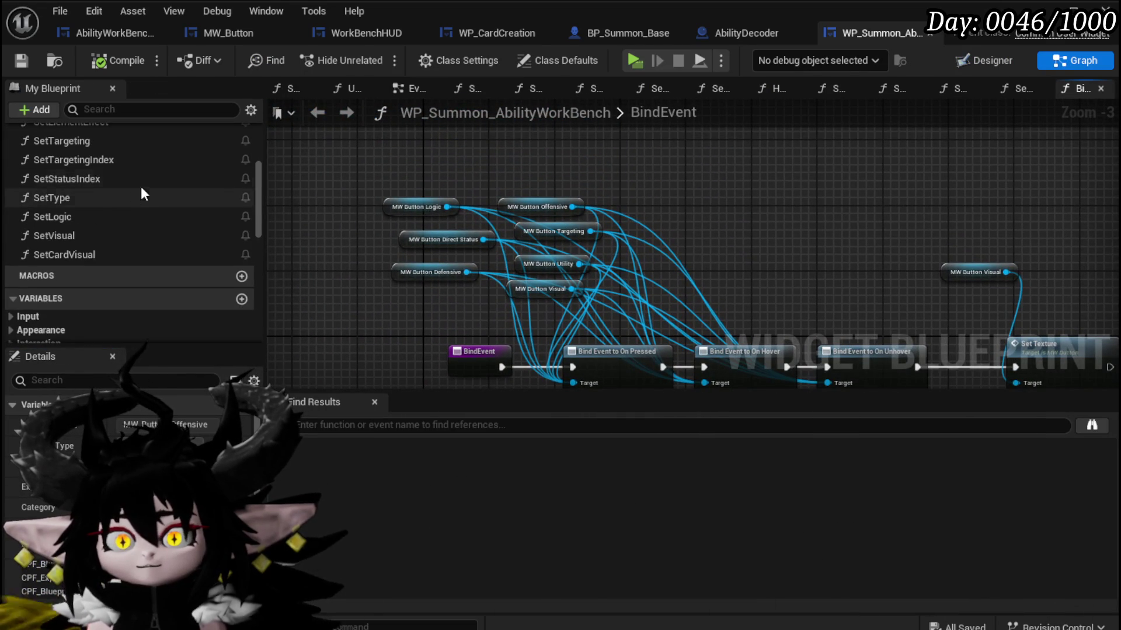
scroll(143, 203, "up", 2)
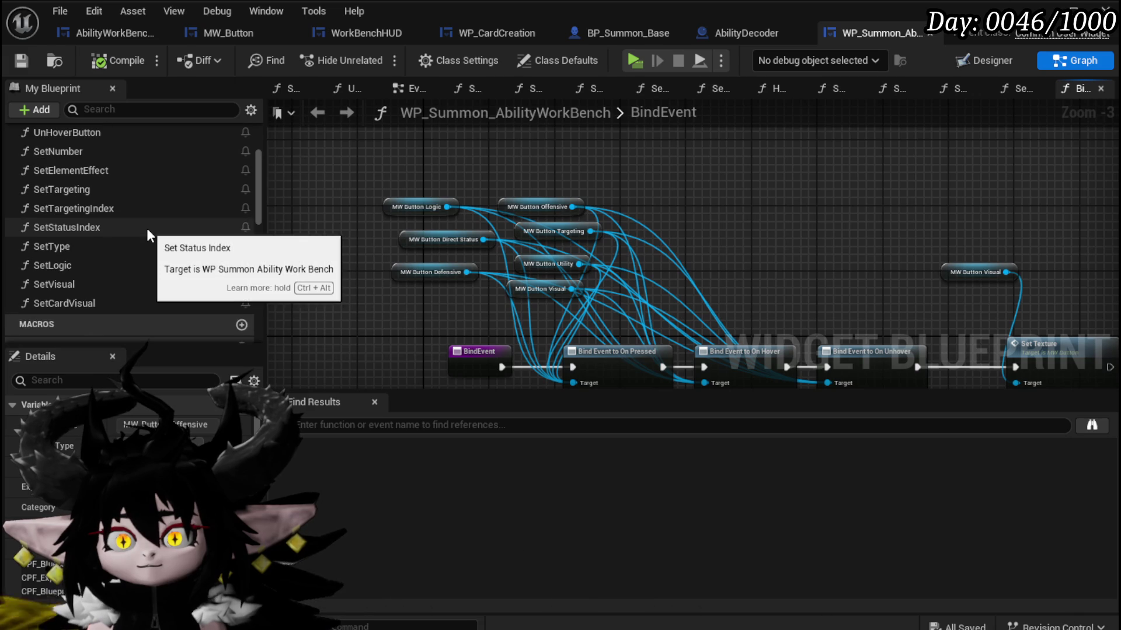
scroll(146, 229, "up", 3)
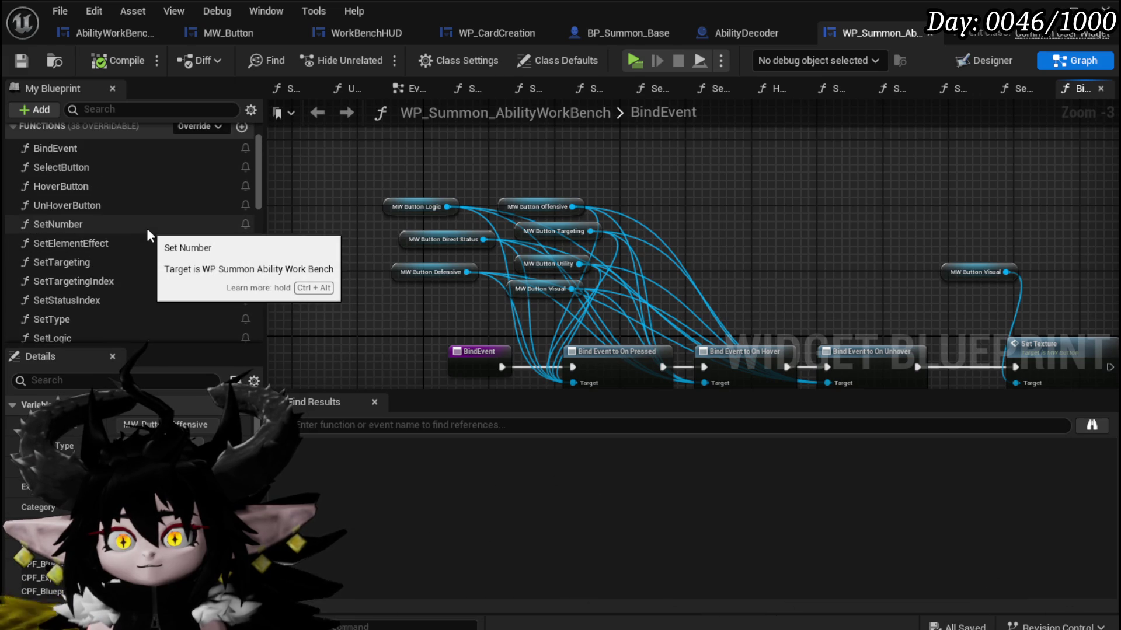
double_click(151, 226)
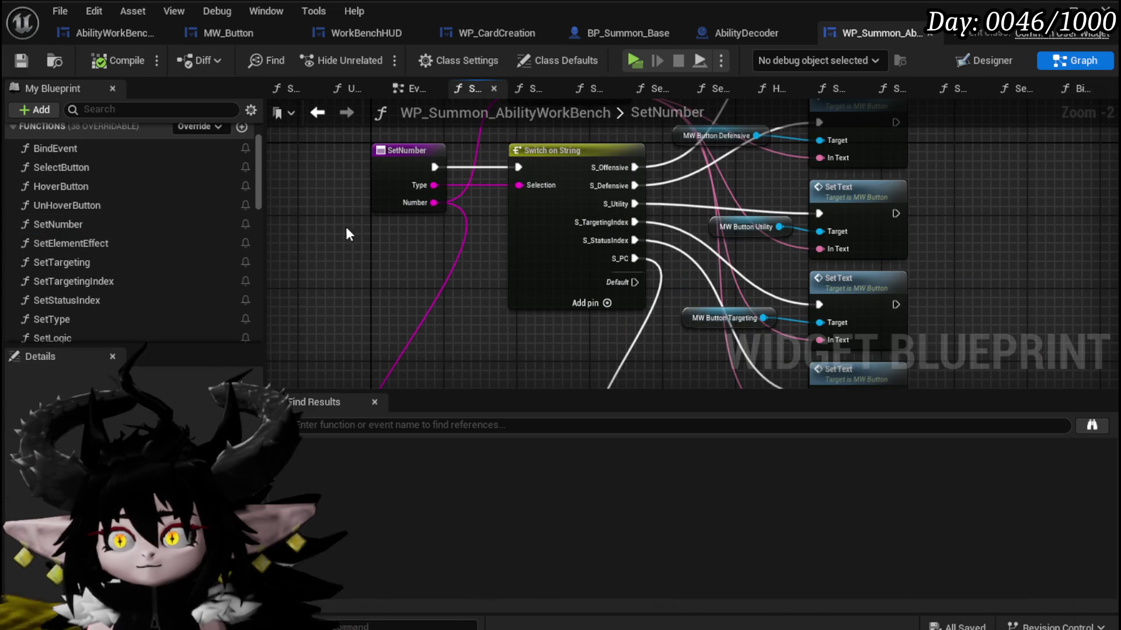
mouse_move(1013, 183)
left_mouse_down()
mouse_move(808, 257)
mouse_move(774, 285)
mouse_move(783, 175)
mouse_move(814, 169)
mouse_move(900, 227)
left_mouse_up()
mouse_move(352, 286)
left_mouse_down()
mouse_move(495, 222)
mouse_move(304, 225)
left_mouse_up()
mouse_move(481, 236)
left_mouse_down()
mouse_move(485, 303)
mouse_move(502, 268)
left_mouse_up()
mouse_move(605, 301)
left_mouse_down()
mouse_move(418, 246)
mouse_move(446, 268)
mouse_move(413, 320)
mouse_move(423, 313)
mouse_move(468, 363)
mouse_move(456, 387)
left_mouse_up()
Add an Append node feeding To Text's In String, then compile and save the widget.
right_click(443, 342)
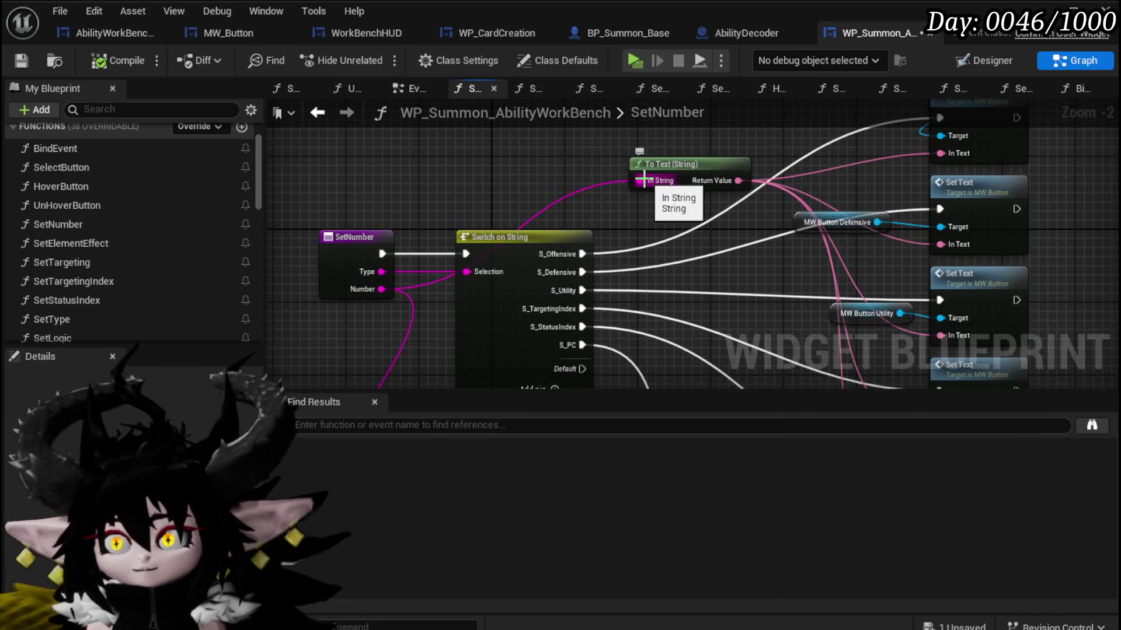
left_click_drag(640, 180, 488, 153)
type("Appe")
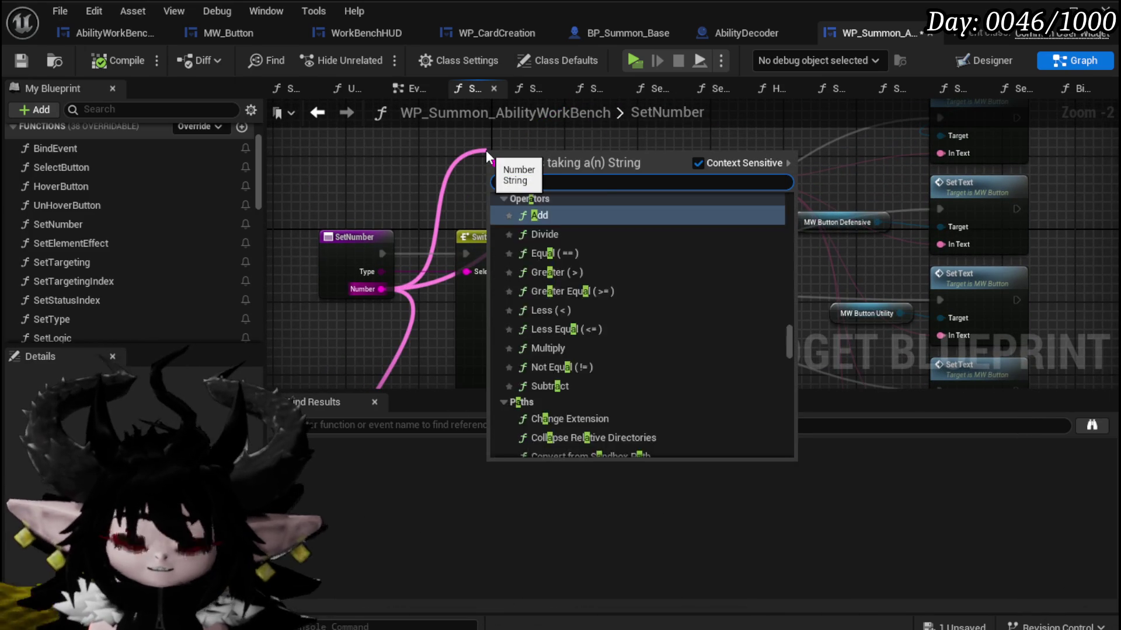
key("Return")
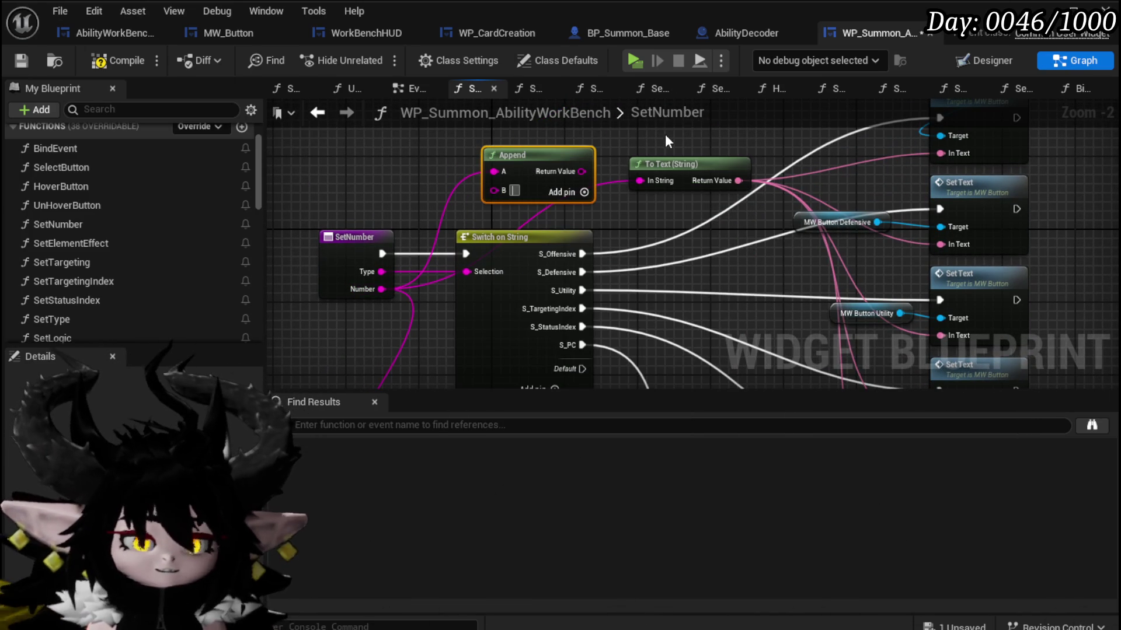
left_click_drag(582, 171, 639, 179)
left_click_drag(554, 159, 555, 168)
left_click(611, 138)
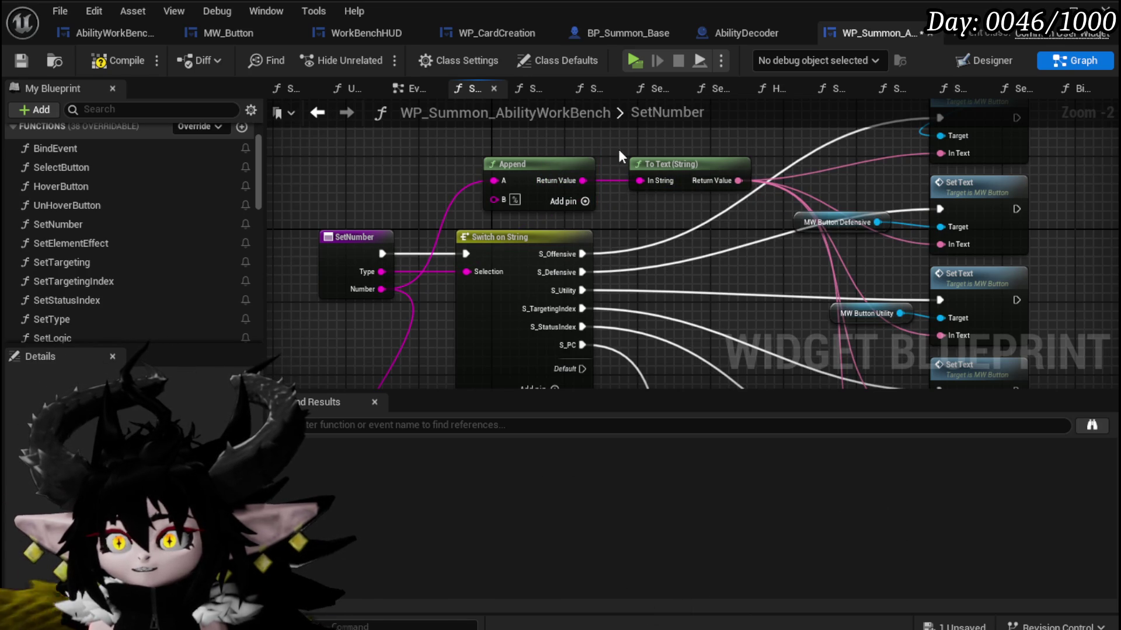
left_click(113, 61)
left_click(22, 59)
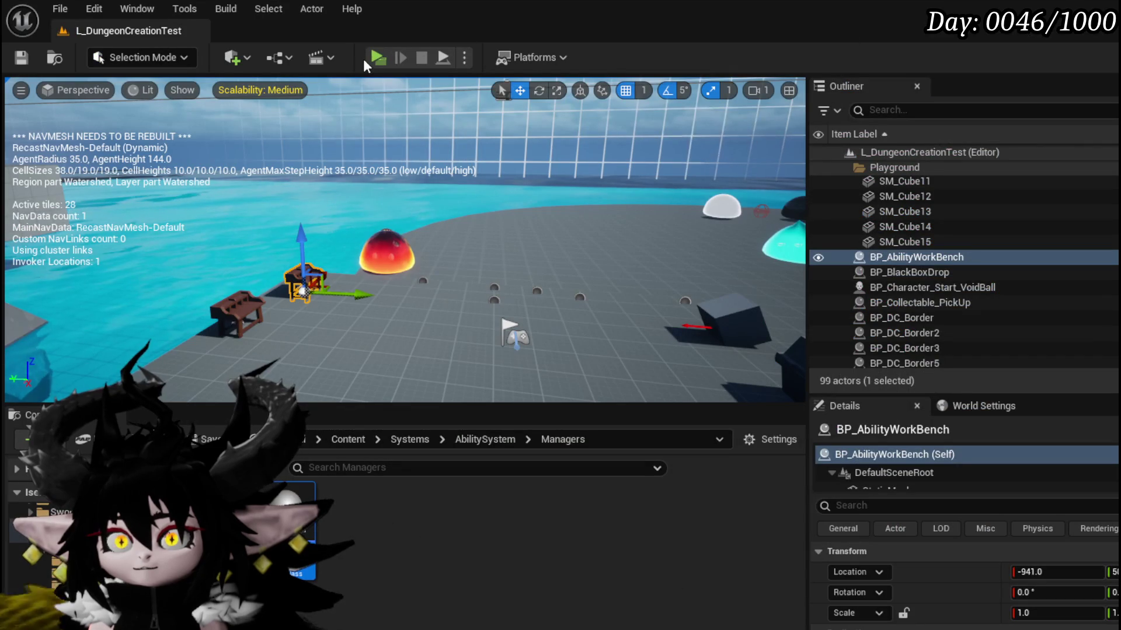
Play-test to confirm the Secrifice Summon Magic card shows 10%, 10% and 15%, then stop and save.
left_click(373, 57)
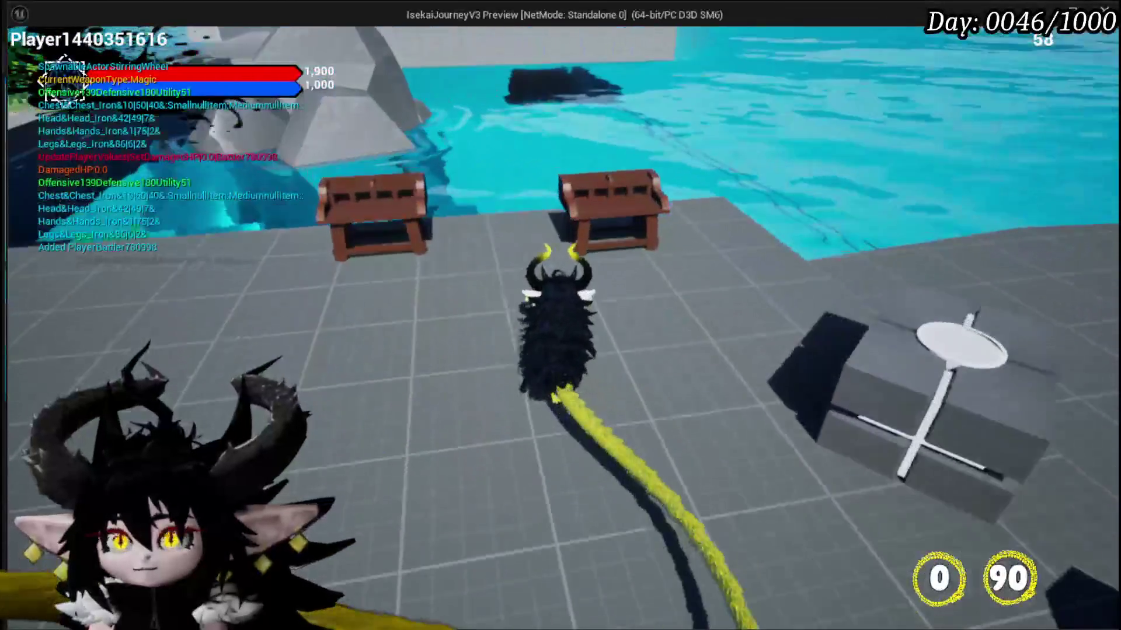
key("Tab")
left_click(63, 39)
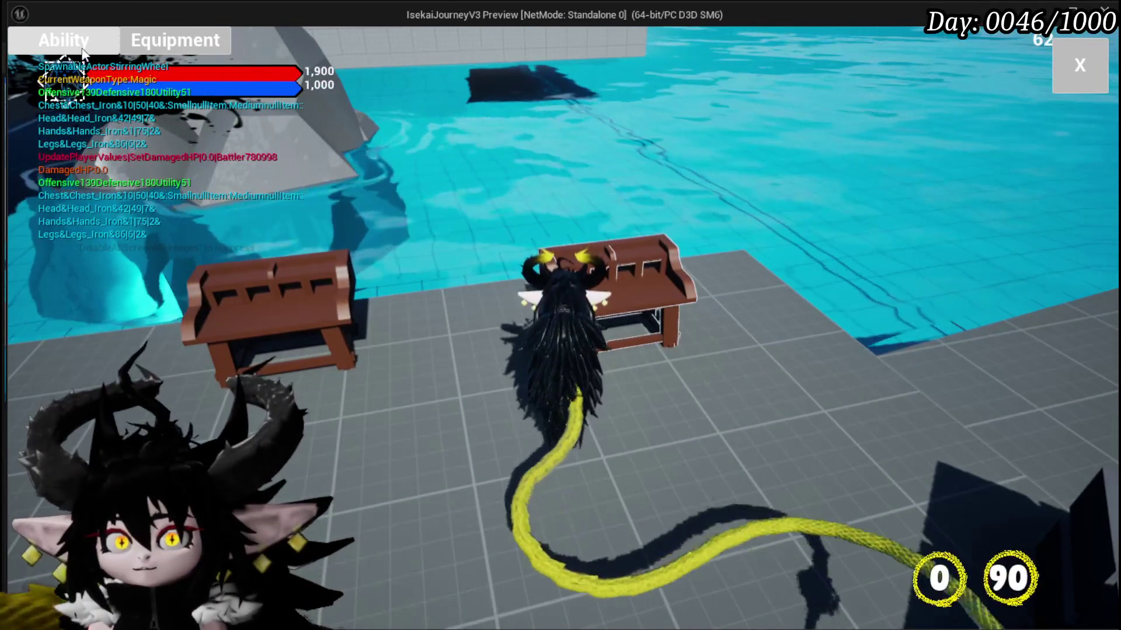
left_click(197, 139)
left_click(146, 153)
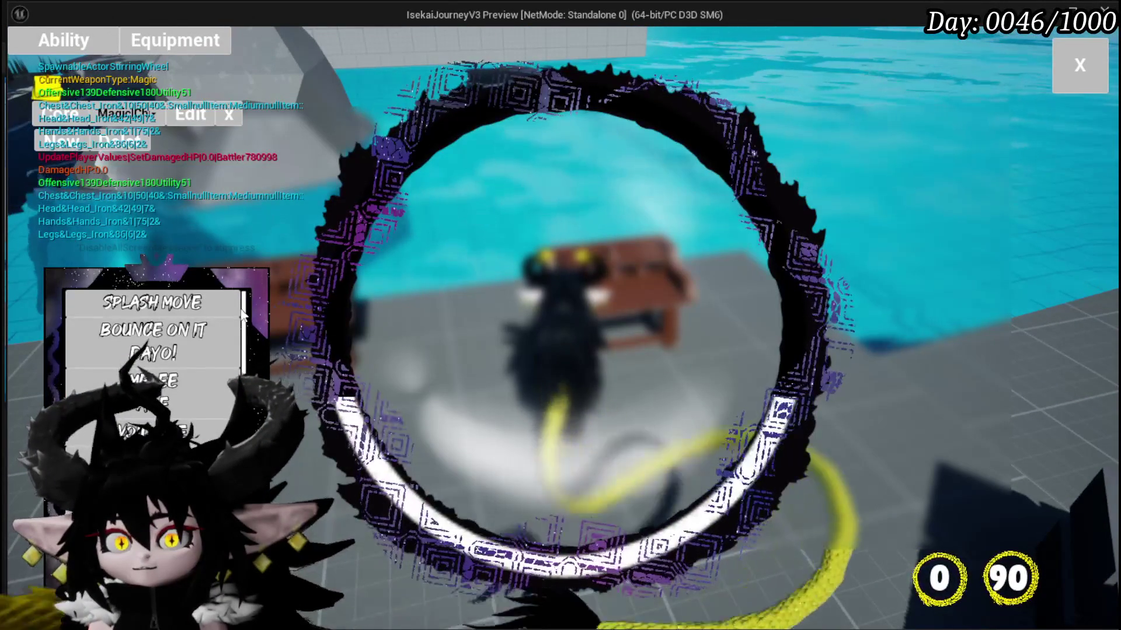
scroll(183, 328, "down", 3)
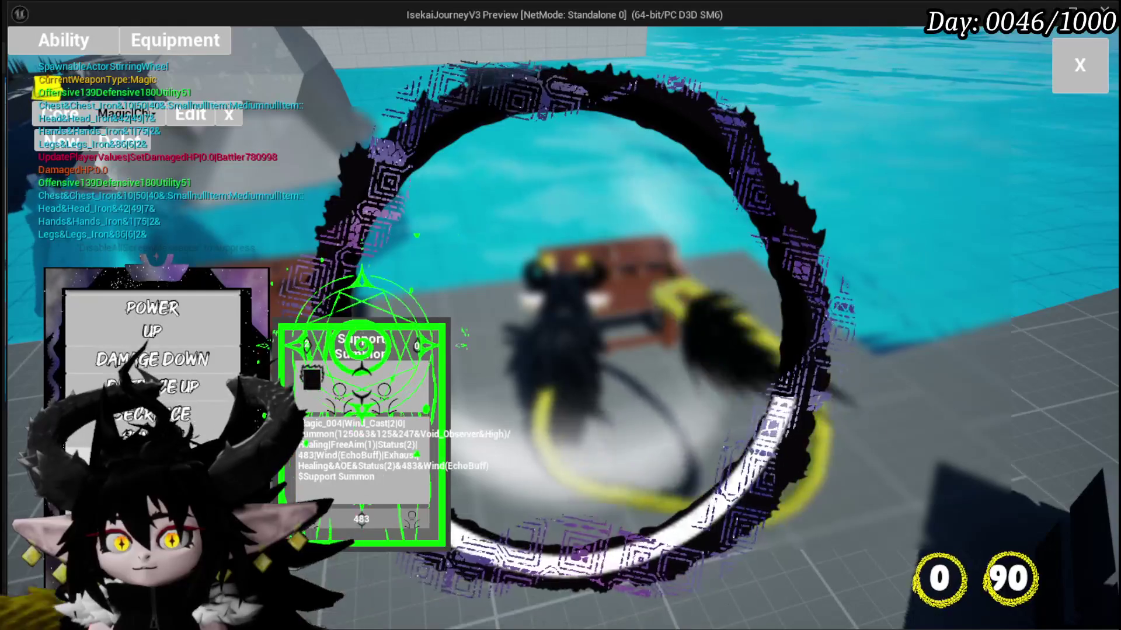
left_click(362, 385)
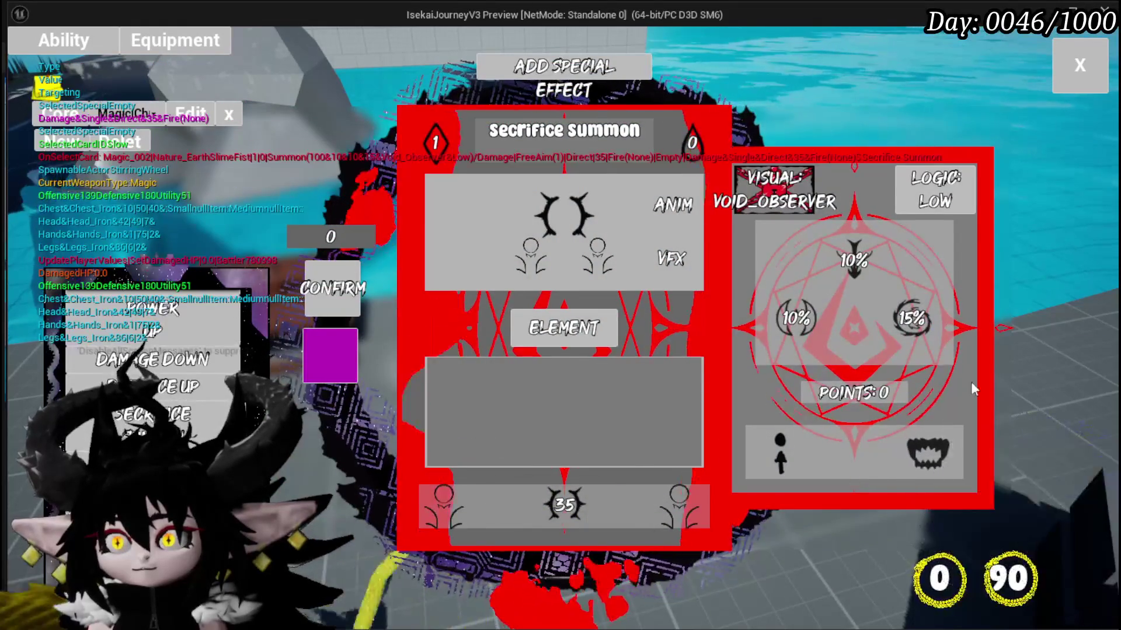
mouse_move(794, 308)
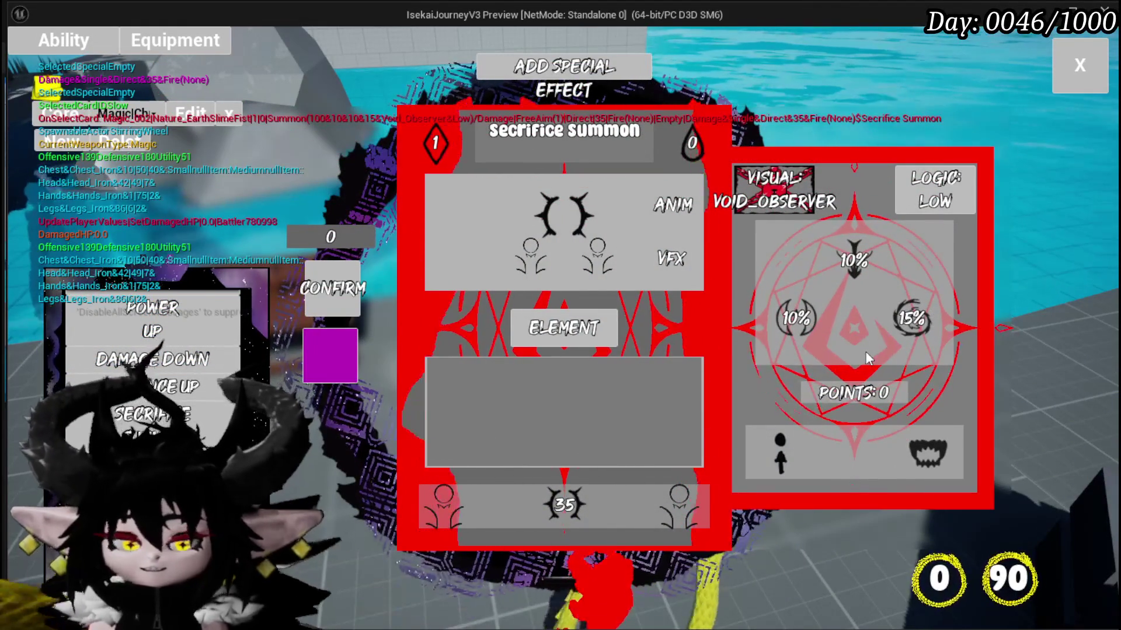
key("Escape")
key("ctrl+s")
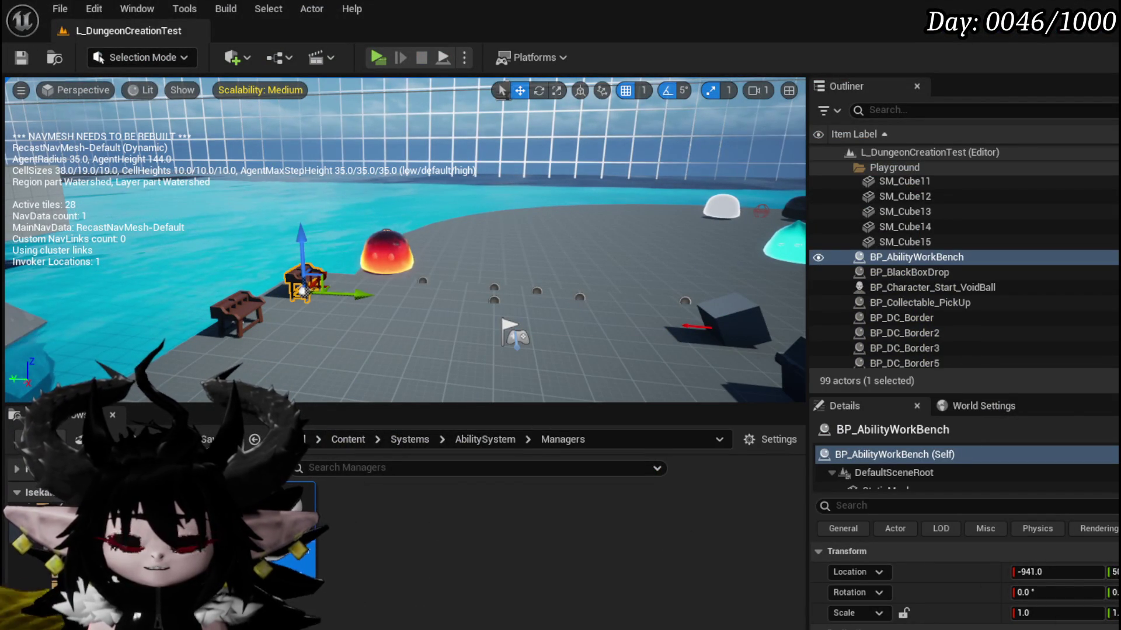
Show the AbilityWorkBenchUI graph and open the GetSummonValues function.
key("alt+Tab")
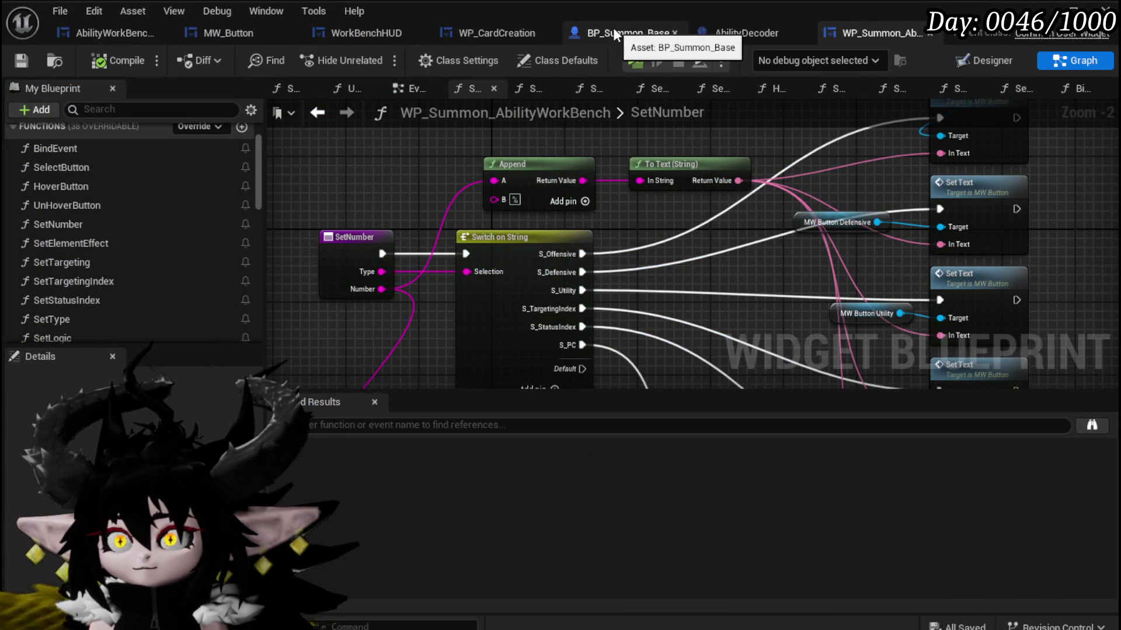
left_click(98, 32)
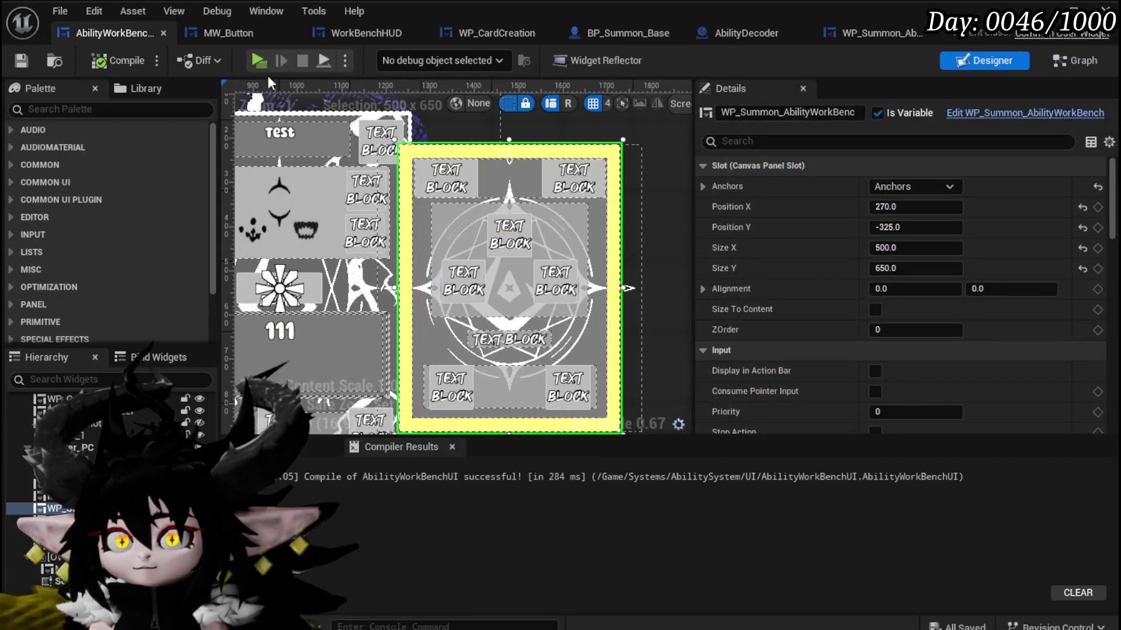
left_click(1074, 60)
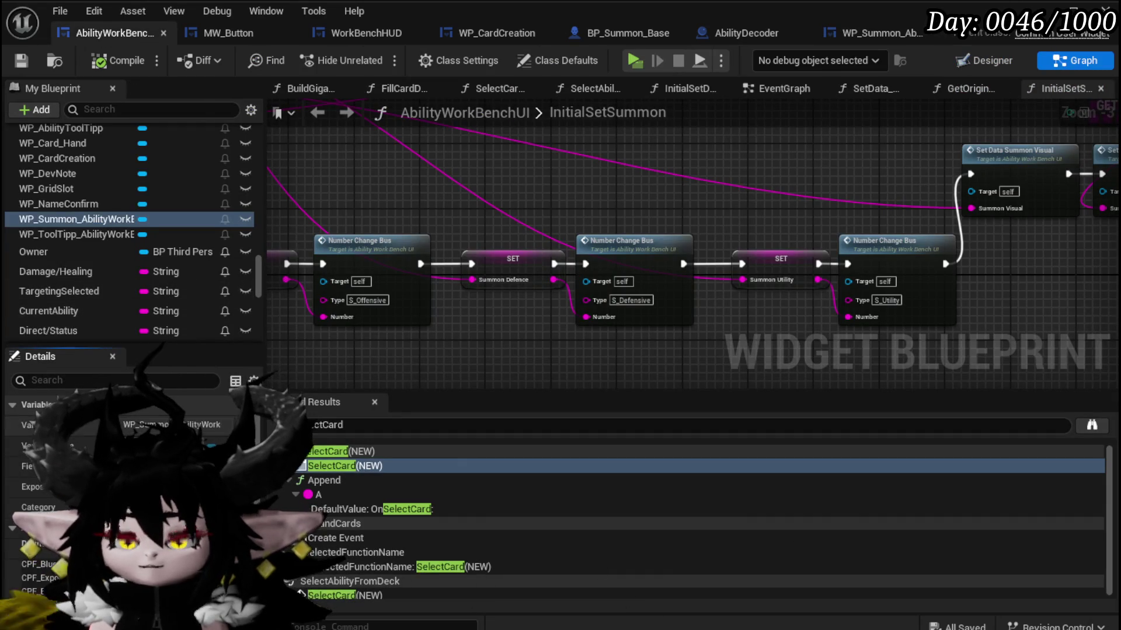
scroll(173, 257, "up", 5)
left_click_drag(257, 254, 261, 135)
scroll(261, 130, "down", 1)
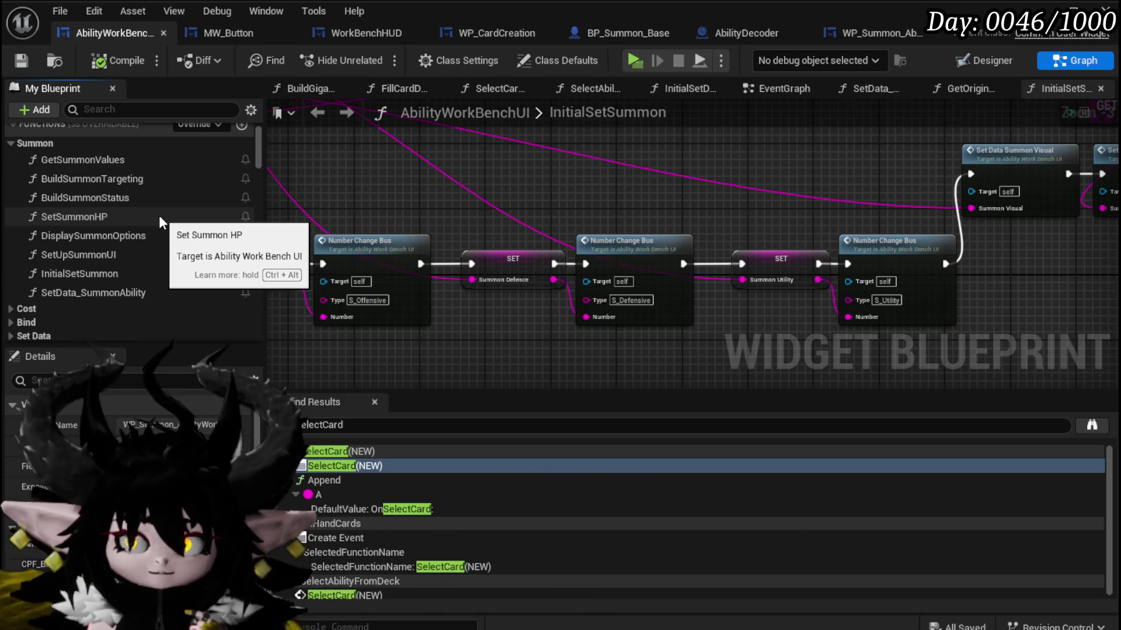
left_click(109, 162)
double_click(109, 161)
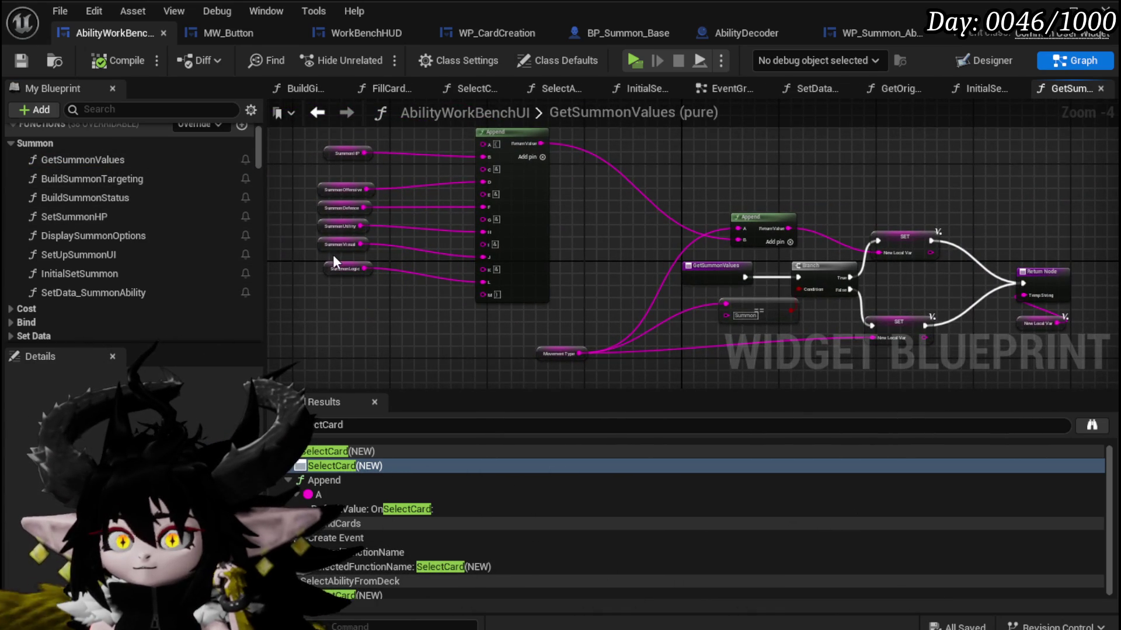
Review SetSummonHP and InitialSetSummon, then open NumberChangeBus from a Number Change Bus node.
scroll(582, 296, "up", 1)
mouse_move(586, 297)
left_mouse_down()
mouse_move(310, 251)
mouse_move(591, 309)
left_mouse_up()
scroll(438, 270, "down", 1)
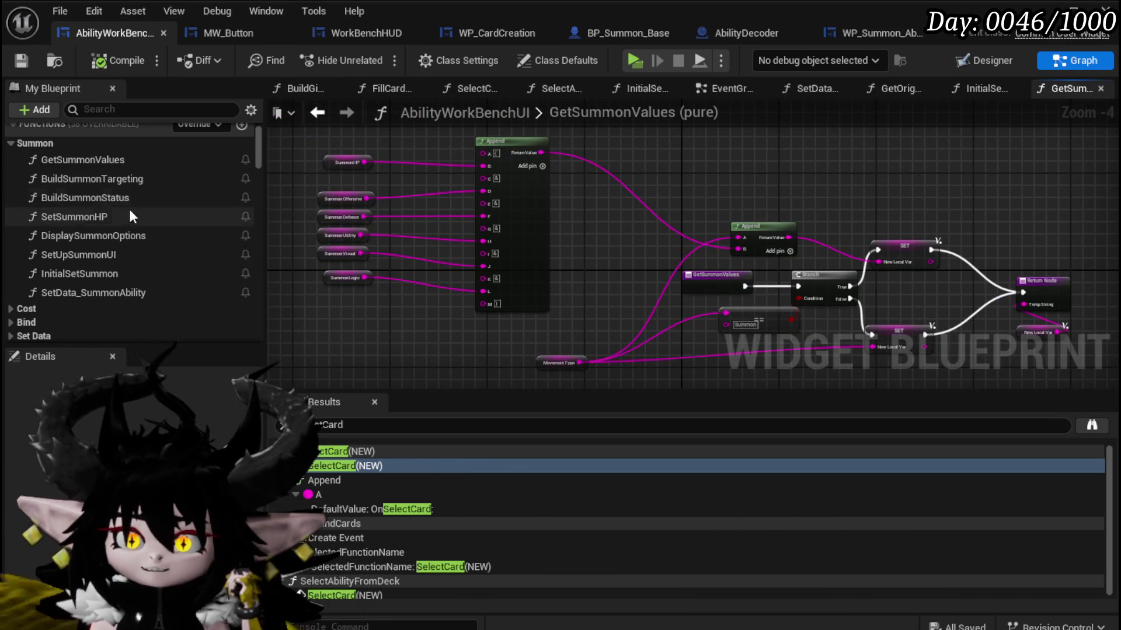
double_click(131, 217)
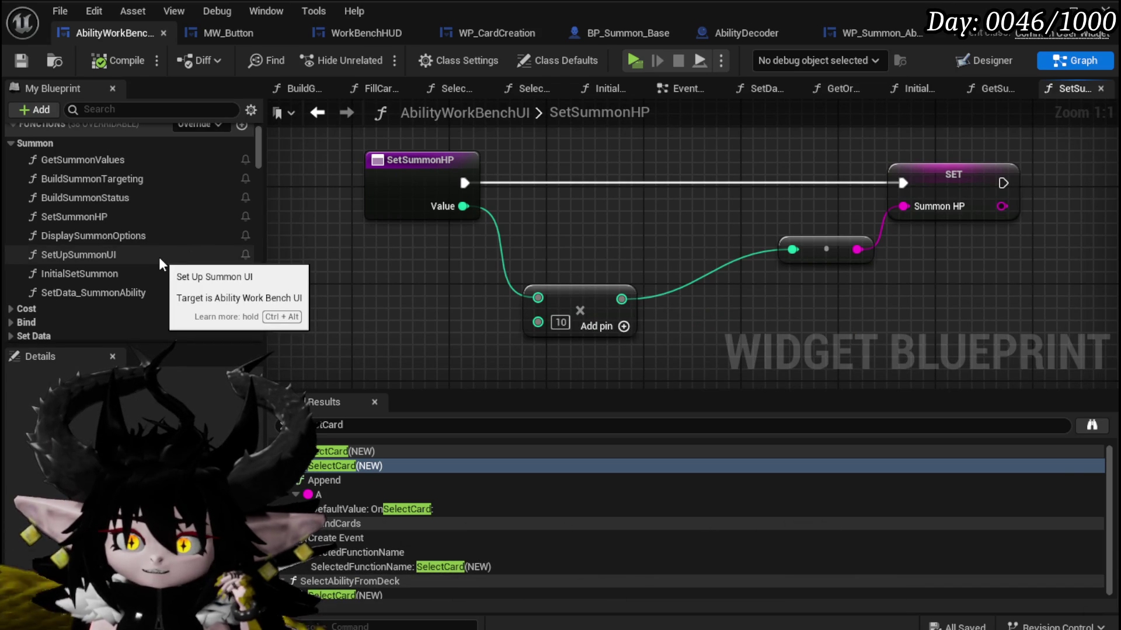
double_click(148, 272)
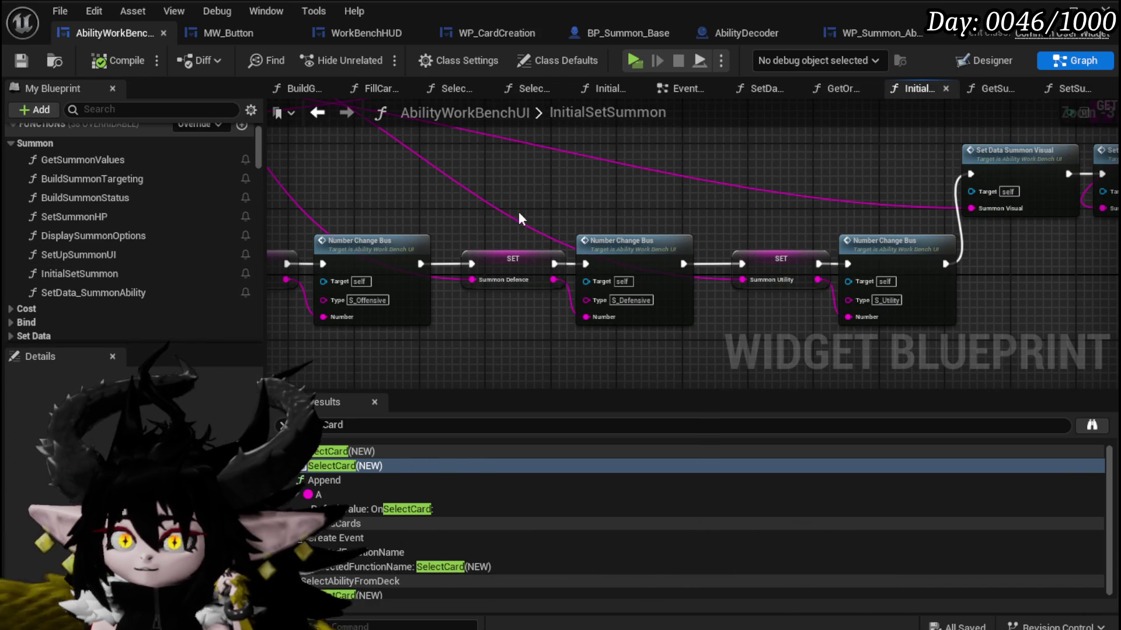
left_click_drag(430, 207, 666, 208)
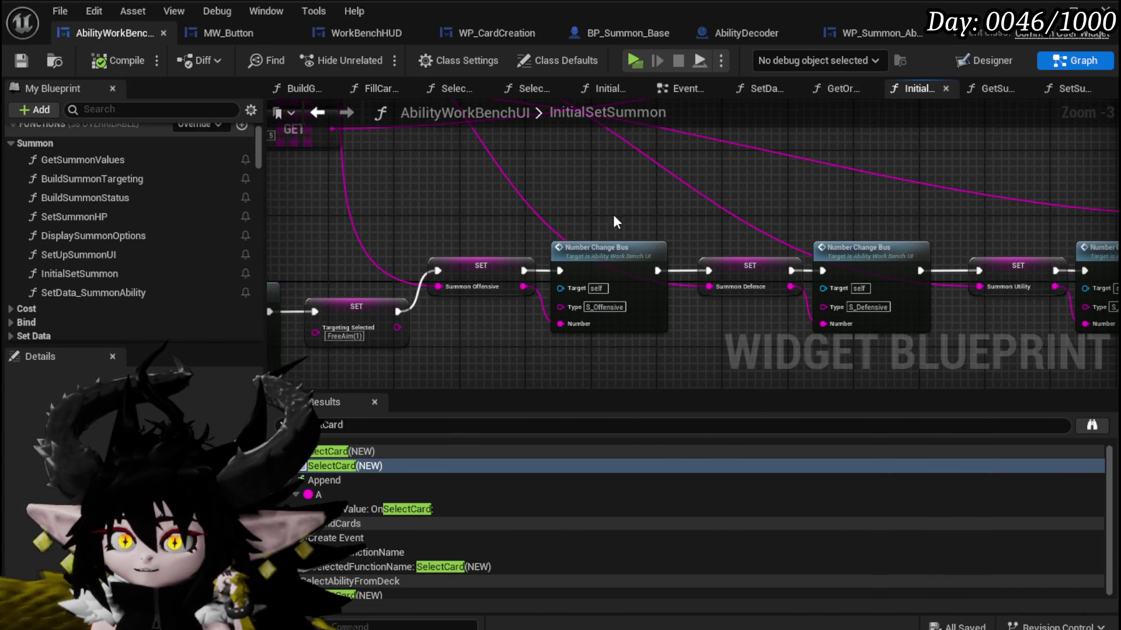
mouse_move(600, 263)
left_mouse_down()
mouse_move(601, 230)
mouse_move(800, 275)
mouse_move(962, 218)
mouse_move(520, 221)
mouse_move(444, 241)
left_mouse_up()
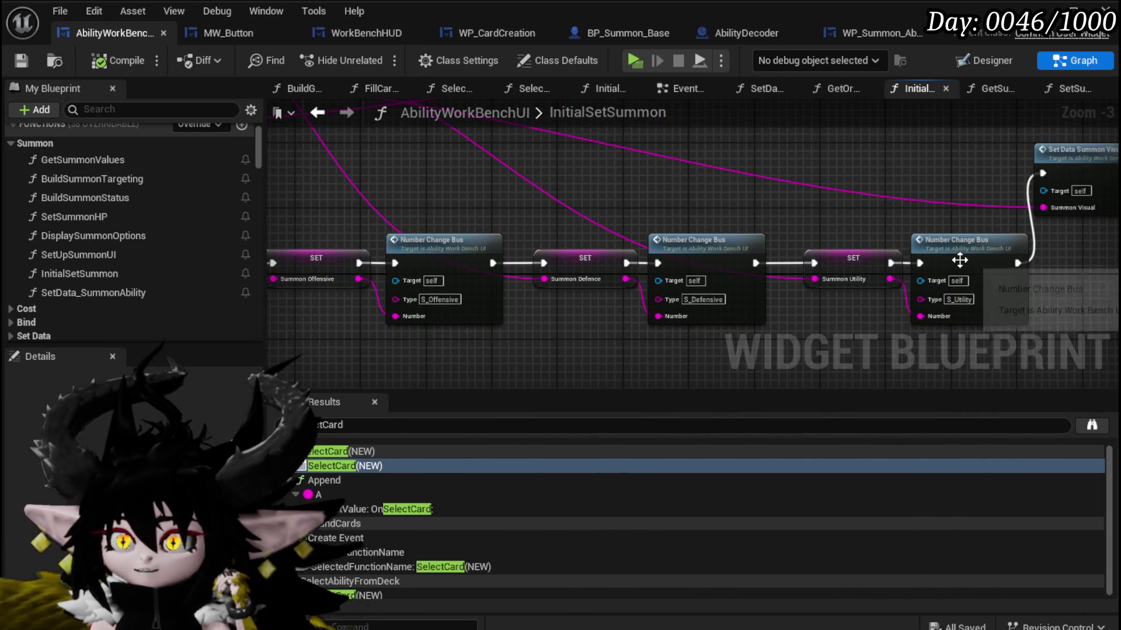
double_click(656, 309)
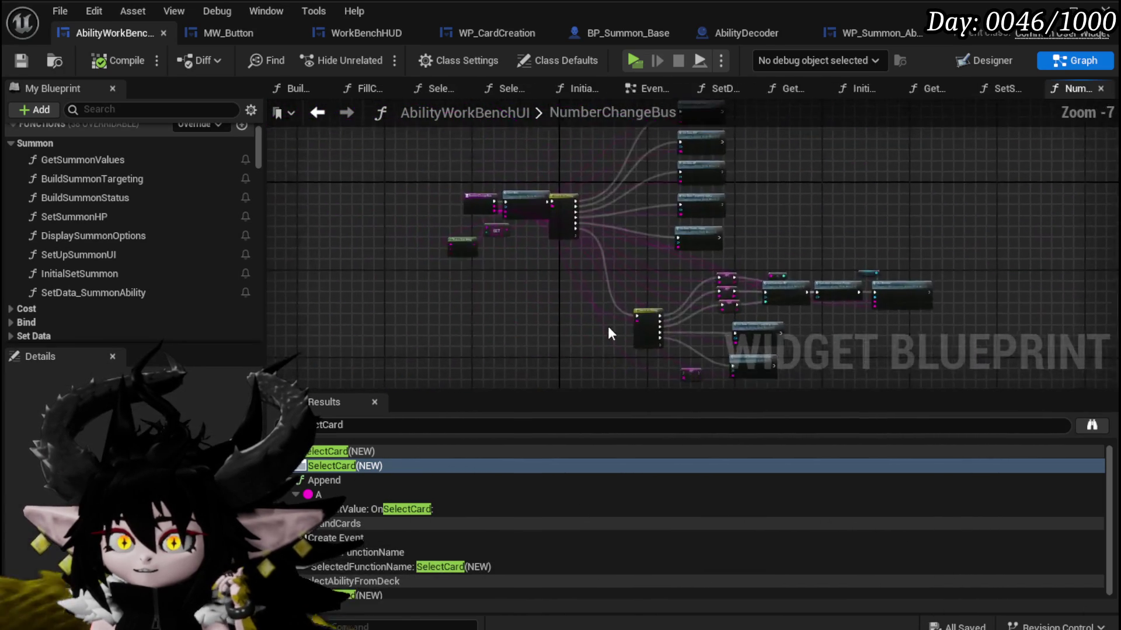
Tidy NumberChangeBus, moving Calculate Summon Points lower and Set Summon HP to the right.
scroll(608, 333, "up", 4)
mouse_move(851, 195)
left_mouse_down()
mouse_move(893, 257)
mouse_move(1049, 255)
left_mouse_up()
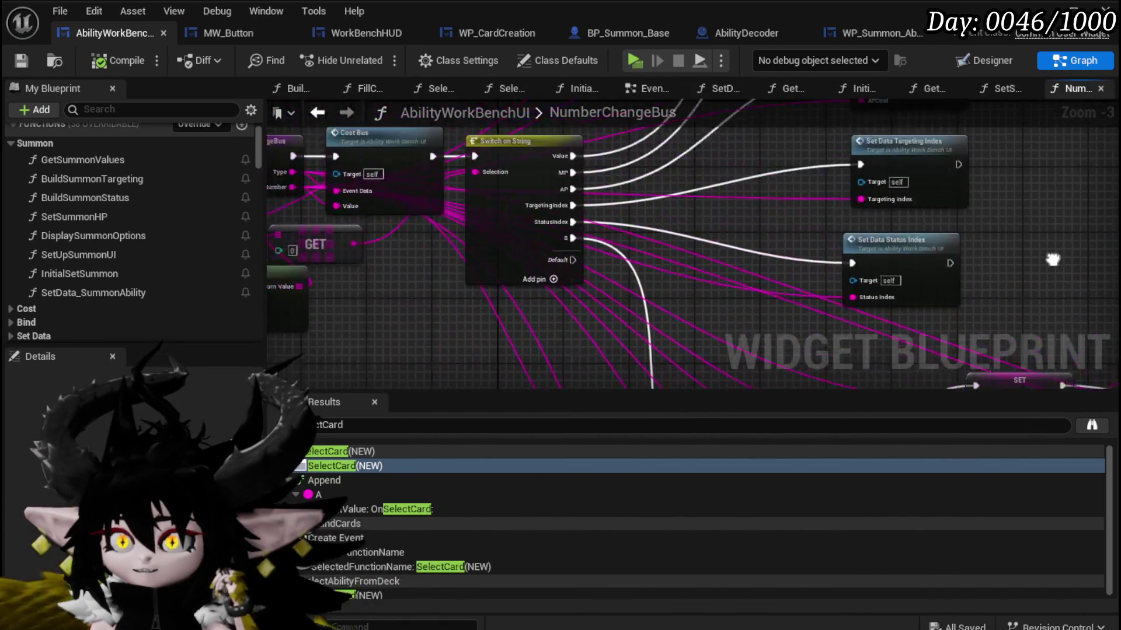
mouse_move(460, 330)
left_mouse_down()
mouse_move(414, 282)
mouse_move(507, 461)
left_mouse_up()
left_click_drag(528, 318, 465, 318)
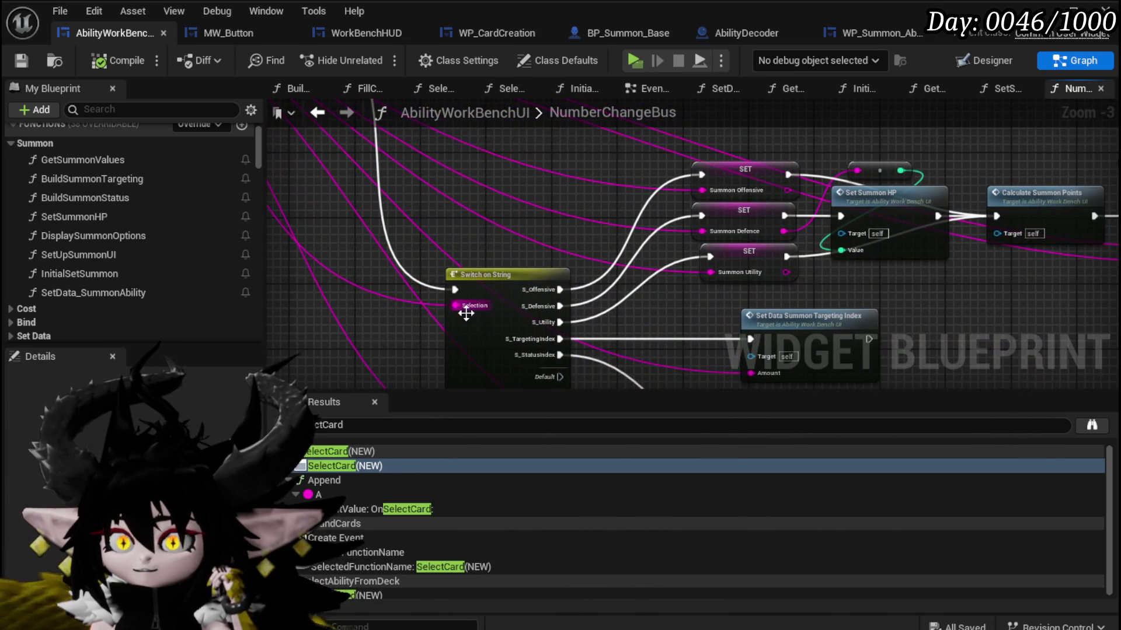
mouse_move(940, 279)
left_mouse_down()
mouse_move(664, 263)
mouse_move(640, 278)
left_mouse_up()
mouse_move(734, 179)
left_mouse_down()
mouse_move(744, 314)
mouse_move(733, 289)
left_mouse_up()
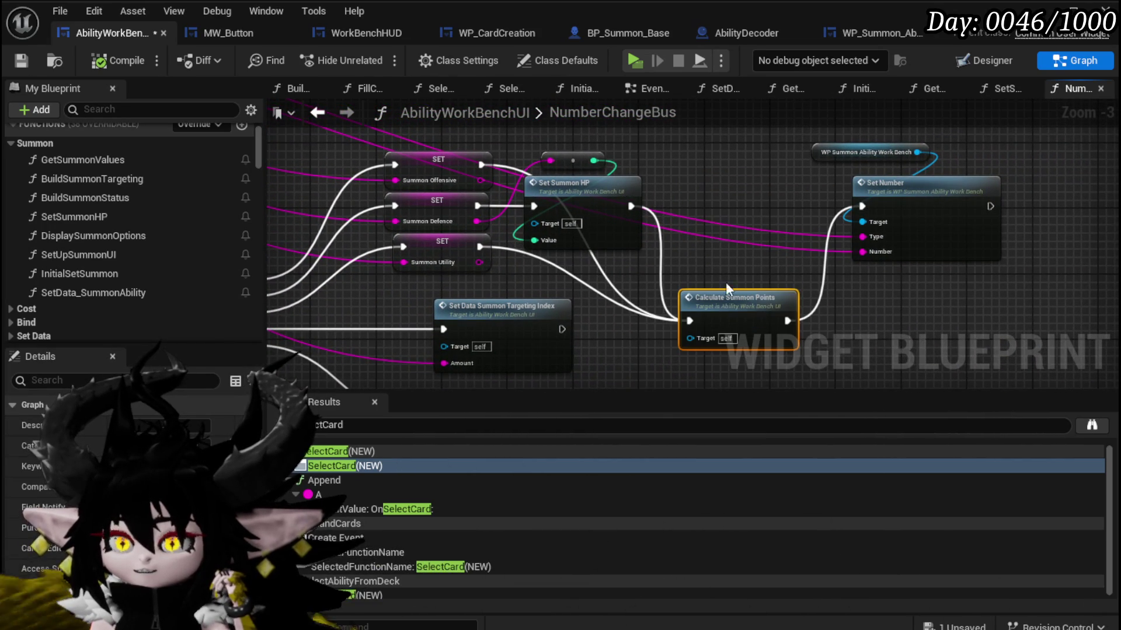
left_click_drag(654, 145, 596, 193)
mouse_move(583, 199)
left_mouse_down()
mouse_move(685, 173)
mouse_move(633, 201)
mouse_move(569, 199)
left_mouse_up()
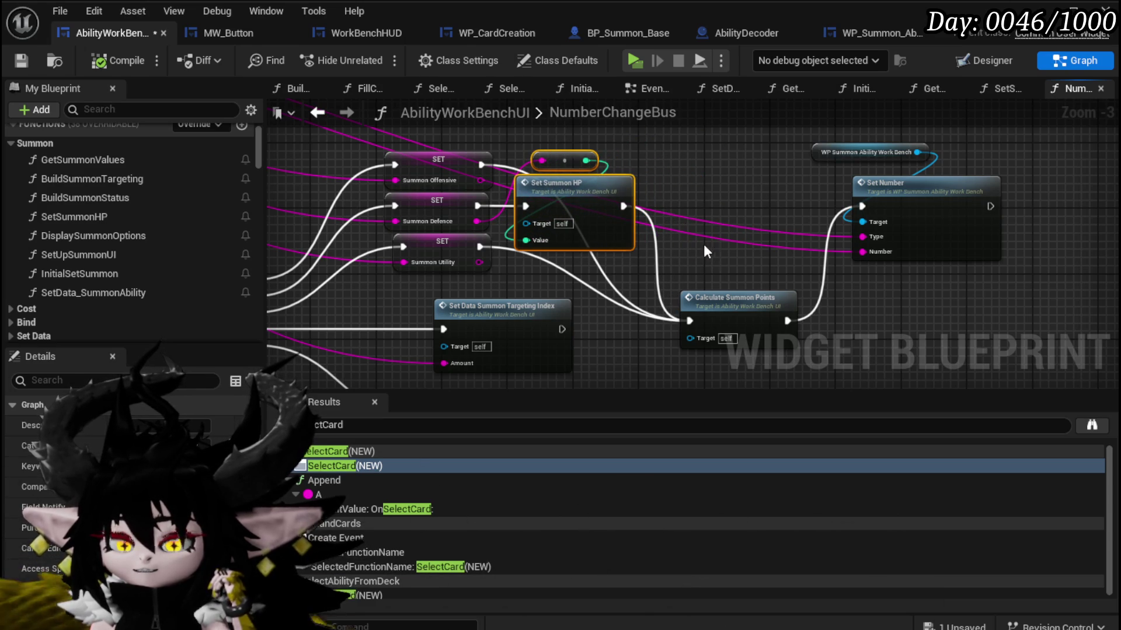
mouse_move(698, 160)
left_mouse_down()
mouse_move(490, 158)
mouse_move(683, 137)
left_mouse_up()
mouse_move(660, 241)
left_mouse_down()
mouse_move(618, 243)
mouse_move(617, 360)
left_mouse_up()
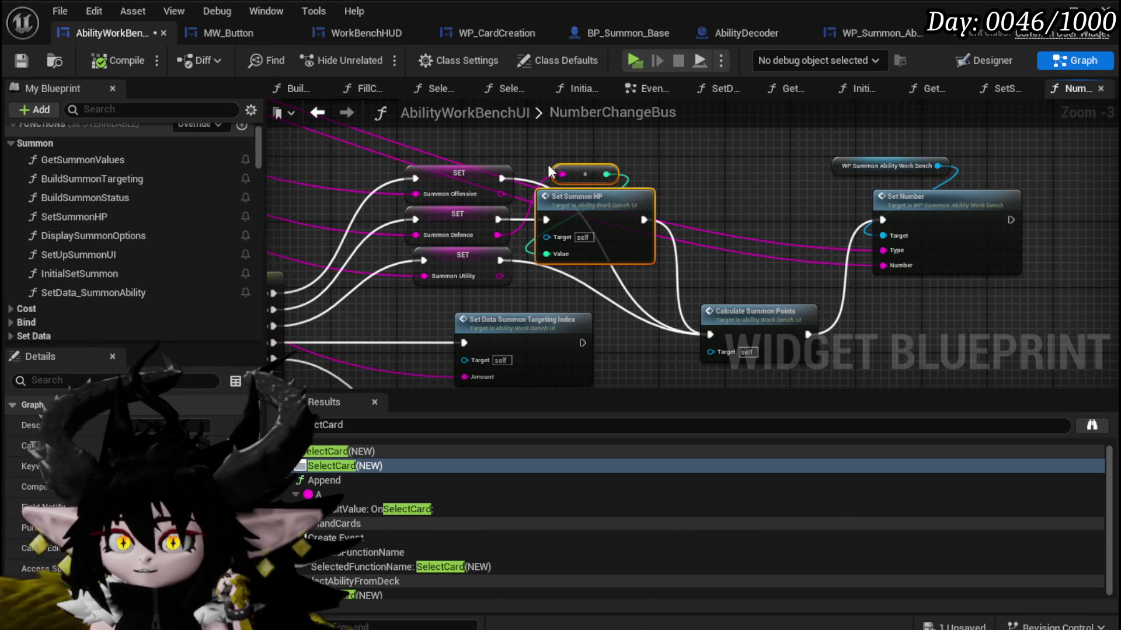
Break the Summon Offensive link, park Set Summon HP beside Calculate Summon Points, compile and save.
left_click(507, 199, "alt")
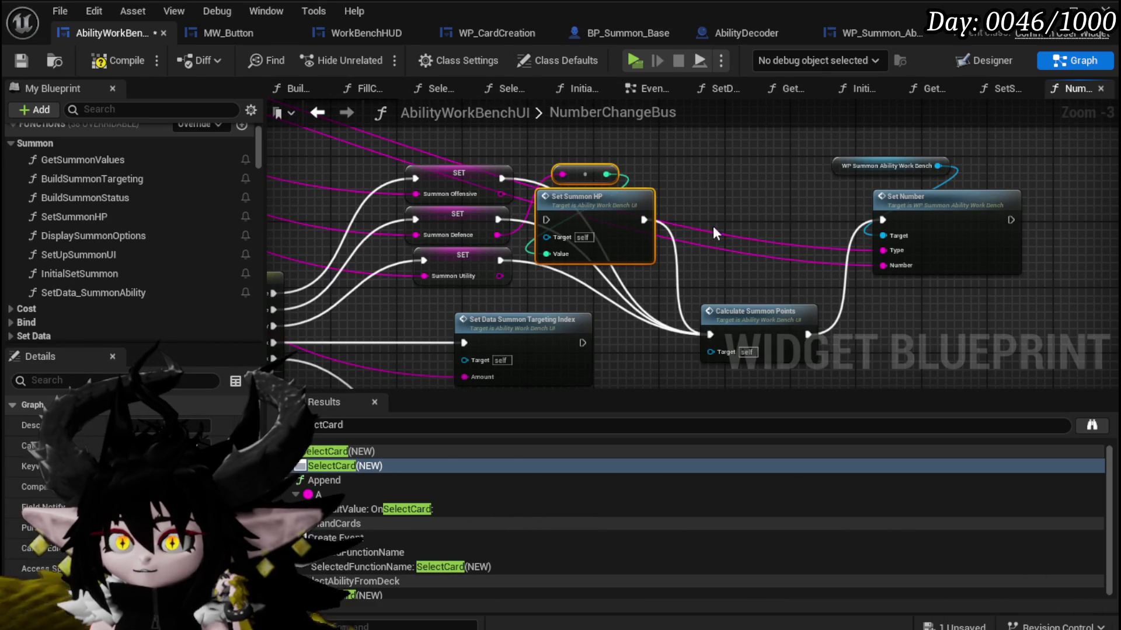
left_click_drag(575, 220, 1080, 359)
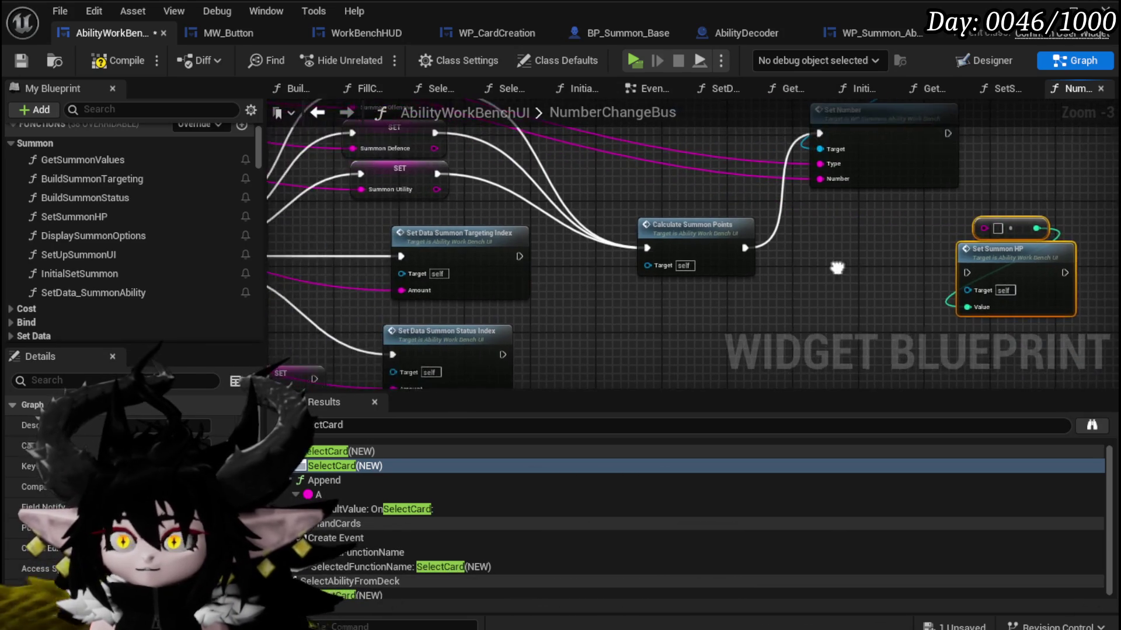
left_click(20, 61)
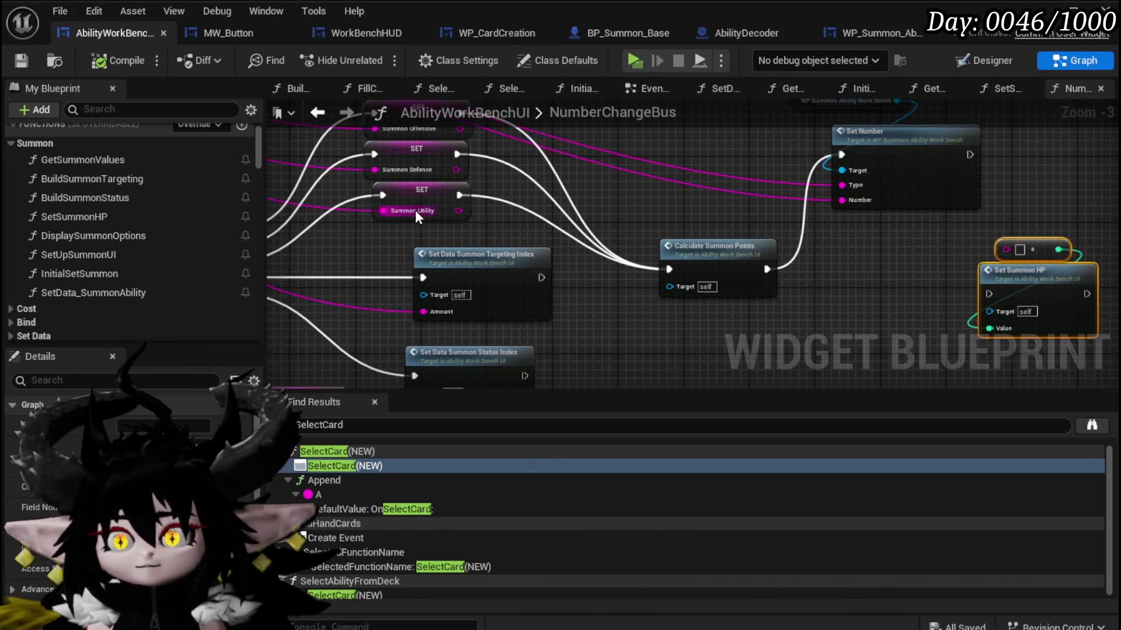
mouse_move(501, 258)
left_mouse_down()
mouse_move(415, 272)
mouse_move(467, 266)
mouse_move(475, 293)
mouse_move(392, 295)
left_mouse_up()
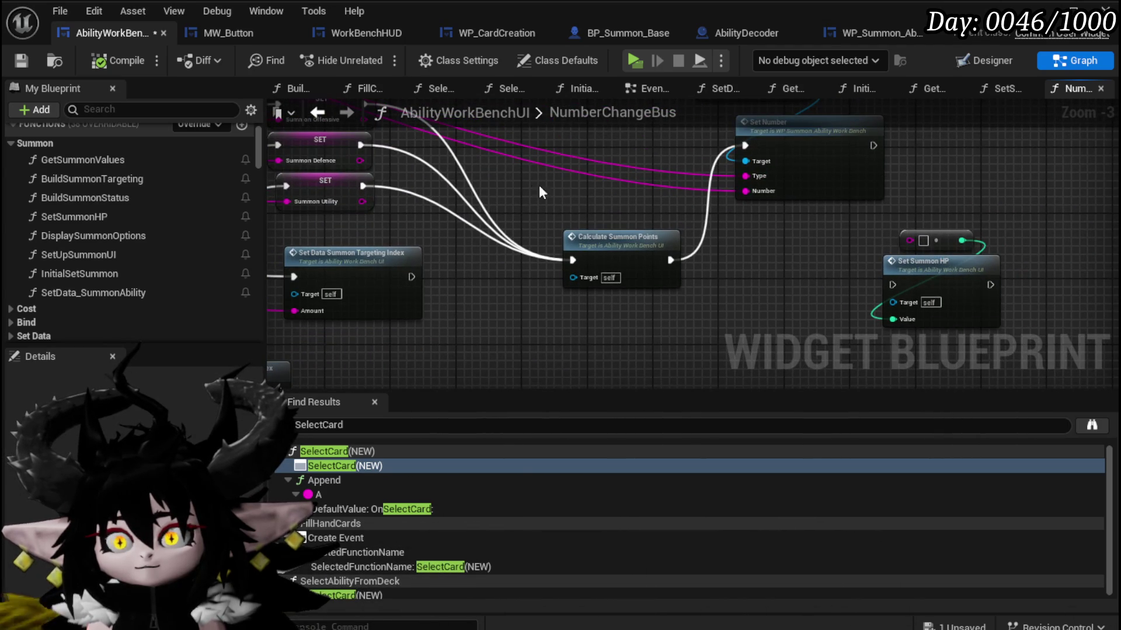
left_click_drag(616, 256, 583, 248)
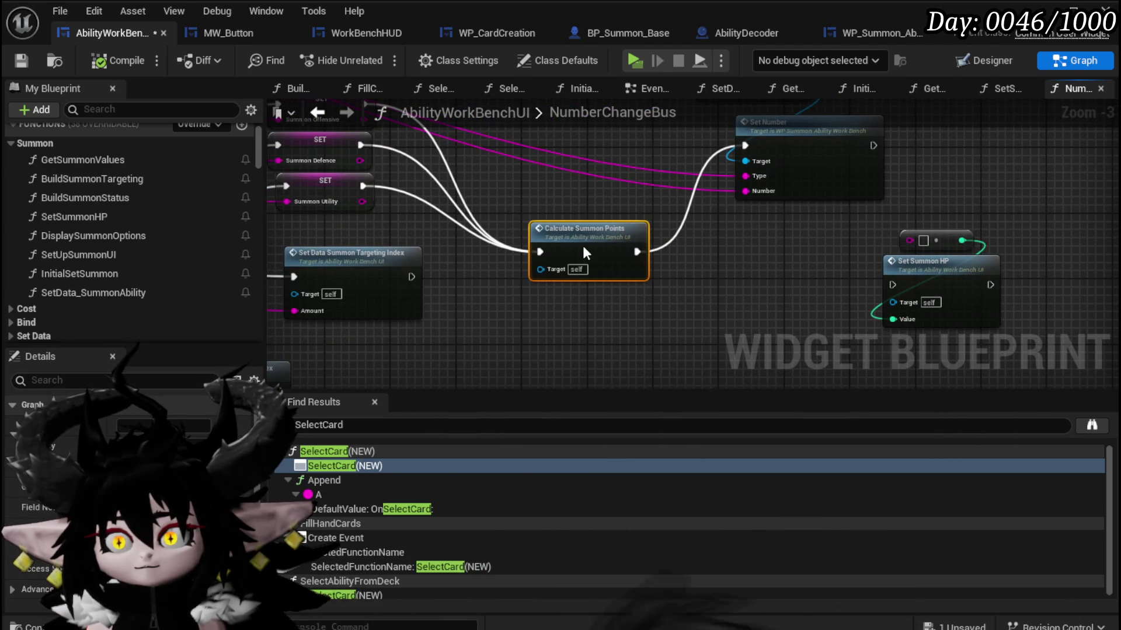
left_click(555, 196)
left_click(21, 60)
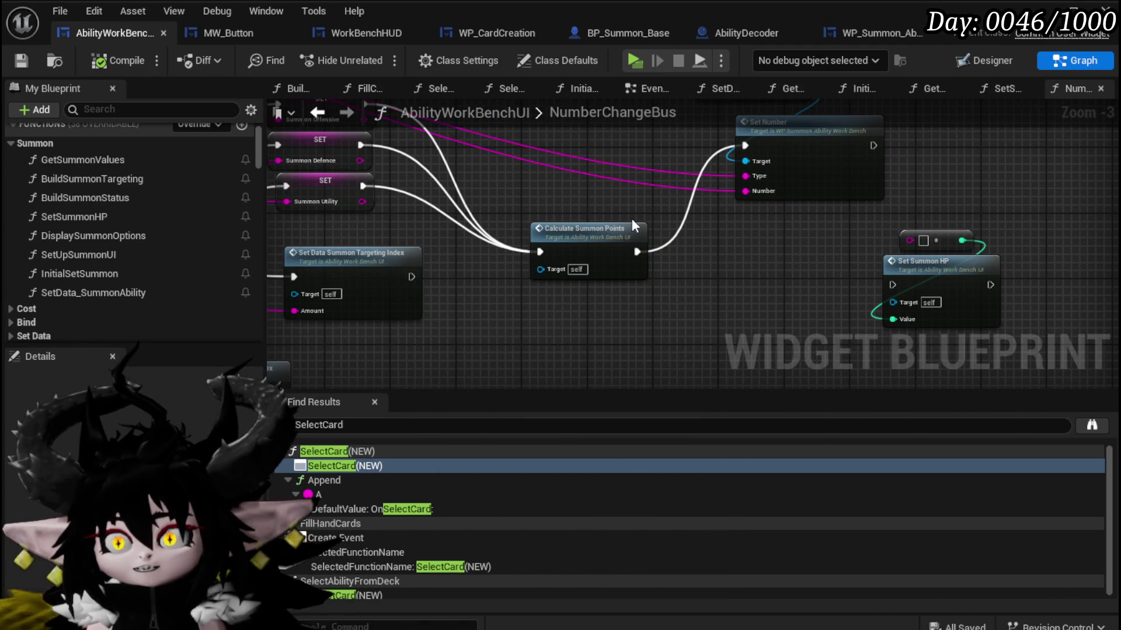